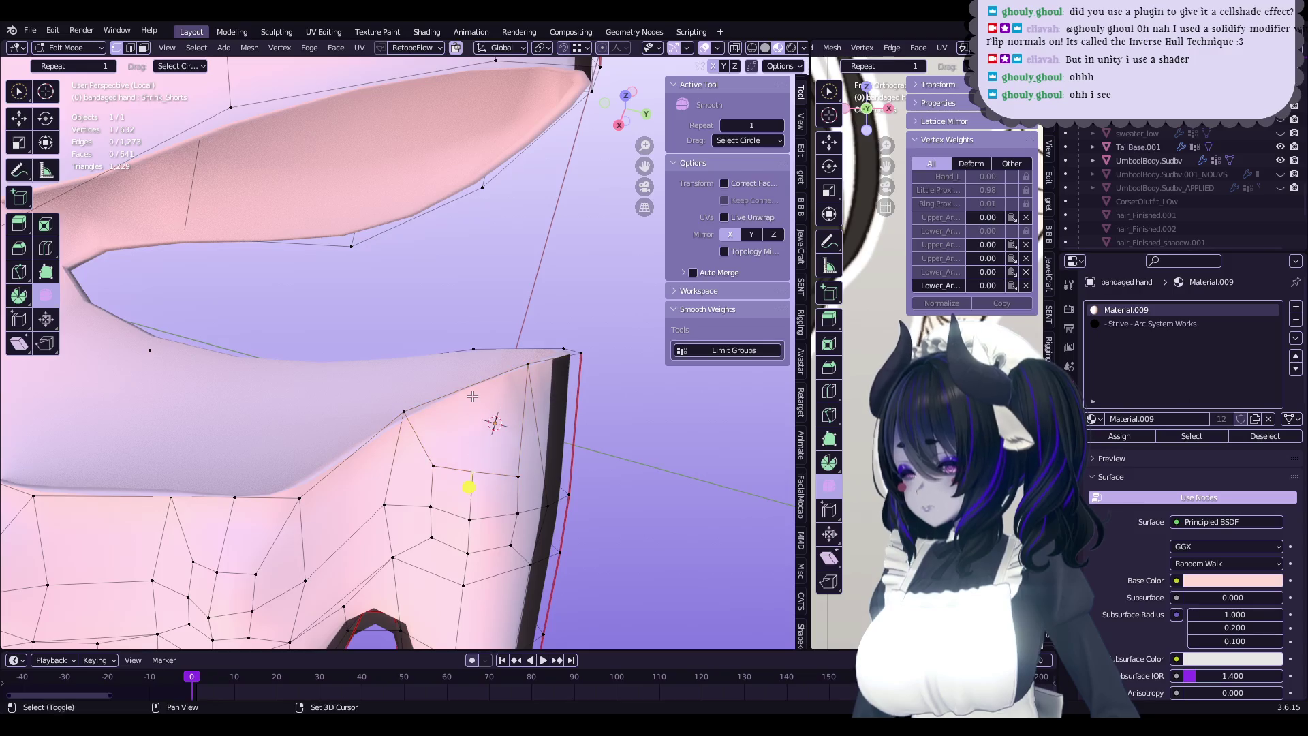
# - Add a loop cut across the hand bandage and leave local view to show the other objects
pyautogui.click(472, 389)
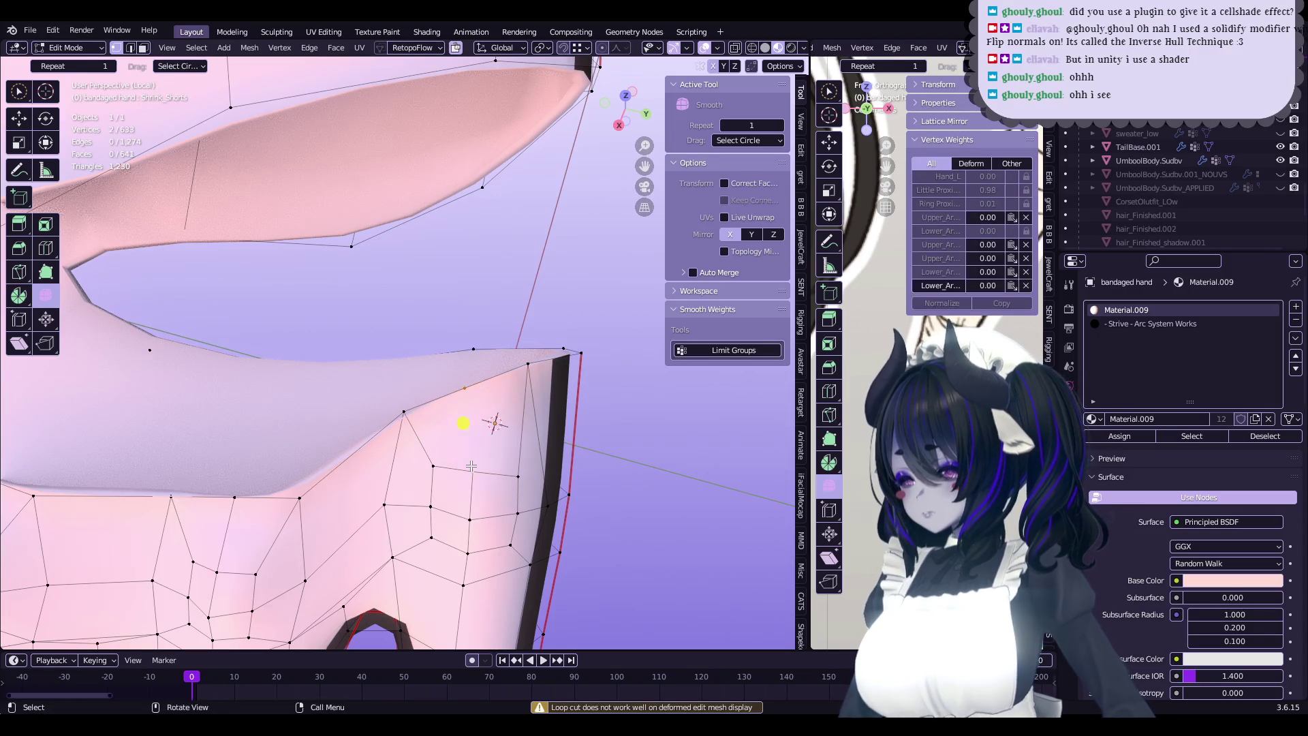
pyautogui.scroll(-5, 470, 462)
pyautogui.press('Tab')
pyautogui.press('KP_Divide')
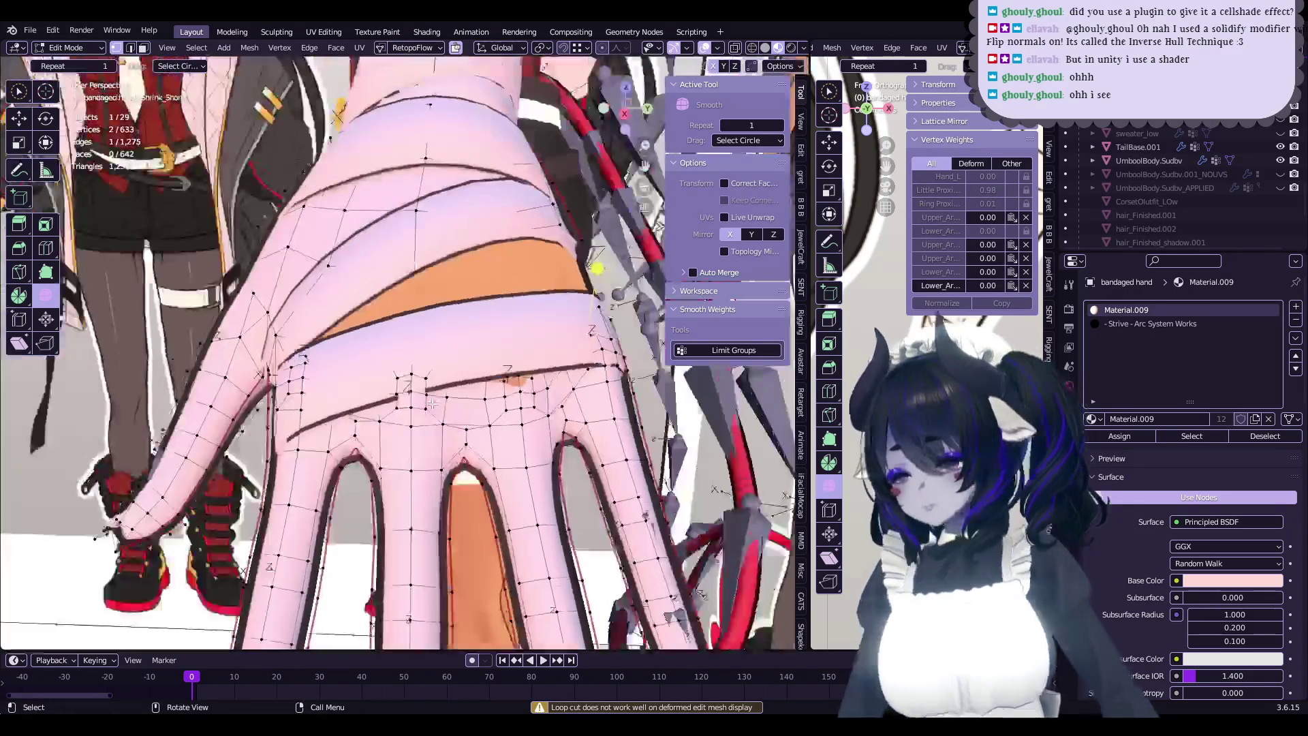
pyautogui.press('Tab')
pyautogui.moveTo(454, 393); pyautogui.dragTo(488, 351, button='middle')
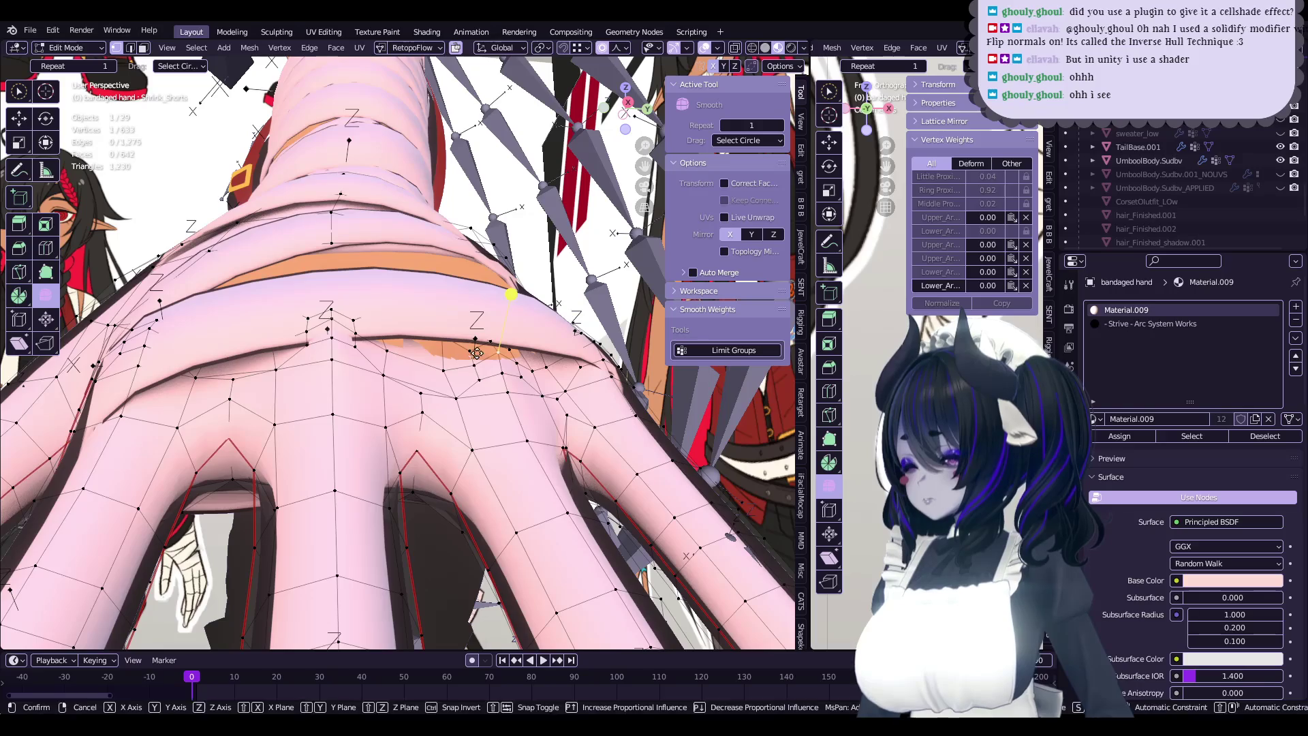
# - Nudge the hand bandage vertices with two proportional moves, then return to Object Mode
pyautogui.click(477, 349)
pyautogui.moveTo(477, 350)
pyautogui.mouseDown(button='middle')
pyautogui.moveTo(457, 325)
pyautogui.moveTo(601, 376)
pyautogui.moveTo(453, 333)
pyautogui.moveTo(406, 376)
pyautogui.moveTo(435, 349)
pyautogui.moveTo(493, 386)
pyautogui.mouseUp(button='middle')
pyautogui.press('g')
pyautogui.click(459, 314)
pyautogui.press('g')
pyautogui.click(486, 332)
pyautogui.press('Tab')
# - Reselect the bandaged hand and reshape more bandage vertices with proportional moves
pyautogui.scroll(5, 452, 333)
pyautogui.click(460, 329)
pyautogui.press('Tab')
pyautogui.press('Tab')
pyautogui.scroll(3, 493, 385)
pyautogui.press('Tab')
pyautogui.press('Tab')
pyautogui.press('Tab')
pyautogui.press('g')
pyautogui.click(409, 443)
pyautogui.moveTo(408, 442)
pyautogui.mouseDown(button='middle')
pyautogui.moveTo(446, 328)
pyautogui.moveTo(388, 458)
pyautogui.moveTo(512, 349)
pyautogui.moveTo(489, 403)
pyautogui.moveTo(491, 372)
pyautogui.mouseUp(button='middle')
pyautogui.press('g')
pyautogui.click(445, 328)
pyautogui.press('Tab')
pyautogui.scroll(-4, 438, 411)
pyautogui.scroll(-2, 438, 411)
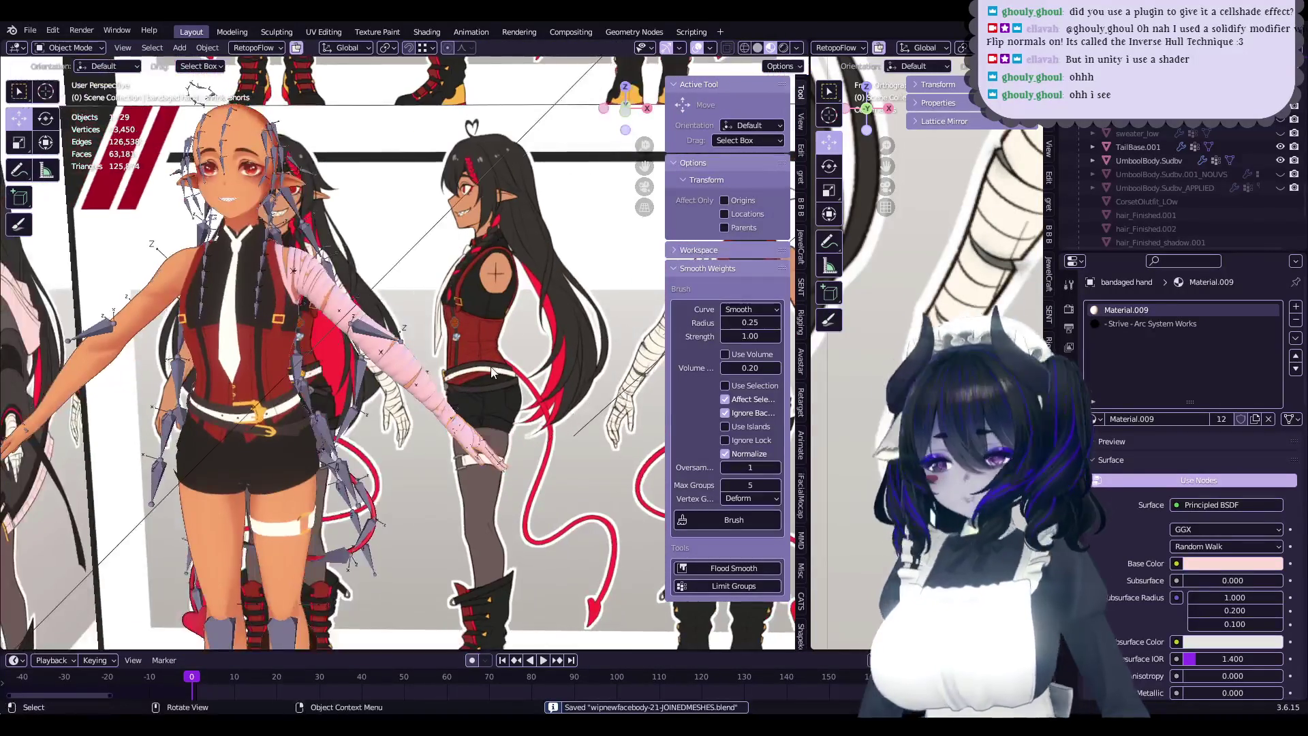
pyautogui.hotkey('ctrl', 's')
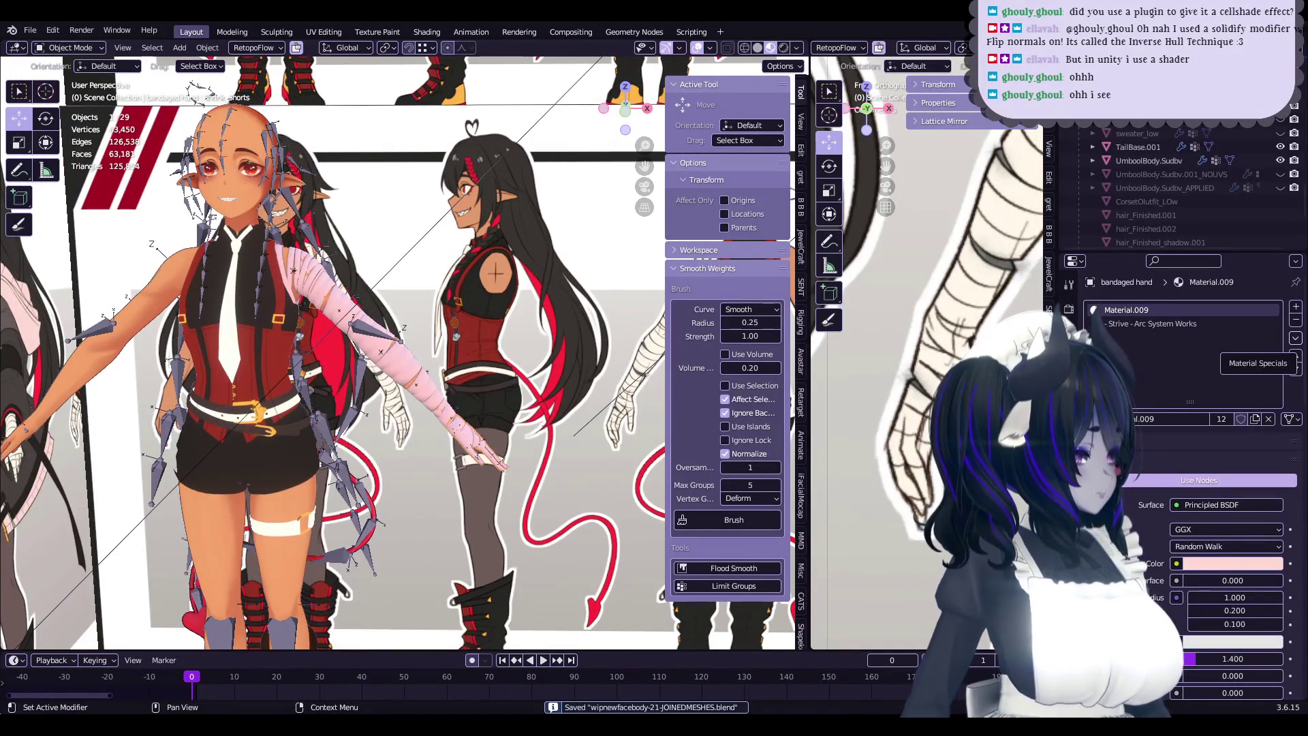
pyautogui.scroll(5, 453, 369)
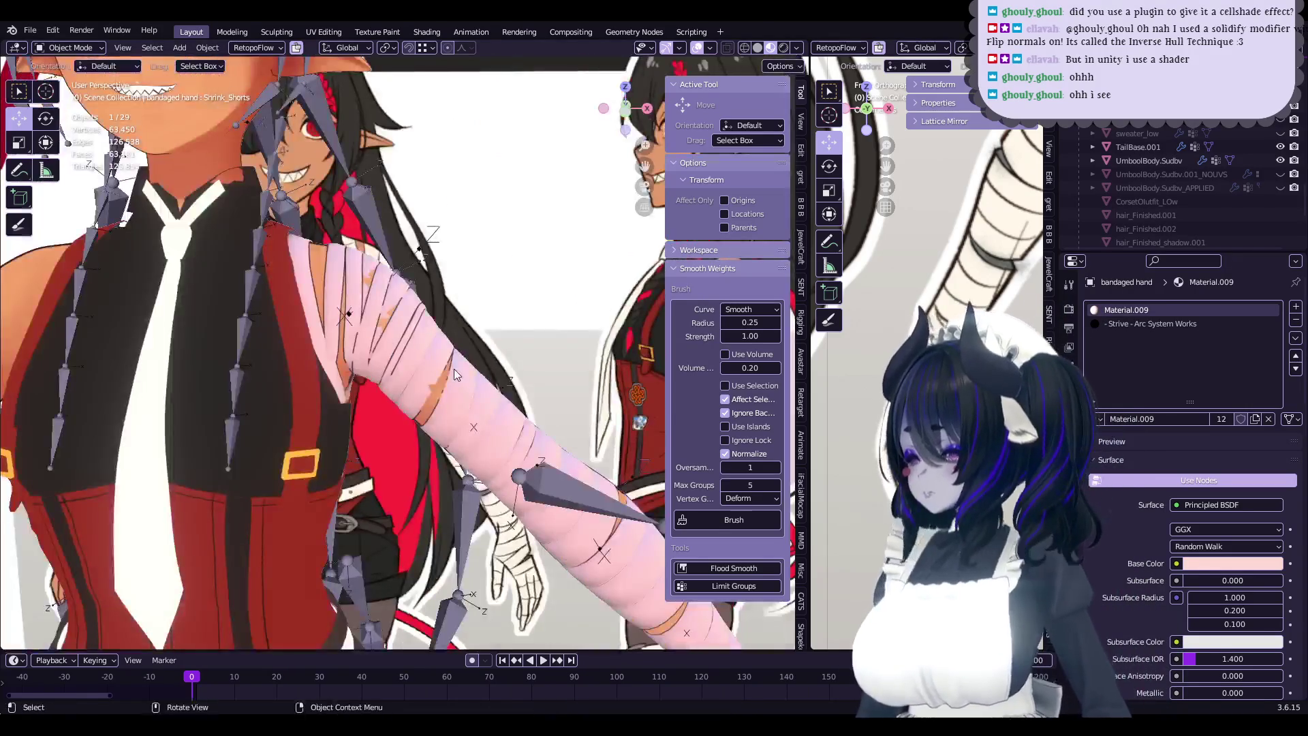
pyautogui.click(454, 369)
pyautogui.press('Tab')
pyautogui.moveTo(493, 393); pyautogui.dragTo(513, 388, button='middle')
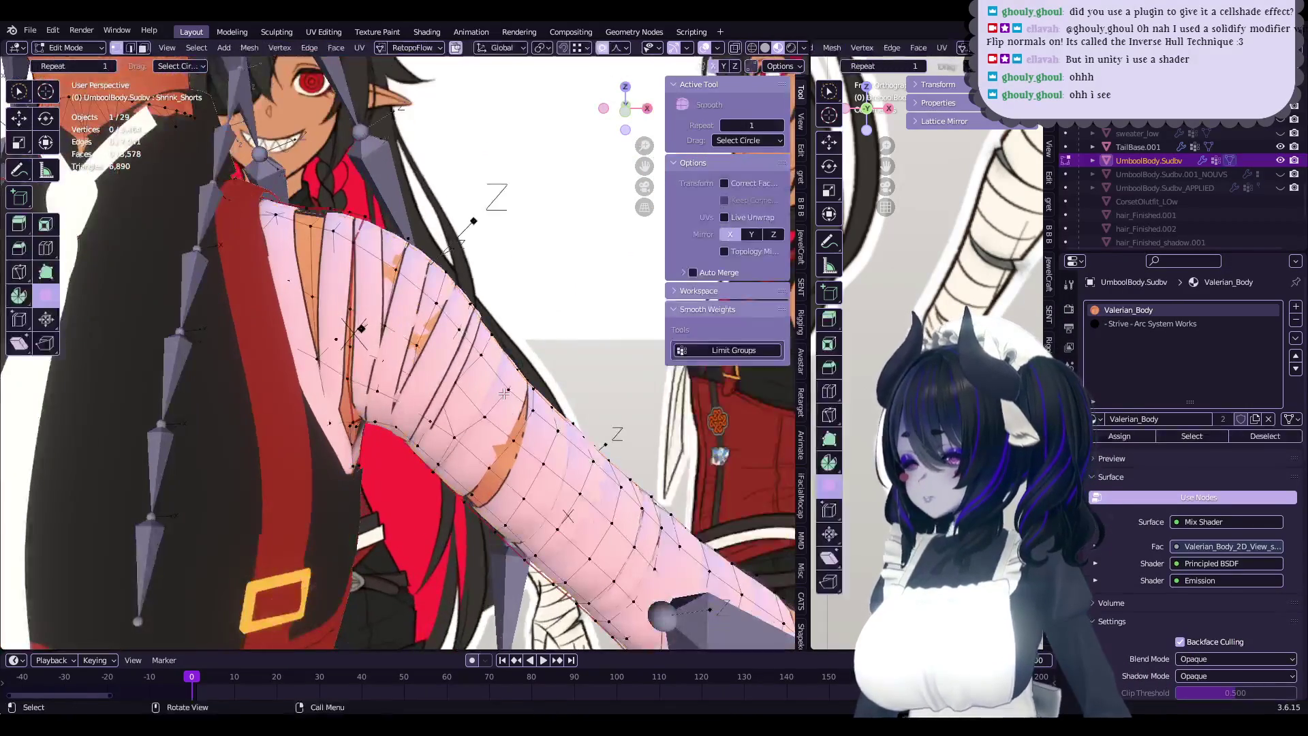
pyautogui.press('Tab')
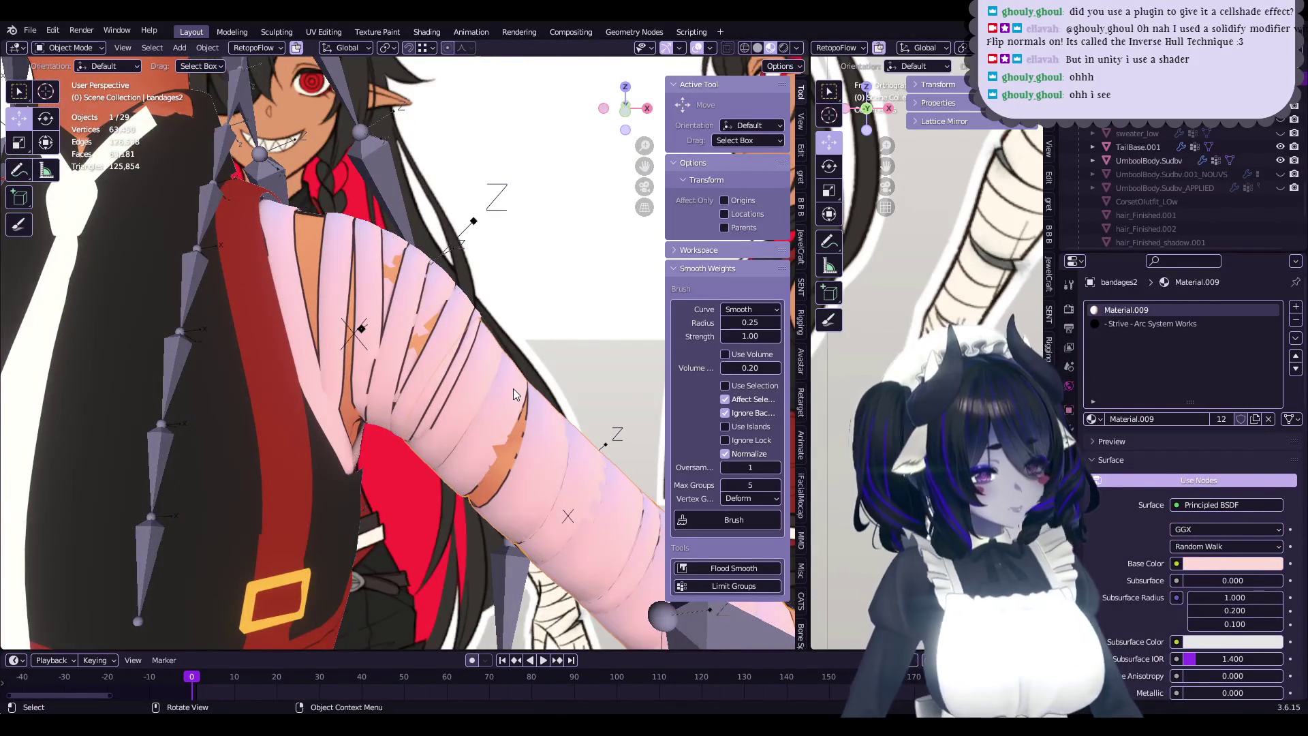
pyautogui.scroll(-5, 513, 388)
pyautogui.moveTo(510, 398)
pyautogui.mouseDown(button='middle')
pyautogui.moveTo(511, 419)
pyautogui.moveTo(389, 363)
pyautogui.moveTo(495, 422)
pyautogui.mouseUp(button='middle')
pyautogui.scroll(5, 468, 387)
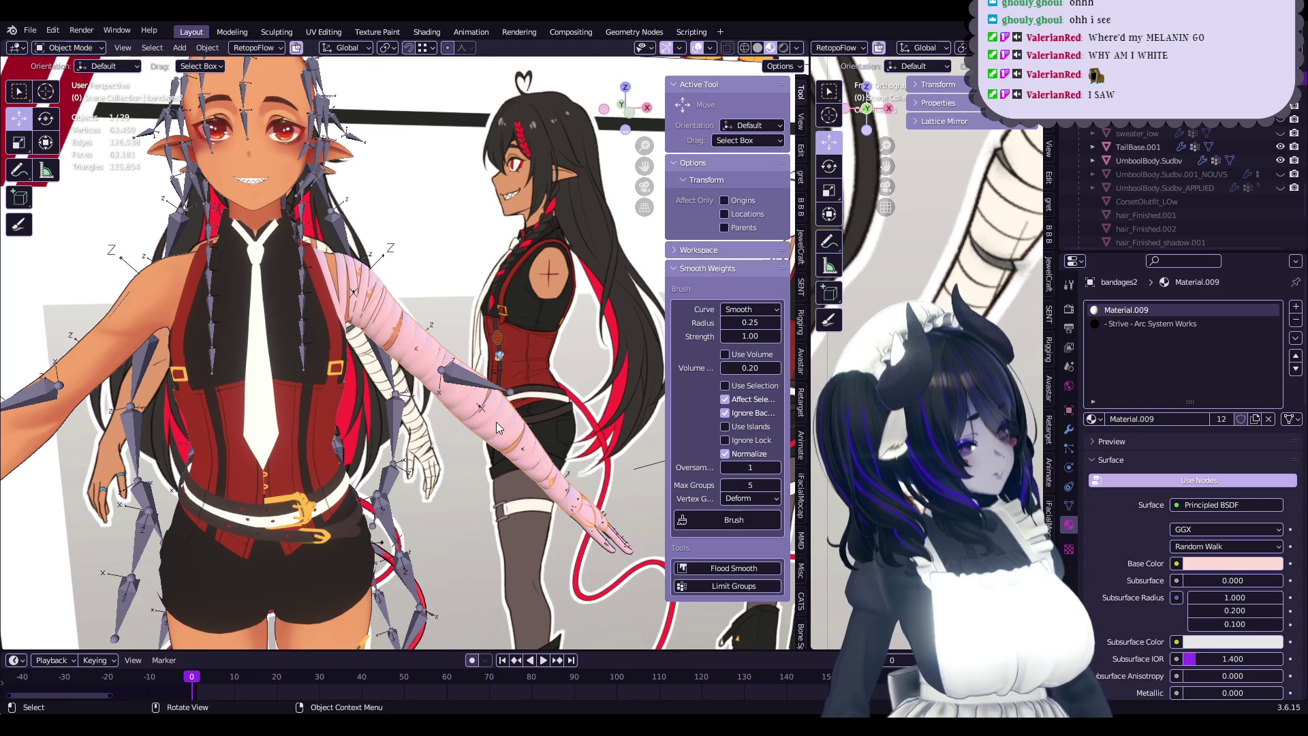
pyautogui.click(757, 47)
# - Switch the viewport back to Material Preview shading and frame the character's front
pyautogui.moveTo(545, 259)
pyautogui.mouseDown(button='middle')
pyautogui.moveTo(553, 238)
pyautogui.moveTo(515, 246)
pyautogui.mouseUp(button='middle')
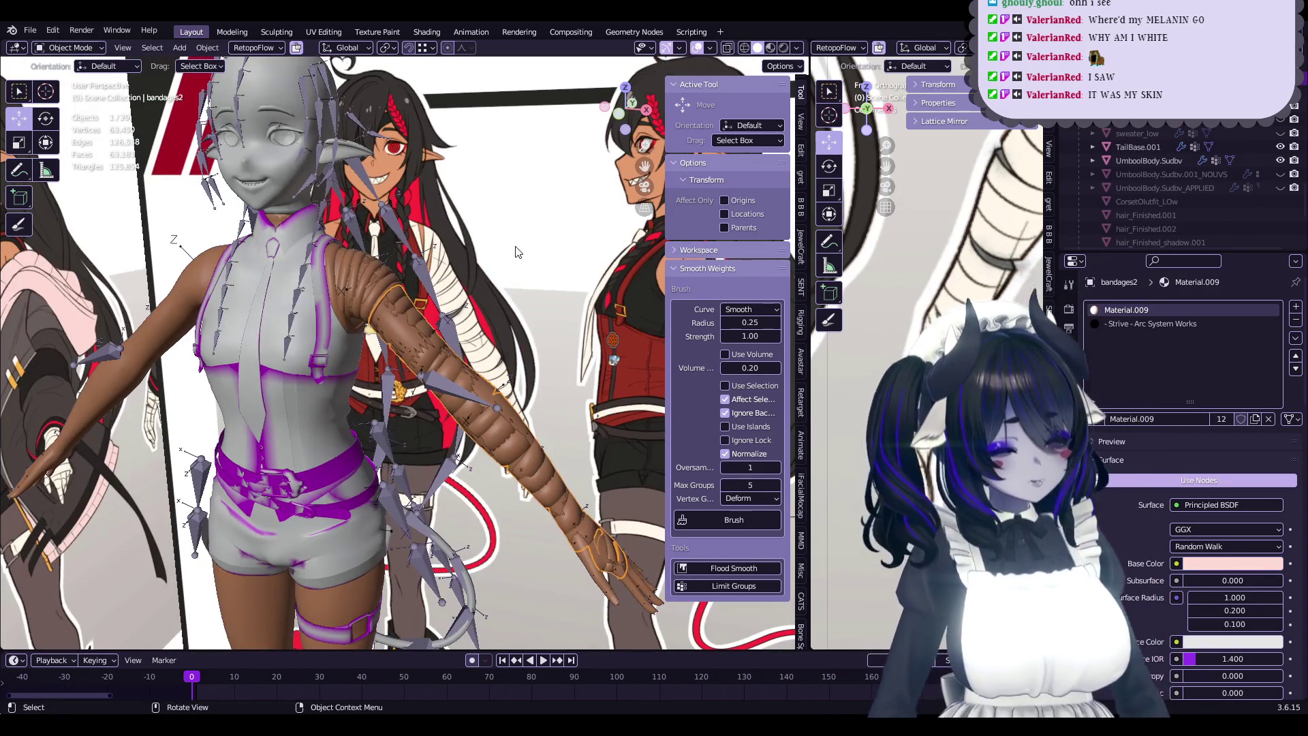
pyautogui.click(770, 47)
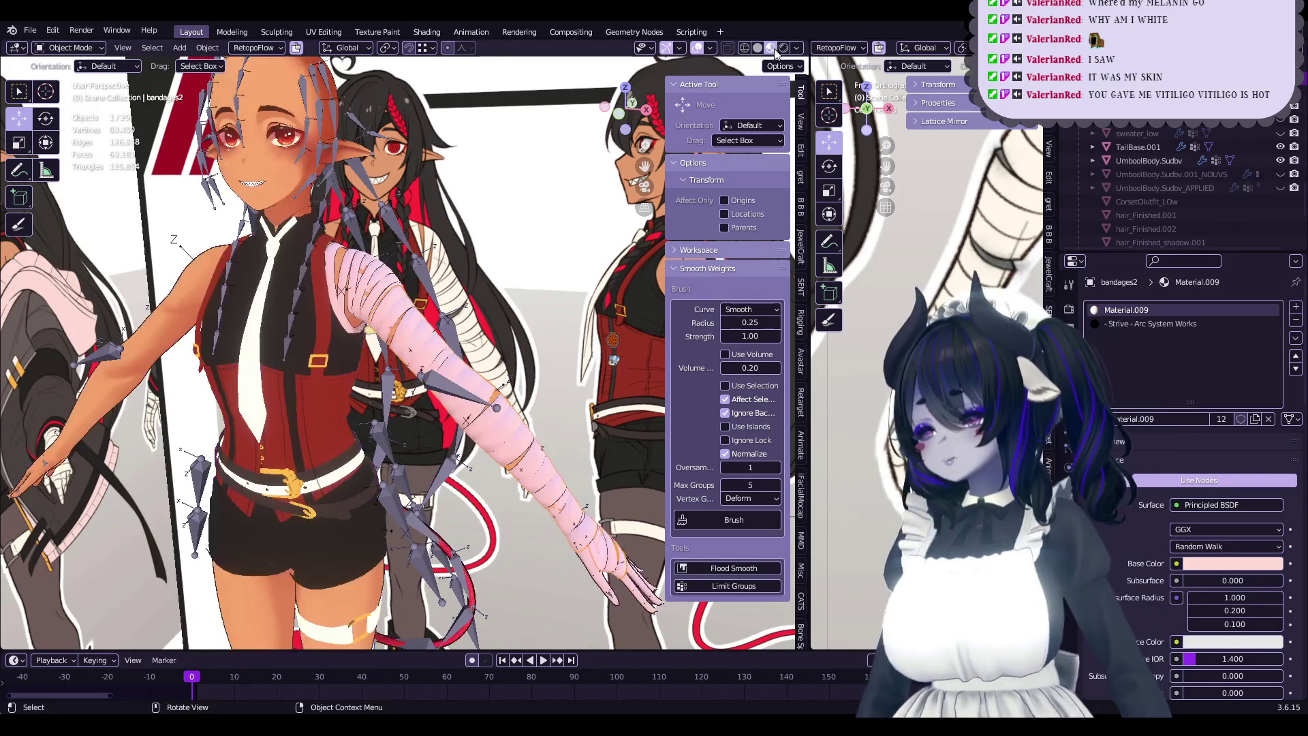
pyautogui.moveTo(613, 171)
pyautogui.keyDown('shift'); pyautogui.mouseDown(button='middle')
pyautogui.moveTo(773, 90)
pyautogui.moveTo(762, 75)
pyautogui.mouseUp(button='middle'); pyautogui.keyUp('shift')
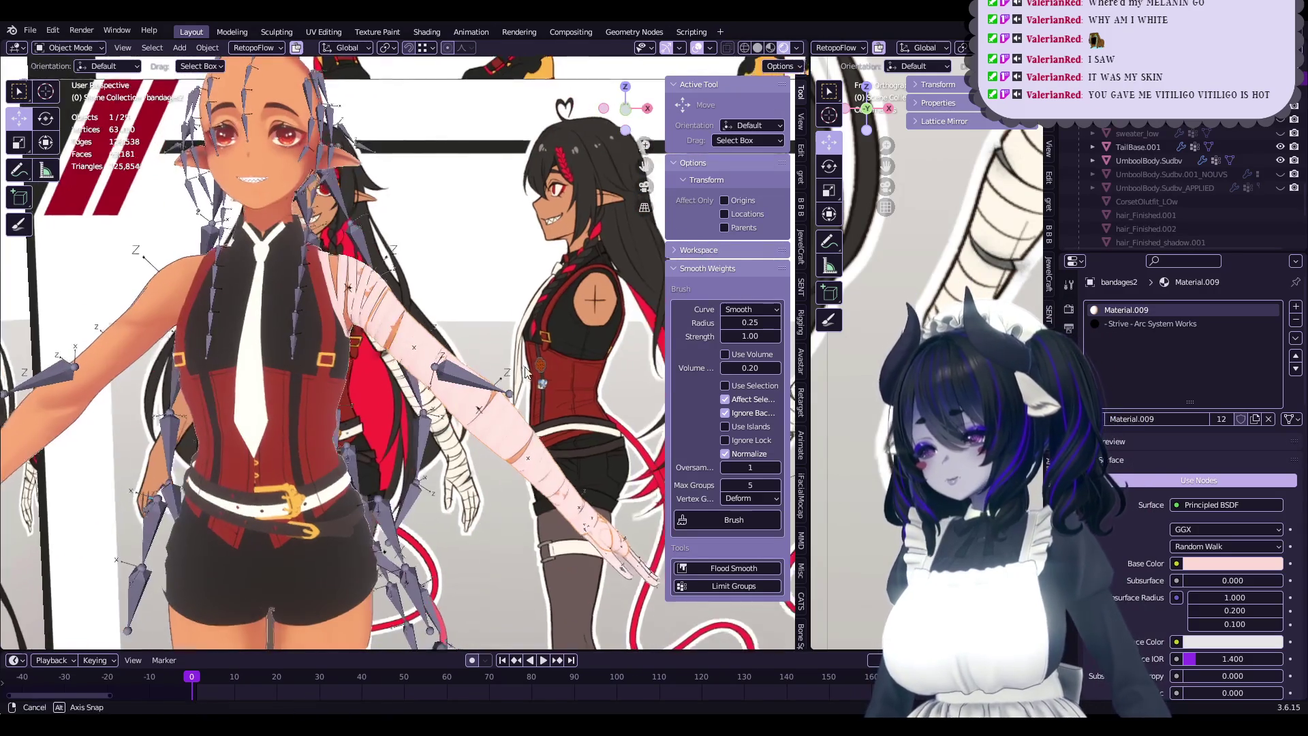
pyautogui.scroll(4, 524, 365)
pyautogui.scroll(2, 525, 366)
pyautogui.scroll(2, 504, 344)
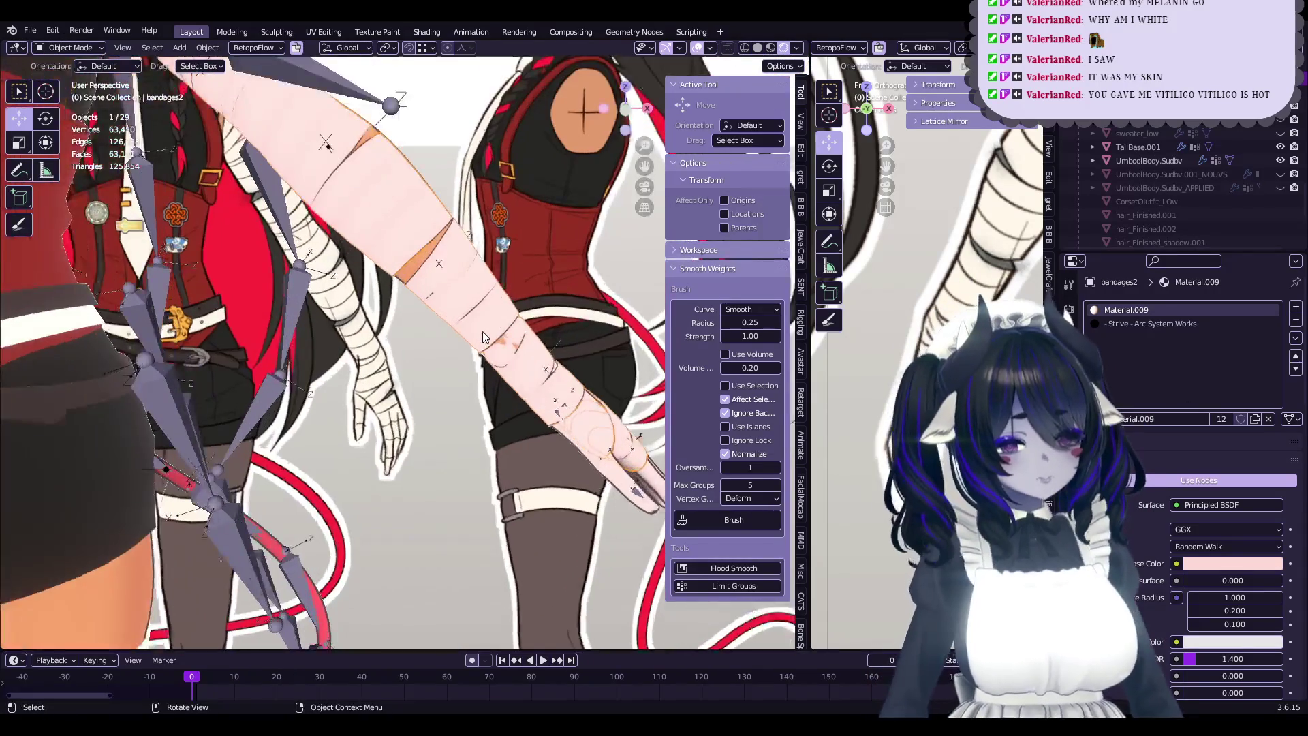
pyautogui.scroll(1, 489, 322)
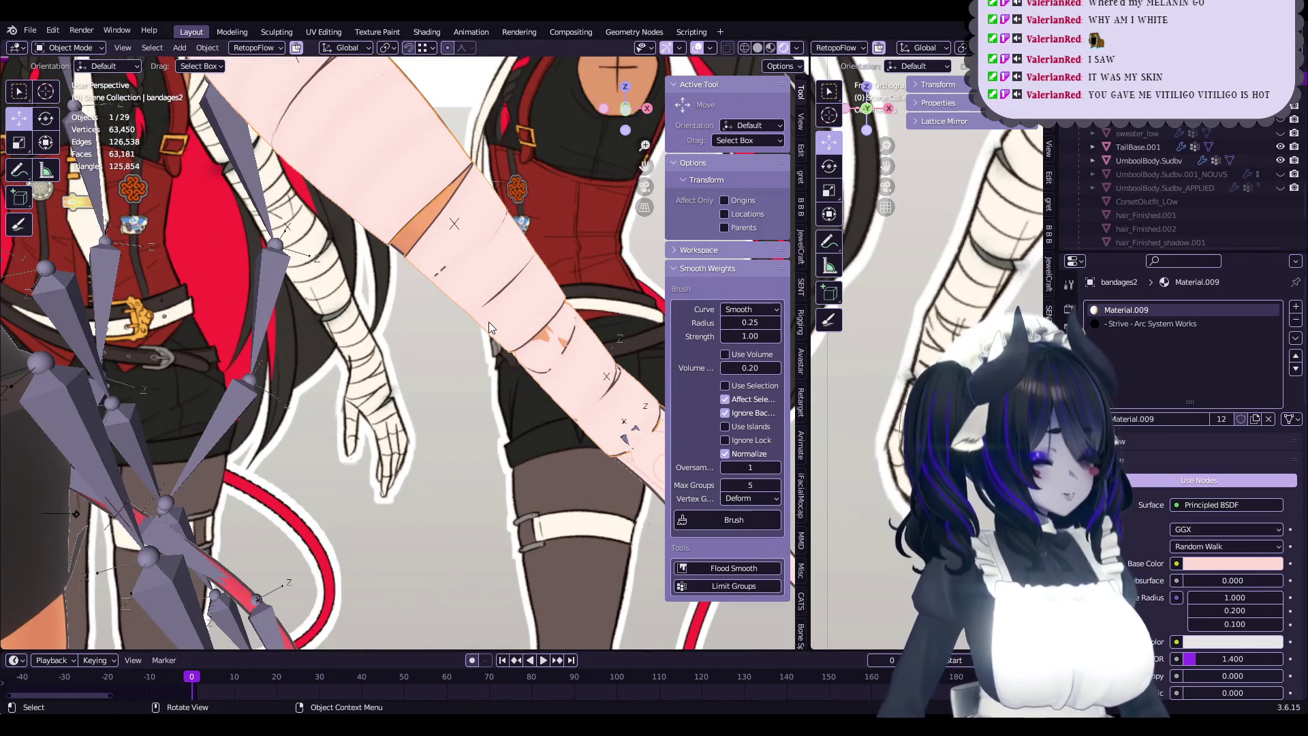
pyautogui.scroll(-3, 488, 321)
pyautogui.moveTo(484, 312)
pyautogui.mouseDown(button='middle')
pyautogui.moveTo(757, 59)
pyautogui.moveTo(661, 116)
pyautogui.moveTo(567, 379)
pyautogui.moveTo(425, 424)
pyautogui.moveTo(556, 389)
pyautogui.mouseUp(button='middle')
# - Select the bandages object on the upper arm and enter Edit Mode
pyautogui.click(469, 419)
pyautogui.press('Tab')
pyautogui.press('Tab')
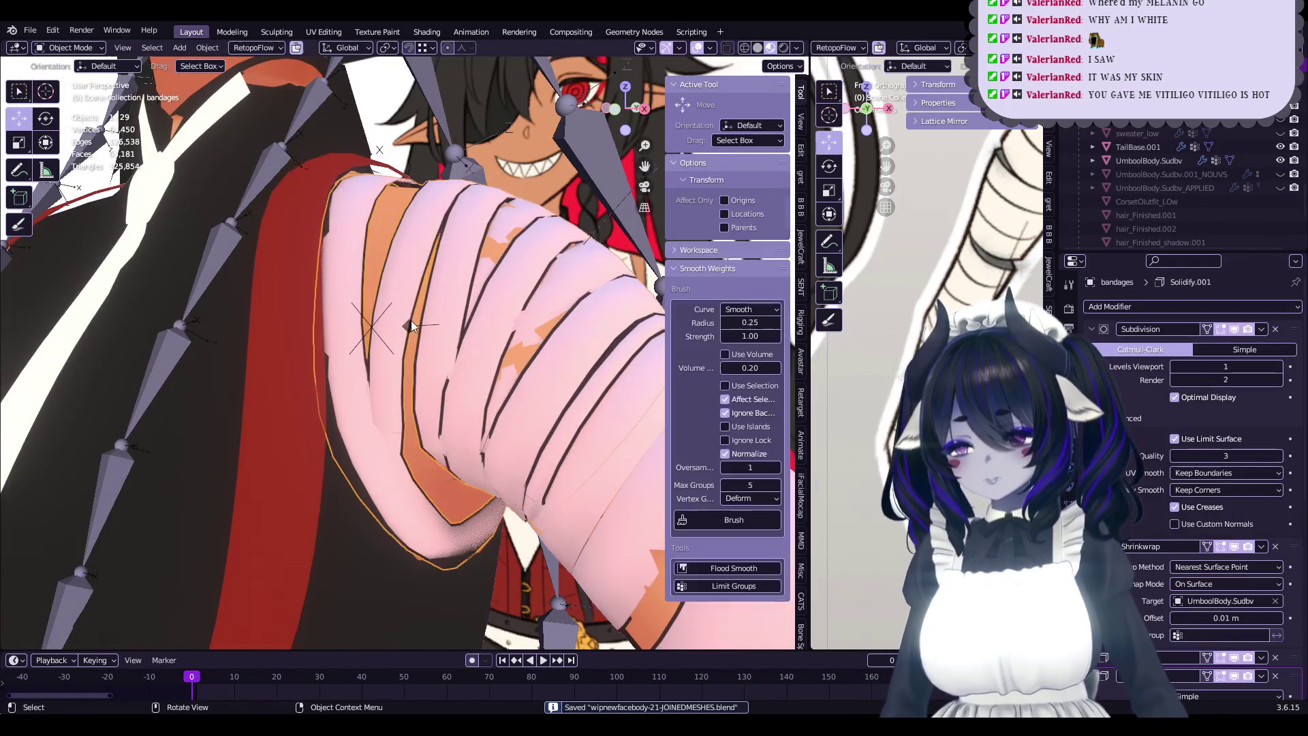
pyautogui.moveTo(436, 320); pyautogui.dragTo(457, 325, button='middle')
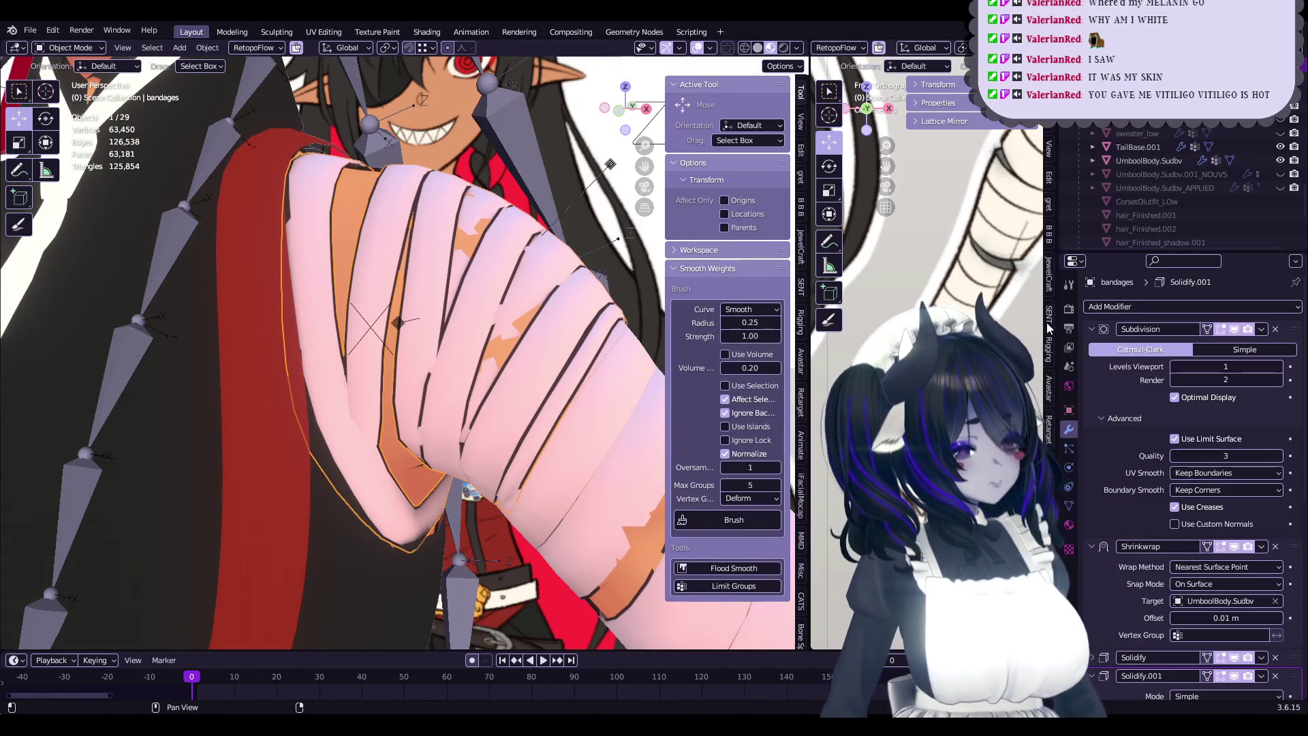
# - Remove the Subdivision and Shrinkwrap modifiers, isolate the bandages in Edit Mode, and save
pyautogui.click(1259, 332)
pyautogui.click(1239, 346)
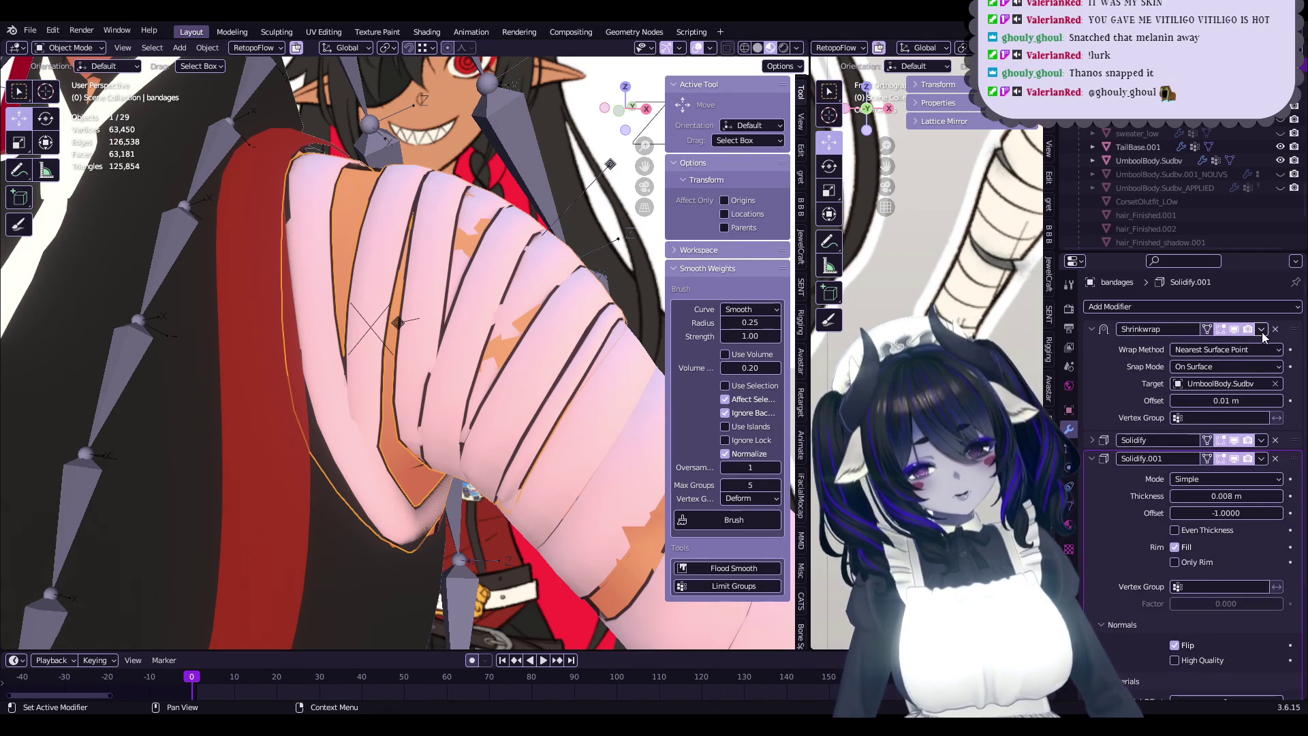
pyautogui.click(1260, 331)
pyautogui.click(1252, 345)
pyautogui.moveTo(618, 327)
pyautogui.mouseDown(button='middle')
pyautogui.moveTo(556, 370)
pyautogui.moveTo(593, 313)
pyautogui.mouseUp(button='middle')
pyautogui.press('KP_Divide')
pyautogui.press('KP_Divide')
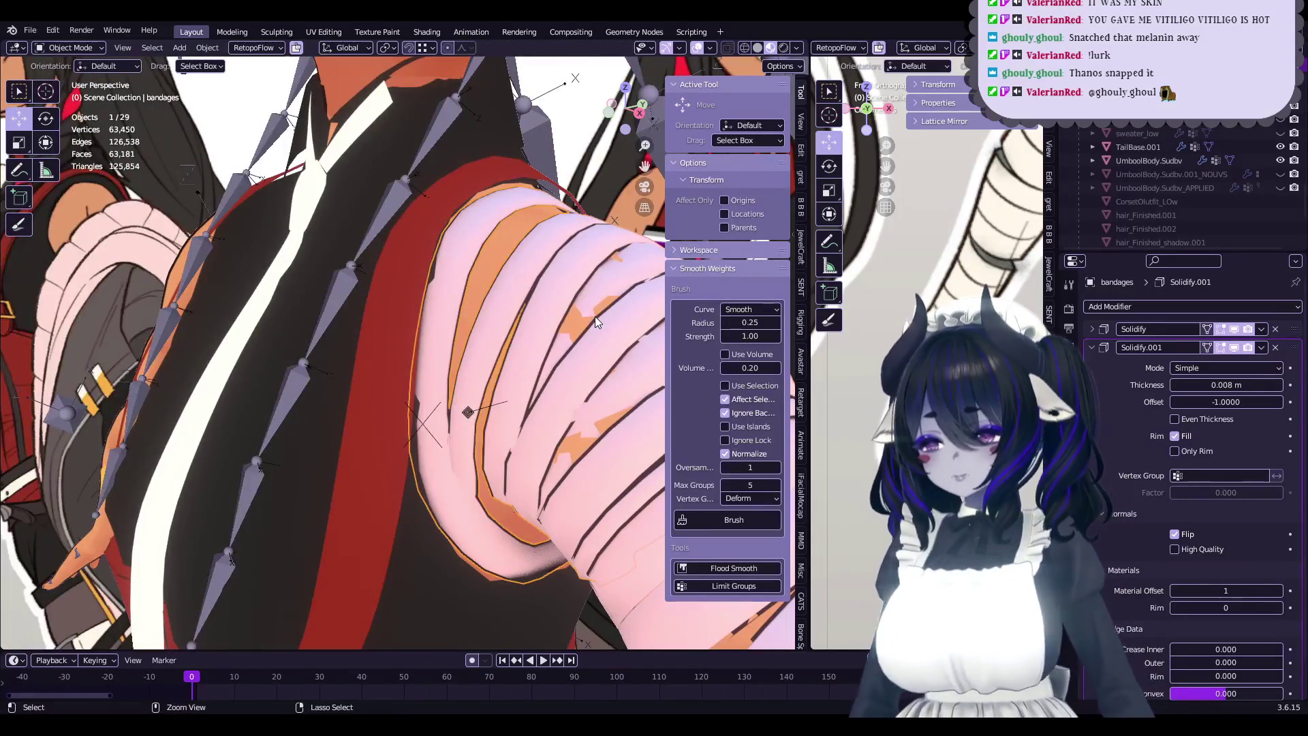
pyautogui.press('Tab')
pyautogui.press('Tab')
pyautogui.press('Tab')
pyautogui.press('Tab')
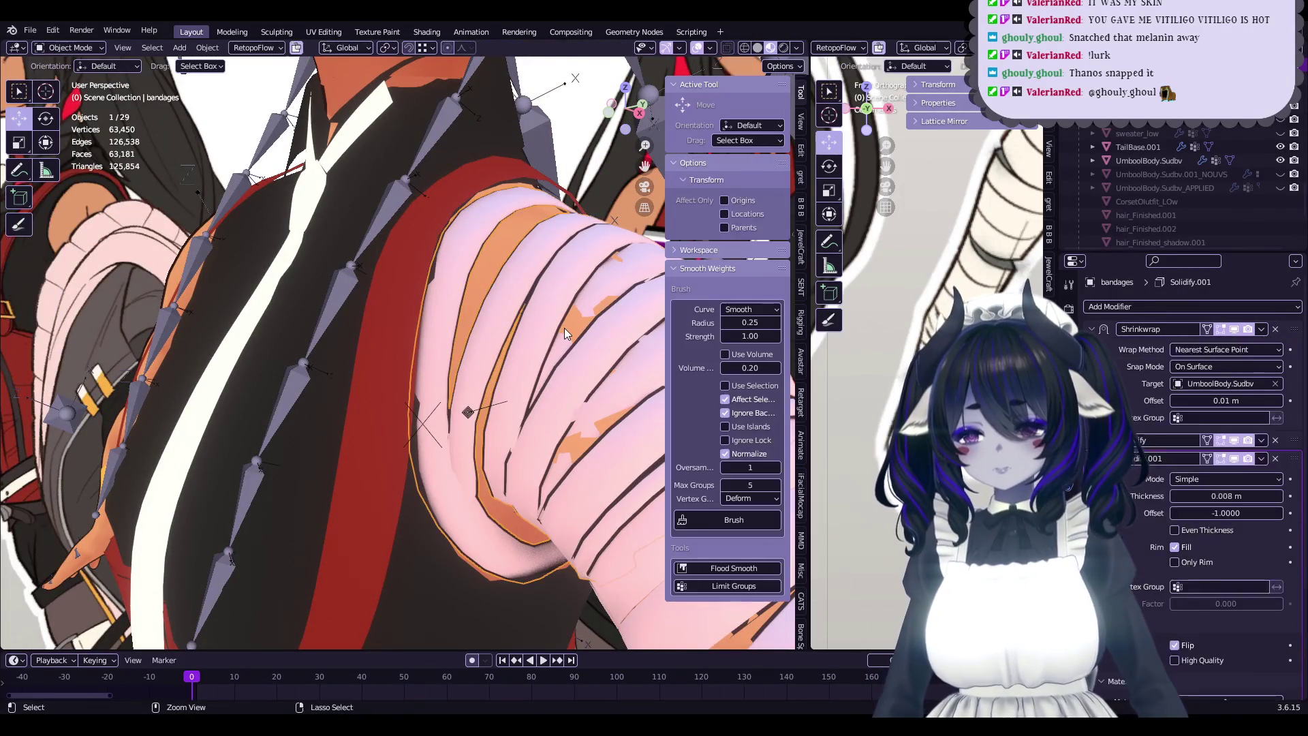
pyautogui.moveTo(564, 328); pyautogui.dragTo(586, 331, button='middle')
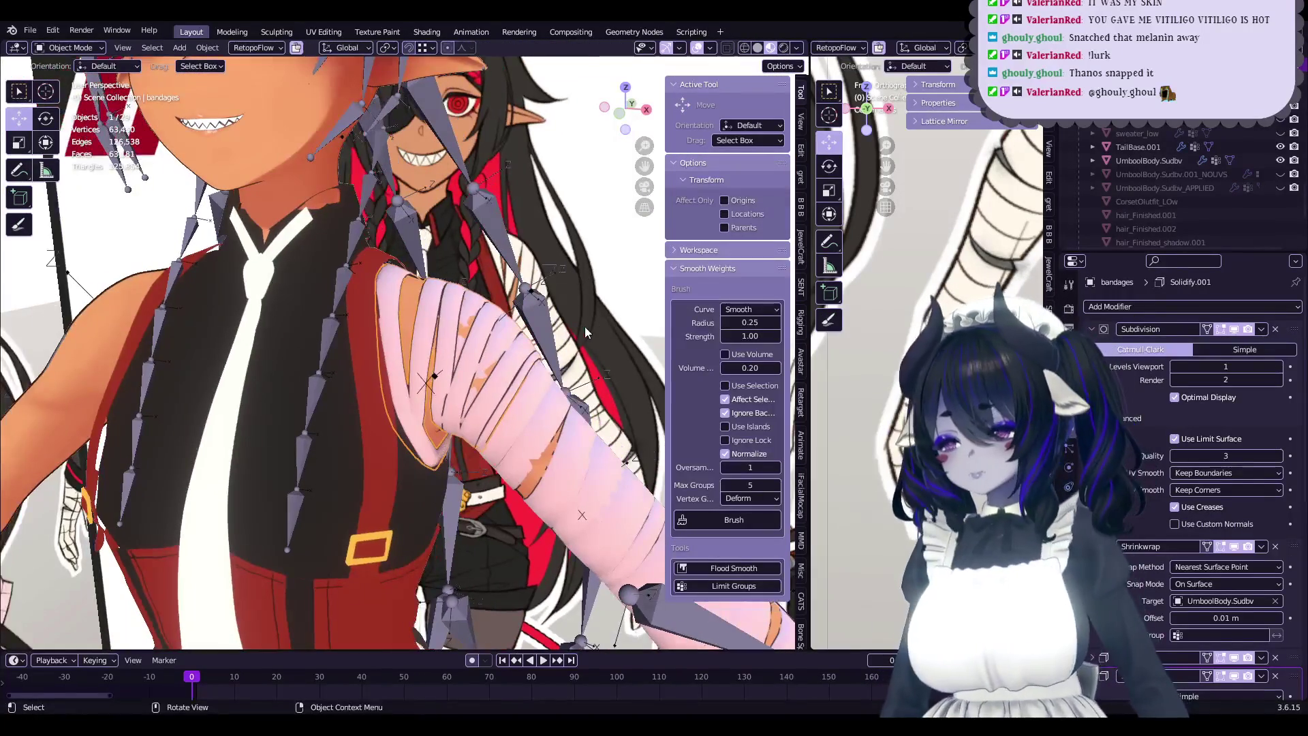
pyautogui.hotkey('ctrl', 's')
# - Duplicate the bandages in place, apply the duplicate's Subdivision and Shrinkwrap, and isolate it
pyautogui.hotkey('shift', 'd')
pyautogui.press('Escape')
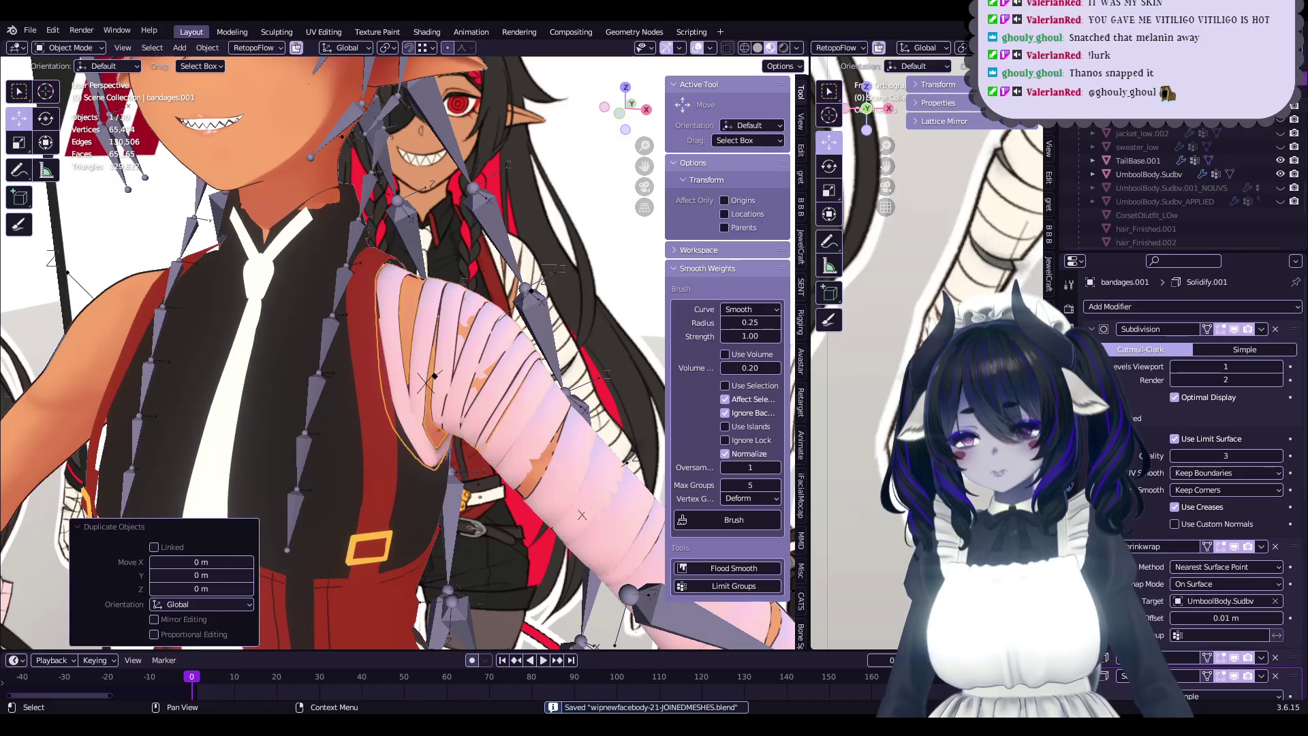
pyautogui.click(1253, 342)
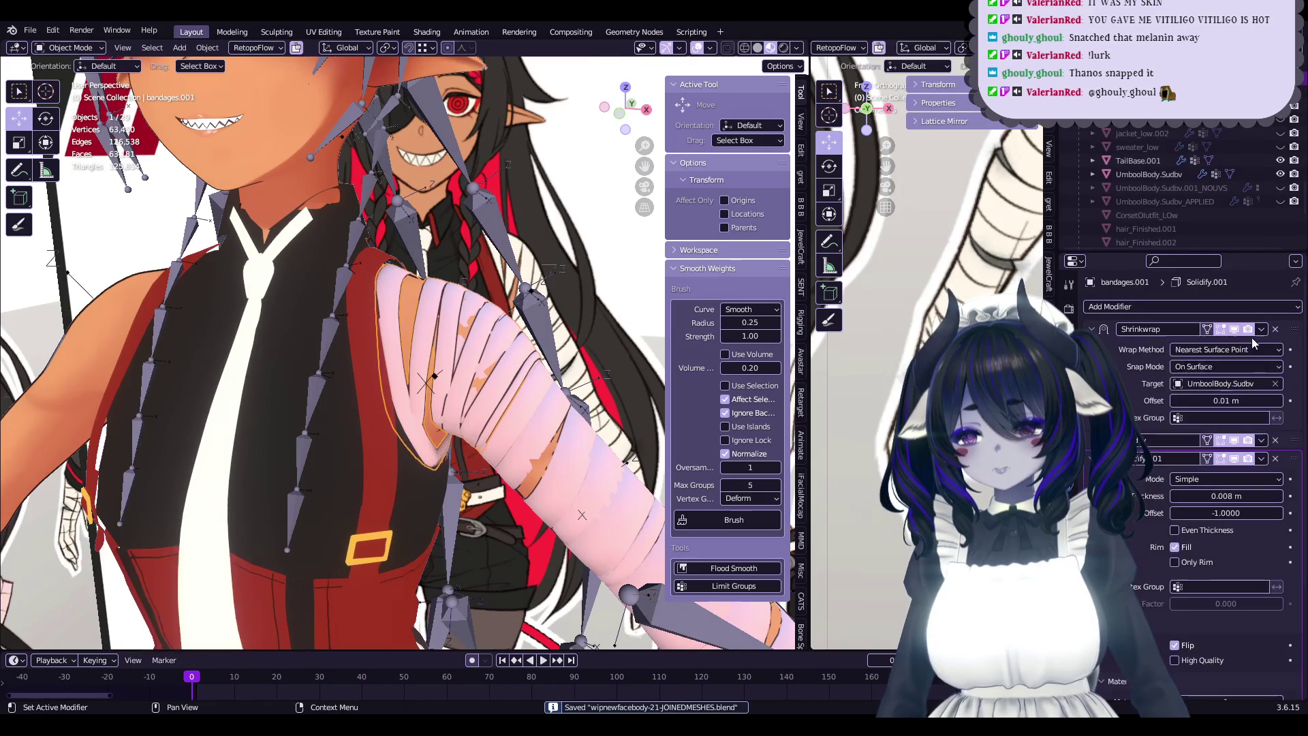
pyautogui.click(1262, 328)
pyautogui.click(1219, 338)
pyautogui.press('Tab')
pyautogui.moveTo(477, 355)
pyautogui.mouseDown(button='middle')
pyautogui.moveTo(451, 341)
pyautogui.moveTo(447, 310)
pyautogui.moveTo(494, 343)
pyautogui.mouseUp(button='middle')
pyautogui.press('KP_Divide')
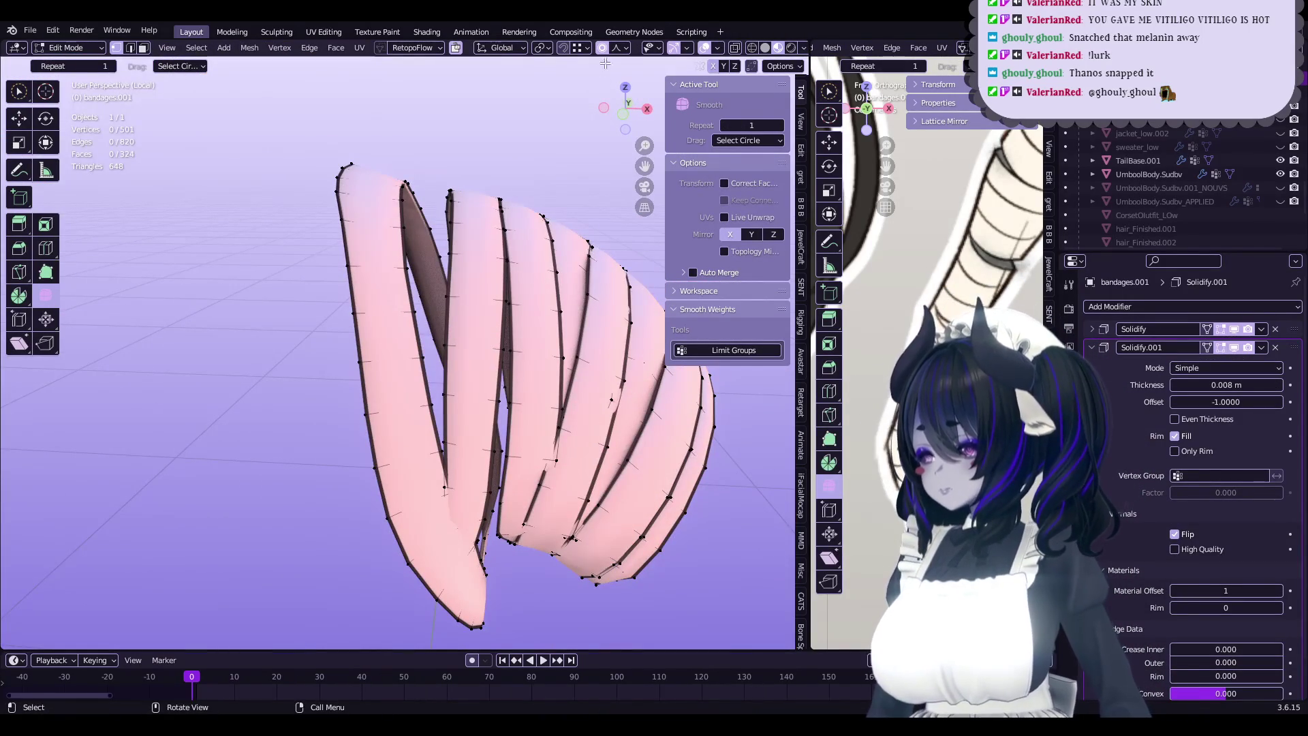
# - Pull a band-edge vertex along Y with proportional falloff
pyautogui.click(401, 270)
pyautogui.moveTo(400, 270)
pyautogui.mouseDown(button='middle')
pyautogui.moveTo(438, 240)
pyautogui.moveTo(382, 307)
pyautogui.moveTo(477, 371)
pyautogui.mouseUp(button='middle')
pyautogui.press('KP_Divide')
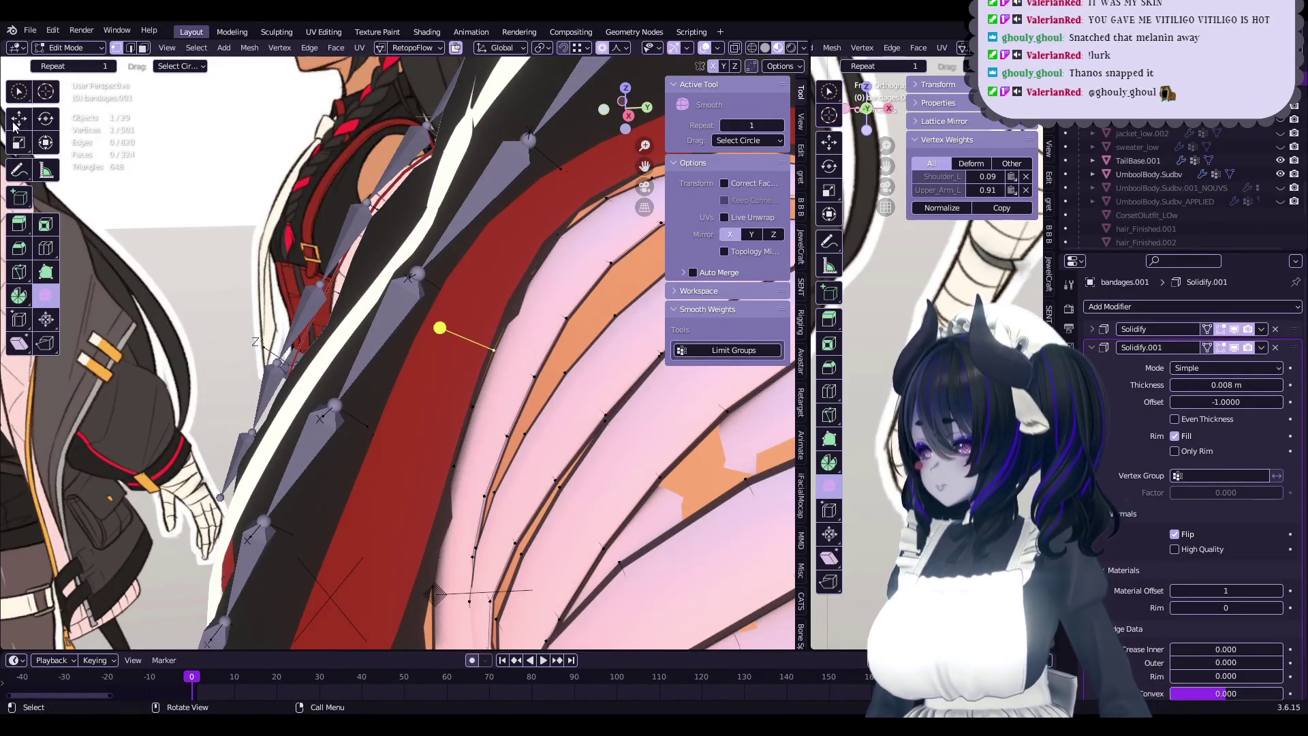
pyautogui.moveTo(548, 348); pyautogui.dragTo(549, 341)
pyautogui.moveTo(549, 340); pyautogui.dragTo(485, 410, button='middle')
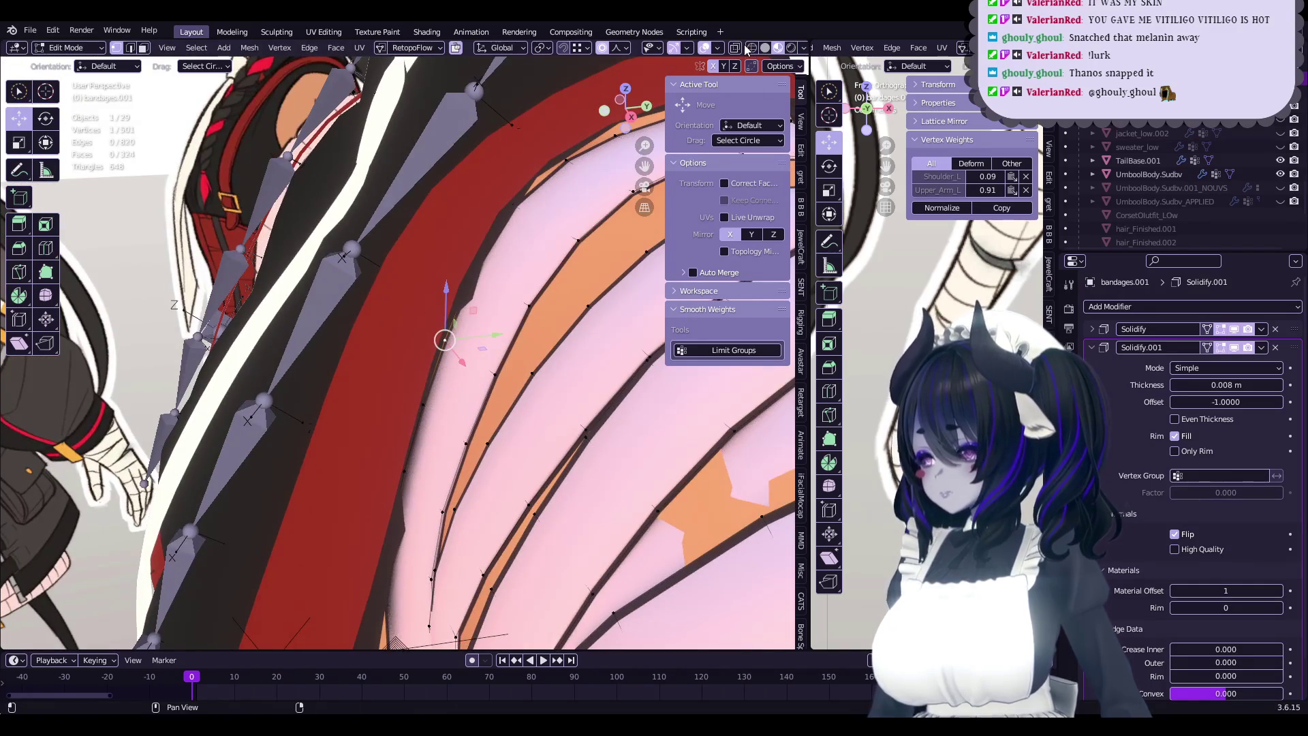
pyautogui.moveTo(477, 355); pyautogui.dragTo(417, 344, button='middle')
# - Shift two more band vertices along Y with falloff, then apply Set Edge Flow
pyautogui.click(420, 386)
pyautogui.moveTo(465, 386); pyautogui.dragTo(504, 381)
pyautogui.moveTo(505, 381); pyautogui.dragTo(509, 297, button='middle')
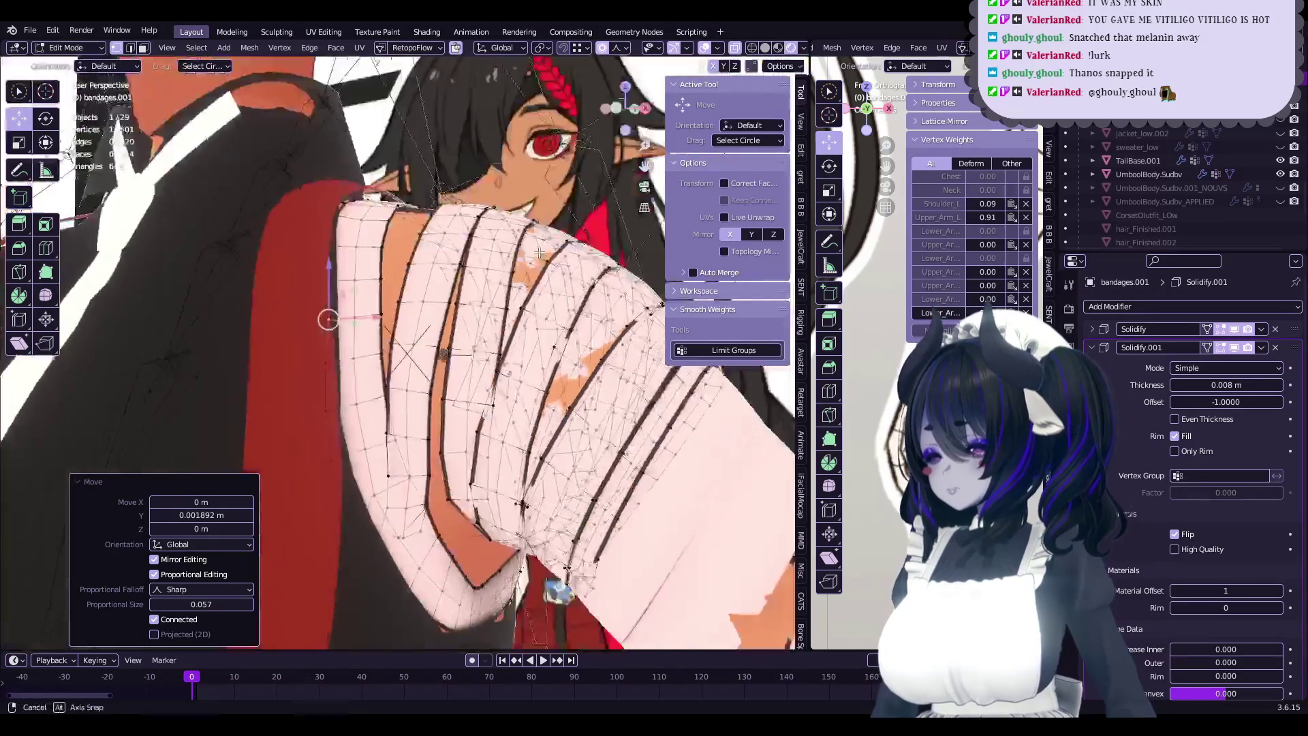
pyautogui.scroll(5, 509, 296)
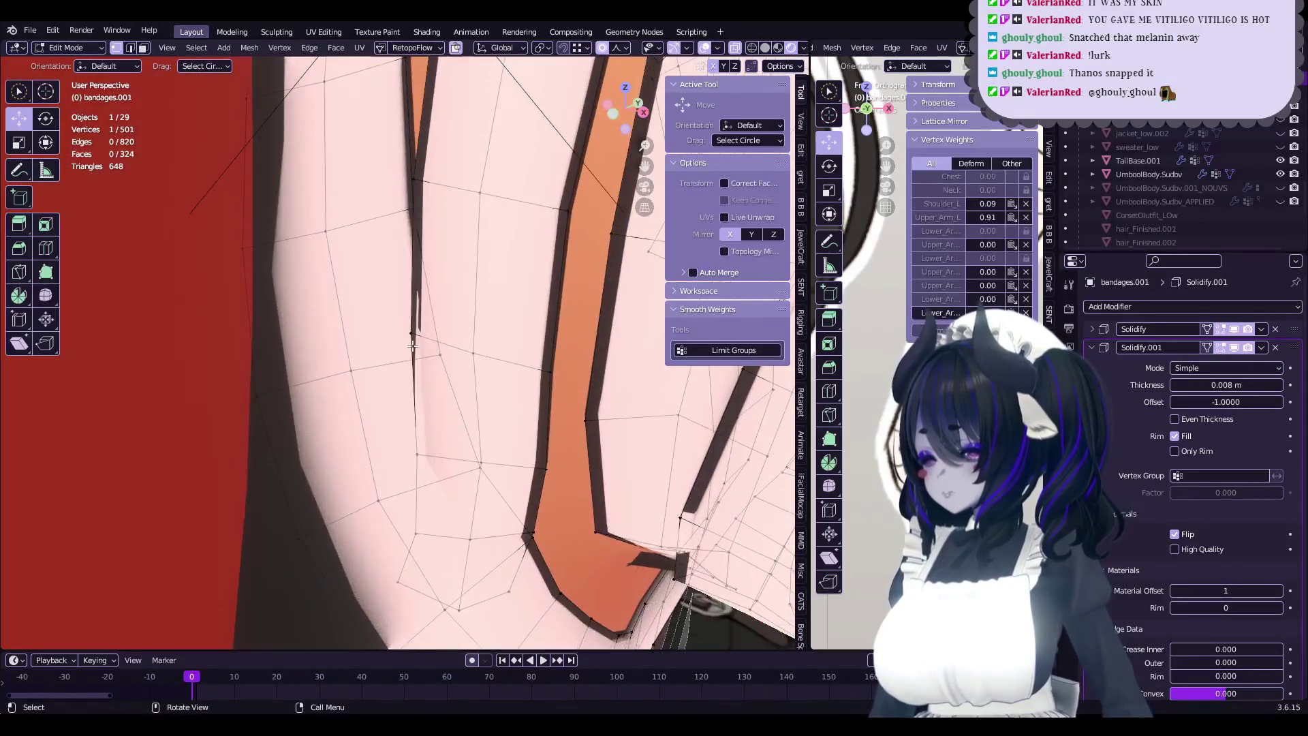
pyautogui.click(438, 333)
pyautogui.moveTo(473, 305)
pyautogui.mouseDown()
pyautogui.moveTo(489, 292)
pyautogui.moveTo(595, 391)
pyautogui.mouseUp()
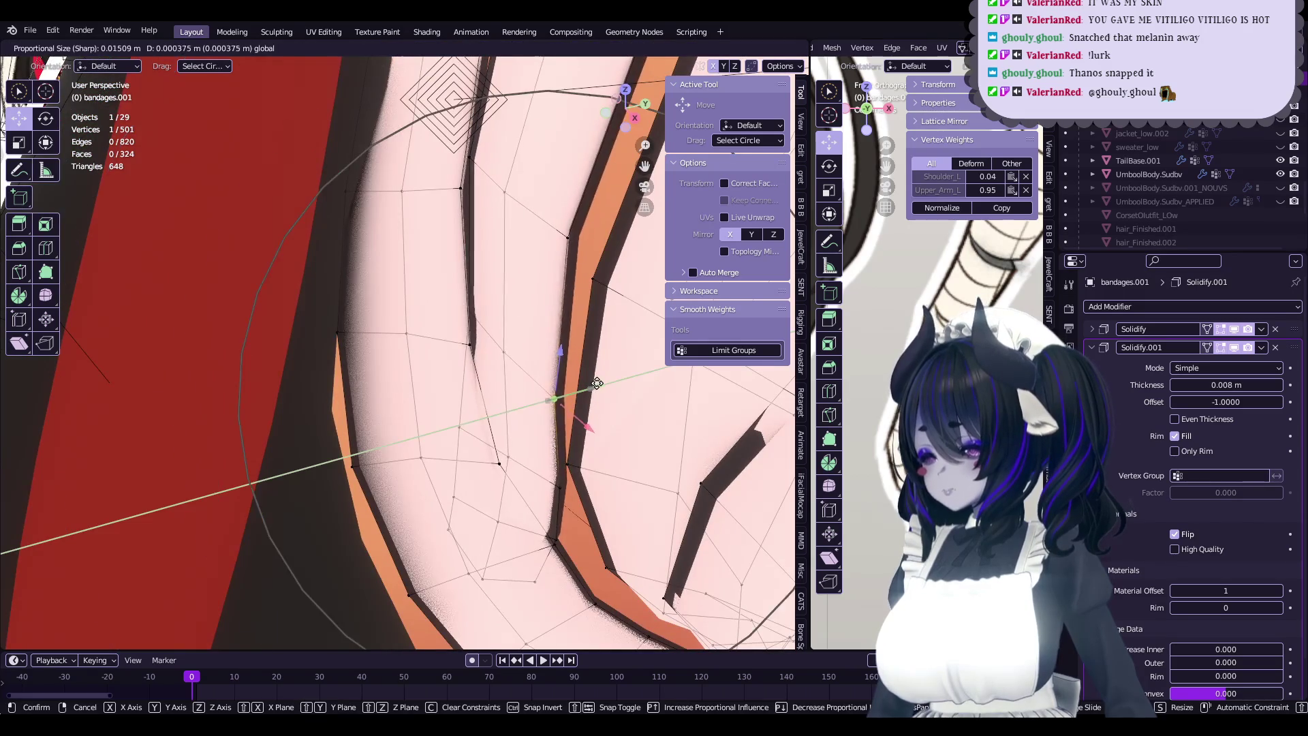
pyautogui.click(609, 379)
pyautogui.hotkey('ctrl', 'e')
pyautogui.click(500, 212)
# - Move and slightly rotate band-edge vertices with proportional falloff
pyautogui.moveTo(494, 308); pyautogui.dragTo(517, 354, button='middle')
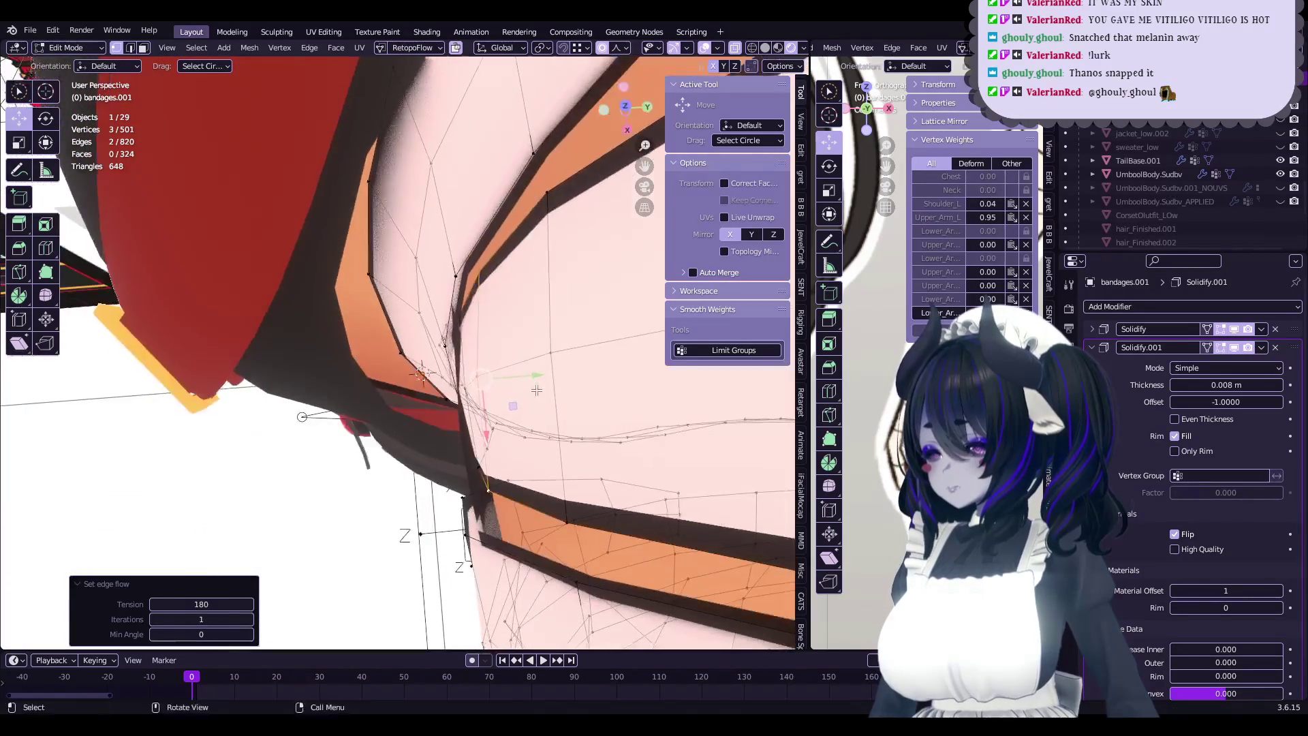
pyautogui.press('r')
pyautogui.click(528, 371)
pyautogui.moveTo(531, 377); pyautogui.dragTo(536, 378)
pyautogui.click(536, 379)
pyautogui.moveTo(536, 379)
pyautogui.mouseDown(button='middle')
pyautogui.moveTo(464, 413)
pyautogui.moveTo(503, 407)
pyautogui.mouseUp(button='middle')
pyautogui.click(463, 412)
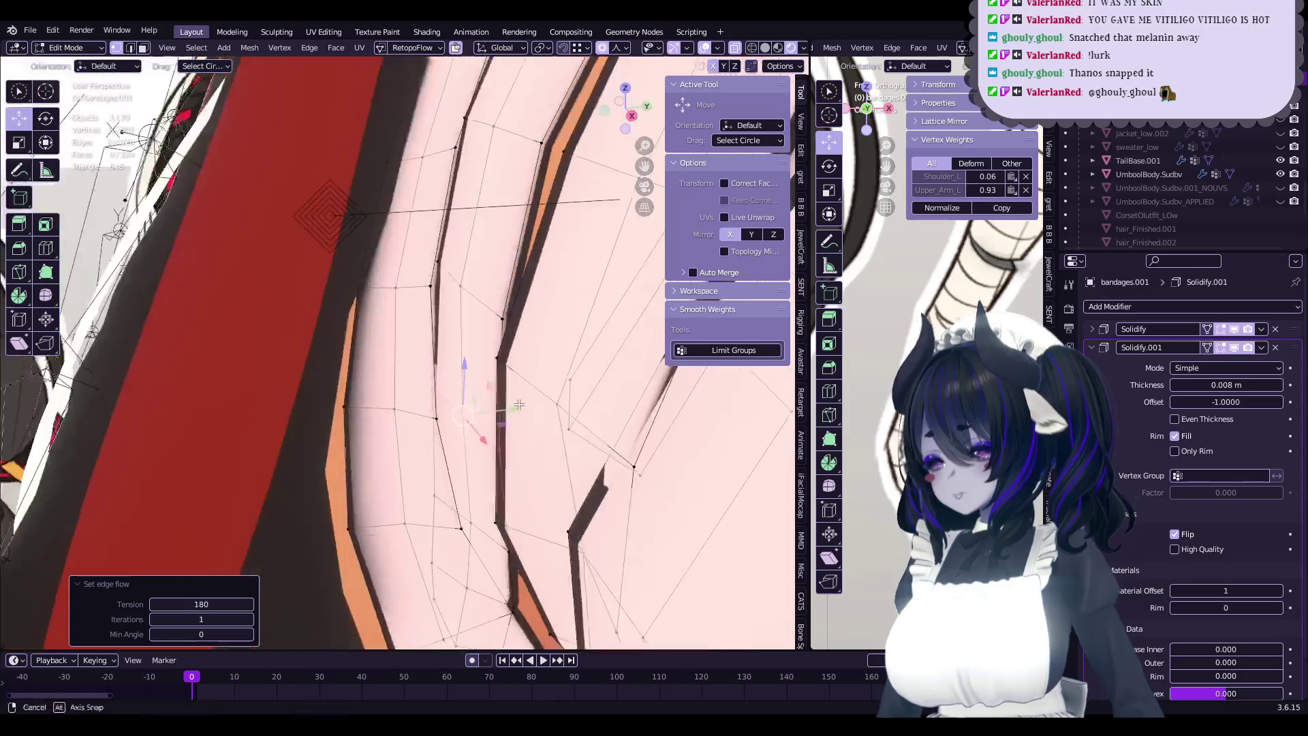
pyautogui.moveTo(504, 408); pyautogui.dragTo(501, 404)
pyautogui.moveTo(502, 404)
pyautogui.mouseDown(button='middle')
pyautogui.moveTo(538, 347)
pyautogui.moveTo(516, 291)
pyautogui.moveTo(466, 373)
pyautogui.moveTo(526, 337)
pyautogui.moveTo(474, 352)
pyautogui.mouseUp(button='middle')
pyautogui.press('r')
pyautogui.press('r')
pyautogui.click(531, 358)
# - Apply Set Edge Flow to the selected band vertices
pyautogui.press('Tab')
pyautogui.scroll(5, 477, 347)
pyautogui.press('Tab')
pyautogui.click(495, 377)
# - Move a band edge vertically along Z and reposition it with proportional editing
pyautogui.keyDown('alt'); pyautogui.click(526, 337); pyautogui.keyUp('alt')
pyautogui.press('g')
pyautogui.press('z')
pyautogui.click(534, 344)
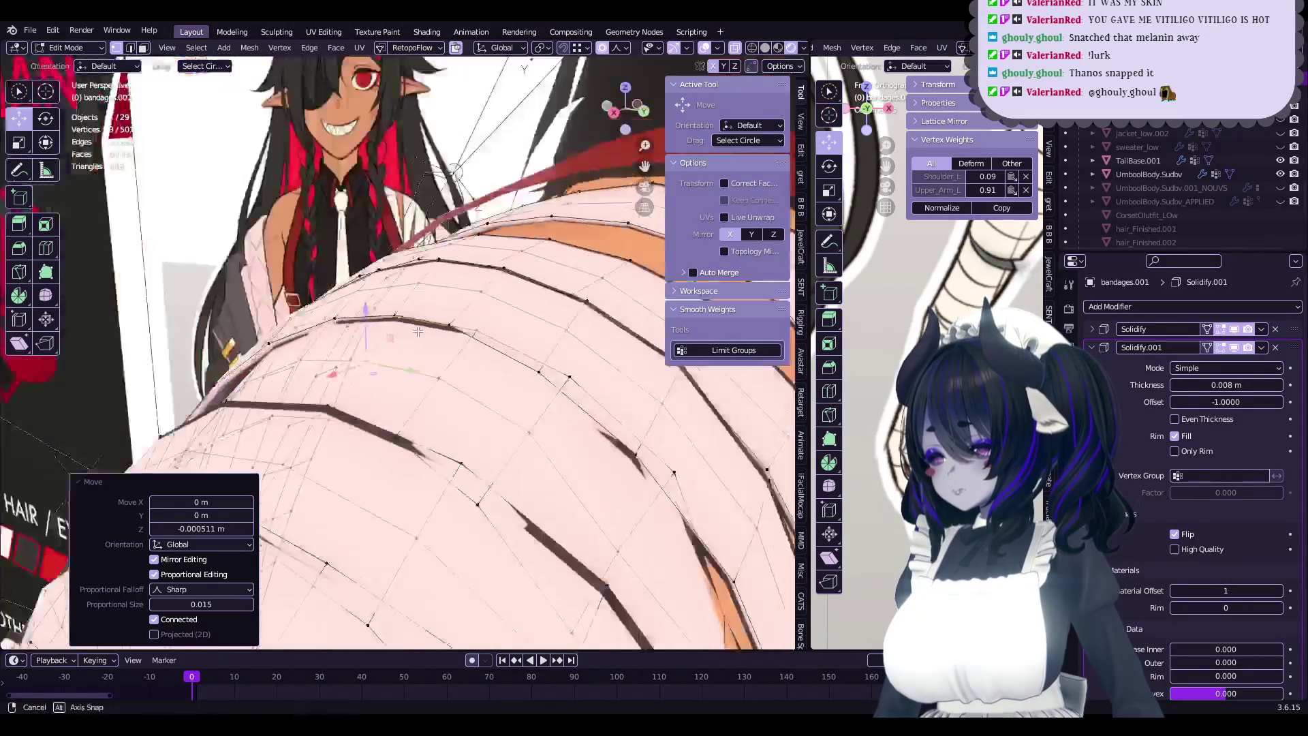
pyautogui.press('g')
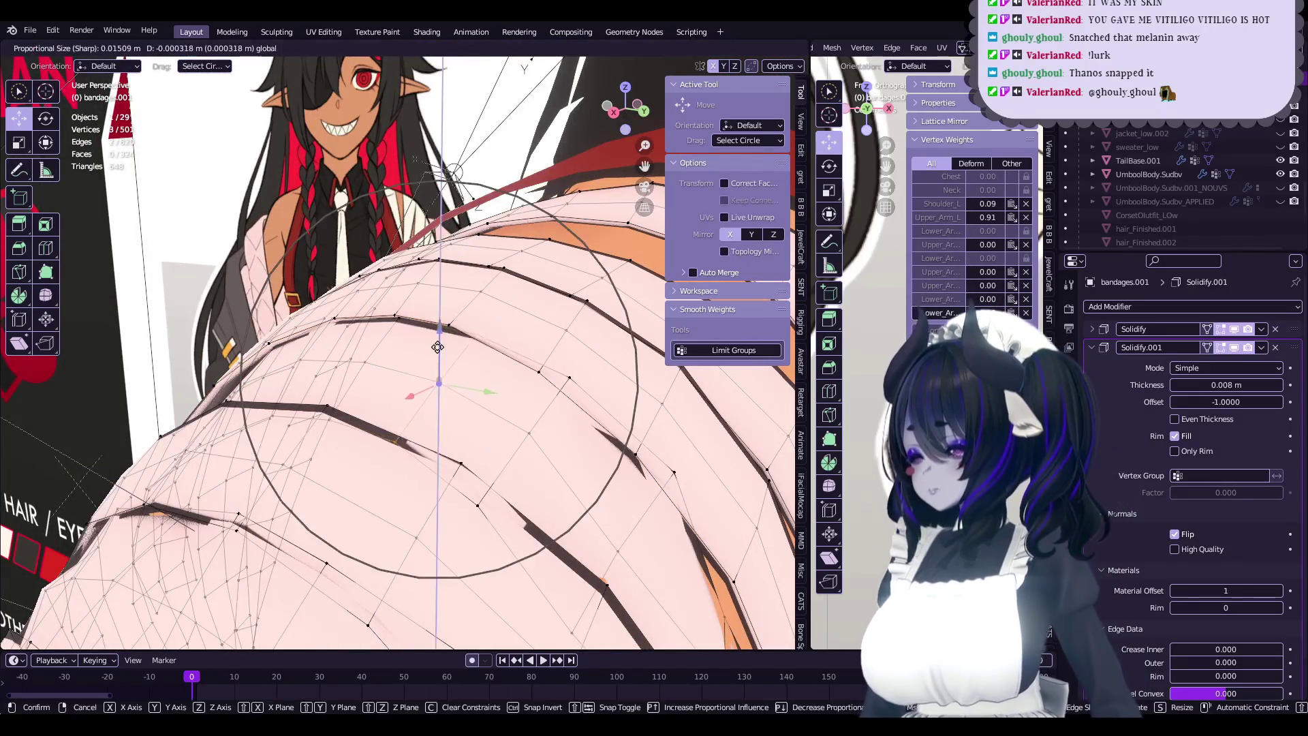
pyautogui.click(476, 344)
# - Soft-move a loop along the band edge, apply Set Edge Flow, and return to Object Mode
pyautogui.keyDown('alt'); pyautogui.click(518, 341); pyautogui.keyUp('alt')
pyautogui.moveTo(518, 340)
pyautogui.mouseDown(button='middle')
pyautogui.moveTo(540, 340)
pyautogui.moveTo(536, 449)
pyautogui.moveTo(505, 444)
pyautogui.mouseUp(button='middle')
pyautogui.press('g')
pyautogui.click(505, 333)
pyautogui.press('g')
pyautogui.click(504, 333)
pyautogui.rightClick(536, 449)
pyautogui.click(525, 439)
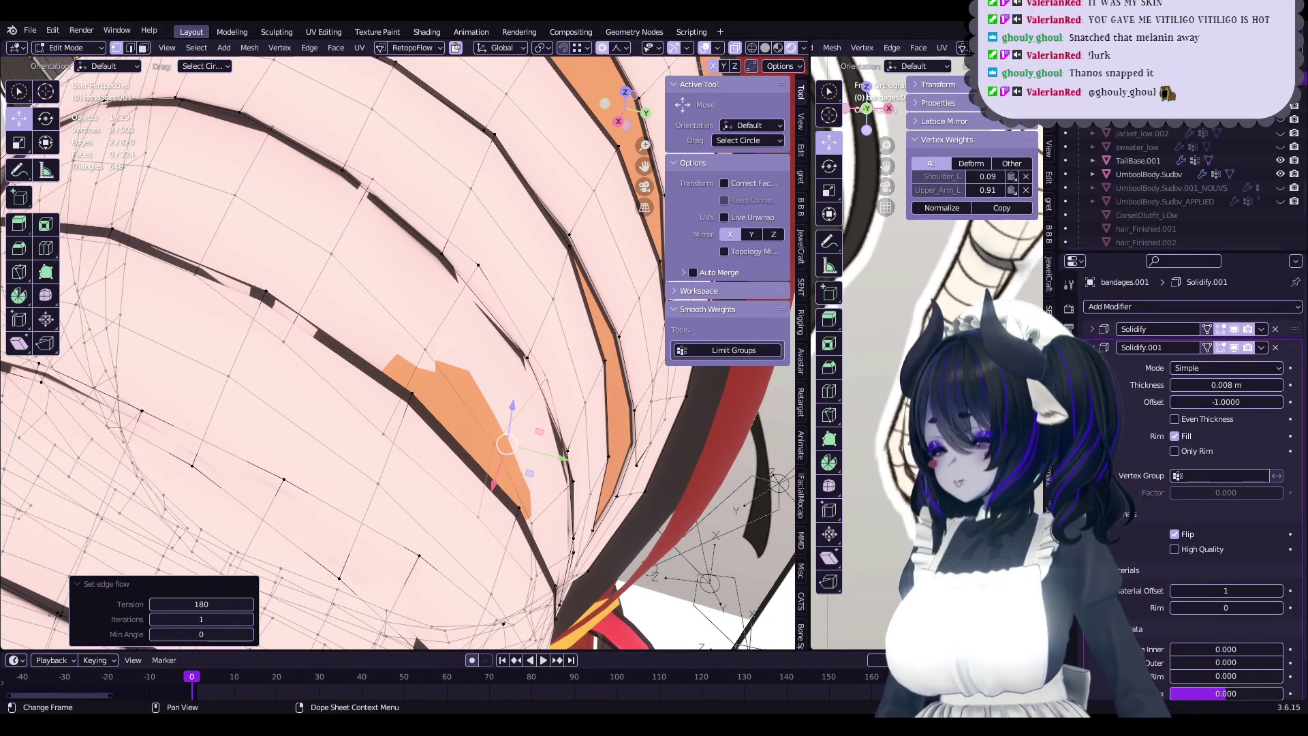
pyautogui.scroll(-10, 558, 403)
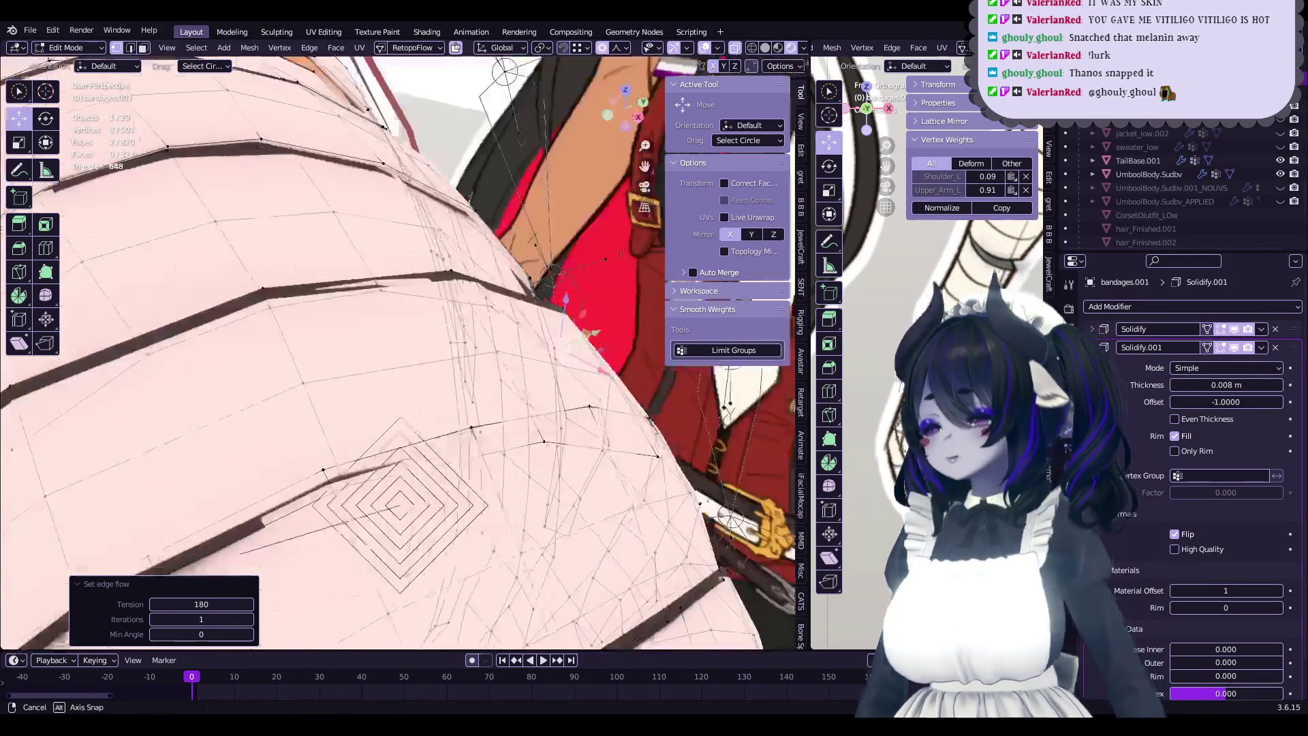
pyautogui.press('Tab')
pyautogui.scroll(-5, 557, 404)
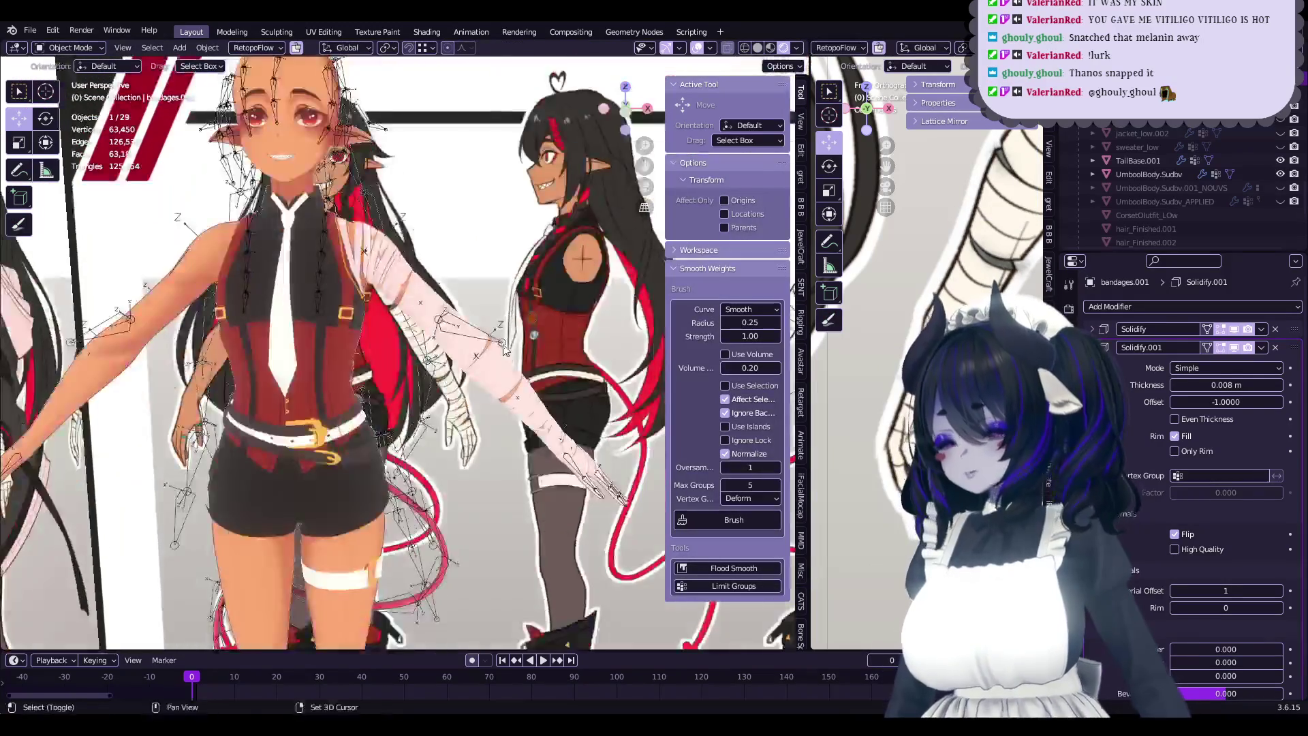
# - Select bandages2 on the arm, then reselect bandages.001
pyautogui.scroll(8, 558, 403)
pyautogui.moveTo(558, 403)
pyautogui.mouseDown(button='middle')
pyautogui.moveTo(542, 415)
pyautogui.moveTo(339, 379)
pyautogui.mouseUp(button='middle')
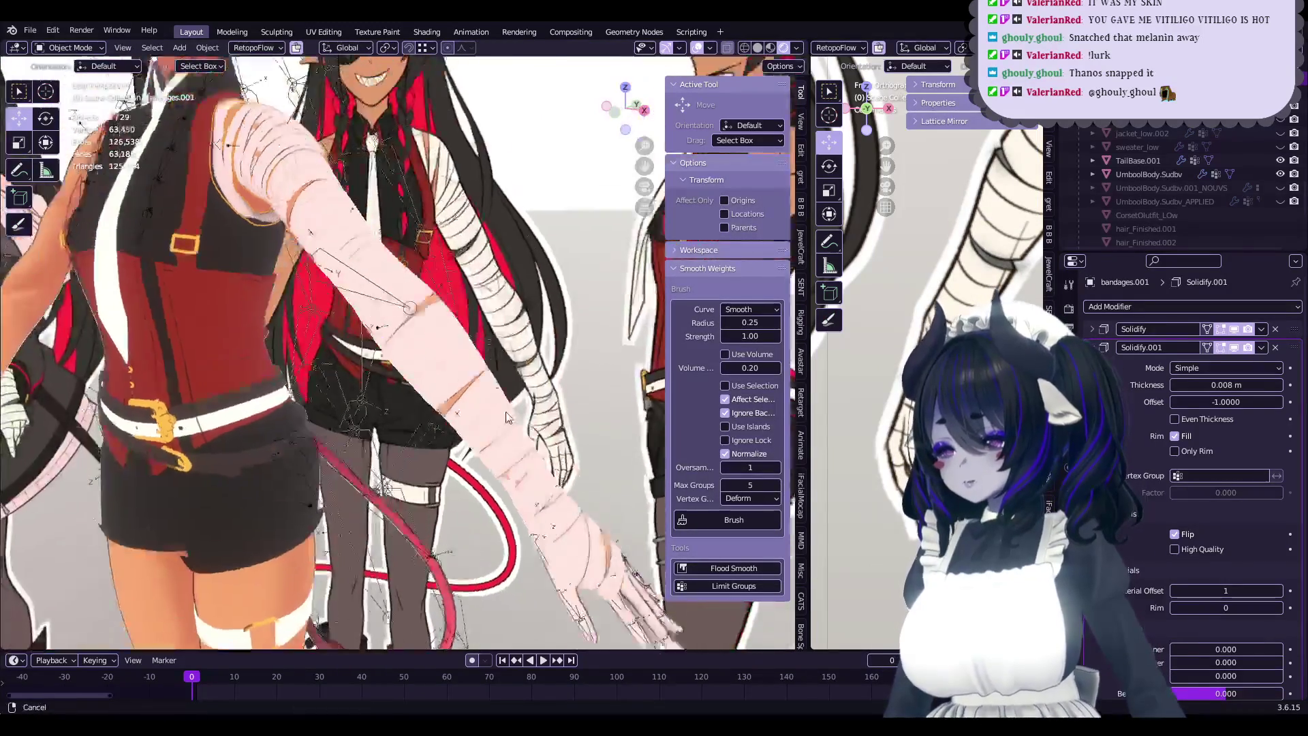
pyautogui.scroll(3, 339, 380)
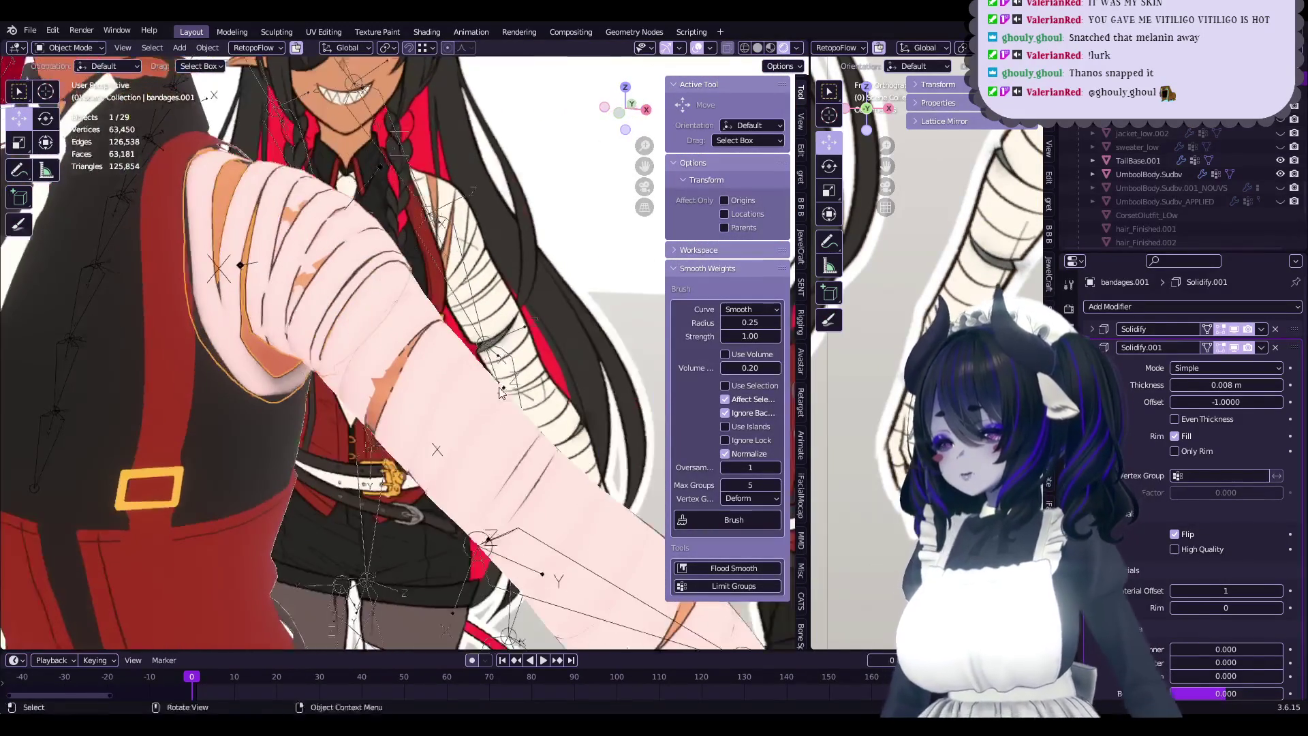
pyautogui.click(339, 379)
pyautogui.scroll(3, 320, 307)
pyautogui.scroll(2, 310, 261)
pyautogui.scroll(-2, 310, 260)
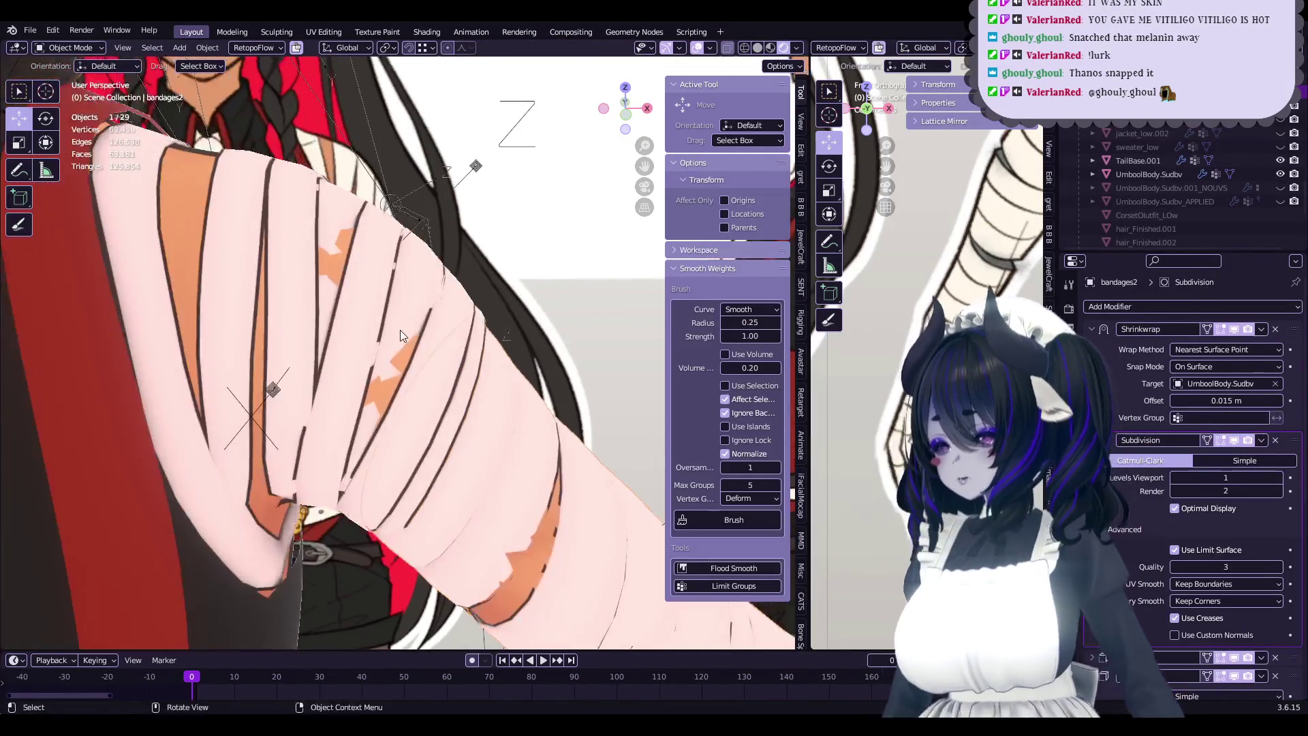
pyautogui.click(462, 387)
pyautogui.scroll(-4, 462, 386)
pyautogui.scroll(2, 478, 425)
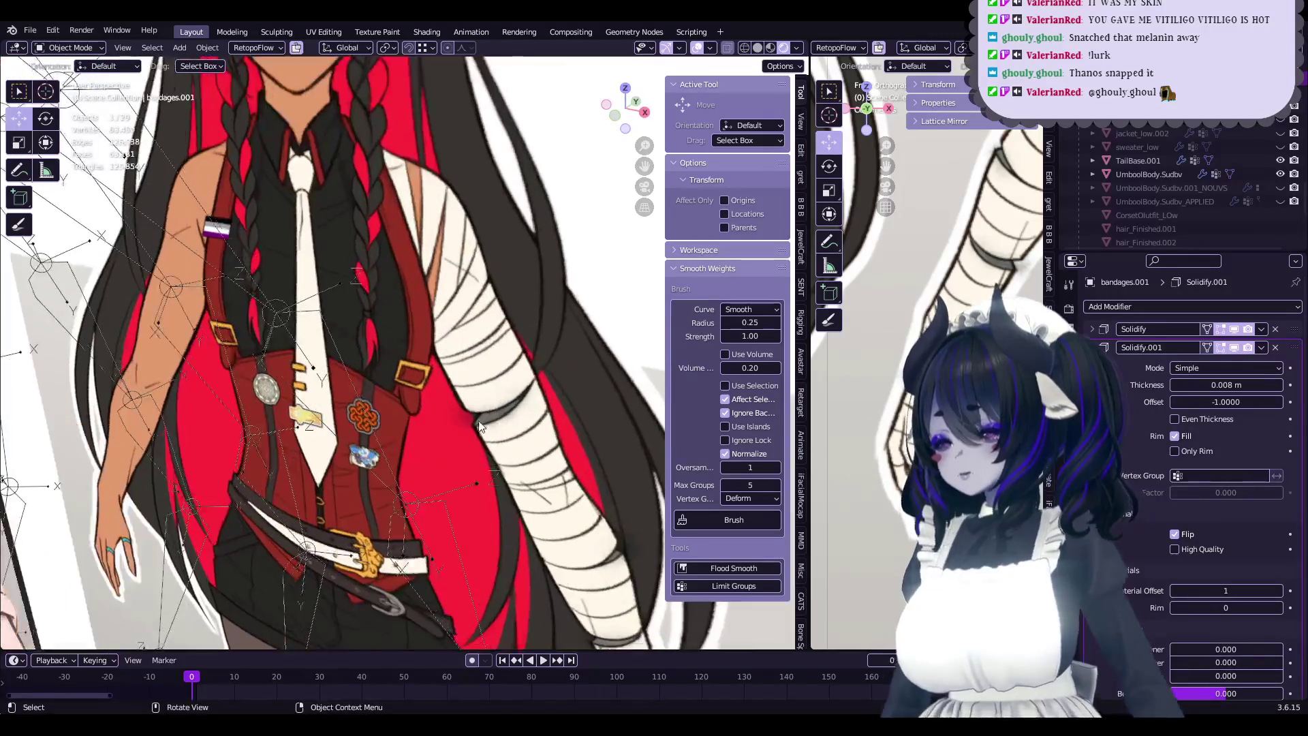
pyautogui.scroll(-5, 507, 430)
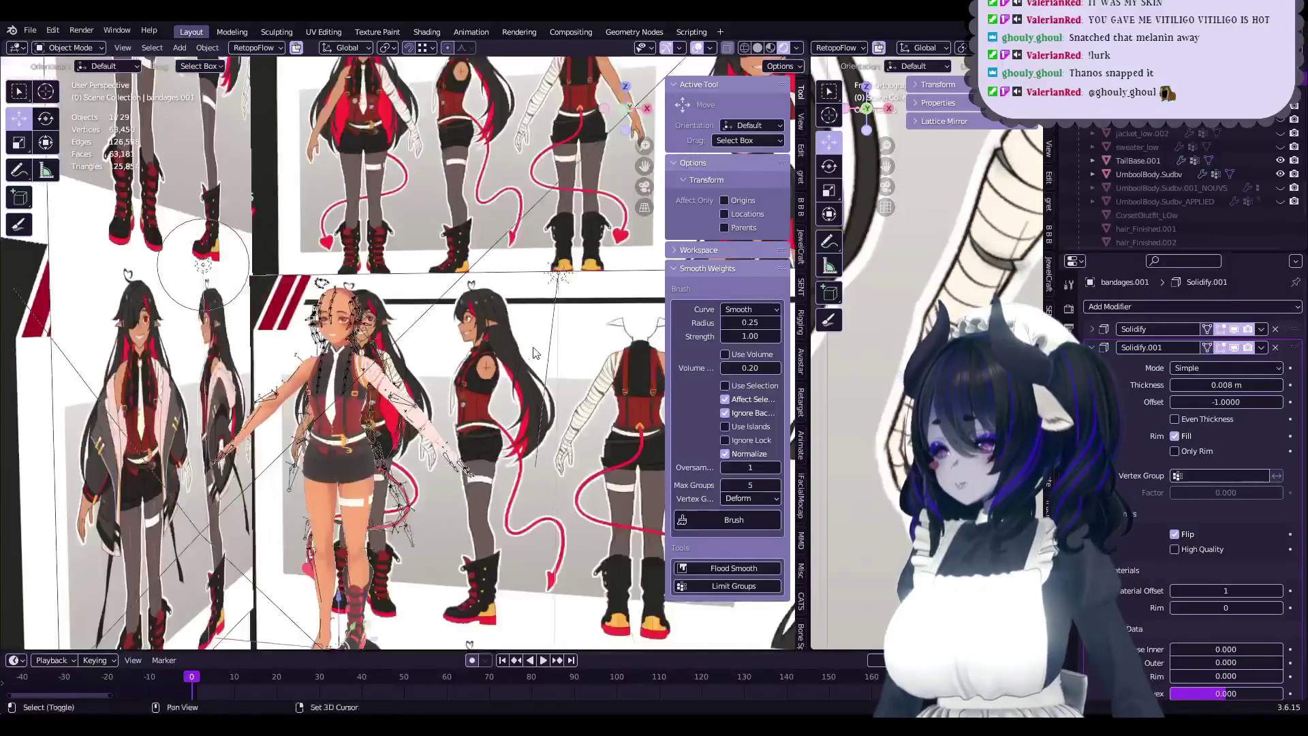
# - Orbit across the reference sheets to compare their figures with the bandaged arm
pyautogui.moveTo(409, 354)
pyautogui.keyDown('shift'); pyautogui.mouseDown(button='middle')
pyautogui.moveTo(282, 267)
pyautogui.moveTo(208, 96)
pyautogui.mouseUp(button='middle'); pyautogui.keyUp('shift')
pyautogui.scroll(2, 491, 364)
pyautogui.scroll(2, 491, 364)
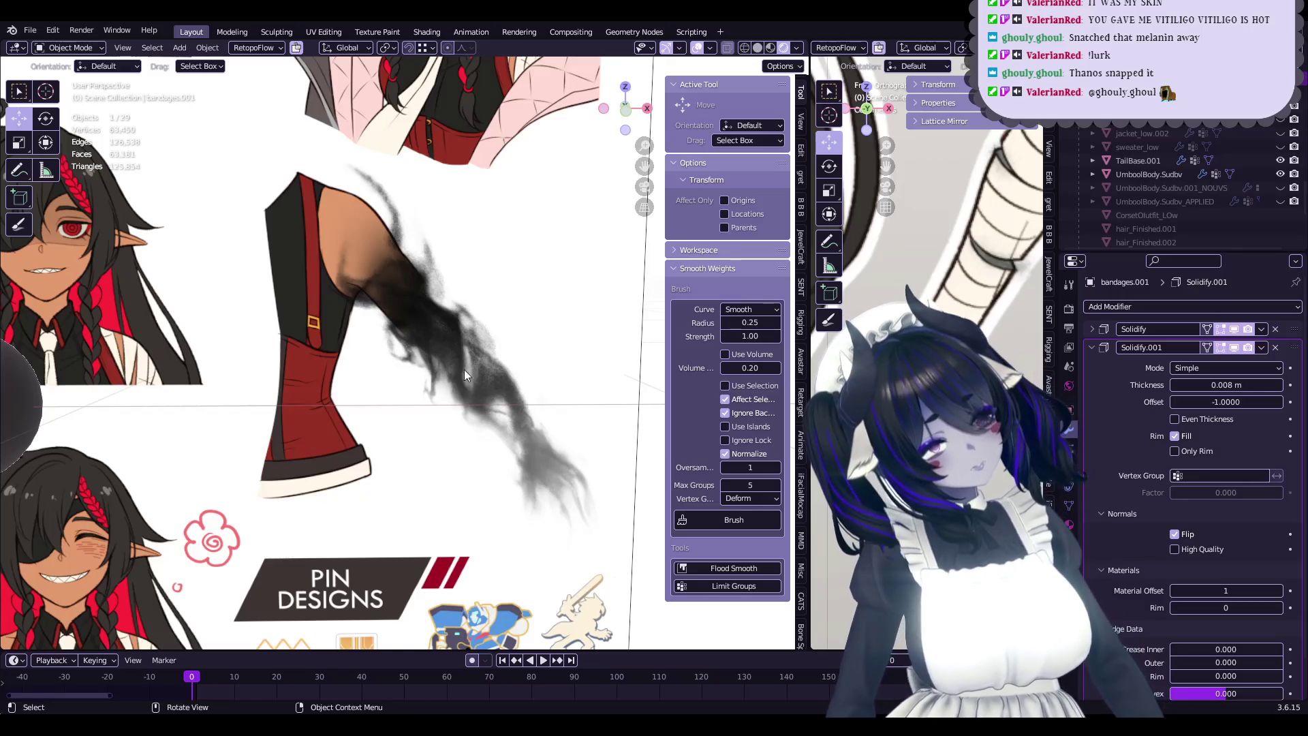
pyautogui.moveTo(491, 407)
pyautogui.mouseDown(button='middle')
pyautogui.moveTo(257, 338)
pyautogui.moveTo(543, 432)
pyautogui.moveTo(359, 322)
pyautogui.mouseUp(button='middle')
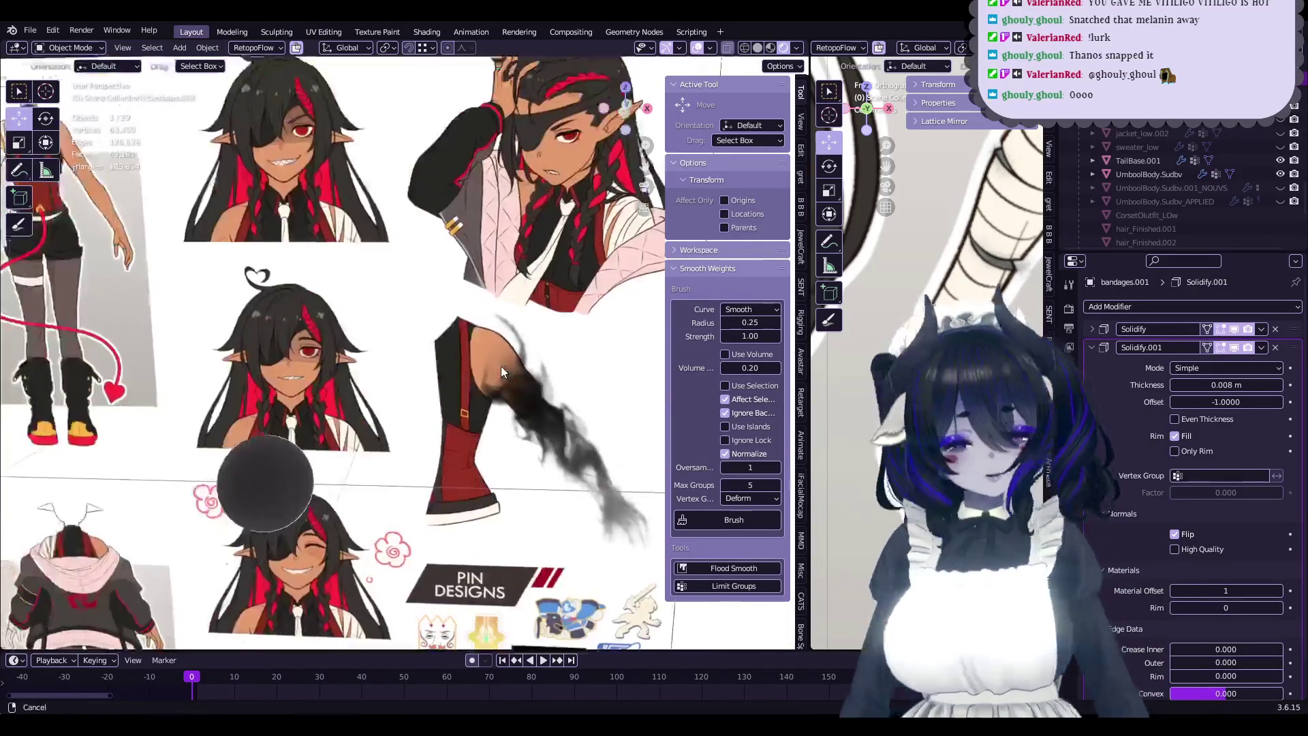
pyautogui.moveTo(501, 371); pyautogui.dragTo(259, 286, button='middle')
pyautogui.moveTo(434, 317); pyautogui.dragTo(305, 283, button='middle')
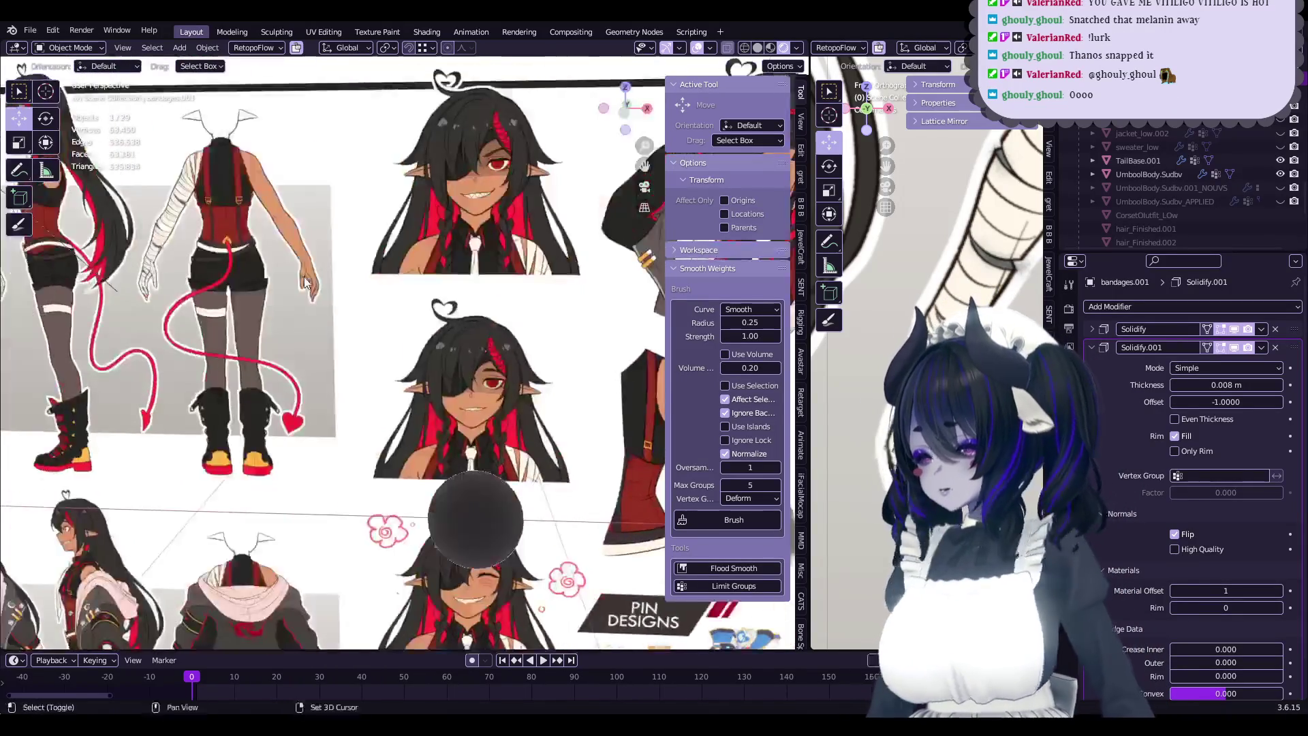
# - Frame bandages.001 in view and enter Edit Mode on its mesh
pyautogui.press('KP_Decimal')
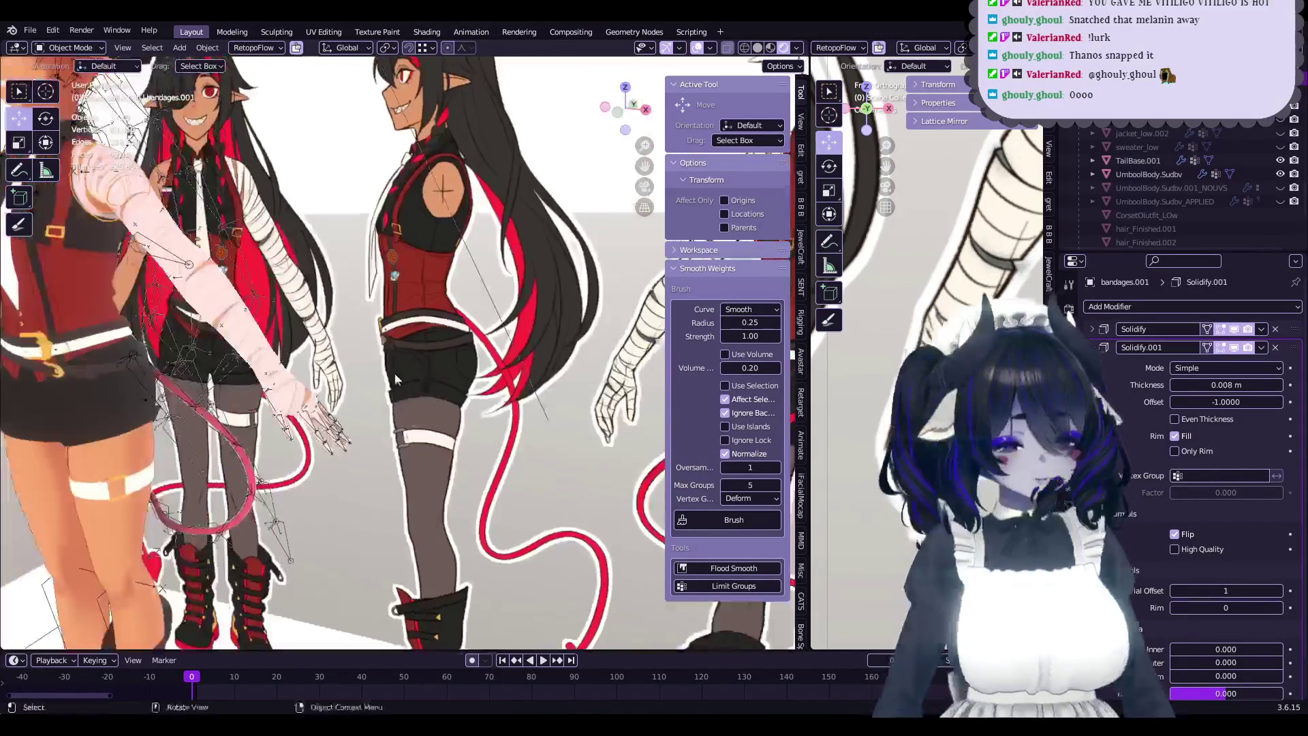
pyautogui.moveTo(395, 379); pyautogui.dragTo(482, 407, button='middle')
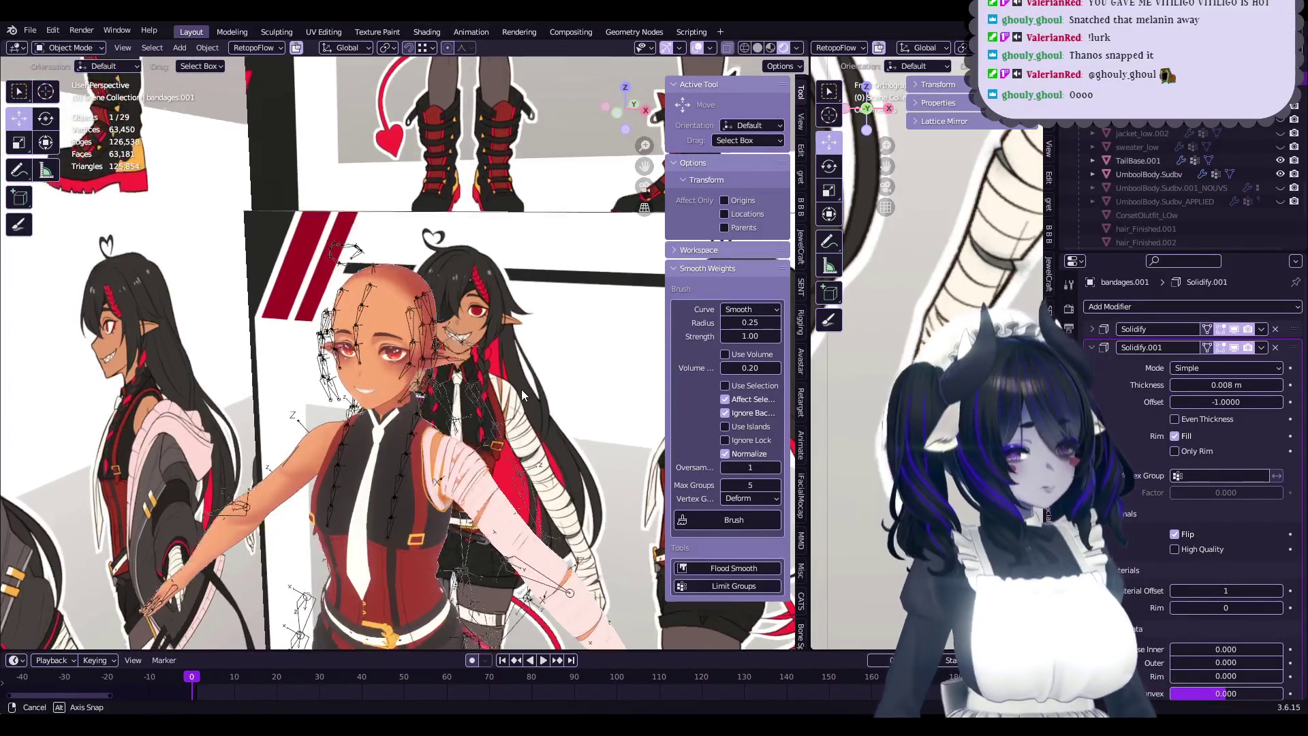
pyautogui.press('Tab')
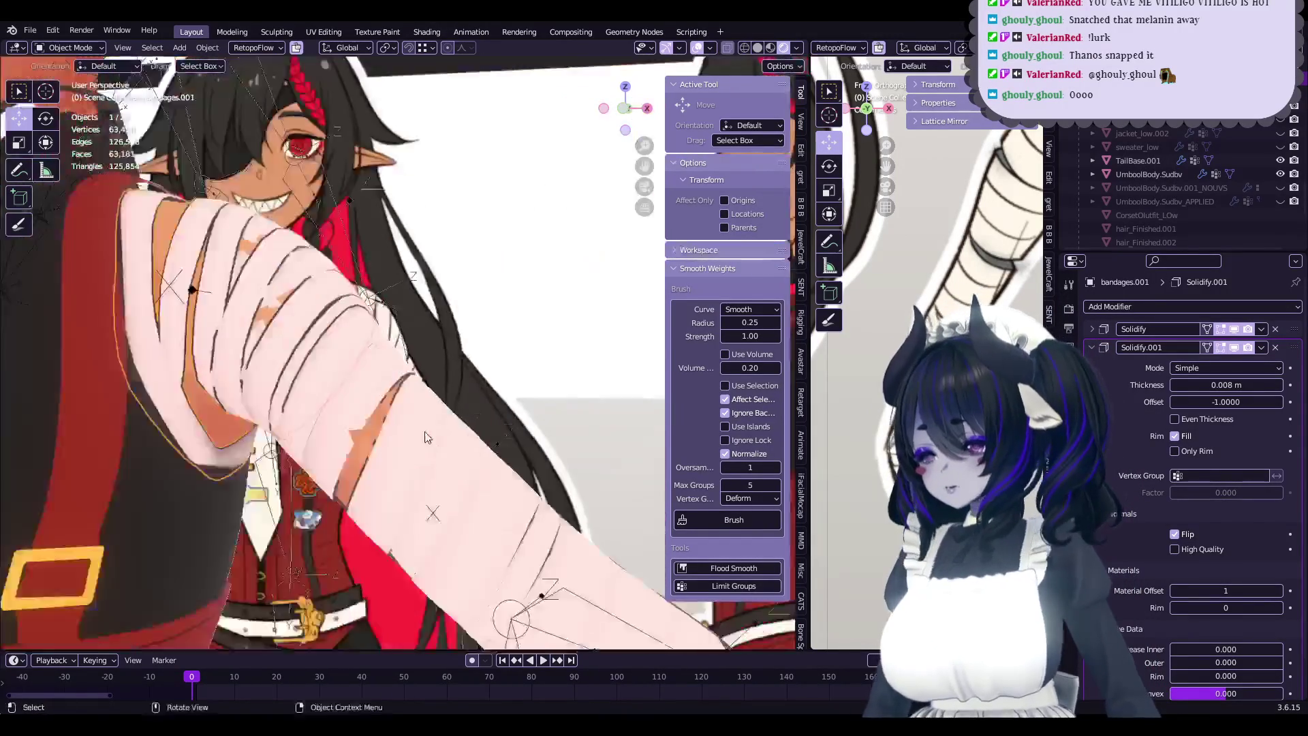
pyautogui.moveTo(553, 453)
pyautogui.mouseDown(button='middle')
pyautogui.moveTo(421, 402)
pyautogui.moveTo(475, 387)
pyautogui.moveTo(437, 412)
pyautogui.mouseUp(button='middle')
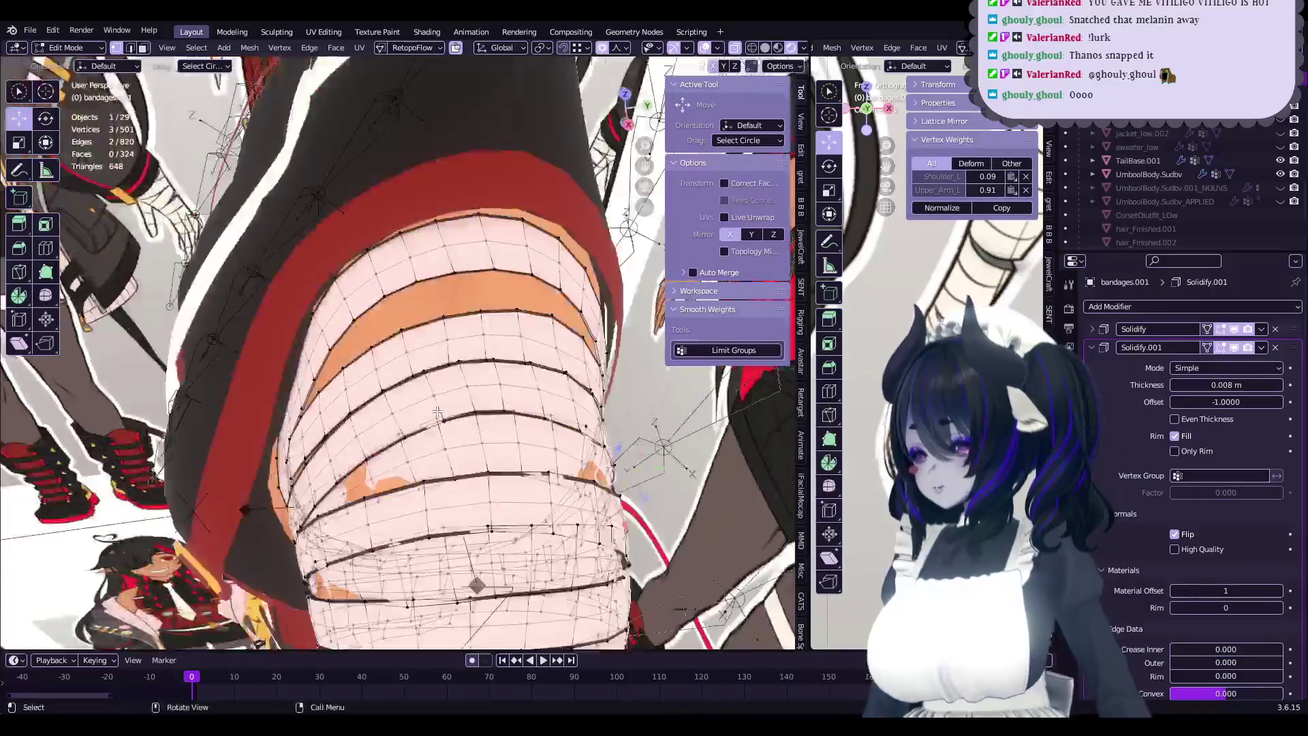
# - Save the file and nudge the first upper-arm bandage vertex vertically with proportional editing
pyautogui.moveTo(372, 476)
pyautogui.mouseDown(button='middle')
pyautogui.moveTo(428, 451)
pyautogui.moveTo(490, 486)
pyautogui.moveTo(488, 385)
pyautogui.mouseUp(button='middle')
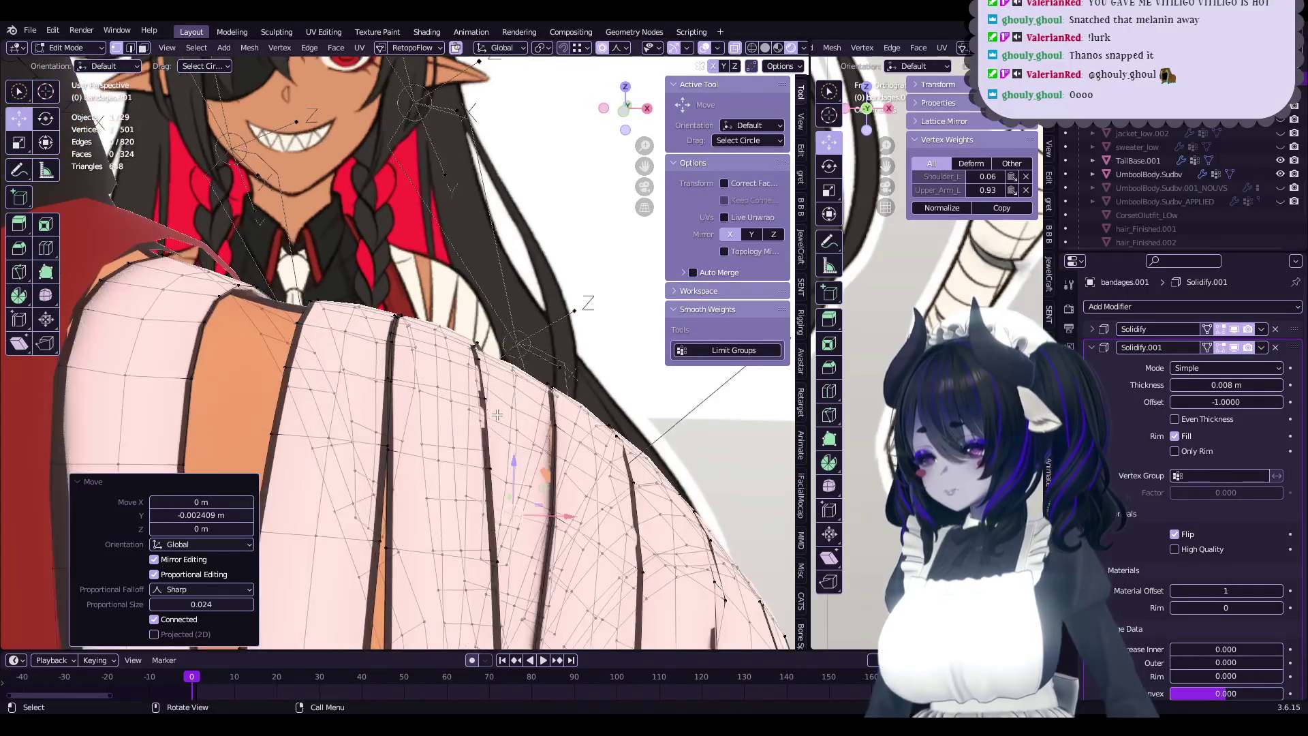
pyautogui.hotkey('ctrl', 's')
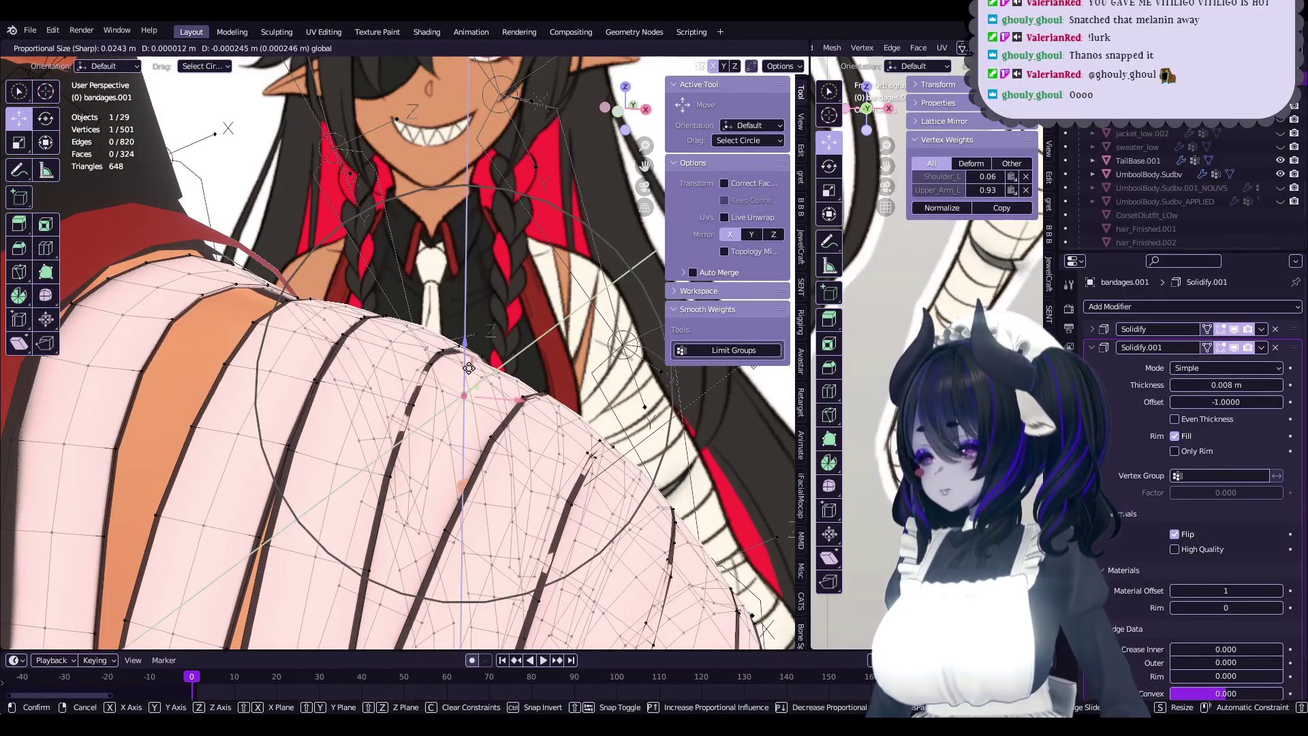
pyautogui.click(460, 365)
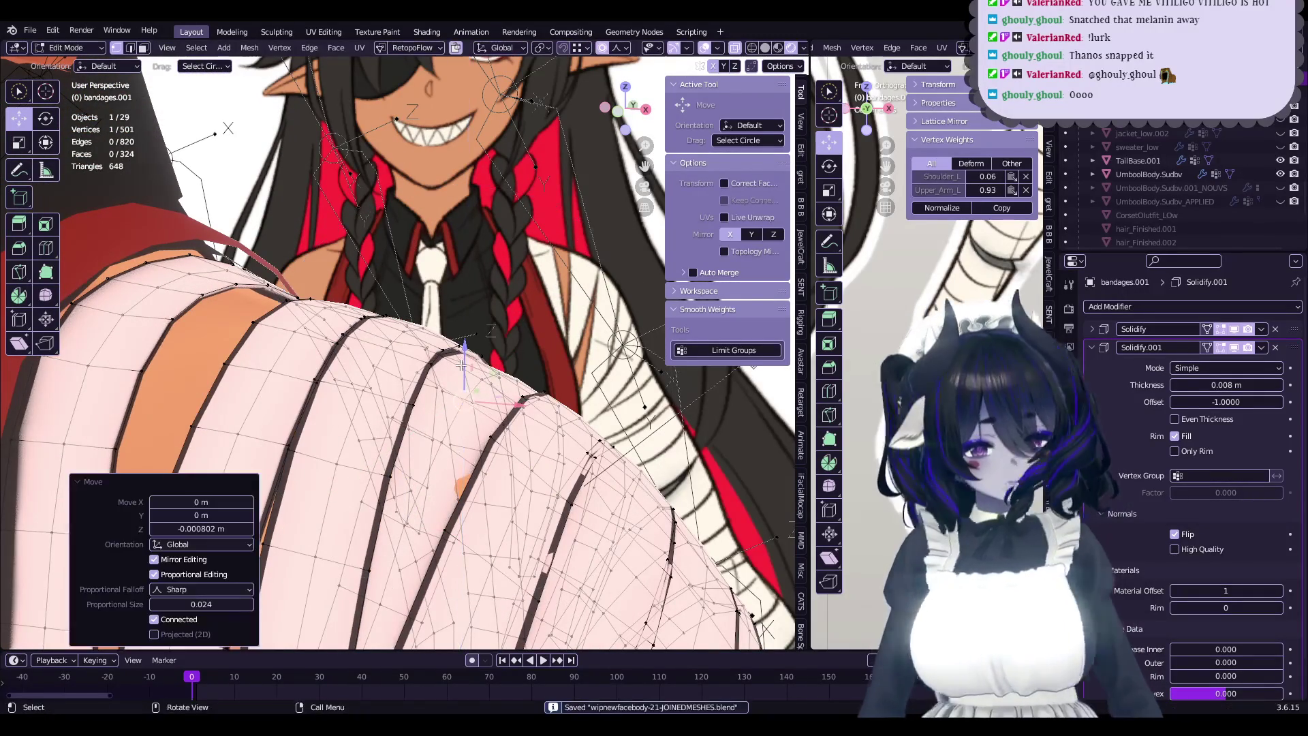
pyautogui.moveTo(461, 366); pyautogui.dragTo(445, 320, button='middle')
pyautogui.moveTo(444, 320); pyautogui.dragTo(449, 327)
pyautogui.moveTo(450, 328); pyautogui.dragTo(473, 355, button='middle')
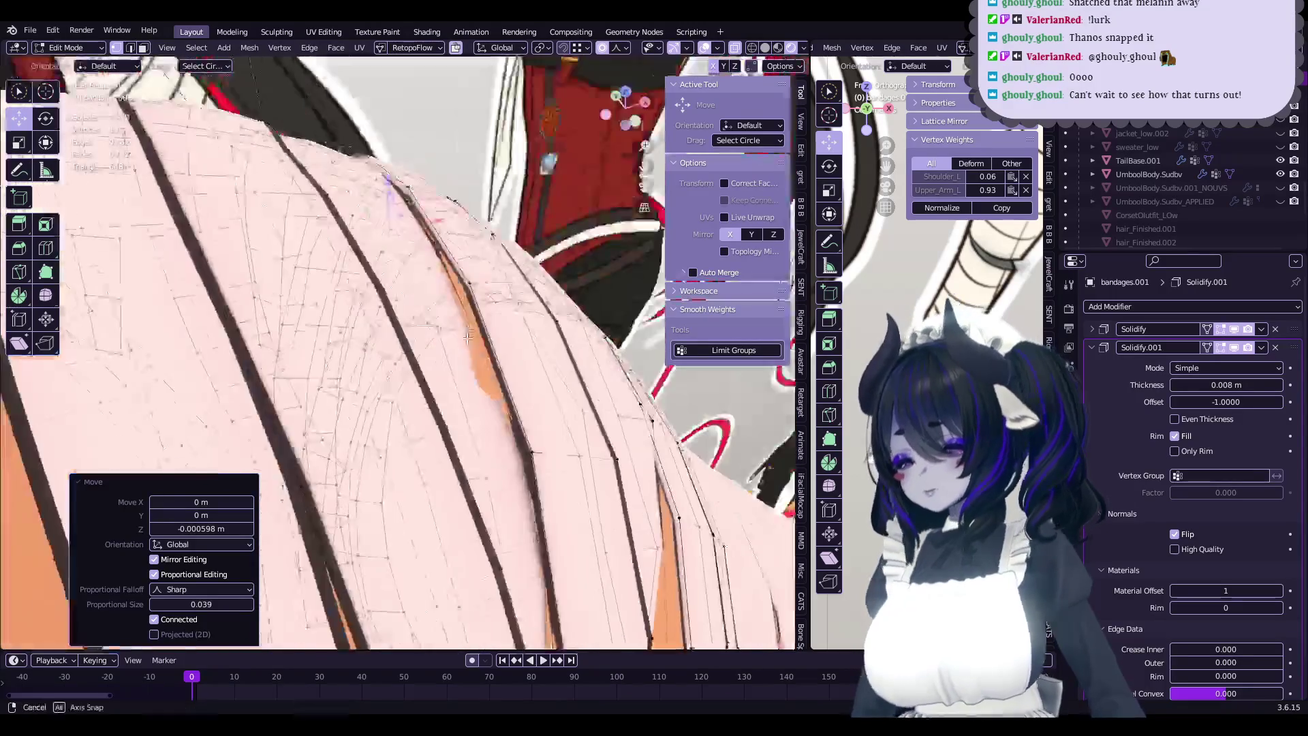
# - Nudge several more band-edge vertices about 0.001 m along Y with proportional falloff
pyautogui.click(470, 353)
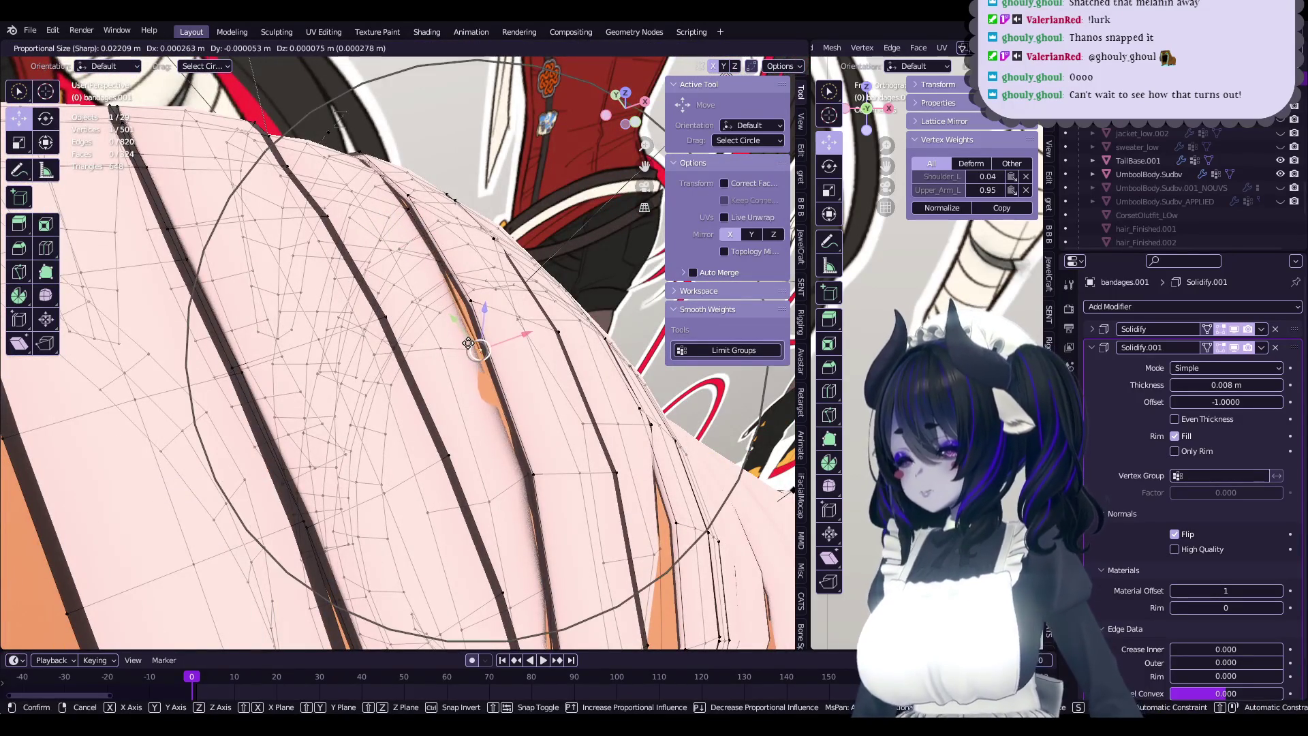
pyautogui.click(451, 329)
pyautogui.click(488, 331)
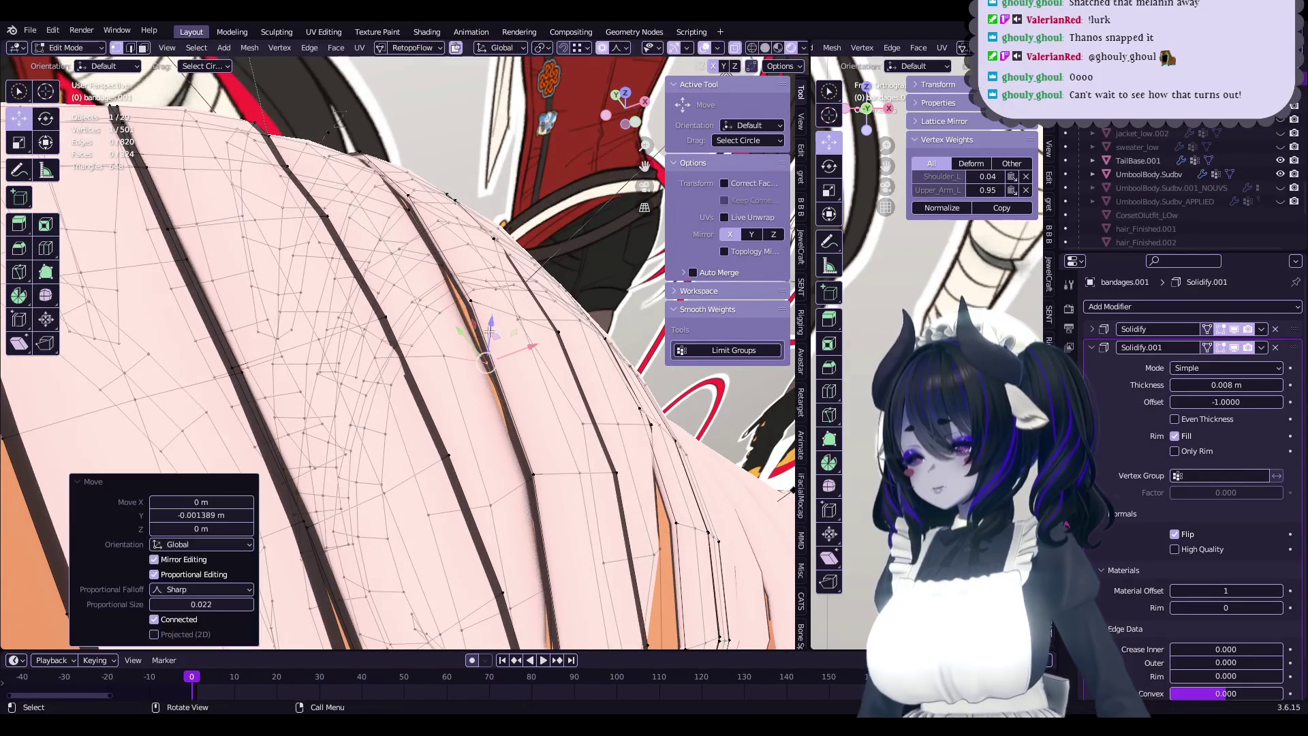
pyautogui.click(497, 322)
pyautogui.moveTo(497, 323); pyautogui.dragTo(455, 391, button='middle')
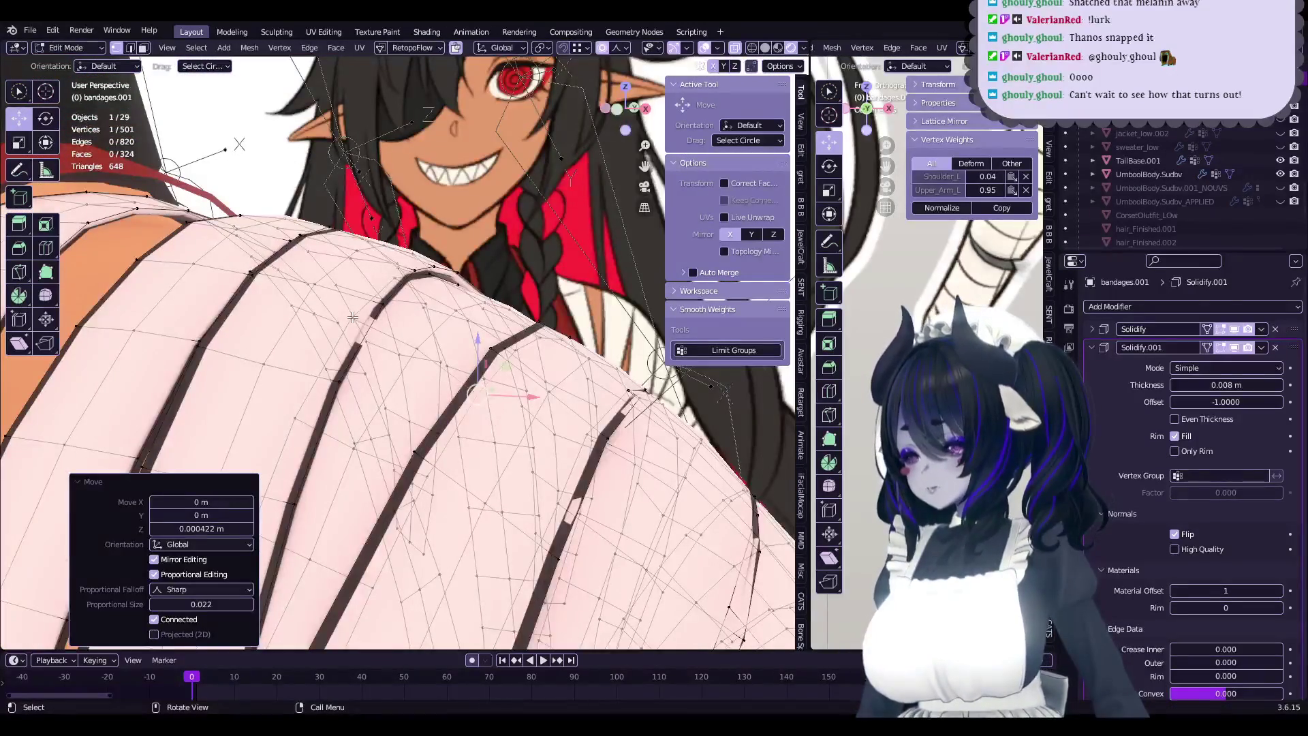
pyautogui.click(352, 316)
pyautogui.click(349, 292)
pyautogui.moveTo(349, 291)
pyautogui.mouseDown(button='middle')
pyautogui.moveTo(455, 329)
pyautogui.moveTo(498, 231)
pyautogui.mouseUp(button='middle')
pyautogui.rightClick(455, 329)
pyautogui.click(443, 305)
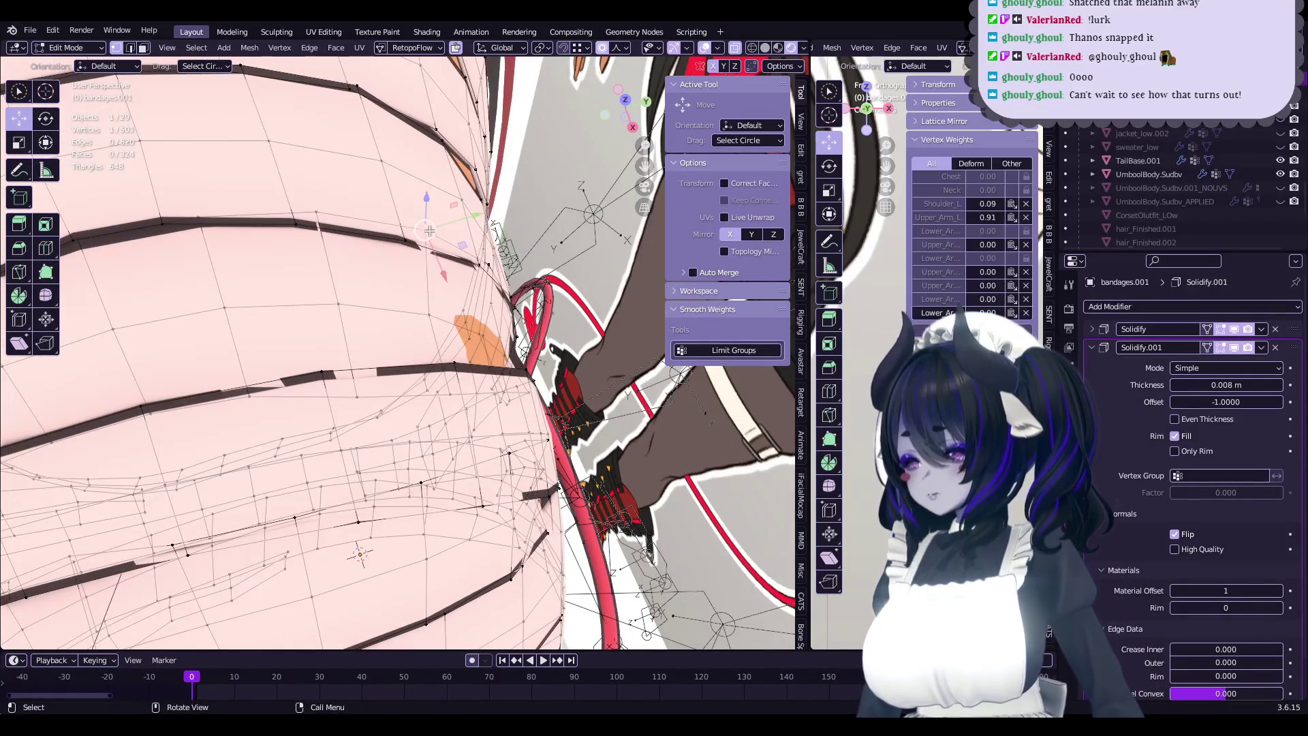
pyautogui.click(439, 226)
# - Move three more vertices near the band gap so the bands sit evenly
pyautogui.click(450, 340)
pyautogui.press('g')
pyautogui.click(456, 344)
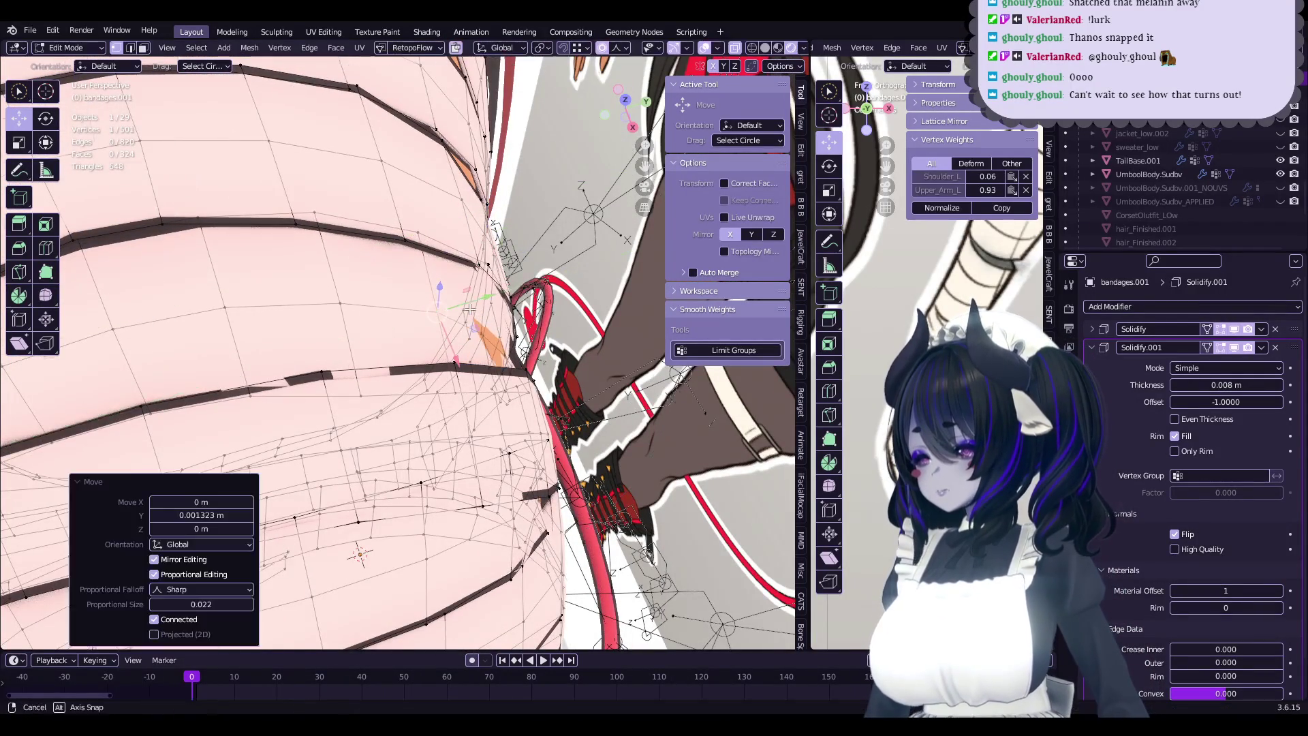
pyautogui.moveTo(456, 344); pyautogui.dragTo(440, 309, button='middle')
pyautogui.click(432, 359)
pyautogui.click(453, 362)
pyautogui.click(487, 307)
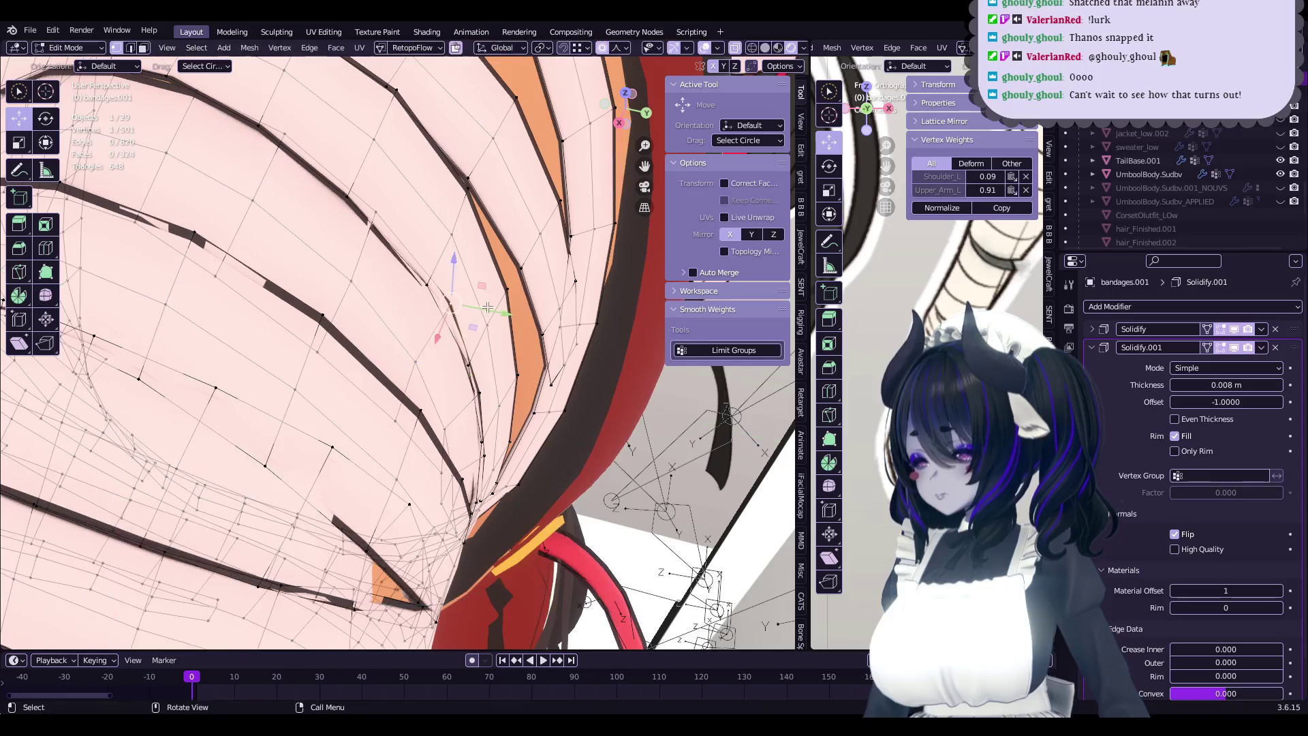
pyautogui.click(467, 307)
# - Nudge one more bandage vertex, then apply Set Edge Flow to two selected band edges
pyautogui.moveTo(468, 307)
pyautogui.mouseDown(button='middle')
pyautogui.moveTo(429, 460)
pyautogui.moveTo(460, 419)
pyautogui.moveTo(456, 439)
pyautogui.moveTo(495, 463)
pyautogui.mouseUp(button='middle')
pyautogui.click(428, 460)
pyautogui.click(451, 467)
pyautogui.keyDown('ctrl'); pyautogui.click(449, 449); pyautogui.keyUp('ctrl')
pyautogui.hotkey('ctrl', 'e')
# - Merge vertices to remove two stray points from the bandage mesh
pyautogui.rightClick(453, 412)
pyautogui.click(453, 415)
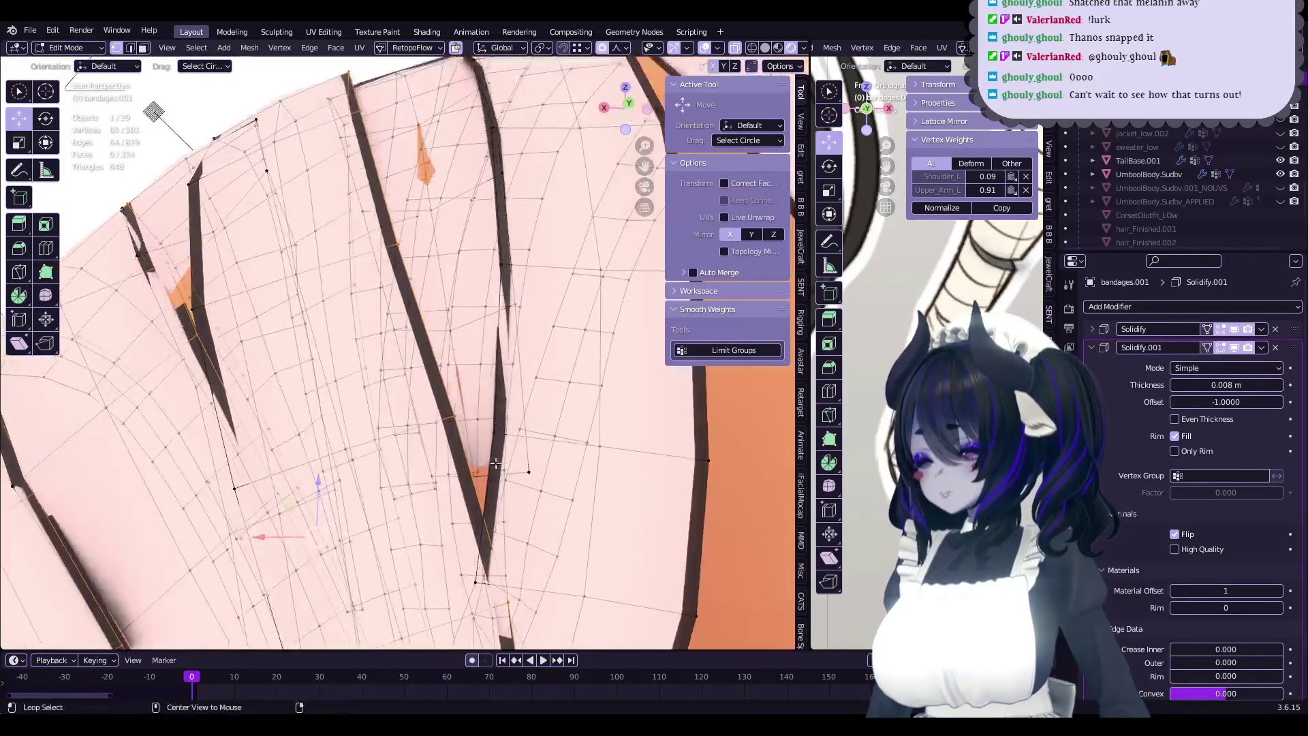
pyautogui.rightClick(495, 463)
pyautogui.click(495, 468)
# - Move band vertices along the arm's underside with proportional editing to even the gaps
pyautogui.moveTo(511, 477)
pyautogui.mouseDown(button='middle')
pyautogui.moveTo(513, 505)
pyautogui.moveTo(485, 420)
pyautogui.mouseUp(button='middle')
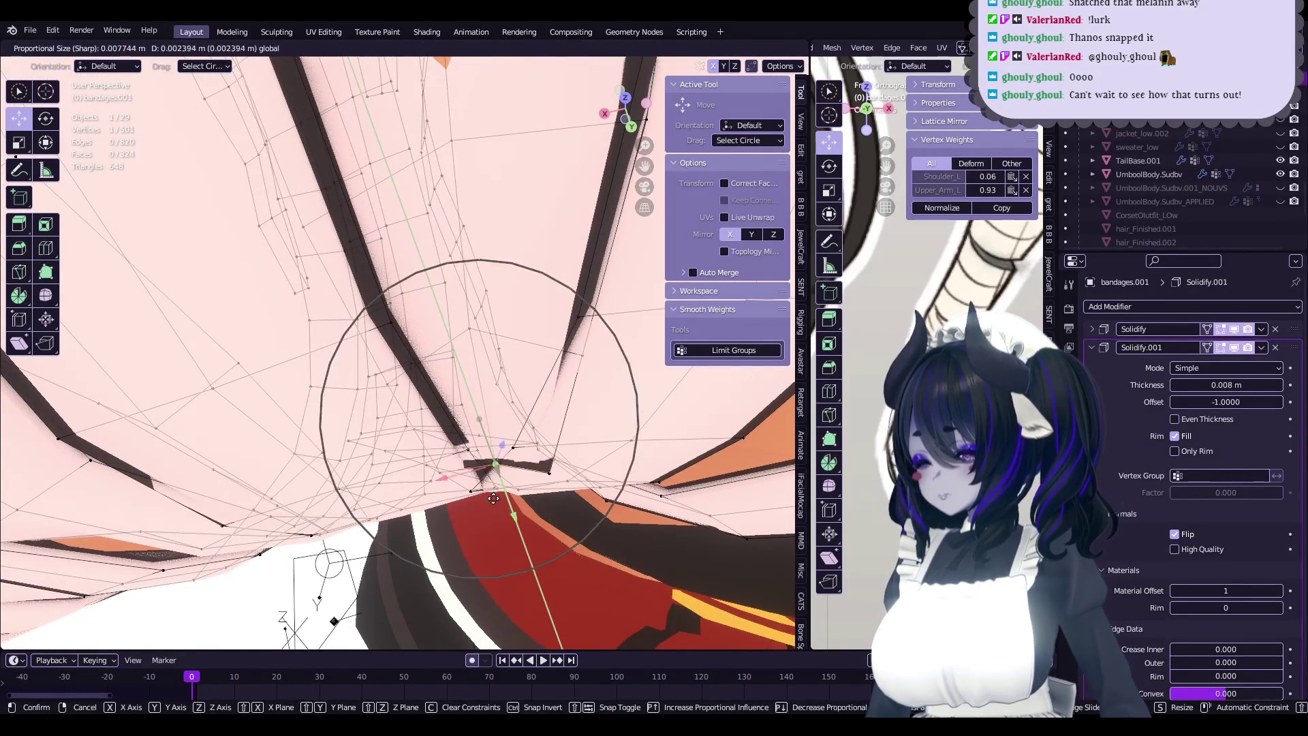
pyautogui.click(549, 482)
pyautogui.click(545, 464)
pyautogui.moveTo(545, 464)
pyautogui.mouseDown(button='middle')
pyautogui.moveTo(453, 495)
pyautogui.moveTo(490, 384)
pyautogui.moveTo(549, 417)
pyautogui.moveTo(573, 395)
pyautogui.mouseUp(button='middle')
pyautogui.click(445, 485)
pyautogui.click(502, 409)
pyautogui.click(556, 432)
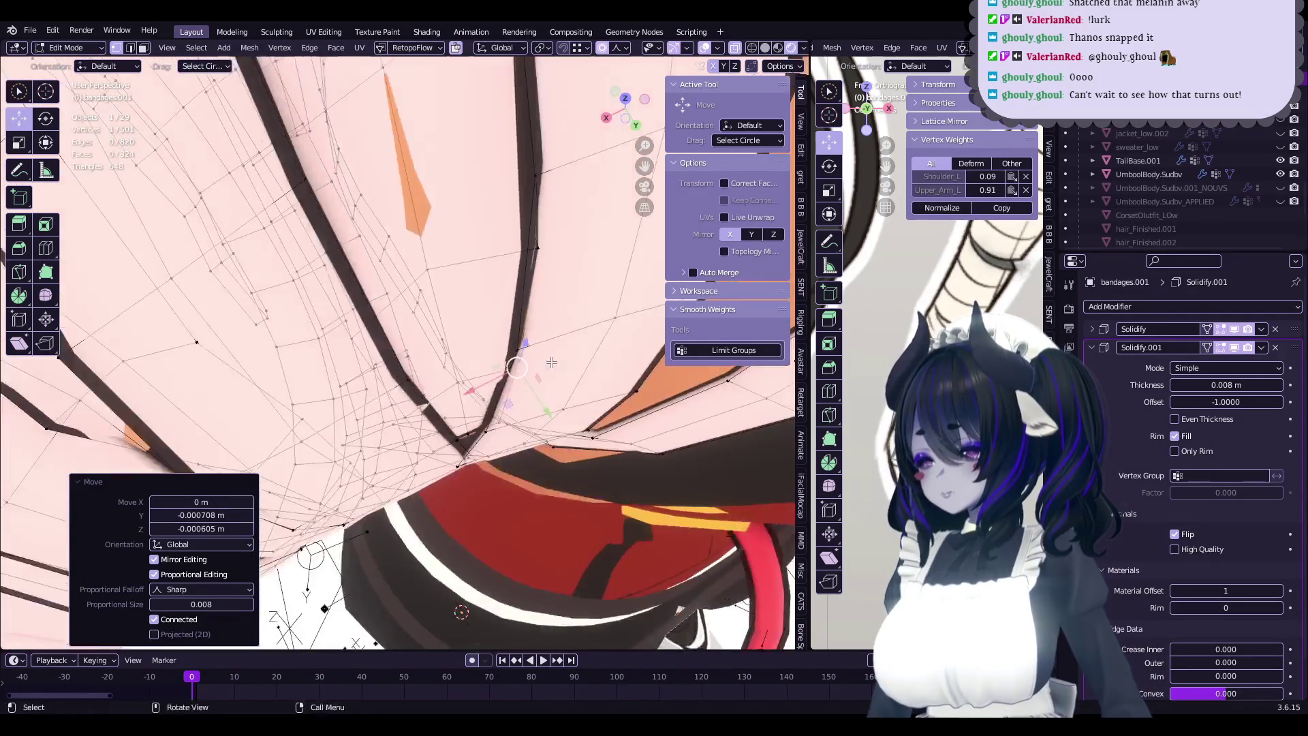
pyautogui.click(455, 414)
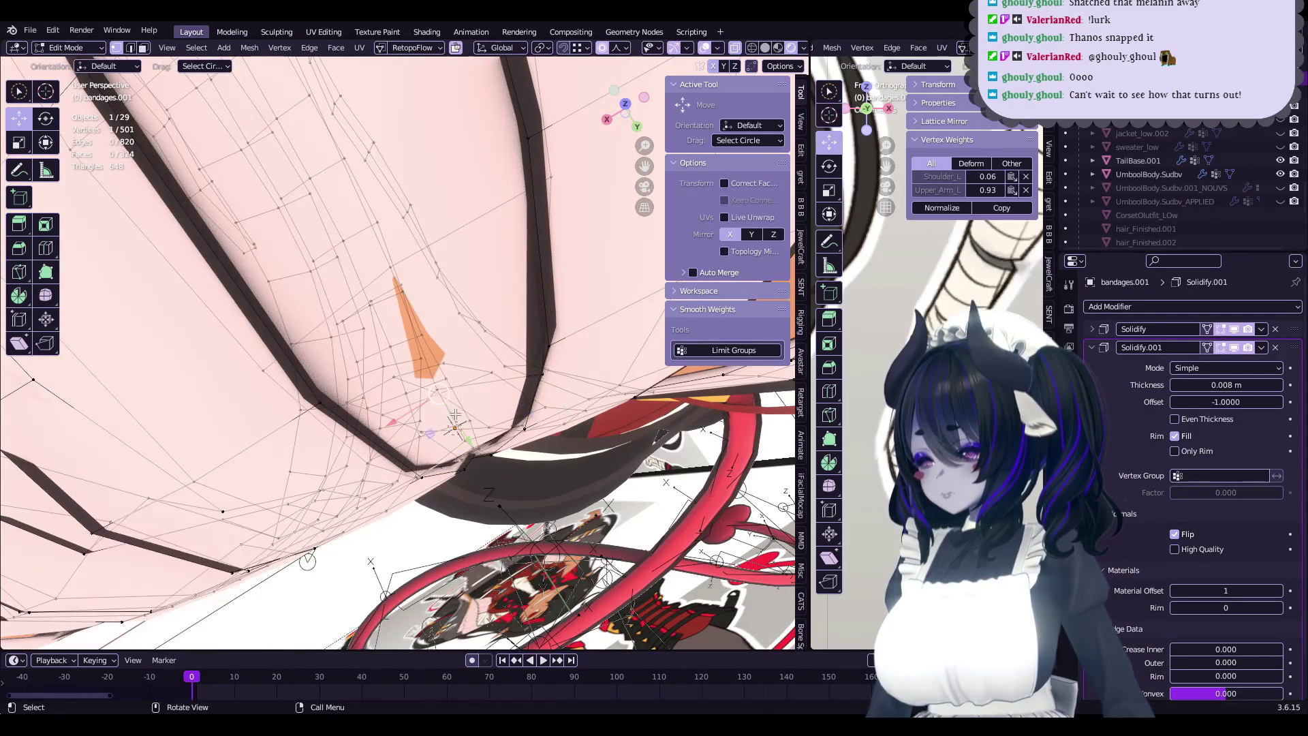
pyautogui.click(476, 444)
pyautogui.moveTo(477, 445)
pyautogui.mouseDown(button='middle')
pyautogui.moveTo(466, 344)
pyautogui.moveTo(372, 453)
pyautogui.moveTo(443, 447)
pyautogui.moveTo(578, 396)
pyautogui.moveTo(533, 490)
pyautogui.moveTo(492, 308)
pyautogui.mouseUp(button='middle')
pyautogui.click(488, 371)
# - Lower more band-edge vertices about 0.0015 m along Z with proportional size 0.012
pyautogui.click(372, 453)
pyautogui.click(360, 470)
pyautogui.click(443, 447)
pyautogui.click(443, 447)
pyautogui.click(577, 396)
pyautogui.click(590, 376)
pyautogui.click(491, 308)
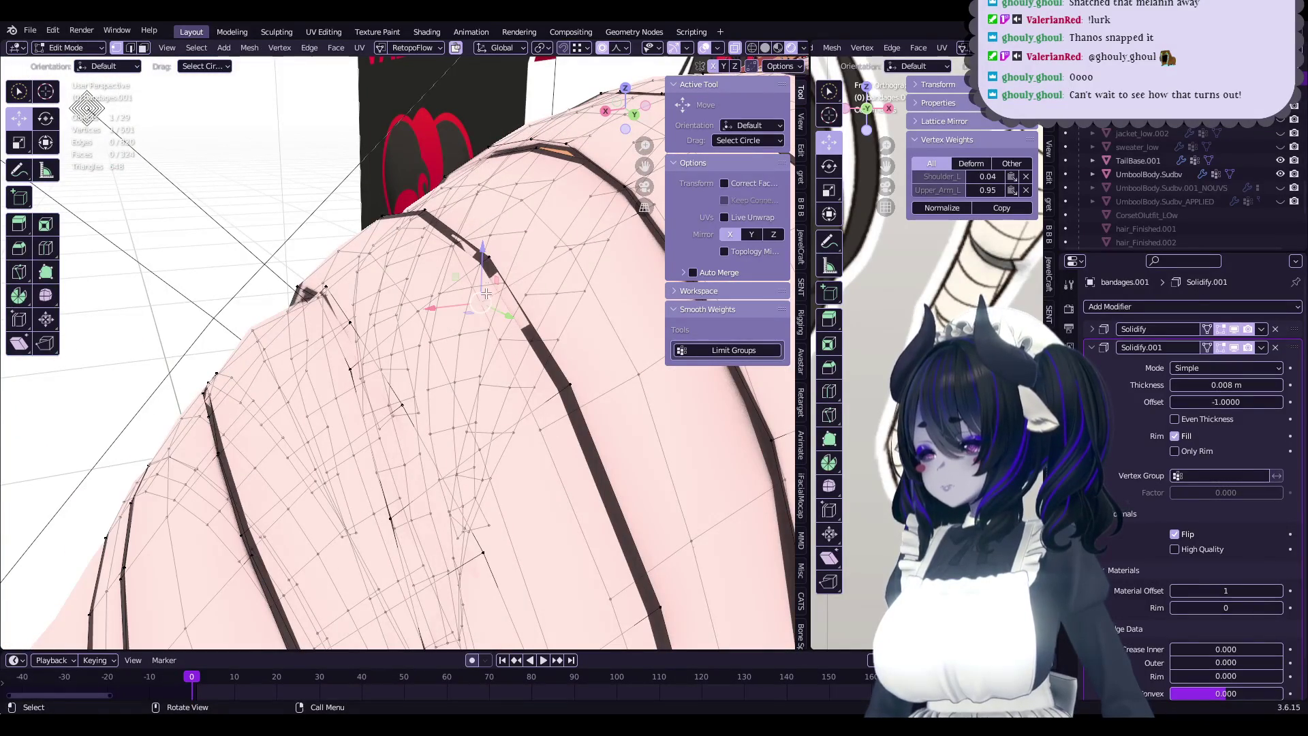
pyautogui.click(495, 303)
pyautogui.moveTo(495, 304)
pyautogui.mouseDown(button='middle')
pyautogui.moveTo(433, 410)
pyautogui.moveTo(531, 395)
pyautogui.moveTo(553, 406)
pyautogui.moveTo(479, 391)
pyautogui.moveTo(453, 478)
pyautogui.moveTo(411, 458)
pyautogui.mouseUp(button='middle')
pyautogui.press('Tab')
pyautogui.press('Tab')
pyautogui.scroll(3, 411, 458)
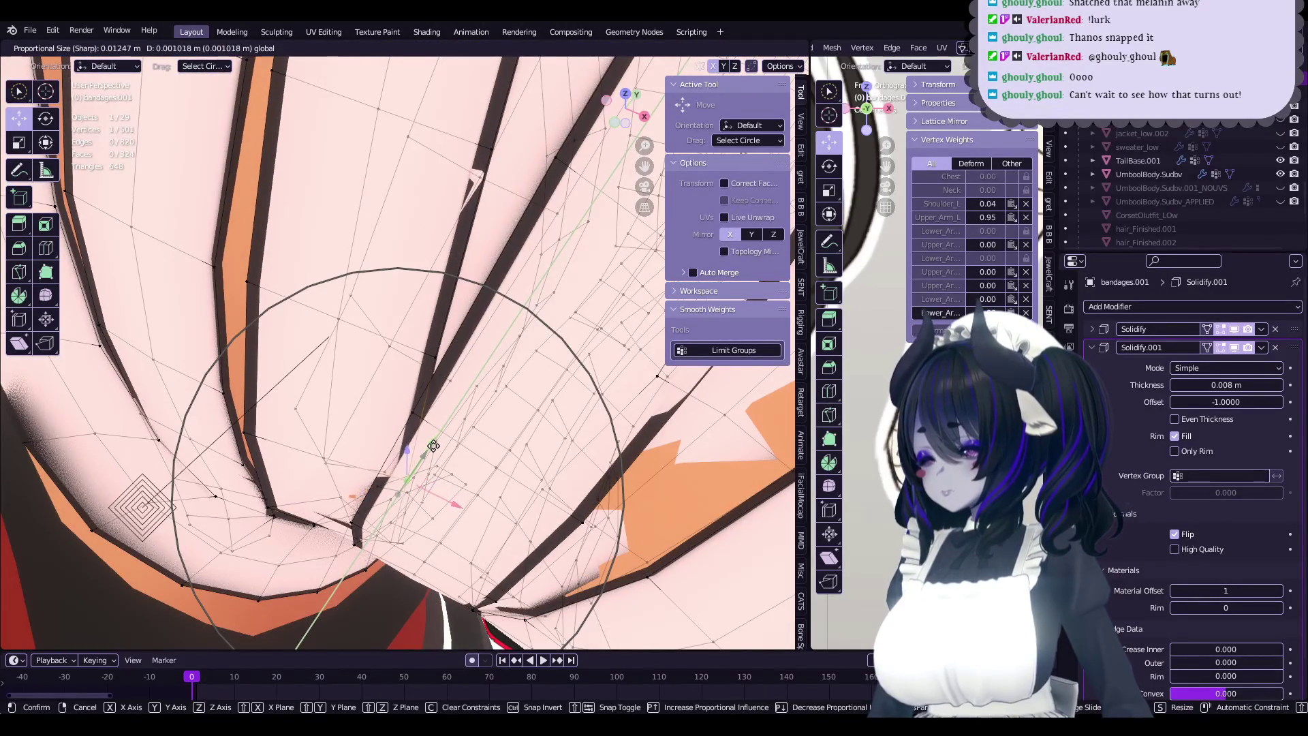
# - Nudge vertices near the inner bend, then apply Set Flow from Quick Favorites
pyautogui.click(434, 446)
pyautogui.moveTo(433, 446)
pyautogui.mouseDown(button='middle')
pyautogui.moveTo(376, 439)
pyautogui.moveTo(376, 470)
pyautogui.moveTo(417, 477)
pyautogui.moveTo(435, 465)
pyautogui.mouseUp(button='middle')
pyautogui.click(377, 442)
pyautogui.click(377, 470)
pyautogui.click(407, 450)
pyautogui.press('q')
pyautogui.click(434, 464)
pyautogui.press('q')
pyautogui.click(419, 496)
# - Pull the bandage edge inward with small proportional vertex moves
pyautogui.moveTo(419, 495)
pyautogui.mouseDown(button='middle')
pyautogui.moveTo(443, 442)
pyautogui.moveTo(499, 436)
pyautogui.mouseUp(button='middle')
pyautogui.click(433, 428)
pyautogui.click(499, 436)
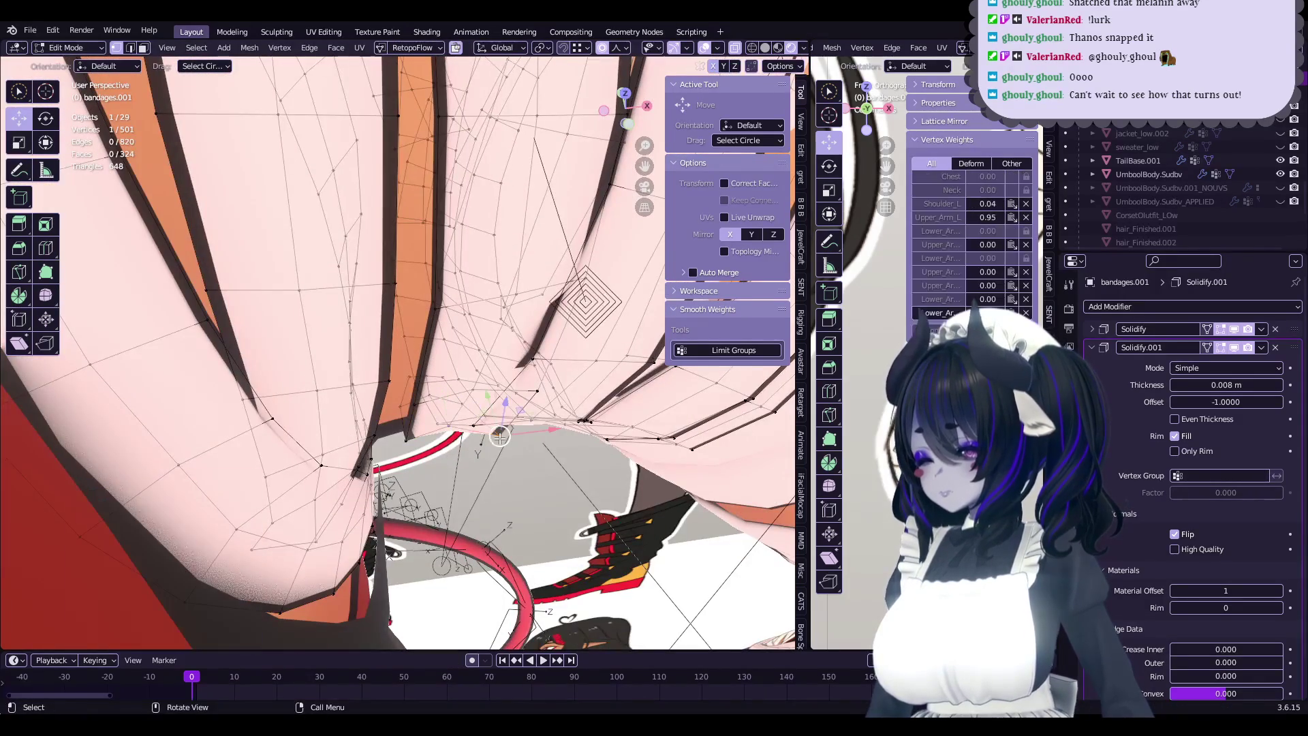
pyautogui.click(484, 400)
pyautogui.moveTo(483, 400)
pyautogui.mouseDown(button='middle')
pyautogui.moveTo(408, 504)
pyautogui.moveTo(427, 522)
pyautogui.mouseUp(button='middle')
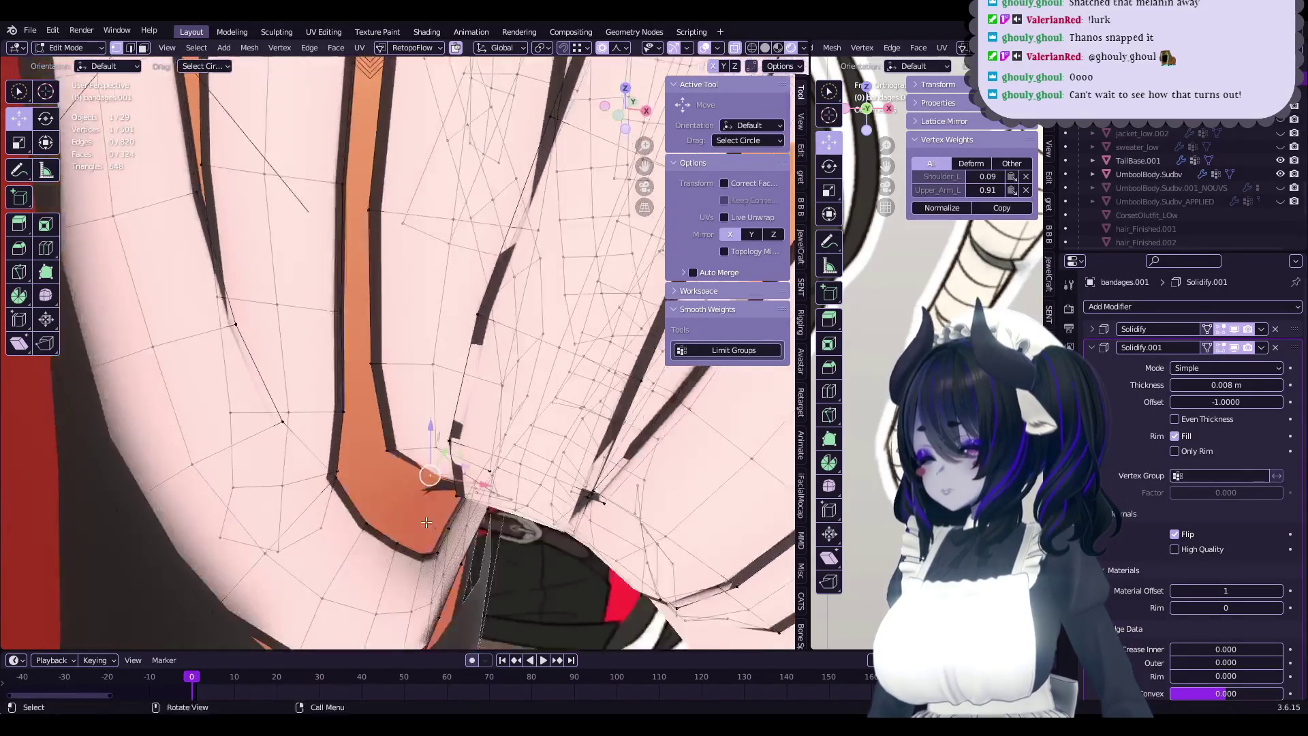
pyautogui.click(436, 464)
pyautogui.moveTo(436, 464)
pyautogui.mouseDown(button='middle')
pyautogui.moveTo(445, 429)
pyautogui.moveTo(564, 455)
pyautogui.mouseUp(button='middle')
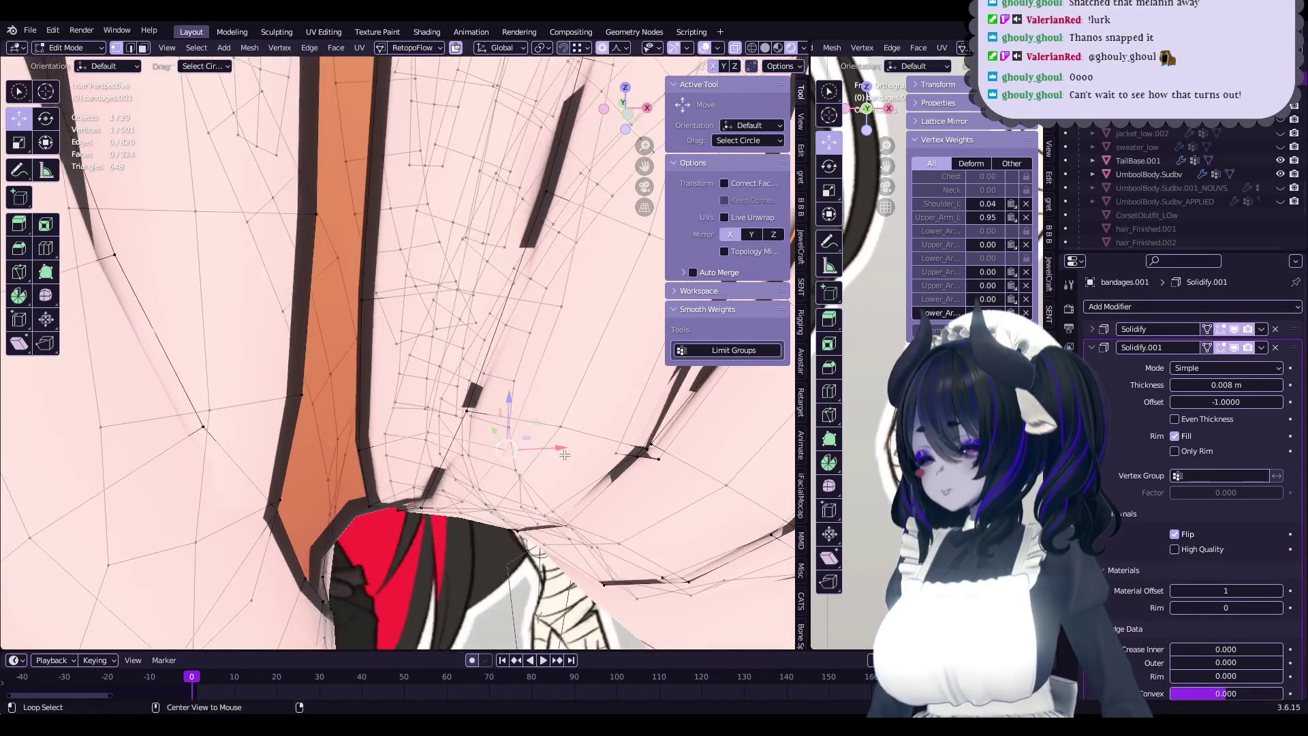
pyautogui.click(514, 545)
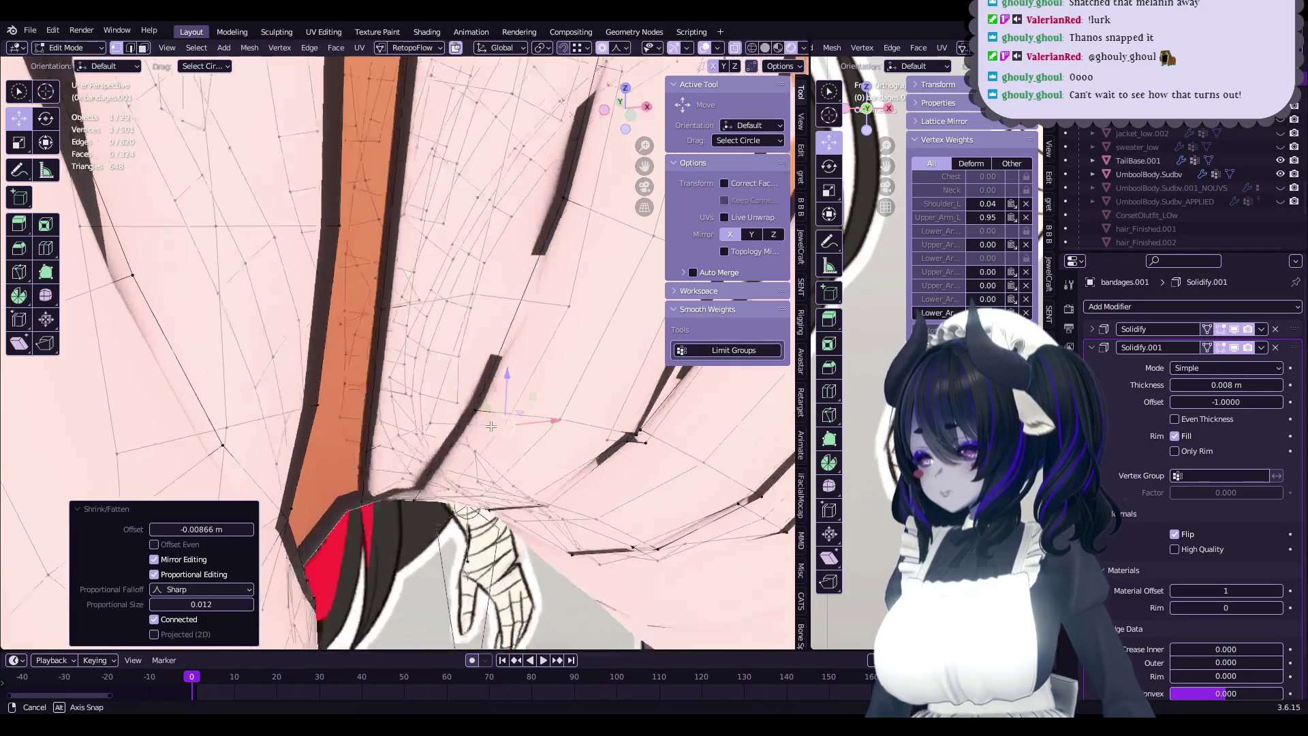
pyautogui.moveTo(514, 545); pyautogui.dragTo(484, 461, button='middle')
# - Grab three more band-edge vertices with proportional falloff 0.008 to smooth the edge
pyautogui.press('g')
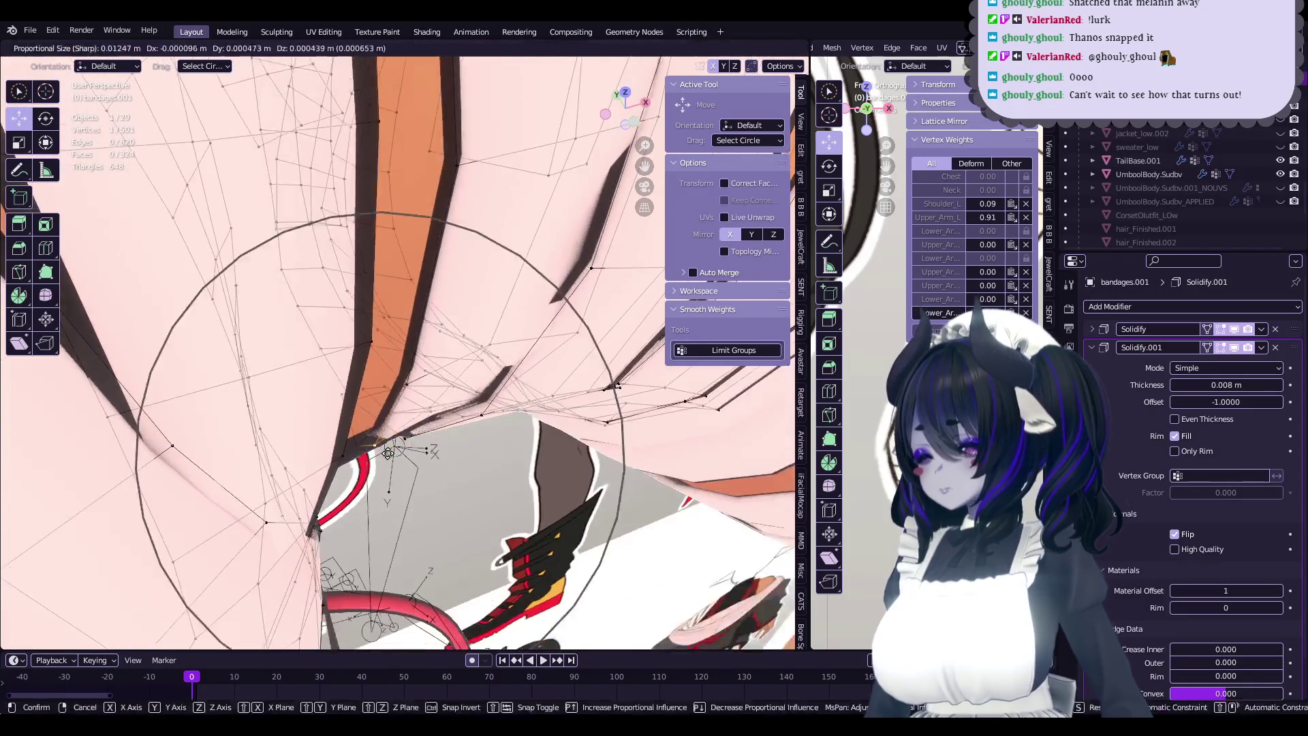
pyautogui.click(375, 455)
pyautogui.moveTo(374, 455)
pyautogui.mouseDown(button='middle')
pyautogui.moveTo(474, 450)
pyautogui.moveTo(477, 404)
pyautogui.moveTo(460, 421)
pyautogui.moveTo(477, 422)
pyautogui.moveTo(406, 482)
pyautogui.moveTo(422, 318)
pyautogui.moveTo(424, 416)
pyautogui.mouseUp(button='middle')
pyautogui.click(475, 450)
pyautogui.press('g')
pyautogui.click(477, 423)
pyautogui.click(460, 420)
pyautogui.click(470, 435)
pyautogui.press('g')
pyautogui.click(477, 422)
# - Move a nearby band vertex, then apply Set Edge Flow to two selected edges
pyautogui.click(406, 482)
pyautogui.click(415, 493)
pyautogui.keyDown('ctrl'); pyautogui.click(424, 318); pyautogui.keyUp('ctrl')
pyautogui.press('q')
pyautogui.click(413, 295)
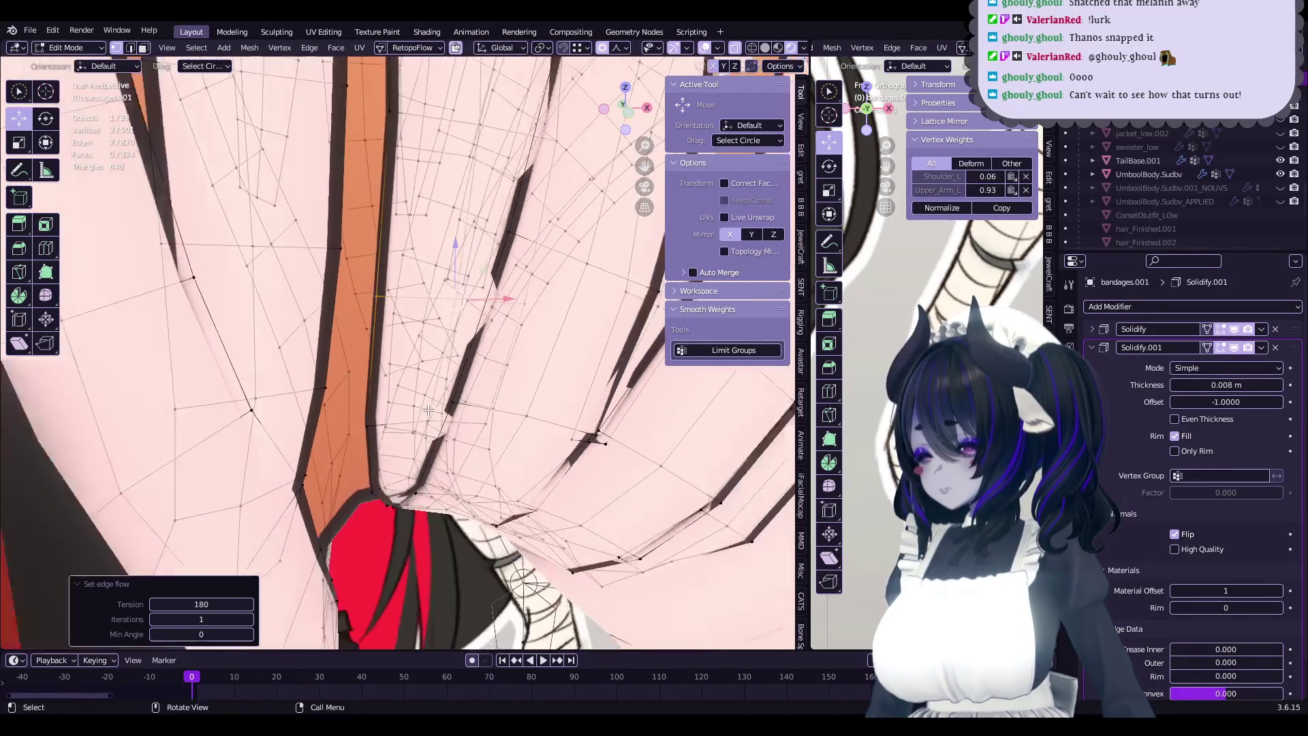
pyautogui.moveTo(520, 405); pyautogui.dragTo(466, 409, button='middle')
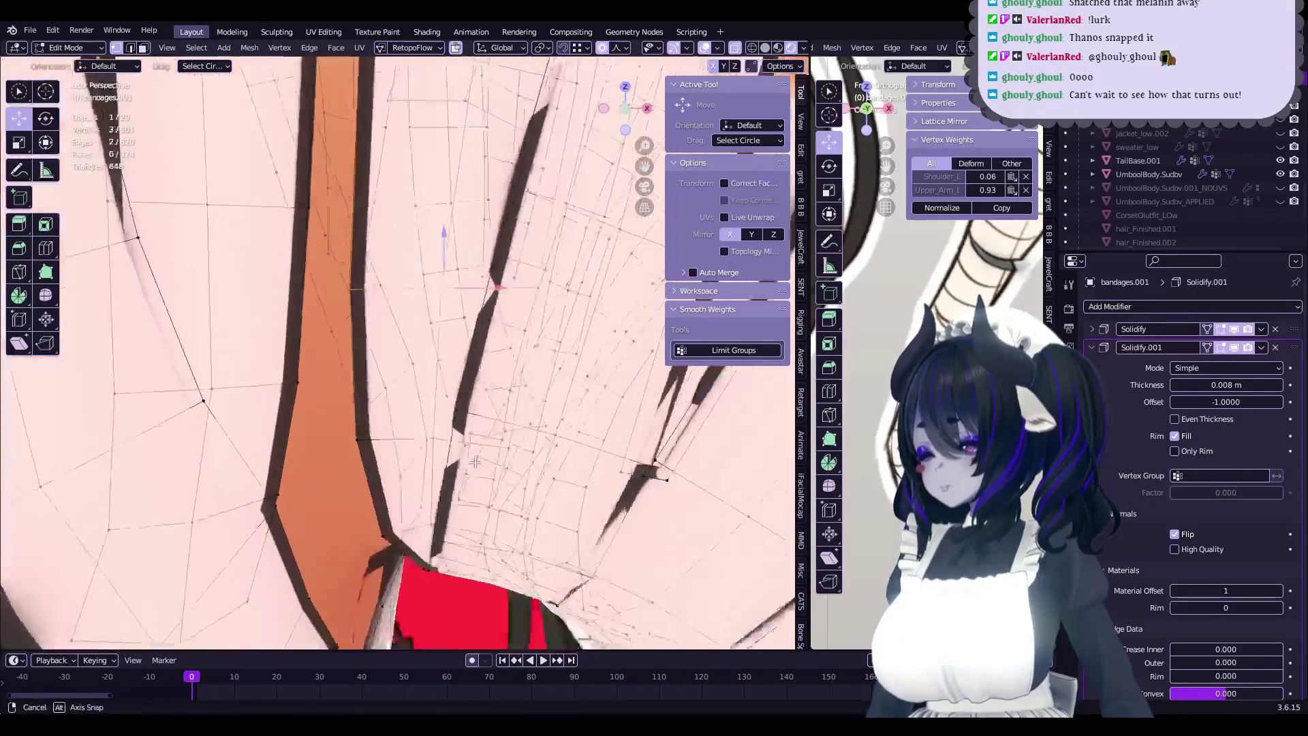
# - Slide a band edge along the bandage and, with X-ray on, dissolve the unneeded edges
pyautogui.press('g')
pyautogui.moveTo(415, 453); pyautogui.dragTo(462, 462, button='middle')
pyautogui.click(414, 419)
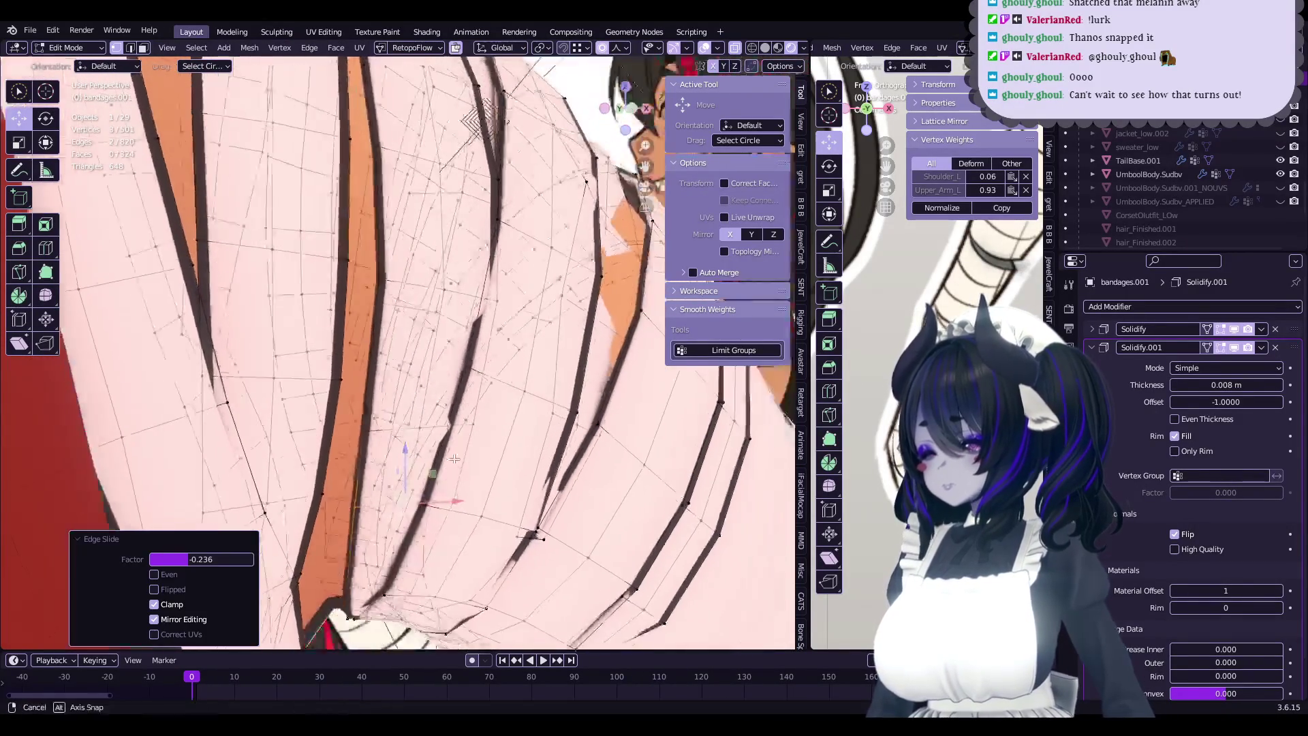
pyautogui.moveTo(498, 366); pyautogui.dragTo(405, 443, button='middle')
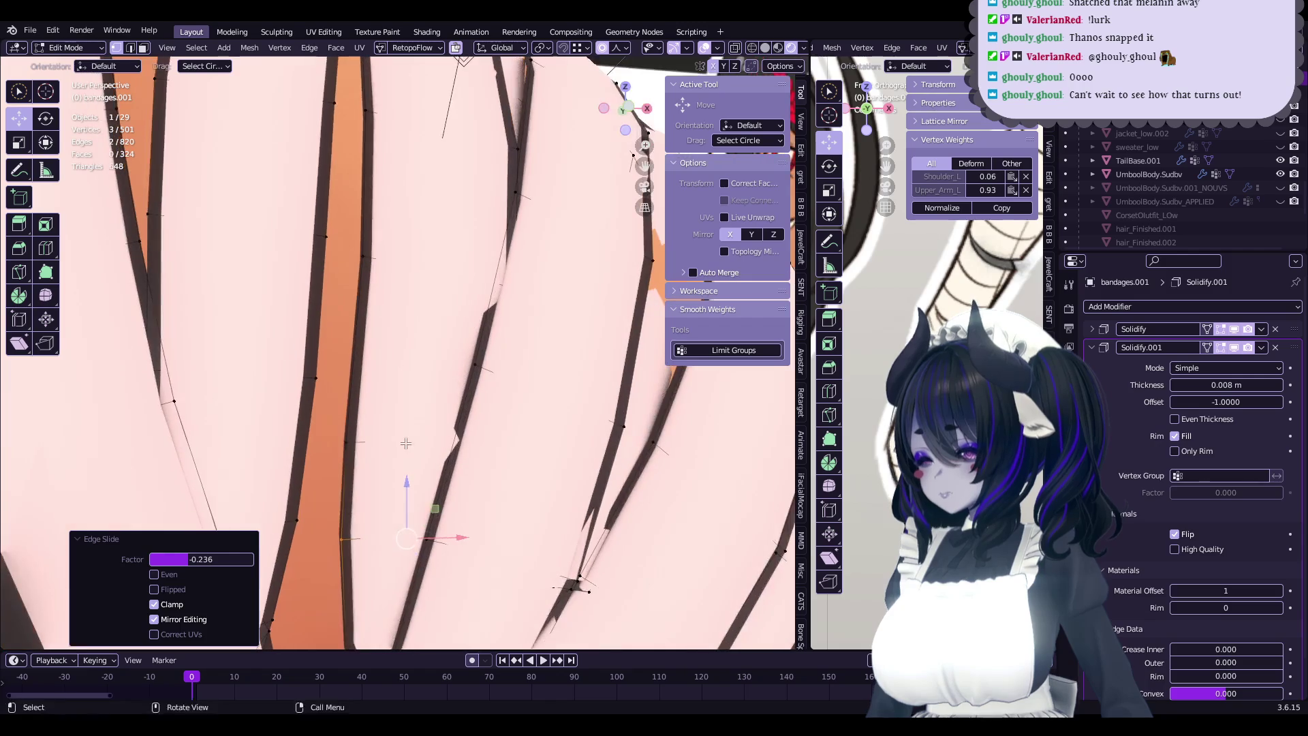
pyautogui.click(734, 49)
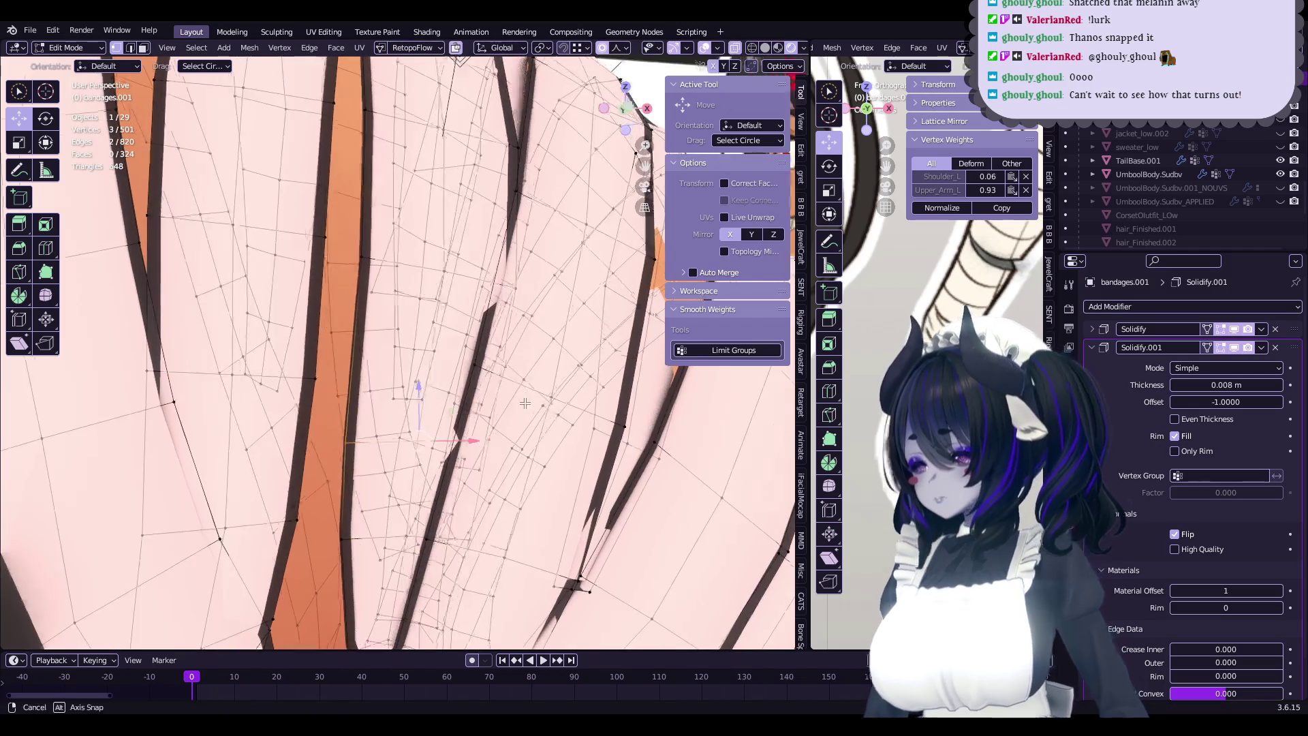
pyautogui.moveTo(463, 382); pyautogui.dragTo(492, 410, button='middle')
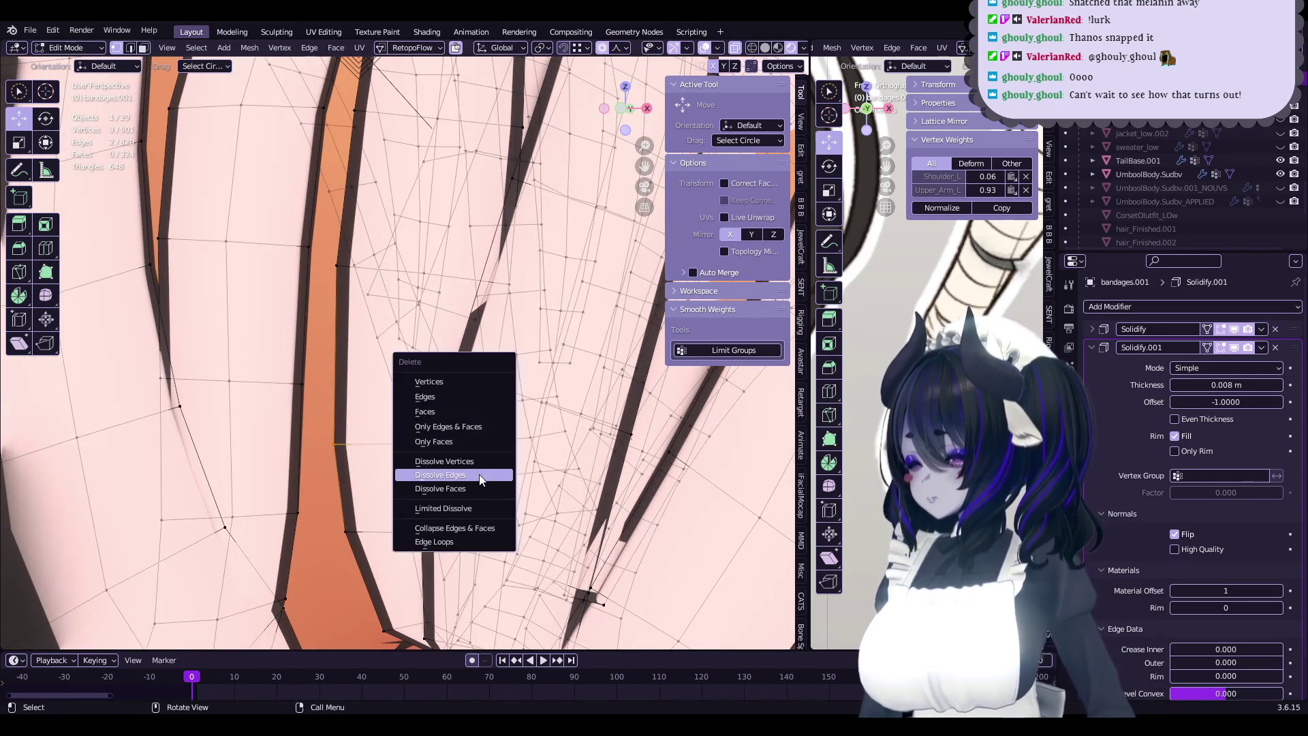
pyautogui.click(480, 476)
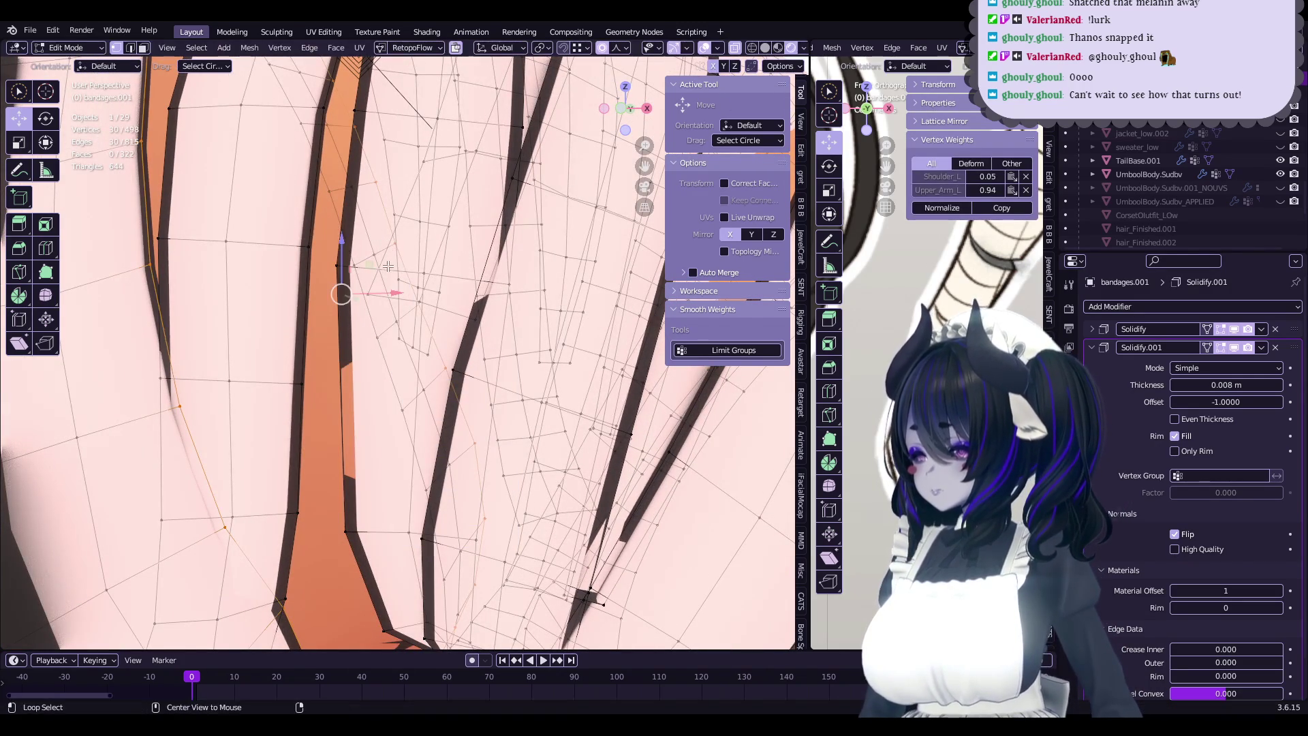
# - Slide another edge, move a vertex -0.000872 m along Y, and return to object mode
pyautogui.click(380, 337)
pyautogui.moveTo(379, 337); pyautogui.dragTo(423, 378, button='middle')
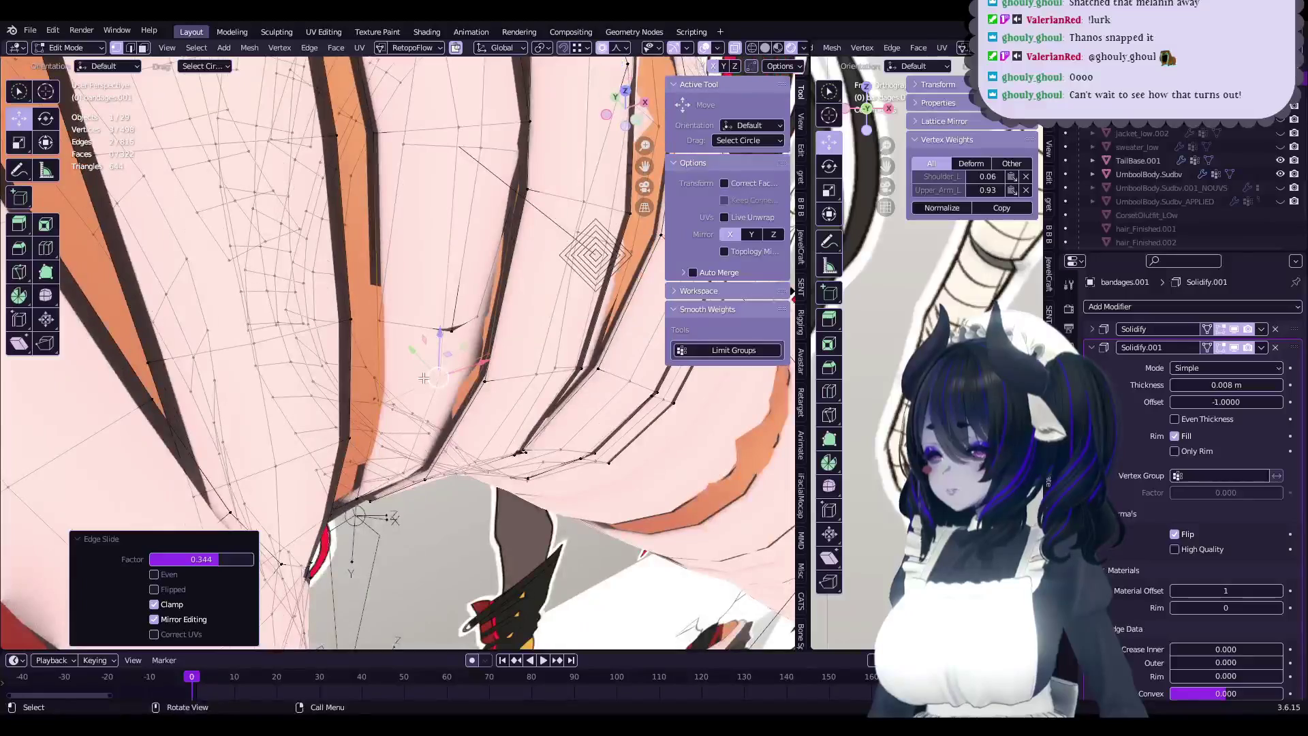
pyautogui.click(428, 376)
pyautogui.moveTo(428, 376)
pyautogui.mouseDown(button='middle')
pyautogui.moveTo(455, 393)
pyautogui.moveTo(419, 396)
pyautogui.mouseUp(button='middle')
pyautogui.press('Tab')
pyautogui.press('Tab')
# - Return to object mode, save the file, and zoom in on the elbow bands
pyautogui.press('Tab')
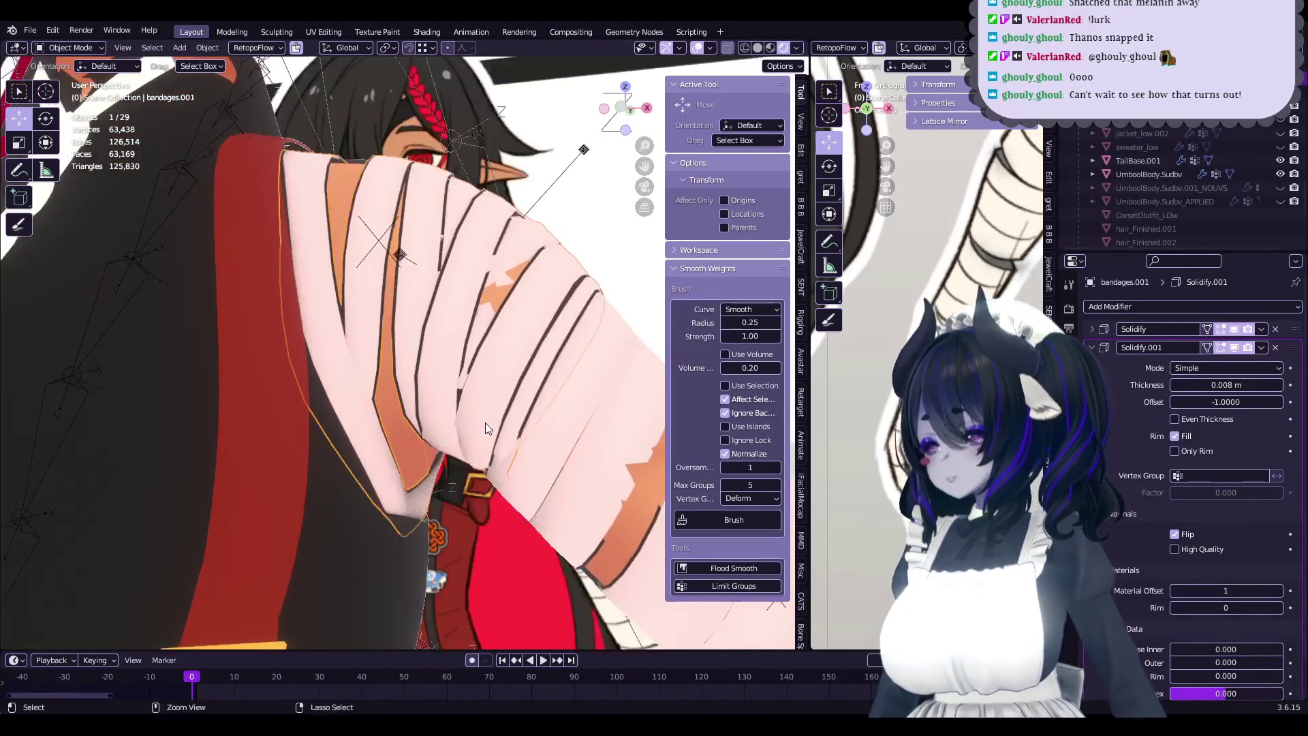
pyautogui.press('Tab')
pyautogui.hotkey('ctrl', 's')
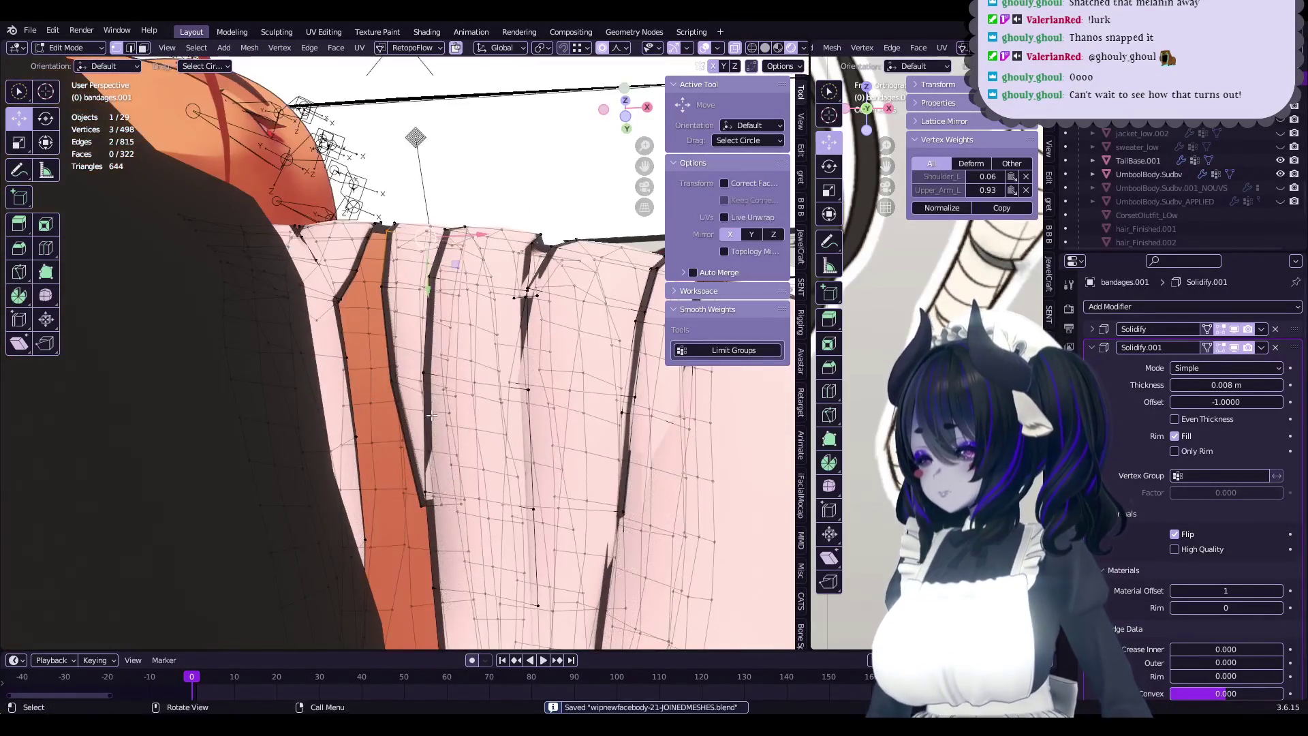
pyautogui.moveTo(418, 396)
pyautogui.mouseDown(button='middle')
pyautogui.moveTo(395, 438)
pyautogui.moveTo(452, 366)
pyautogui.moveTo(521, 442)
pyautogui.mouseUp(button='middle')
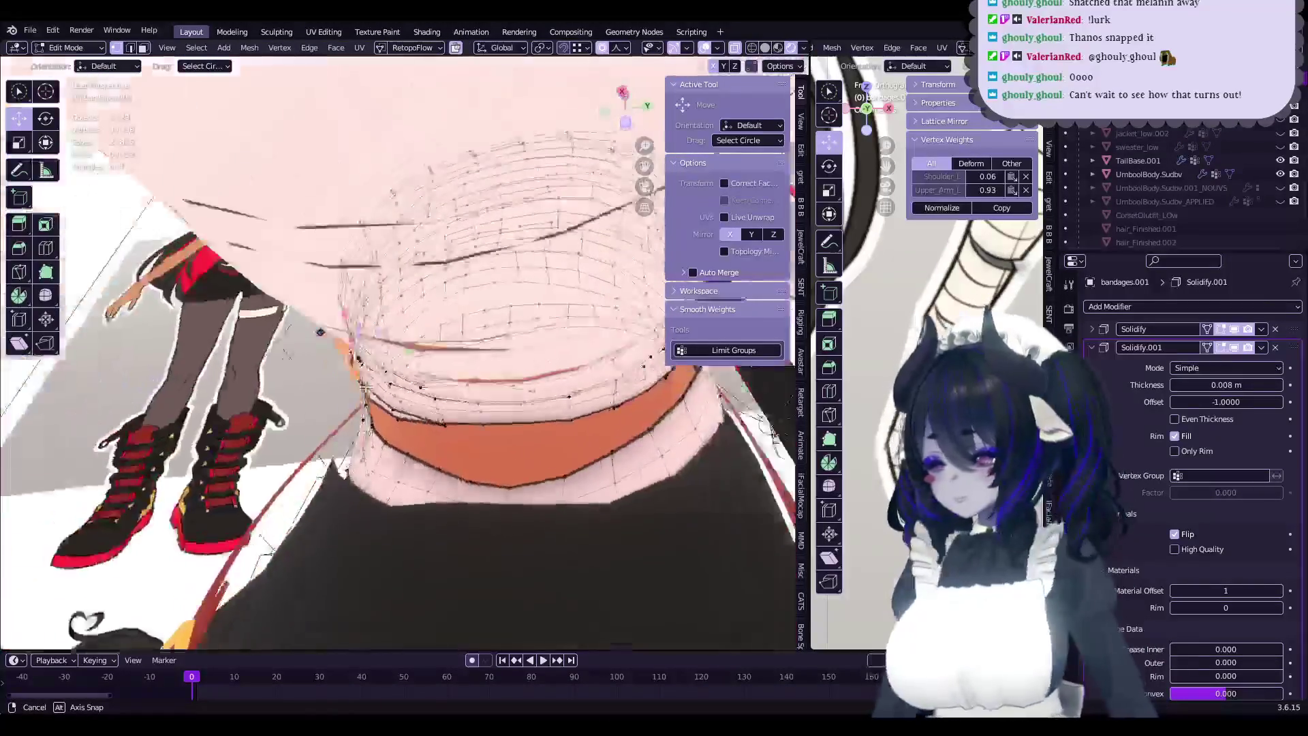
pyautogui.scroll(3, 521, 442)
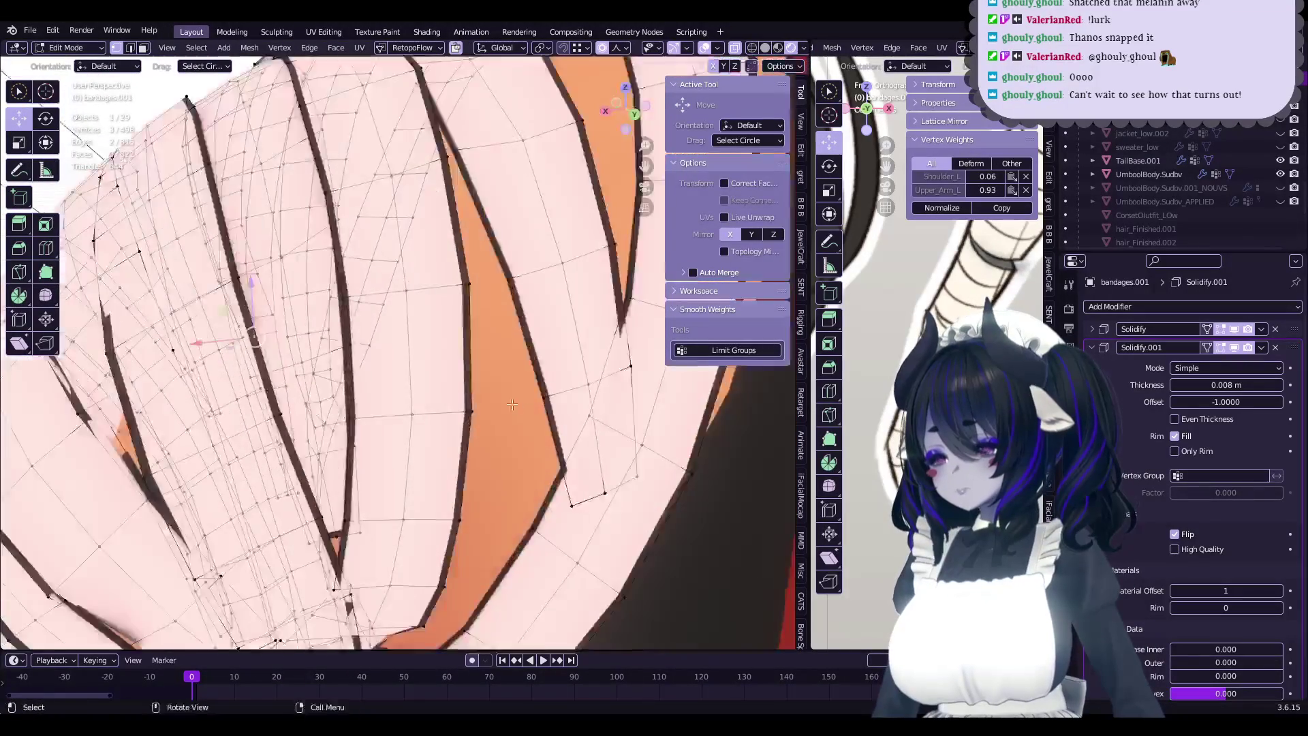
pyautogui.scroll(2, 531, 436)
pyautogui.scroll(1, 538, 429)
pyautogui.scroll(2, 506, 402)
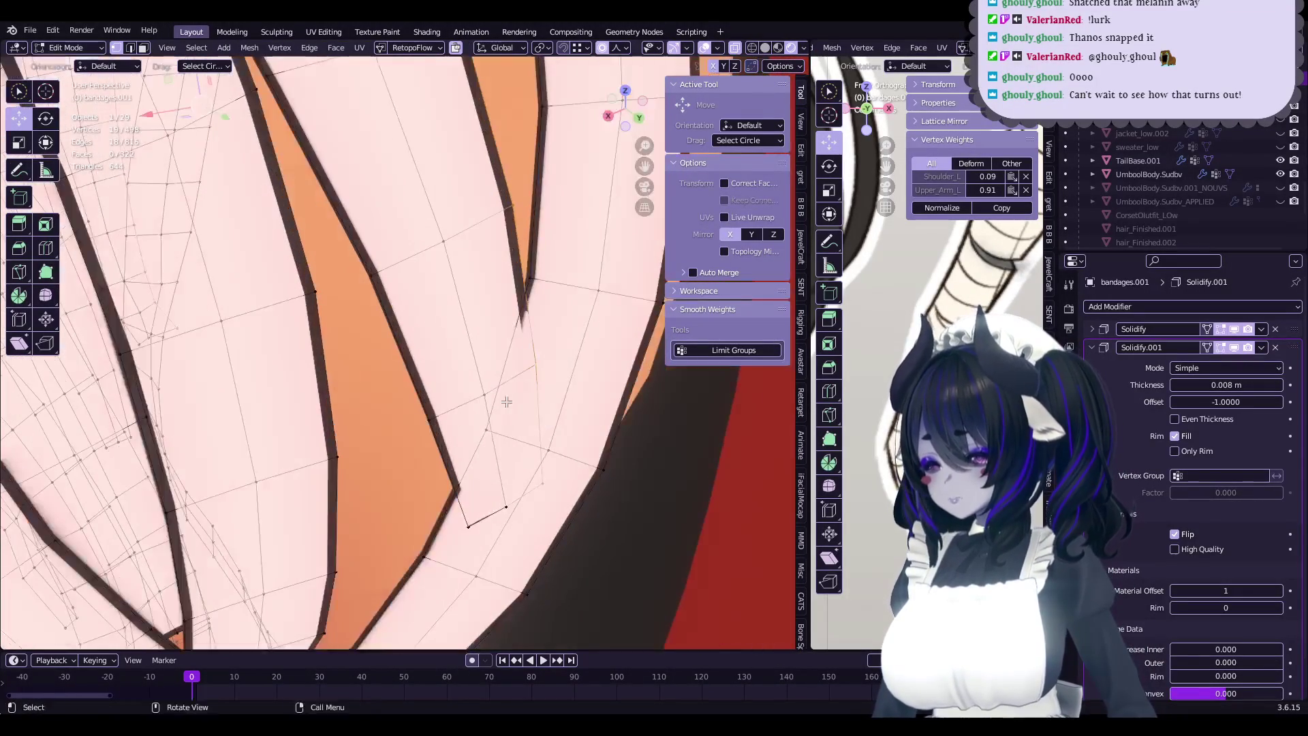
pyautogui.moveTo(502, 391); pyautogui.dragTo(491, 425, button='middle')
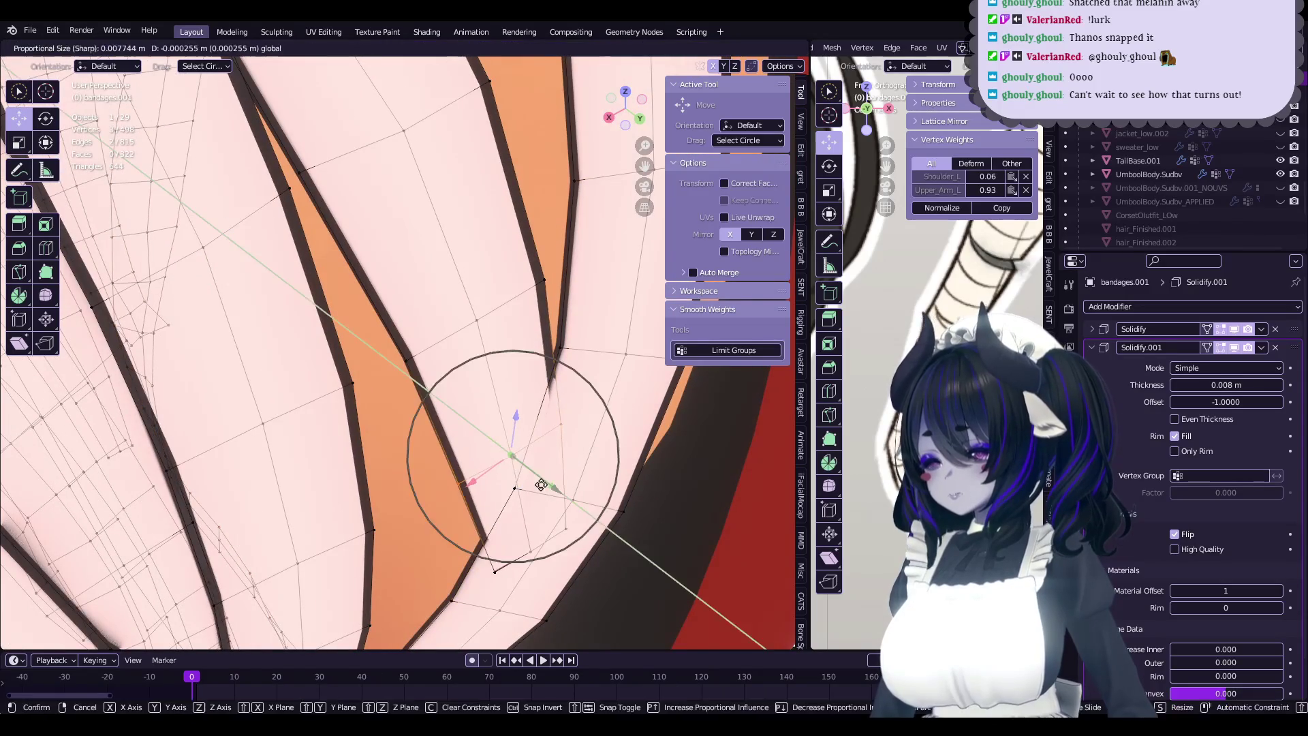
# - Move elbow band vertices with proportional size 0.018 and rotate them -2.62° to align
pyautogui.click(548, 567)
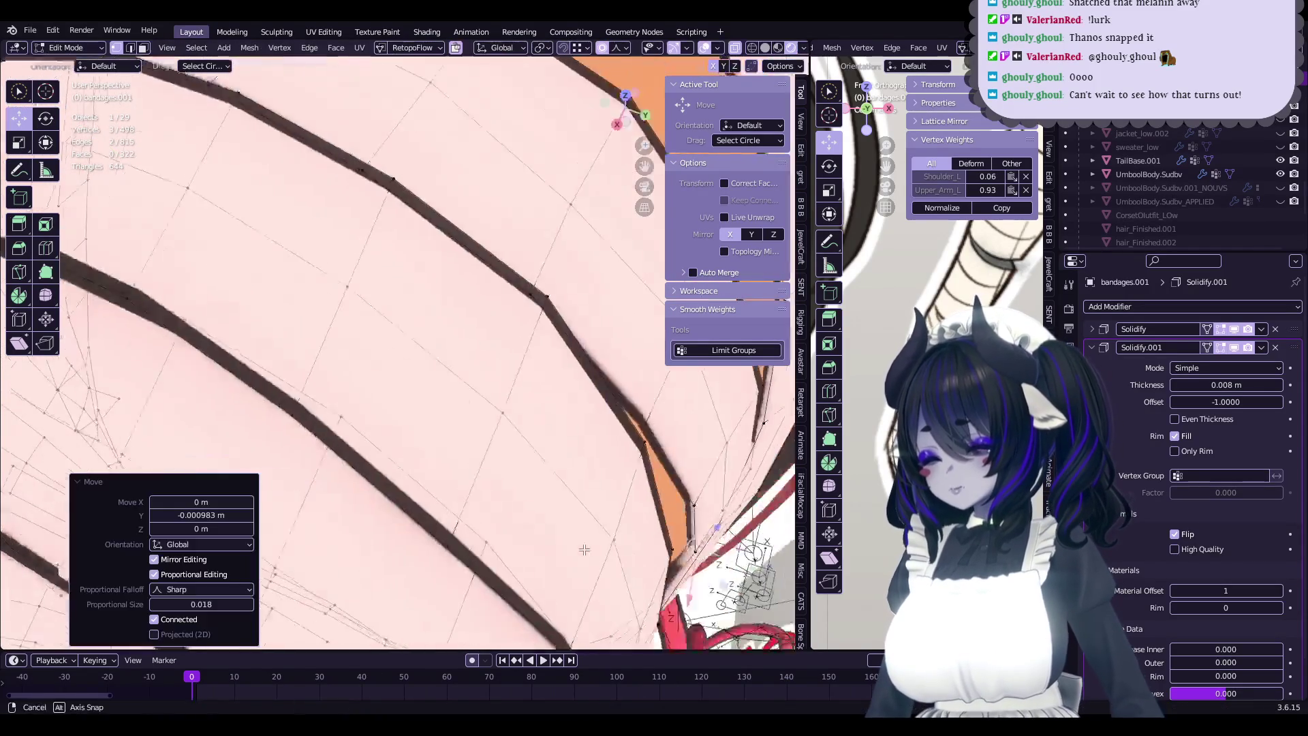
pyautogui.moveTo(548, 566); pyautogui.dragTo(521, 452, button='middle')
pyautogui.click(522, 452)
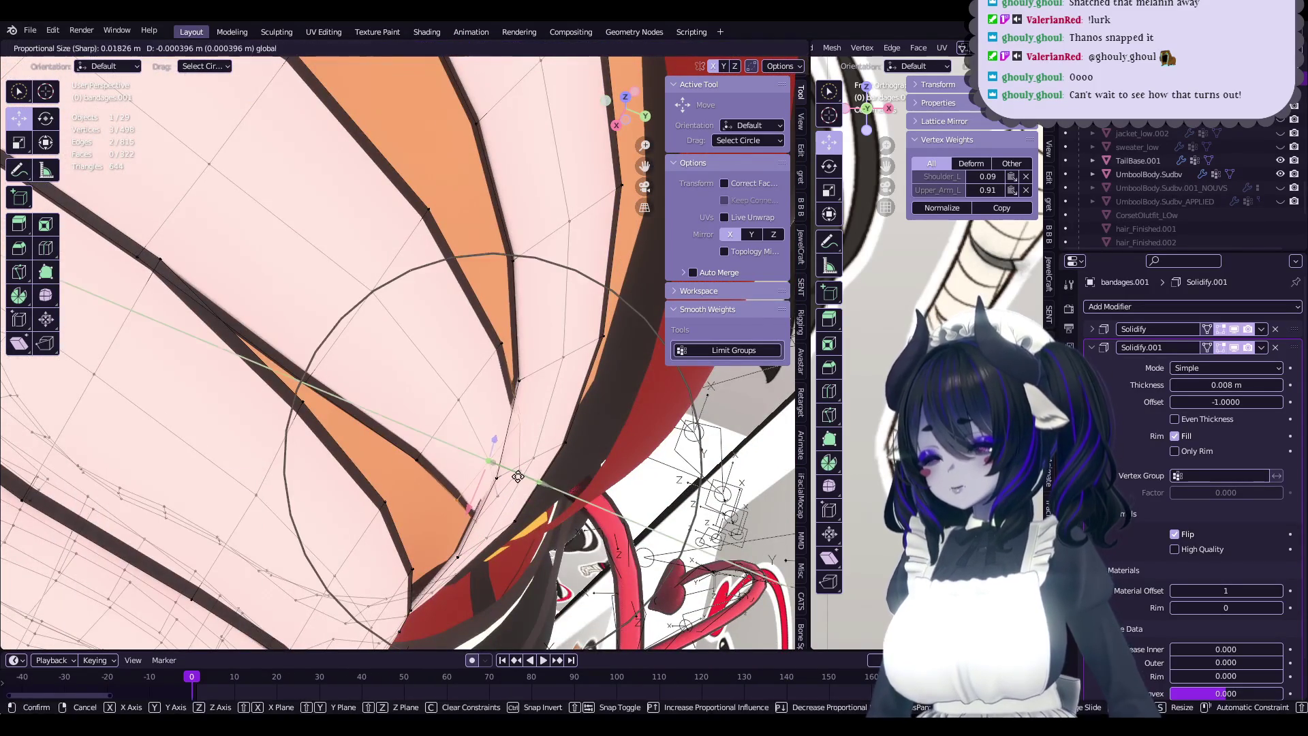
pyautogui.click(518, 476)
pyautogui.moveTo(517, 476); pyautogui.dragTo(613, 531, button='middle')
pyautogui.press('r')
pyautogui.click(615, 532)
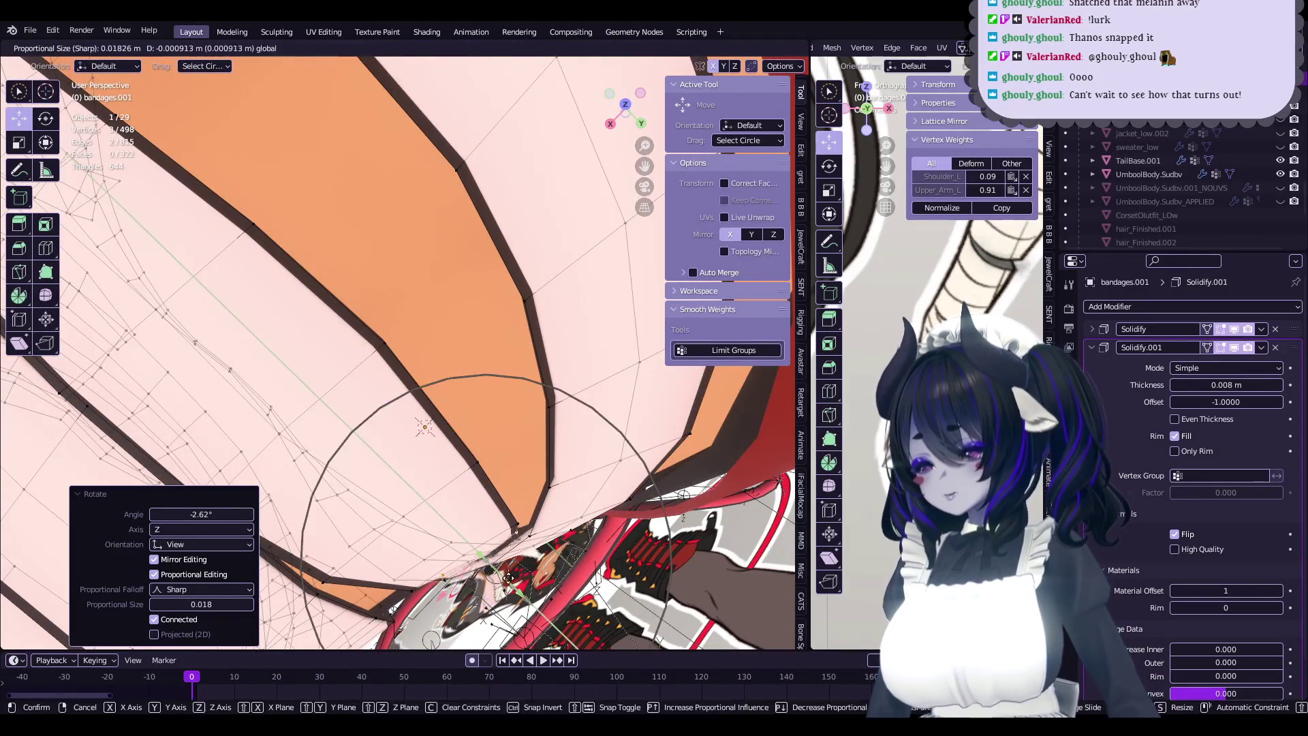
pyautogui.click(424, 428)
pyautogui.moveTo(424, 427)
pyautogui.mouseDown(button='middle')
pyautogui.moveTo(470, 440)
pyautogui.moveTo(405, 325)
pyautogui.moveTo(506, 434)
pyautogui.moveTo(460, 513)
pyautogui.moveTo(506, 376)
pyautogui.mouseUp(button='middle')
# - Reapply Set Edge Flow, save the file, and confirm one more vertex move
pyautogui.press('Tab')
pyautogui.press('Tab')
pyautogui.click(405, 320)
pyautogui.press('Tab')
pyautogui.press('Tab')
pyautogui.hotkey('ctrl', 's')
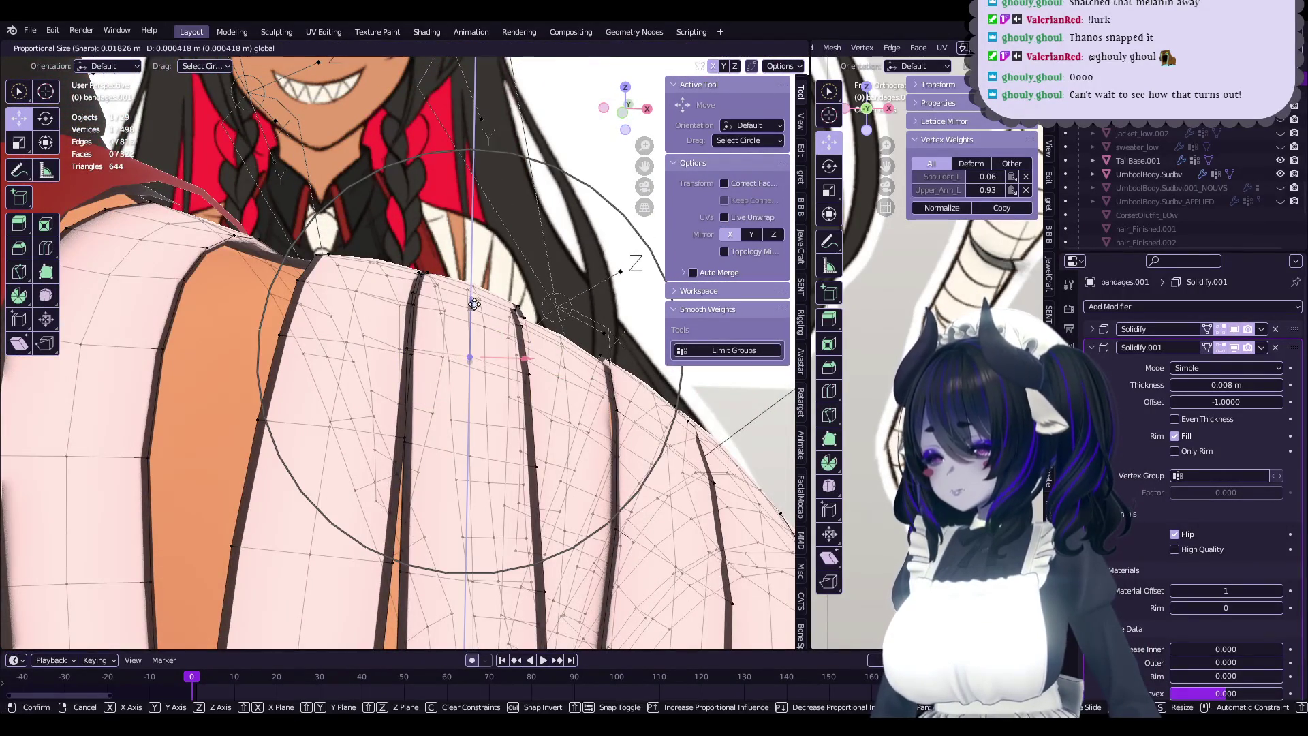
pyautogui.click(474, 303)
pyautogui.press('Tab')
pyautogui.moveTo(474, 304); pyautogui.dragTo(446, 409, button='middle')
pyautogui.press('Tab')
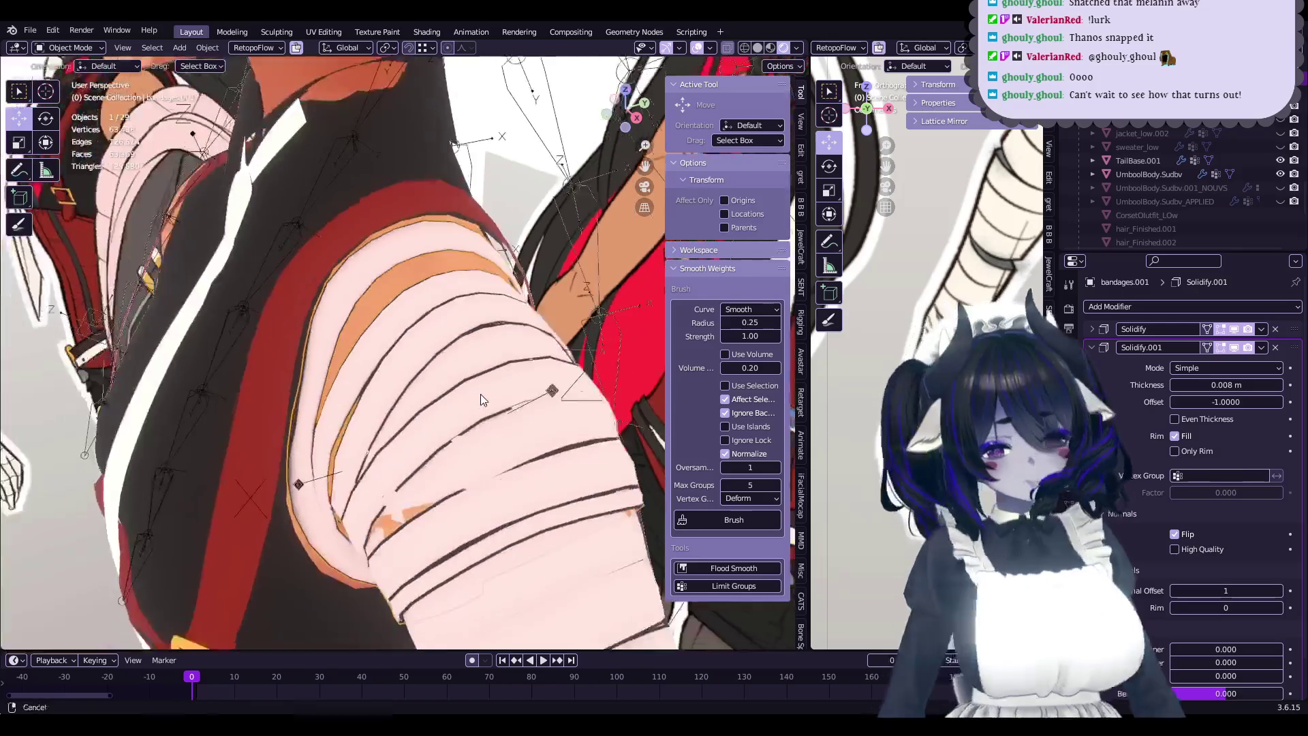
# - Save the file, then nudge a shoulder band vertex slightly along Y
pyautogui.hotkey('ctrl', 's')
pyautogui.moveTo(450, 359)
pyautogui.mouseDown(button='middle')
pyautogui.moveTo(378, 373)
pyautogui.moveTo(479, 430)
pyautogui.moveTo(497, 395)
pyautogui.mouseUp(button='middle')
pyautogui.moveTo(497, 395)
pyautogui.mouseDown()
pyautogui.moveTo(494, 361)
pyautogui.moveTo(459, 430)
pyautogui.mouseUp()
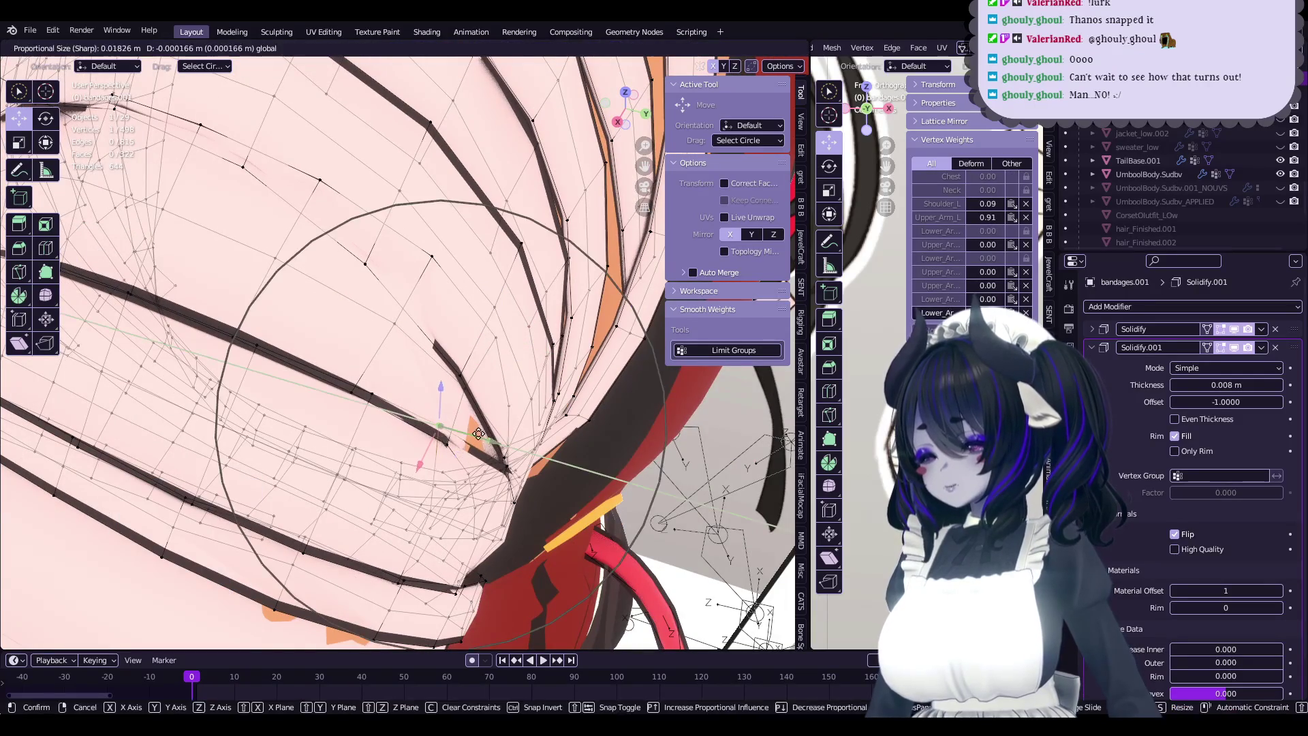
pyautogui.moveTo(490, 443); pyautogui.dragTo(491, 441)
pyautogui.moveTo(492, 442)
pyautogui.mouseDown(button='middle')
pyautogui.moveTo(429, 446)
pyautogui.moveTo(408, 361)
pyautogui.moveTo(450, 359)
pyautogui.mouseUp(button='middle')
pyautogui.press('Tab')
pyautogui.press('Tab')
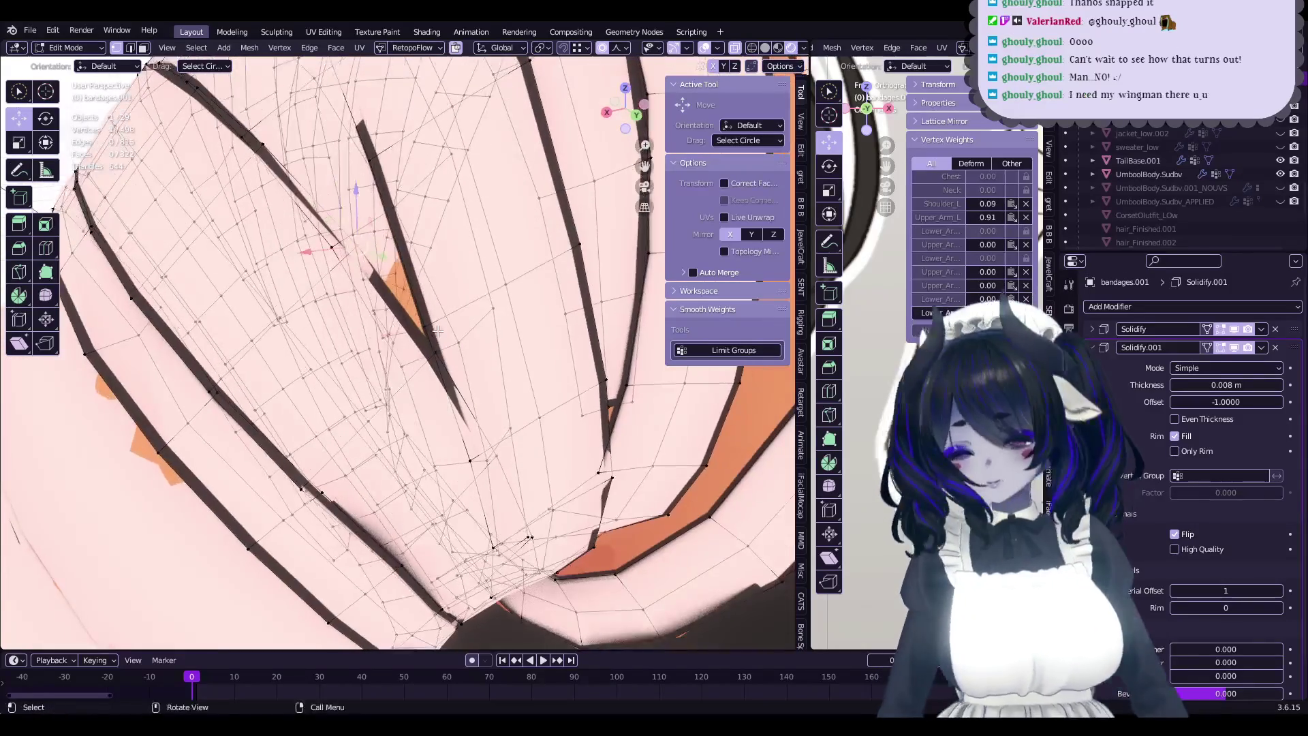
# - Select two band-edge vertices and move them proportionally, then undo and apply a mesh menu command
pyautogui.click(446, 358)
pyautogui.click(476, 366)
pyautogui.press('g')
pyautogui.click(455, 374)
pyautogui.hotkey('ctrl', 'z')
pyautogui.rightClick(462, 365)
pyautogui.click(462, 365)
pyautogui.moveTo(462, 365)
pyautogui.mouseDown(button='middle')
pyautogui.moveTo(502, 395)
pyautogui.moveTo(518, 351)
pyautogui.moveTo(439, 361)
pyautogui.moveTo(371, 235)
pyautogui.moveTo(443, 280)
pyautogui.moveTo(436, 293)
pyautogui.mouseUp(button='middle')
# - Proportionally move the selection twice more, then select and shift a new band vertex
pyautogui.press('g')
pyautogui.click(525, 353)
pyautogui.press('g')
pyautogui.click(440, 361)
pyautogui.click(372, 235)
pyautogui.press('g')
pyautogui.click(374, 238)
# - Lower another band vertex 0.000188 m along Z with sharp falloff at size 0.018
pyautogui.press('g')
pyautogui.click(455, 283)
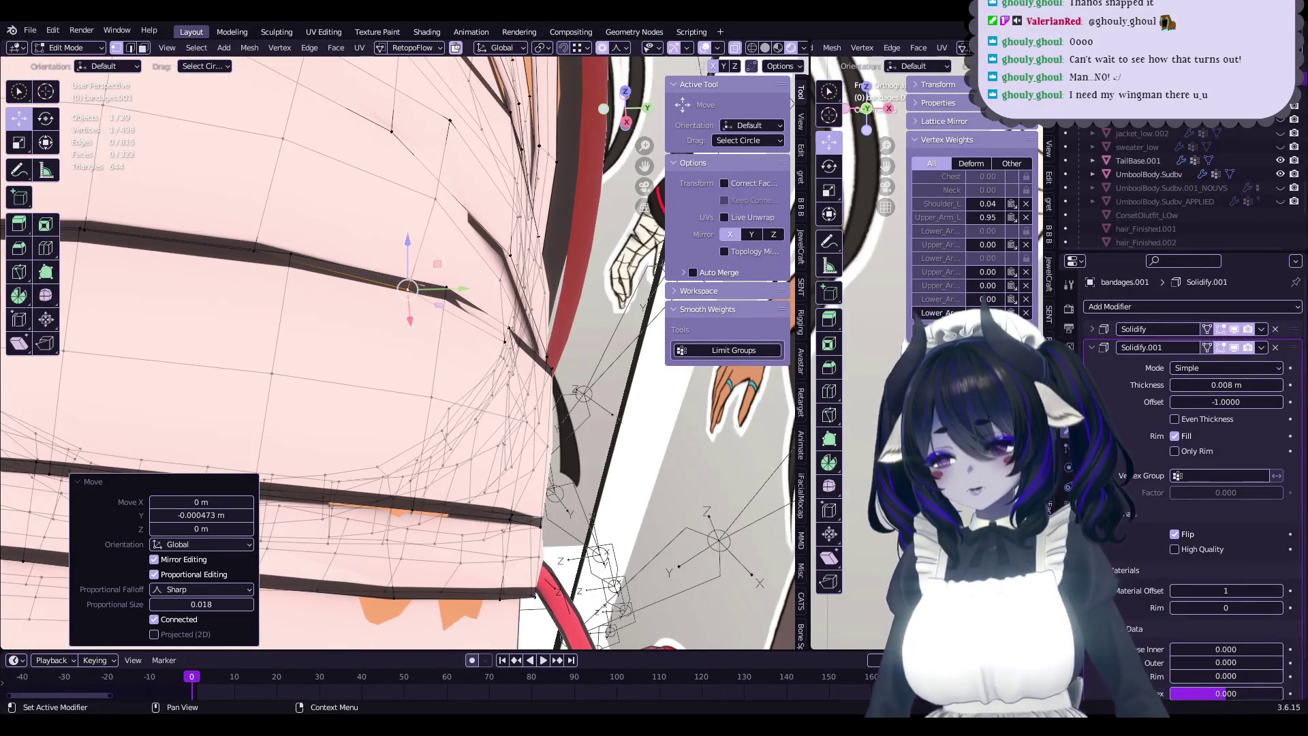
pyautogui.moveTo(528, 392); pyautogui.dragTo(397, 295, button='middle')
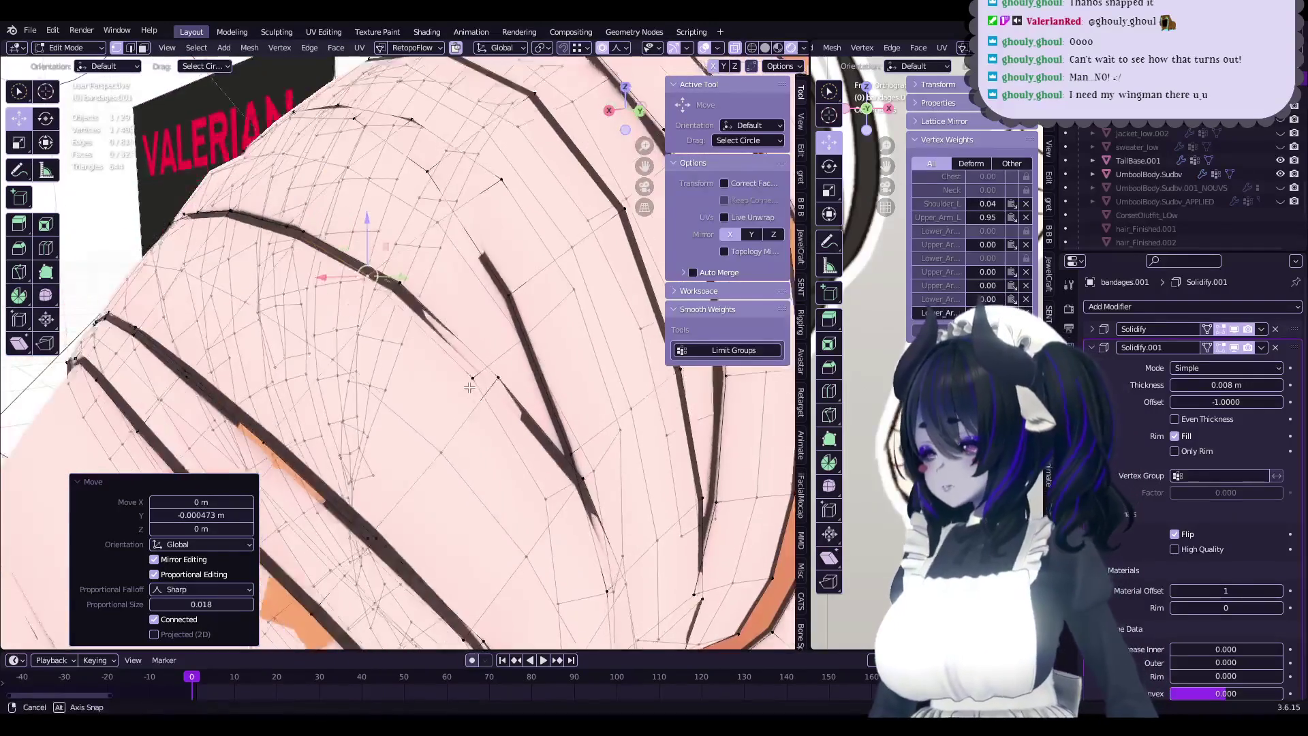
pyautogui.moveTo(346, 221); pyautogui.dragTo(345, 225)
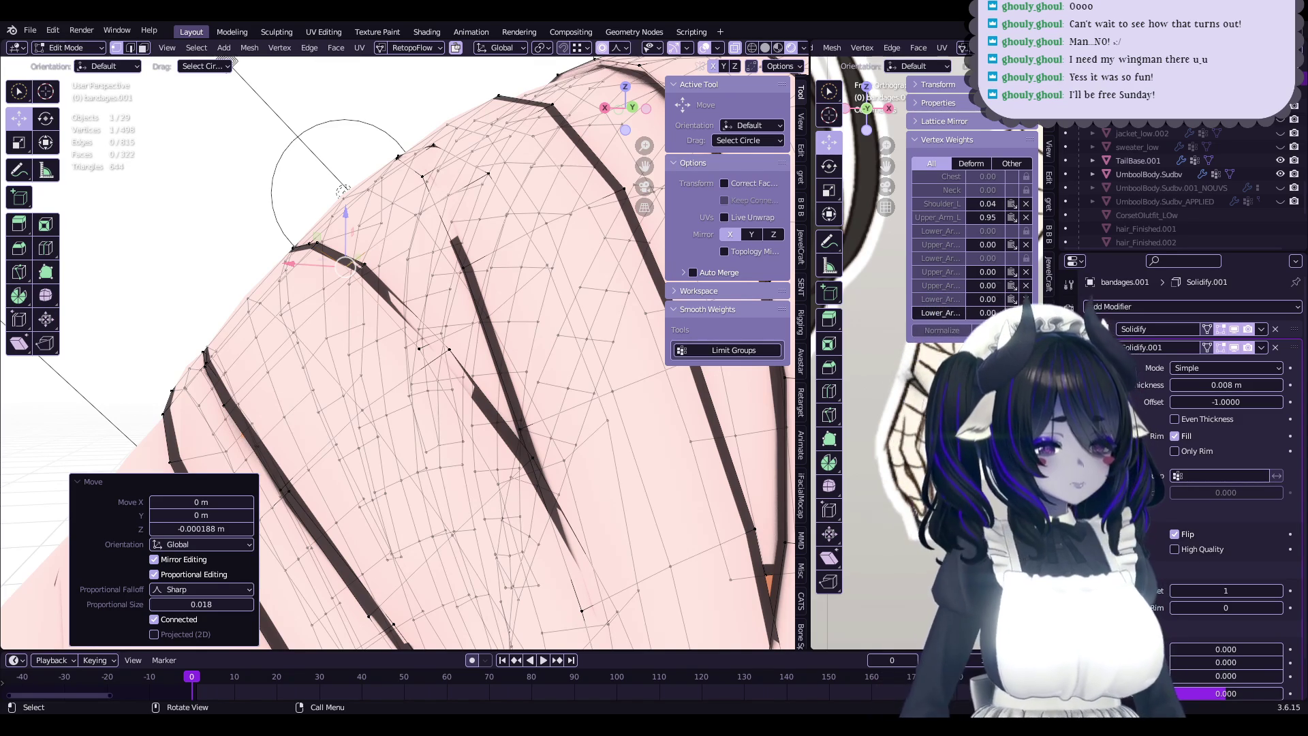
# - Zoom in on the shoulder bands, nudge the selected vertices and select a group of band vertices
pyautogui.moveTo(344, 190)
pyautogui.mouseDown(button='middle')
pyautogui.moveTo(395, 259)
pyautogui.moveTo(442, 293)
pyautogui.mouseUp(button='middle')
pyautogui.scroll(2, 465, 296)
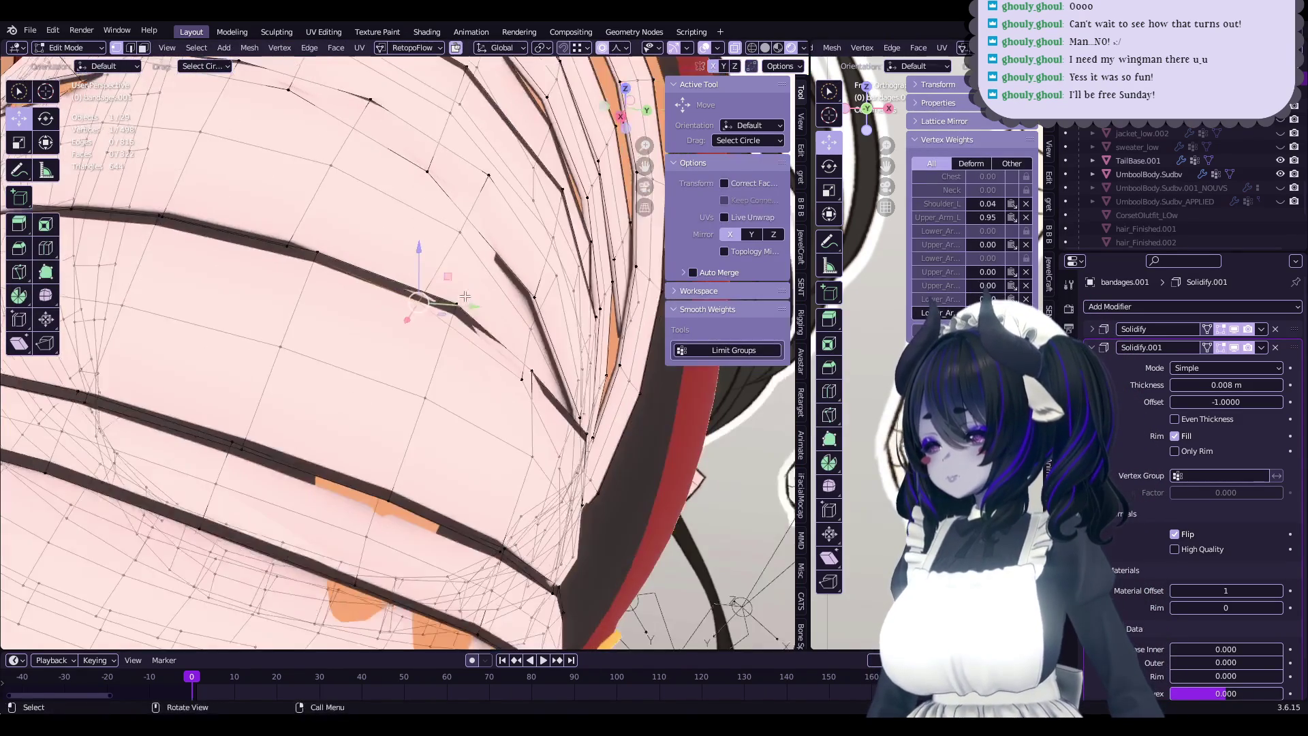
pyautogui.moveTo(465, 296); pyautogui.dragTo(461, 298)
pyautogui.moveTo(462, 298)
pyautogui.mouseDown(button='middle')
pyautogui.moveTo(415, 312)
pyautogui.moveTo(451, 403)
pyautogui.moveTo(470, 386)
pyautogui.moveTo(456, 381)
pyautogui.mouseUp(button='middle')
pyautogui.click(452, 402)
pyautogui.moveTo(457, 381); pyautogui.dragTo(450, 368)
pyautogui.moveTo(449, 368)
pyautogui.mouseDown(button='middle')
pyautogui.moveTo(443, 288)
pyautogui.moveTo(477, 299)
pyautogui.mouseUp(button='middle')
# - Move band-edge vertices with soft proportional falloff so they settle against the arm
pyautogui.moveTo(477, 300); pyautogui.dragTo(481, 303)
pyautogui.moveTo(480, 304); pyautogui.dragTo(524, 290, button='middle')
pyautogui.moveTo(525, 290); pyautogui.dragTo(530, 286)
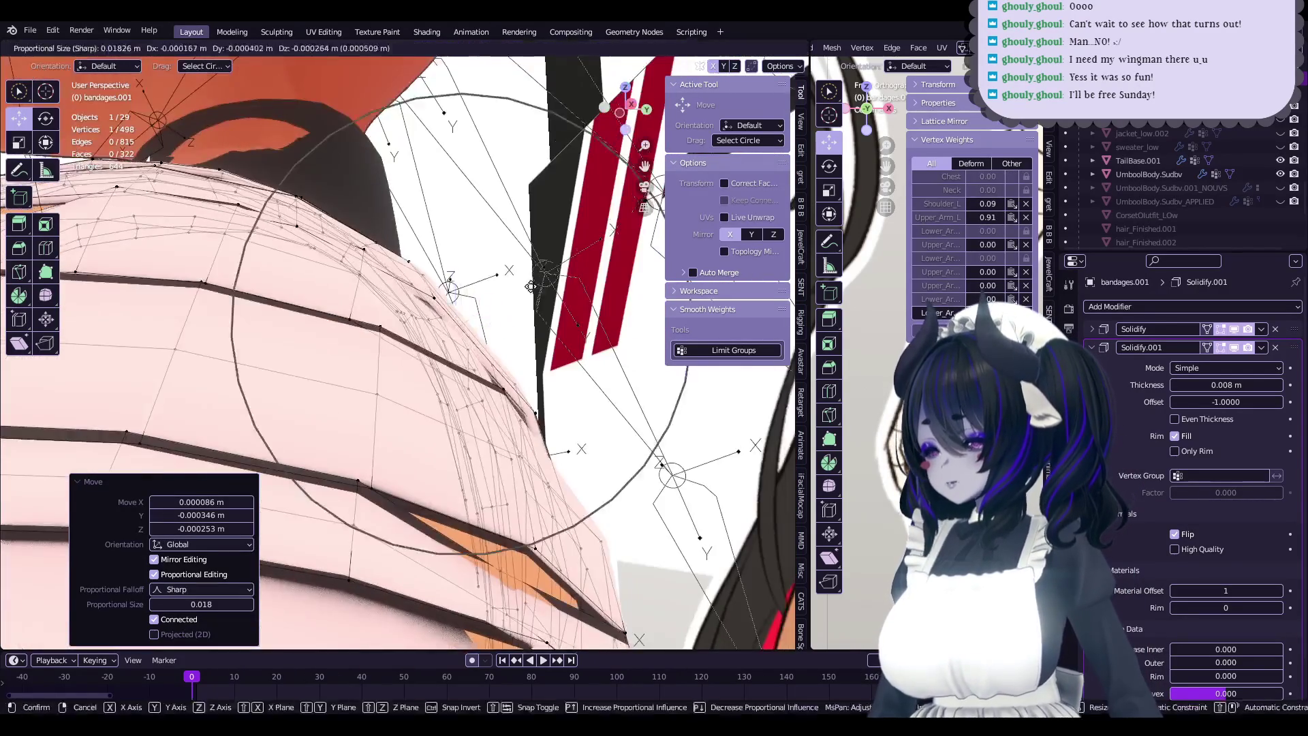
pyautogui.moveTo(531, 286); pyautogui.dragTo(433, 323, button='middle')
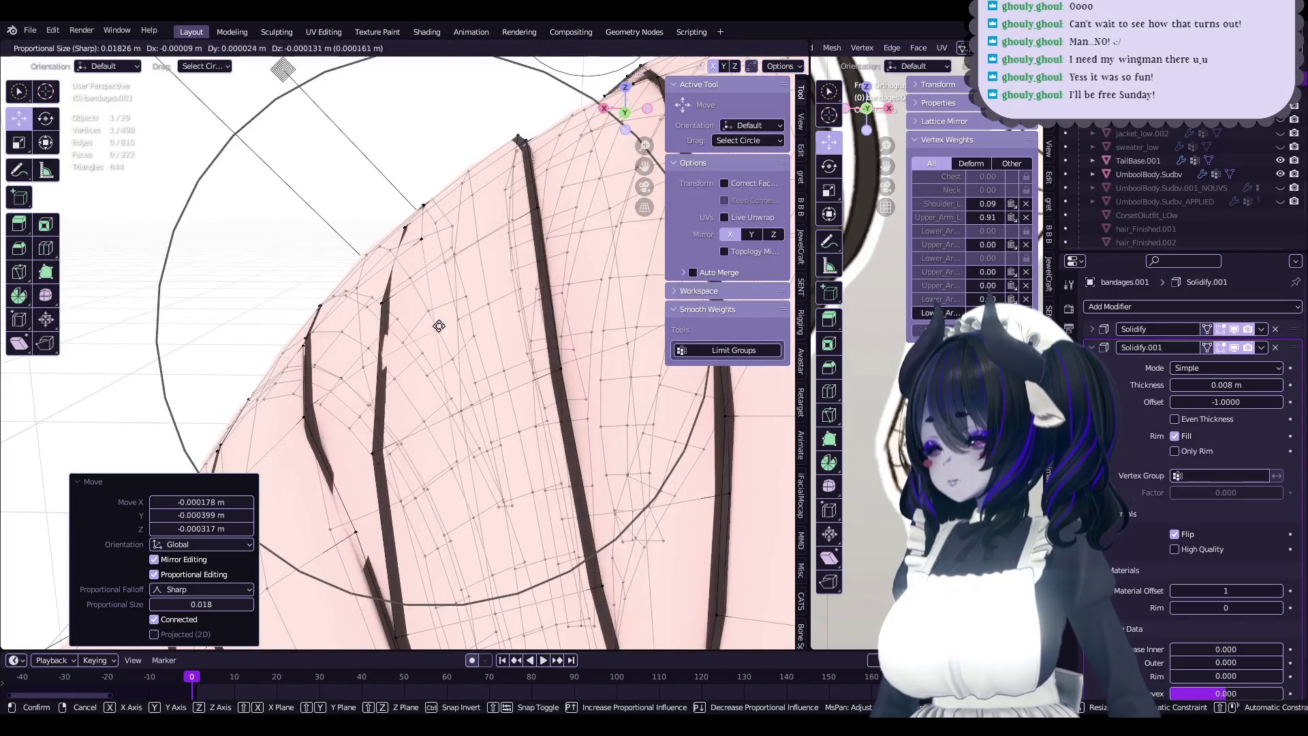
pyautogui.moveTo(439, 326); pyautogui.dragTo(440, 328)
pyautogui.moveTo(440, 328); pyautogui.dragTo(441, 333, button='middle')
pyautogui.moveTo(441, 334); pyautogui.dragTo(442, 337)
pyautogui.moveTo(442, 337); pyautogui.dragTo(436, 344, button='middle')
pyautogui.moveTo(436, 344); pyautogui.dragTo(433, 345)
pyautogui.moveTo(432, 345); pyautogui.dragTo(420, 345, button='middle')
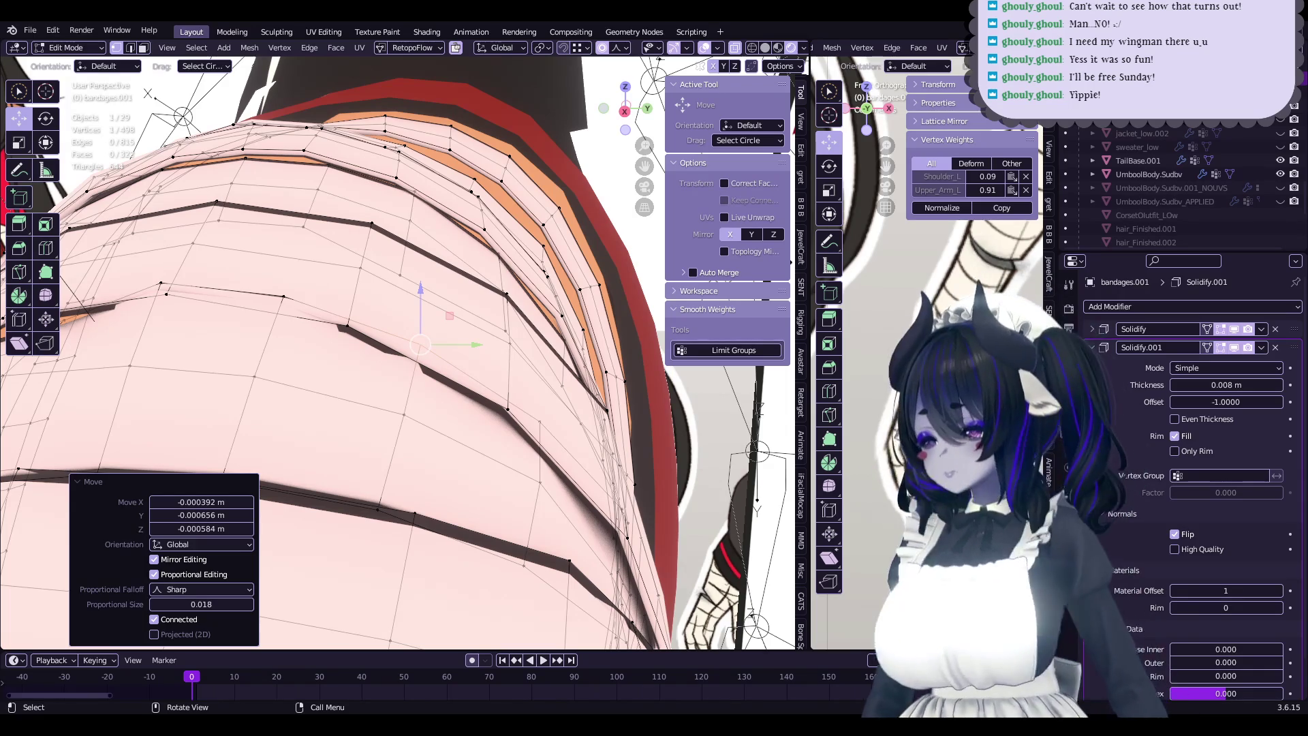
# - Pick individual bandage-edge vertices and nudge each into place with soft falloff
pyautogui.moveTo(443, 385); pyautogui.dragTo(394, 399, button='middle')
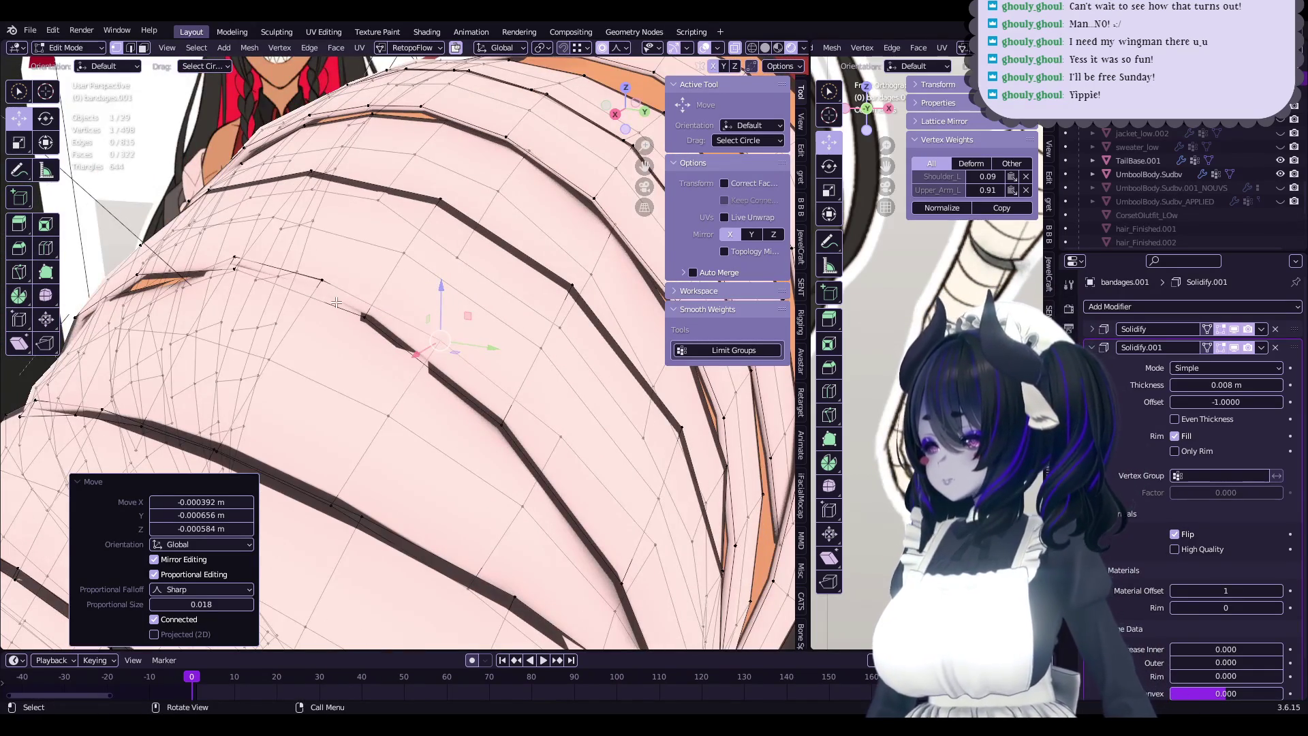
pyautogui.keyDown('shift'); pyautogui.click(309, 282); pyautogui.keyUp('shift')
pyautogui.moveTo(309, 282)
pyautogui.mouseDown(button='middle')
pyautogui.moveTo(272, 266)
pyautogui.moveTo(441, 311)
pyautogui.moveTo(286, 294)
pyautogui.moveTo(258, 331)
pyautogui.moveTo(305, 347)
pyautogui.mouseUp(button='middle')
pyautogui.press('g')
pyautogui.click(246, 255)
pyautogui.press('g')
pyautogui.click(441, 312)
pyautogui.press('g')
pyautogui.click(286, 293)
# - Nudge one more vertex, then dissolve the stray edges, leaving 495 vertices and 810 edges
pyautogui.press('g')
pyautogui.click(258, 331)
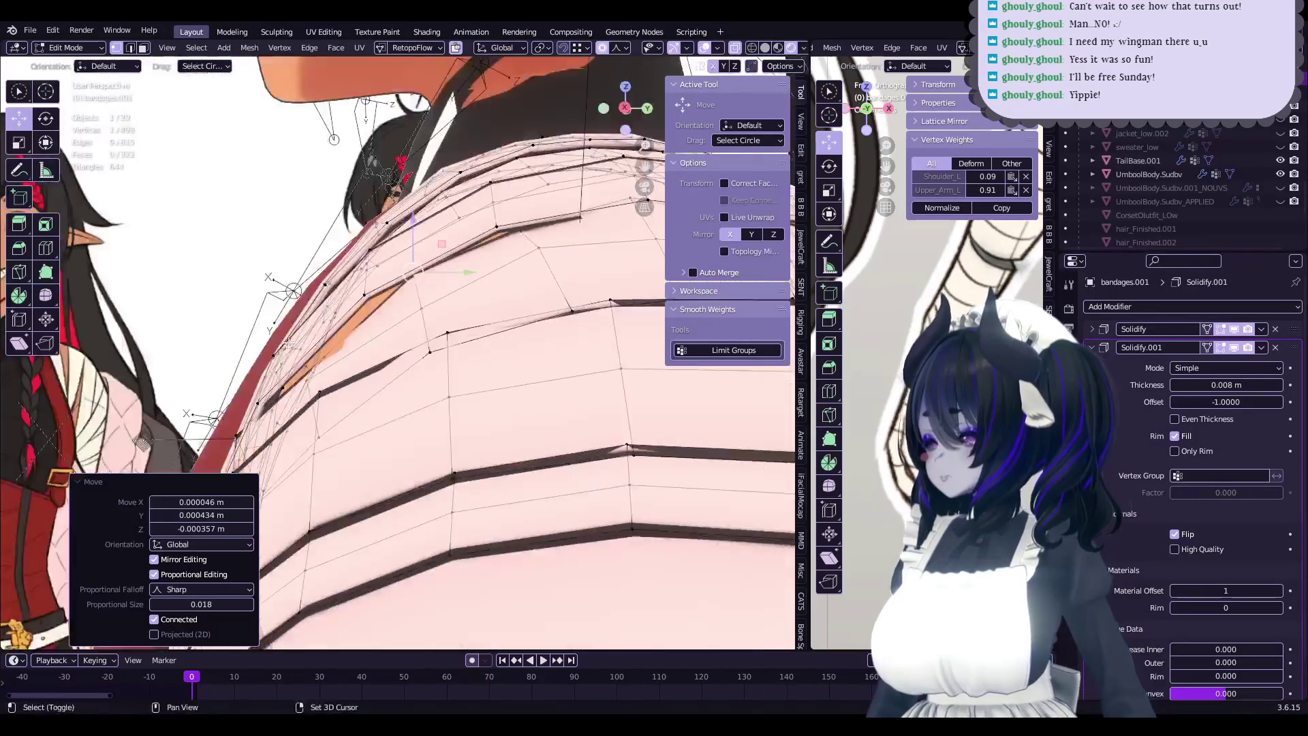
pyautogui.press('g')
pyautogui.click(306, 348)
pyautogui.moveTo(305, 347)
pyautogui.mouseDown(button='middle')
pyautogui.moveTo(430, 318)
pyautogui.moveTo(386, 419)
pyautogui.moveTo(279, 442)
pyautogui.mouseUp(button='middle')
pyautogui.click(365, 395)
pyautogui.press('x')
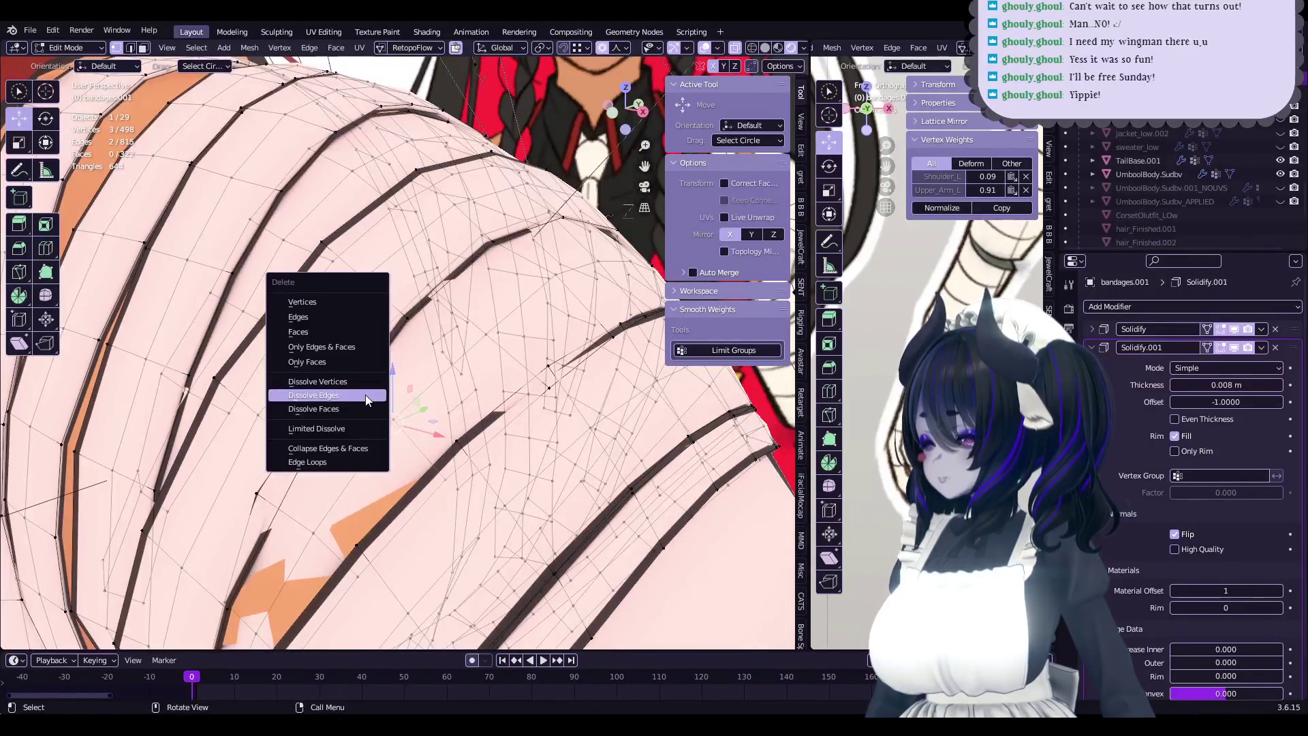
pyautogui.click(365, 395)
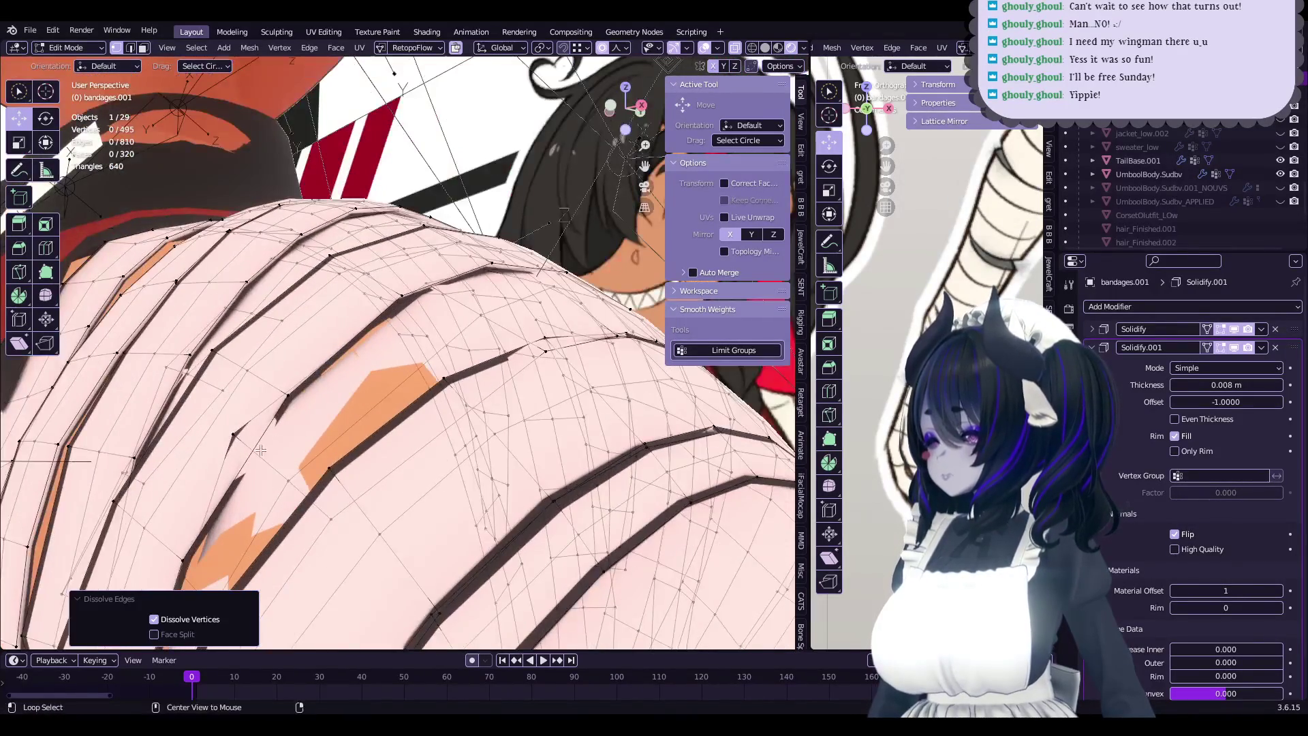
# - Apply Set Edge Flow to the band loop and shift it with soft falloff
pyautogui.hotkey('ctrl', 'e')
pyautogui.click(281, 452)
pyautogui.moveTo(281, 452)
pyautogui.mouseDown(button='middle')
pyautogui.moveTo(407, 393)
pyautogui.moveTo(248, 407)
pyautogui.moveTo(337, 412)
pyautogui.moveTo(358, 446)
pyautogui.moveTo(438, 444)
pyautogui.moveTo(376, 349)
pyautogui.moveTo(262, 456)
pyautogui.moveTo(321, 452)
pyautogui.mouseUp(button='middle')
pyautogui.press('g')
pyautogui.click(247, 407)
pyautogui.press('g')
pyautogui.click(347, 429)
# - Smooth the band's edge flow again, rotate it with falloff, and adjust a single vertex
pyautogui.rightClick(345, 451)
pyautogui.click(346, 451)
pyautogui.press('r')
pyautogui.press('r')
pyautogui.click(438, 444)
pyautogui.click(334, 382)
pyautogui.press('g')
pyautogui.click(337, 385)
# - Move two more band vertices into place with soft falloff
pyautogui.click(329, 386)
pyautogui.press('g')
pyautogui.click(316, 392)
pyautogui.click(321, 453)
pyautogui.press('g')
pyautogui.click(321, 453)
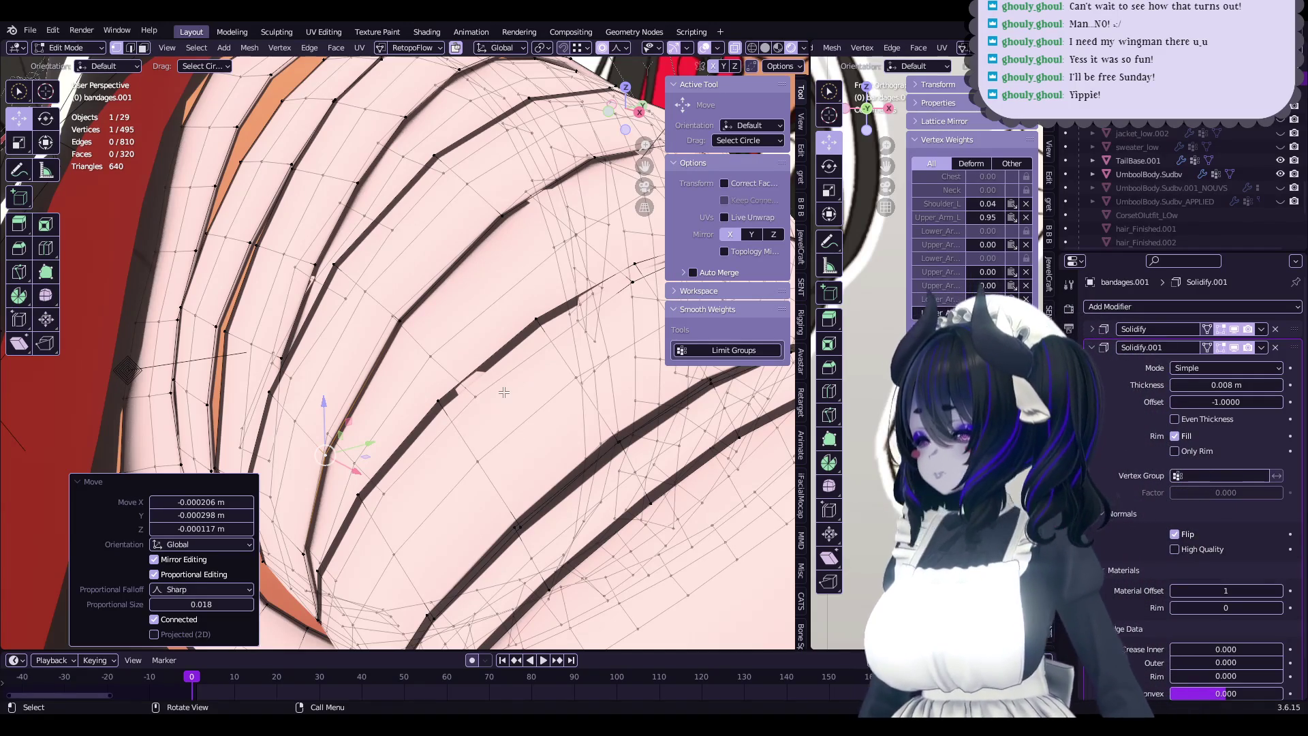
pyautogui.moveTo(325, 453)
pyautogui.mouseDown(button='middle')
pyautogui.moveTo(566, 405)
pyautogui.moveTo(436, 406)
pyautogui.mouseUp(button='middle')
# - Set Edge Flow on the band and push it along its normals, abandoning a second push
pyautogui.rightClick(439, 432)
pyautogui.click(439, 432)
pyautogui.hotkey('alt', 's')
pyautogui.click(589, 390)
pyautogui.click(463, 406)
pyautogui.hotkey('alt', 's')
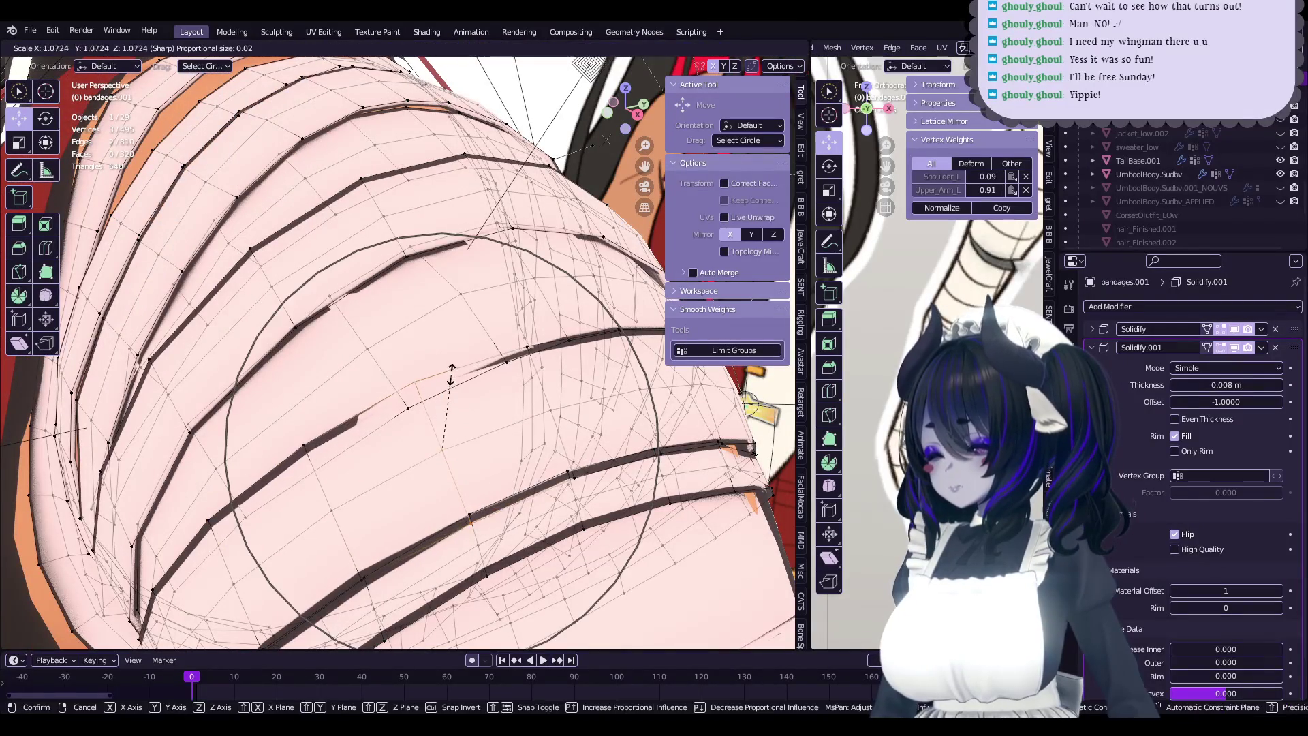
pyautogui.rightClick(480, 352)
# - After cancelled move attempts, smooth the band edge flow and nudge the selected vertices
pyautogui.moveTo(480, 352); pyautogui.dragTo(575, 352, button='middle')
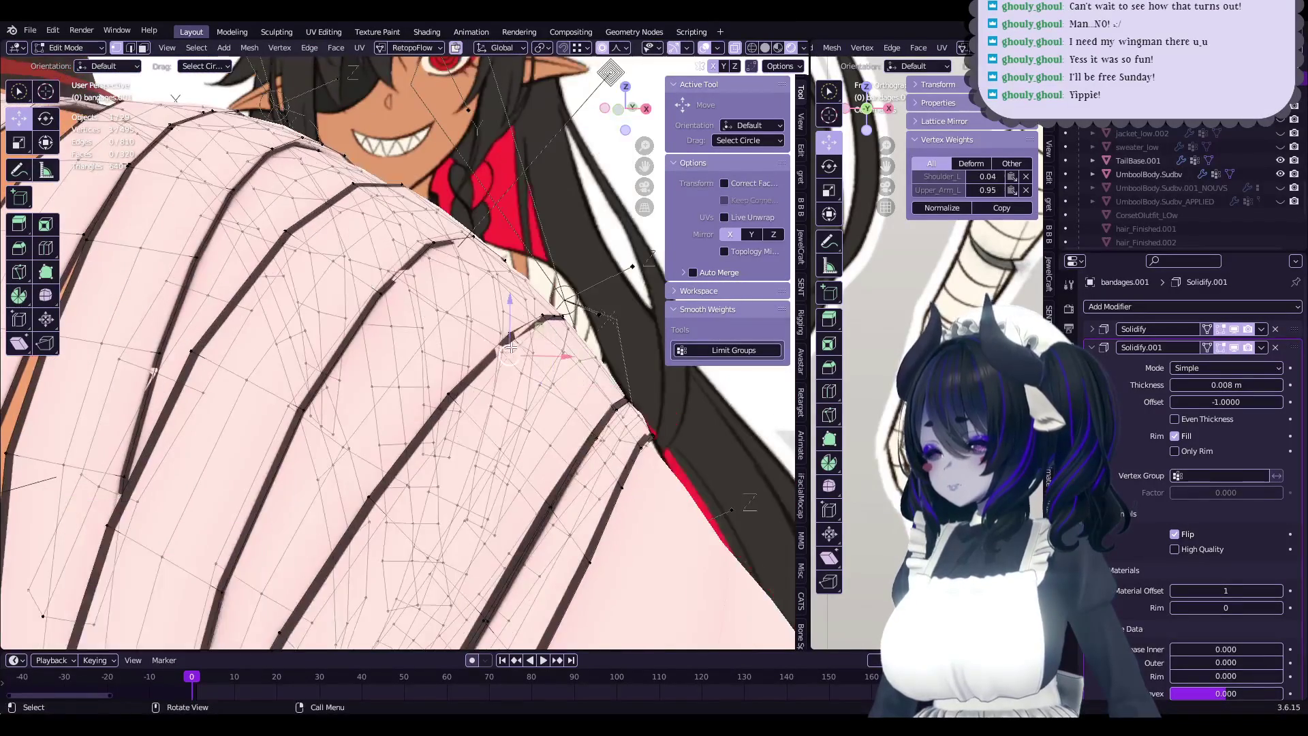
pyautogui.press('g')
pyautogui.rightClick(559, 340)
pyautogui.press('g')
pyautogui.rightClick(551, 330)
pyautogui.moveTo(551, 329); pyautogui.dragTo(426, 406, button='middle')
pyautogui.hotkey('alt', 'f')
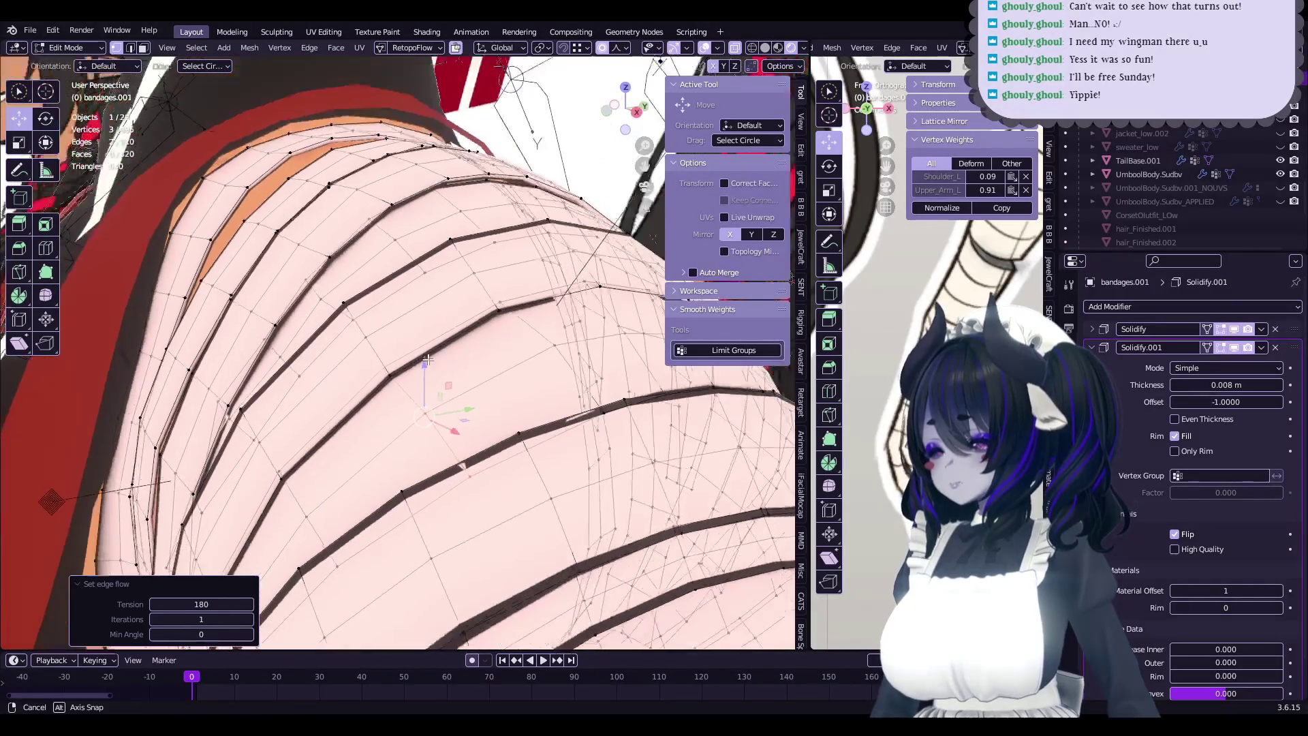
pyautogui.press('g')
pyautogui.click(449, 467)
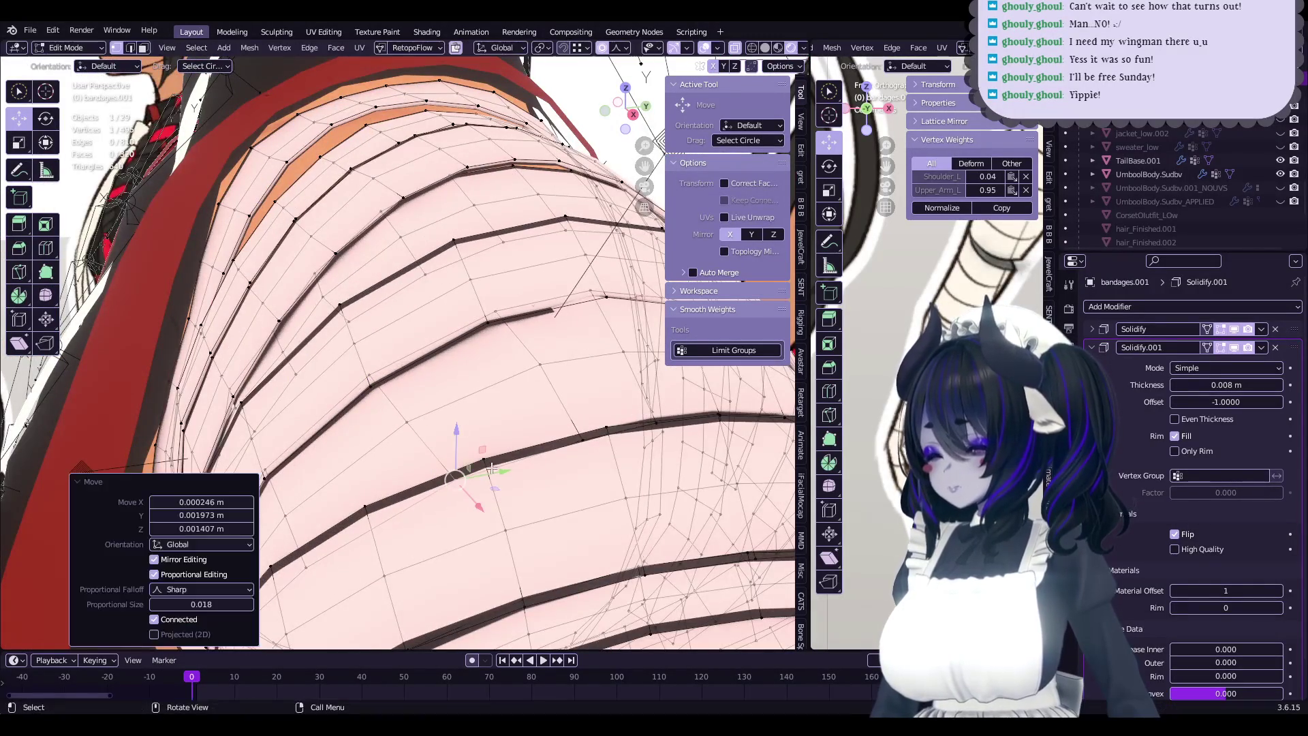
# - Dissolve unwanted edges and select vertices on the next band edge
pyautogui.moveTo(450, 467); pyautogui.dragTo(429, 450, button='middle')
pyautogui.press('Tab')
pyautogui.press('Tab')
pyautogui.press('x')
pyautogui.click(460, 366)
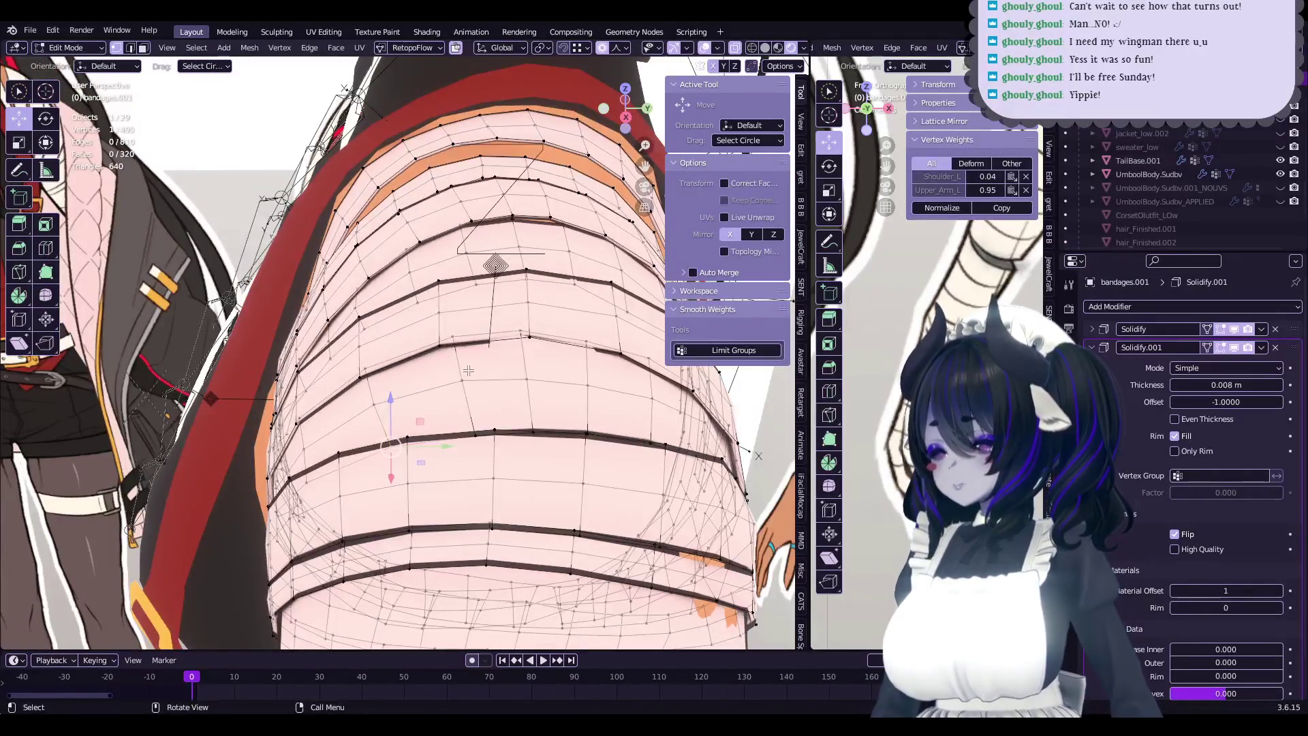
pyautogui.moveTo(457, 370); pyautogui.dragTo(548, 394, button='middle')
pyautogui.keyDown('alt'); pyautogui.click(548, 394); pyautogui.keyUp('alt')
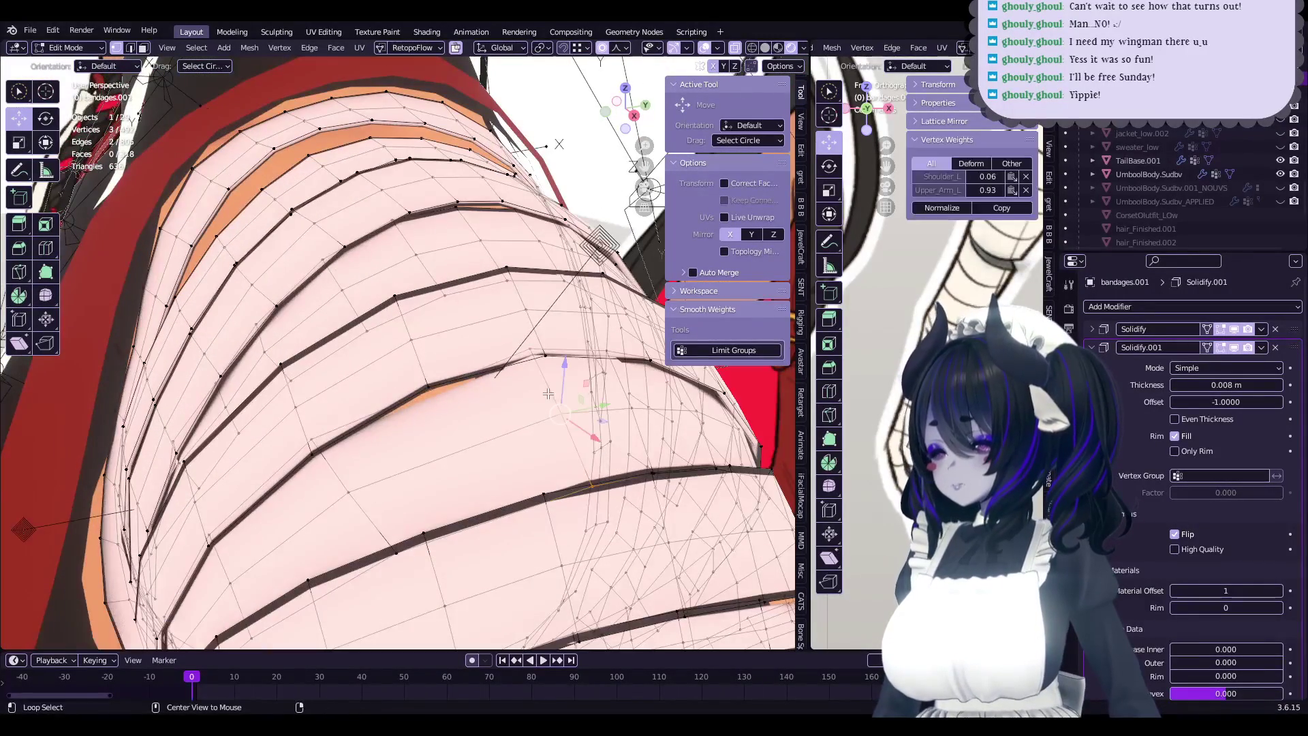
# - Smooth the next band's edge flow and shift its edge with soft falloff
pyautogui.hotkey('ctrl', 'e')
pyautogui.moveTo(461, 408); pyautogui.dragTo(426, 398, button='middle')
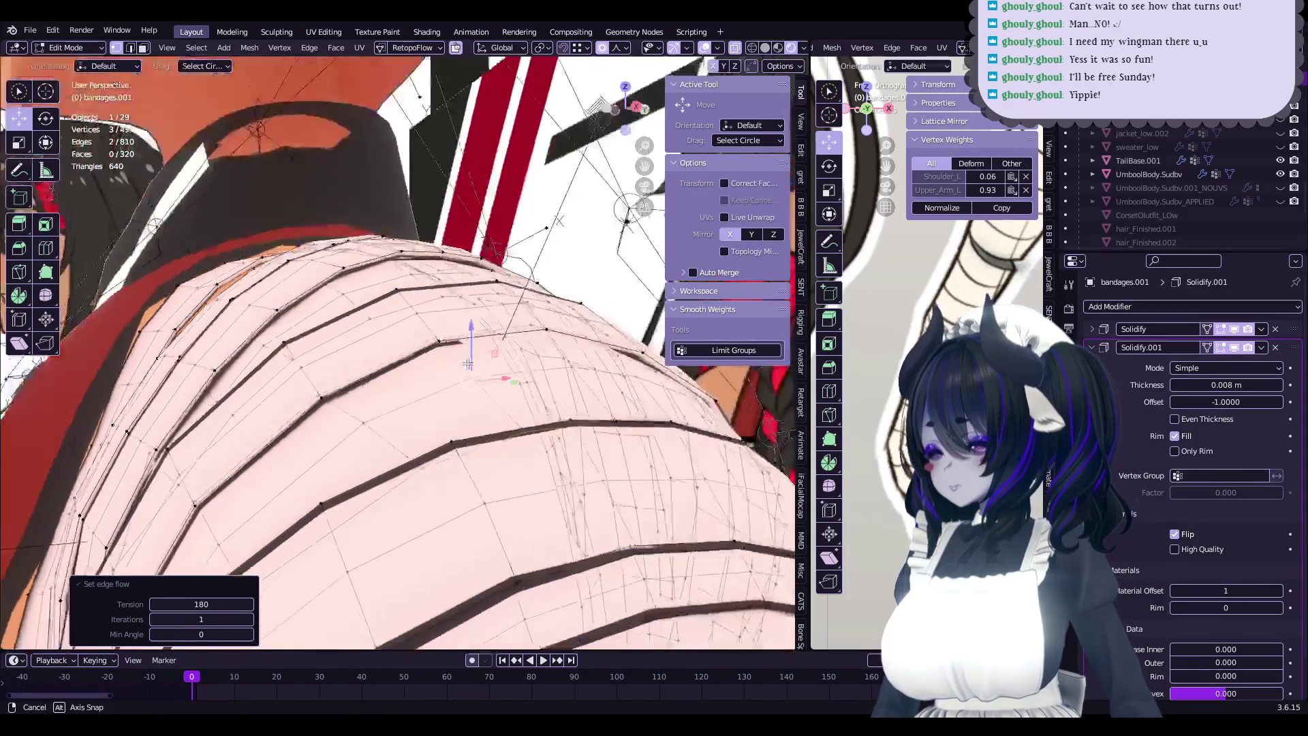
pyautogui.press('g')
pyautogui.click(510, 371)
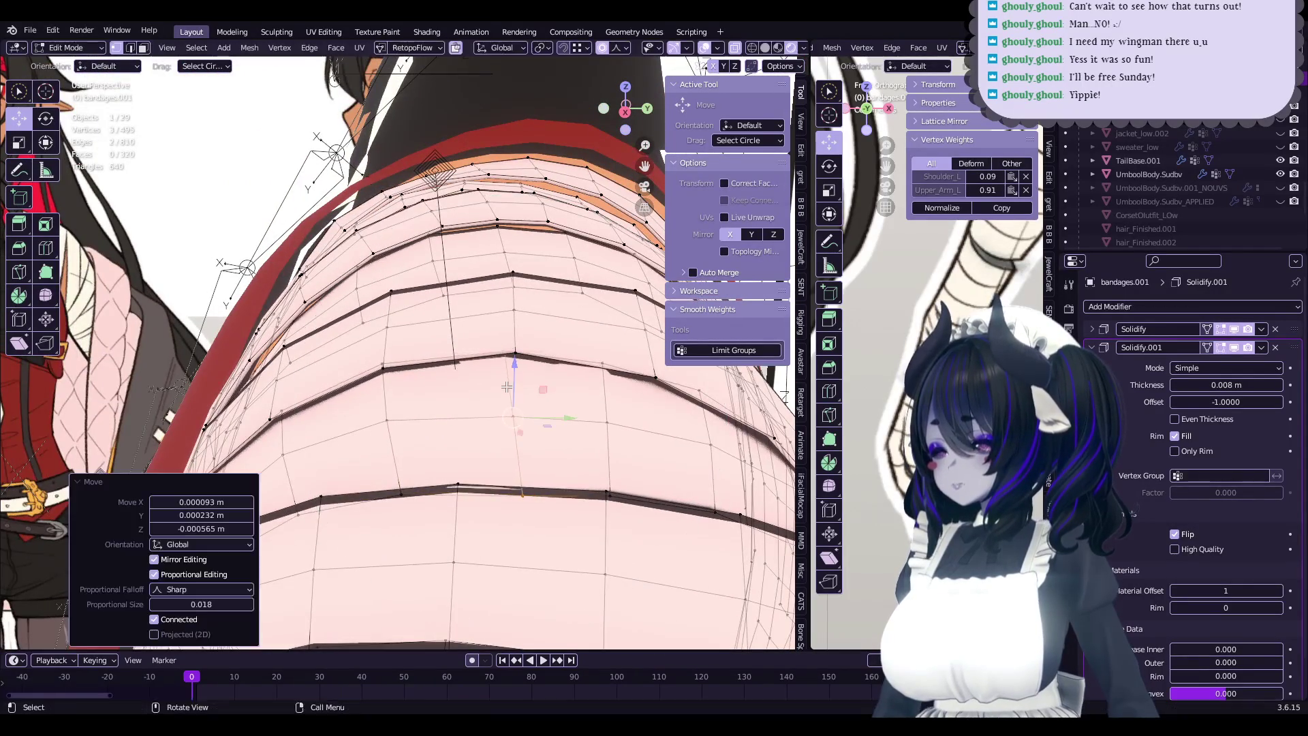
pyautogui.moveTo(509, 371); pyautogui.dragTo(587, 449, button='middle')
pyautogui.press('r')
pyautogui.press('g')
pyautogui.click(511, 438)
# - Adjust the band edge twice more, the last move 0.00063 m in Y and -0.000465 m in Z
pyautogui.moveTo(510, 438)
pyautogui.mouseDown(button='middle')
pyautogui.moveTo(526, 413)
pyautogui.moveTo(572, 405)
pyautogui.moveTo(626, 429)
pyautogui.moveTo(519, 458)
pyautogui.moveTo(559, 452)
pyautogui.moveTo(437, 401)
pyautogui.mouseUp(button='middle')
pyautogui.press('g')
pyautogui.click(616, 432)
pyautogui.press('g')
pyautogui.press('g')
pyautogui.click(555, 450)
# - Switch to Object Mode and orbit so the bands run horizontally to review the wraps
pyautogui.press('Tab')
pyautogui.press('Tab')
pyautogui.scroll(5, 476, 429)
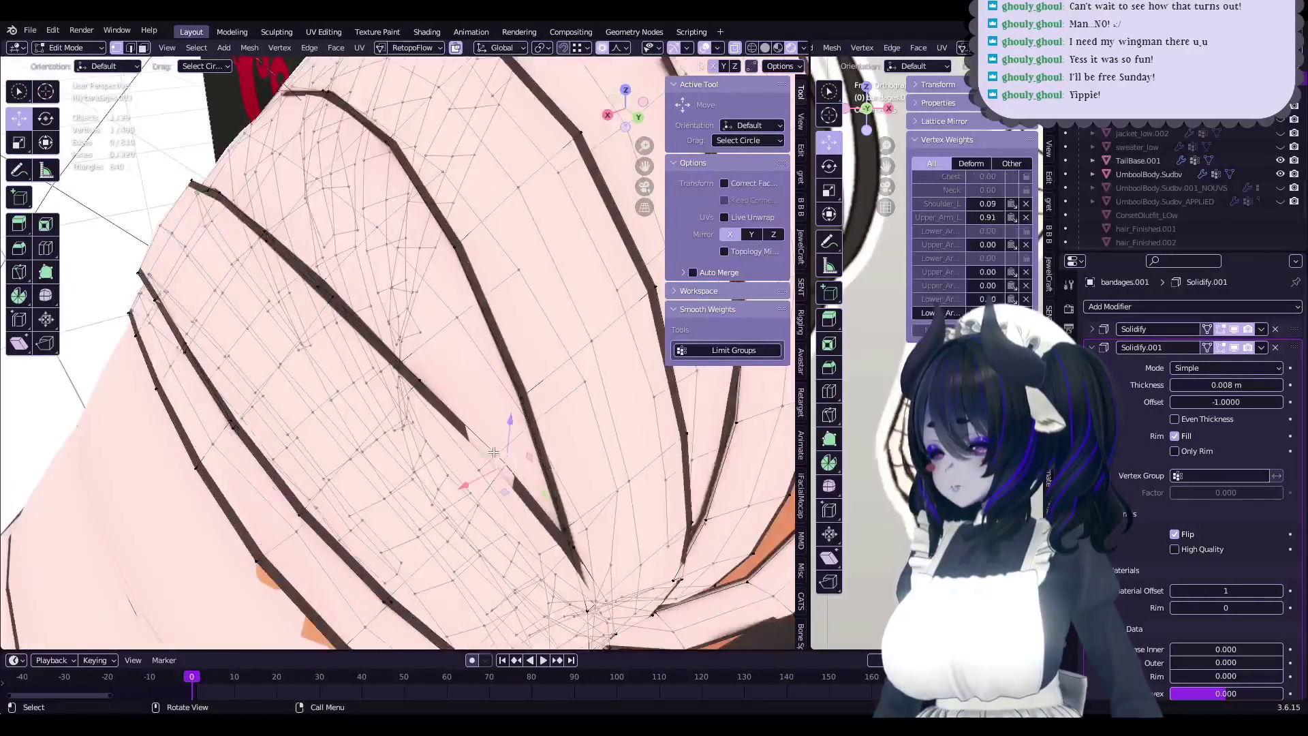
pyautogui.press('g')
pyautogui.moveTo(436, 487)
pyautogui.mouseDown(button='middle')
pyautogui.moveTo(585, 447)
pyautogui.moveTo(95, 220)
pyautogui.mouseUp(button='middle')
pyautogui.press('g')
pyautogui.press('Tab')
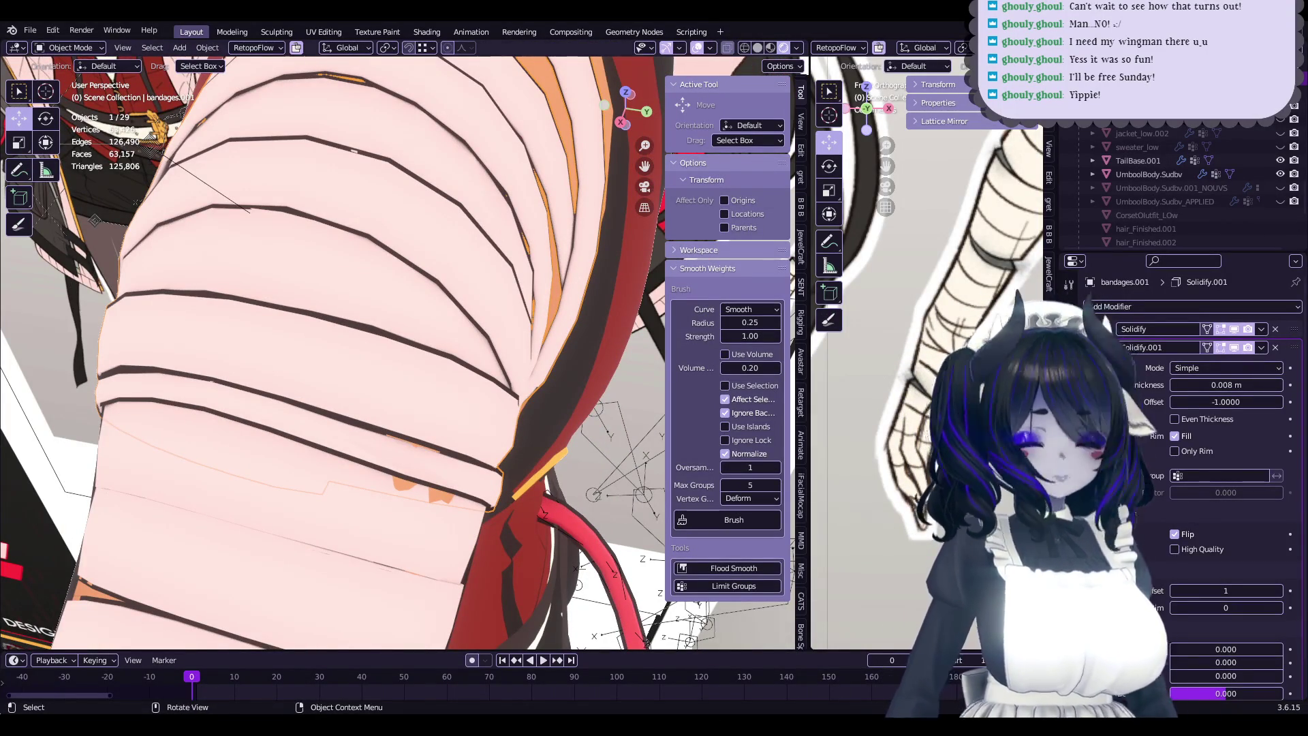
# - Return to Edit Mode and smooth the edge flow of the first underside band
pyautogui.press('Tab')
pyautogui.moveTo(95, 220)
pyautogui.mouseDown(button='middle')
pyautogui.moveTo(399, 326)
pyautogui.moveTo(449, 381)
pyautogui.mouseUp(button='middle')
pyautogui.keyDown('ctrl'); pyautogui.click(449, 409); pyautogui.keyUp('ctrl')
pyautogui.rightClick(453, 414)
pyautogui.click(452, 415)
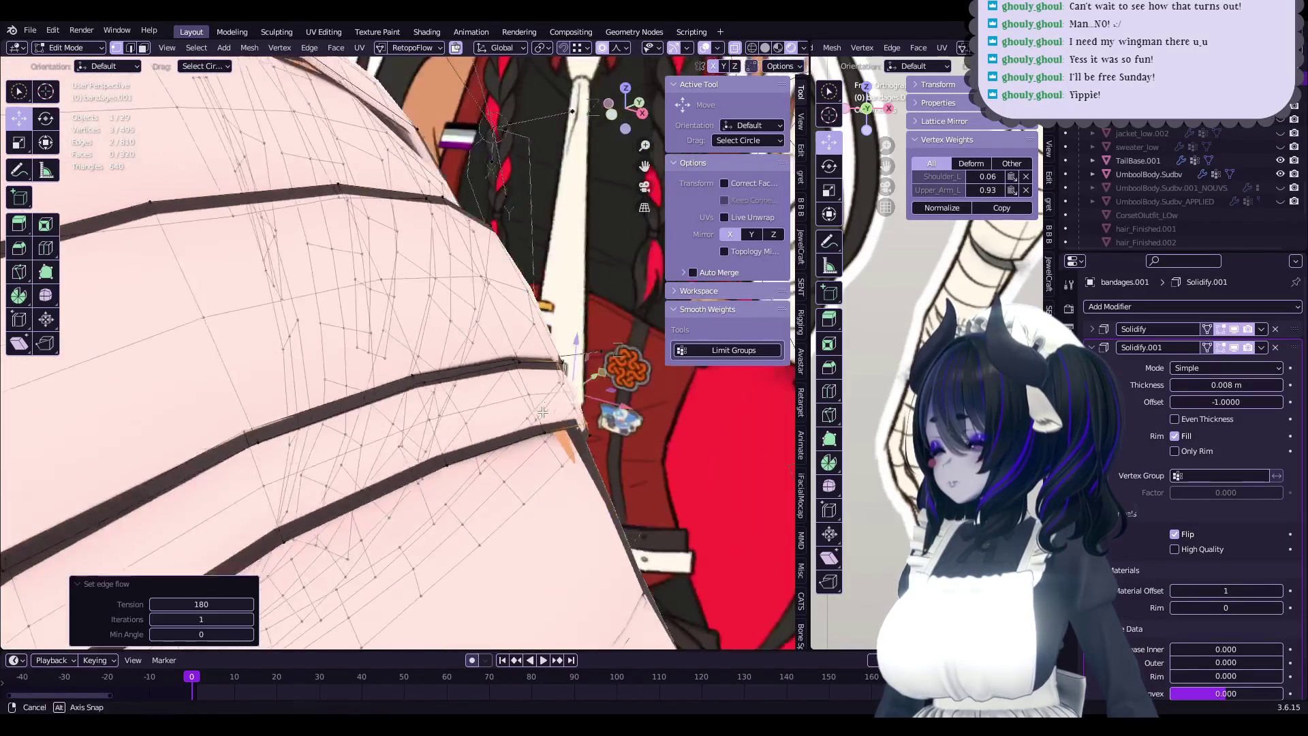
# - Move the band-edge vertices and run Set Edge Flow on that band twice
pyautogui.moveTo(543, 411); pyautogui.dragTo(487, 347, button='middle')
pyautogui.press('g')
pyautogui.click(578, 385)
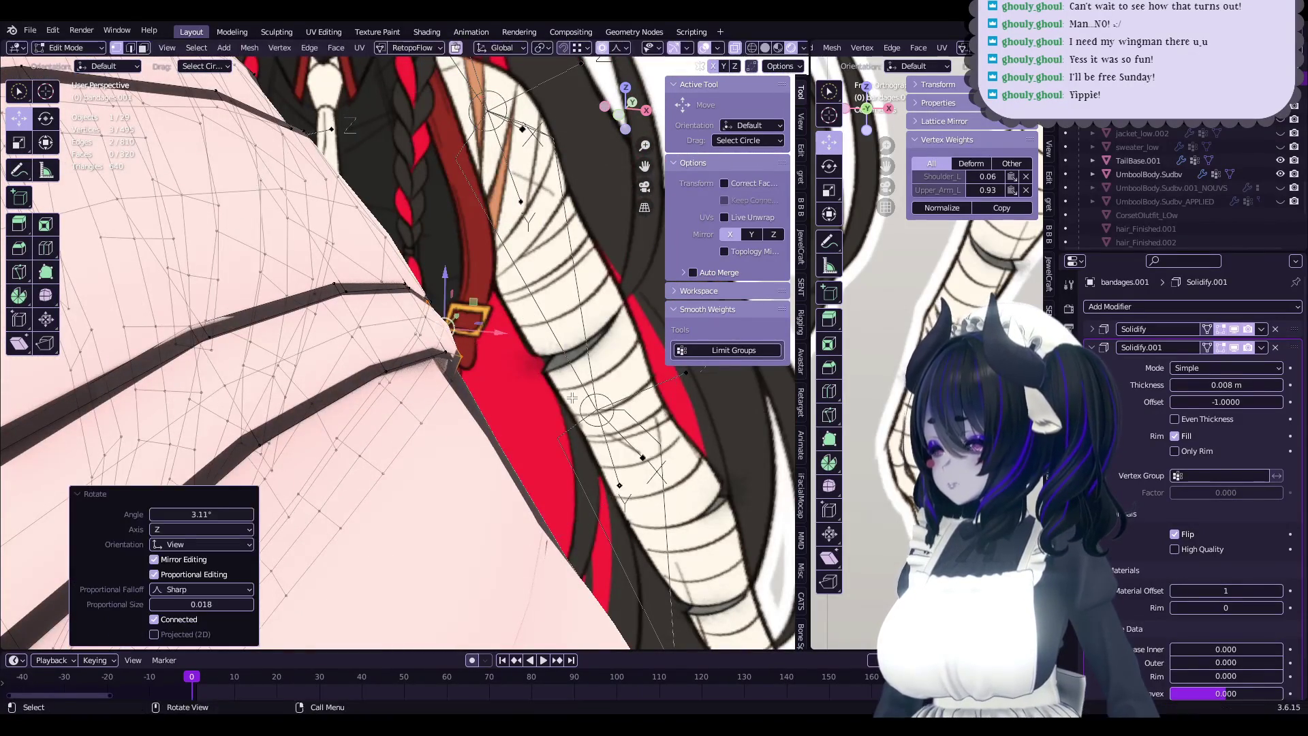
pyautogui.moveTo(577, 386)
pyautogui.mouseDown(button='middle')
pyautogui.moveTo(407, 329)
pyautogui.moveTo(446, 375)
pyautogui.moveTo(417, 361)
pyautogui.moveTo(419, 382)
pyautogui.moveTo(409, 342)
pyautogui.mouseUp(button='middle')
pyautogui.press('g')
pyautogui.hotkey('ctrl', 'e')
pyautogui.click(443, 378)
pyautogui.hotkey('ctrl', 'e')
# - Nudge several vertices on the next band edge with soft proportional falloff
pyautogui.click(419, 381)
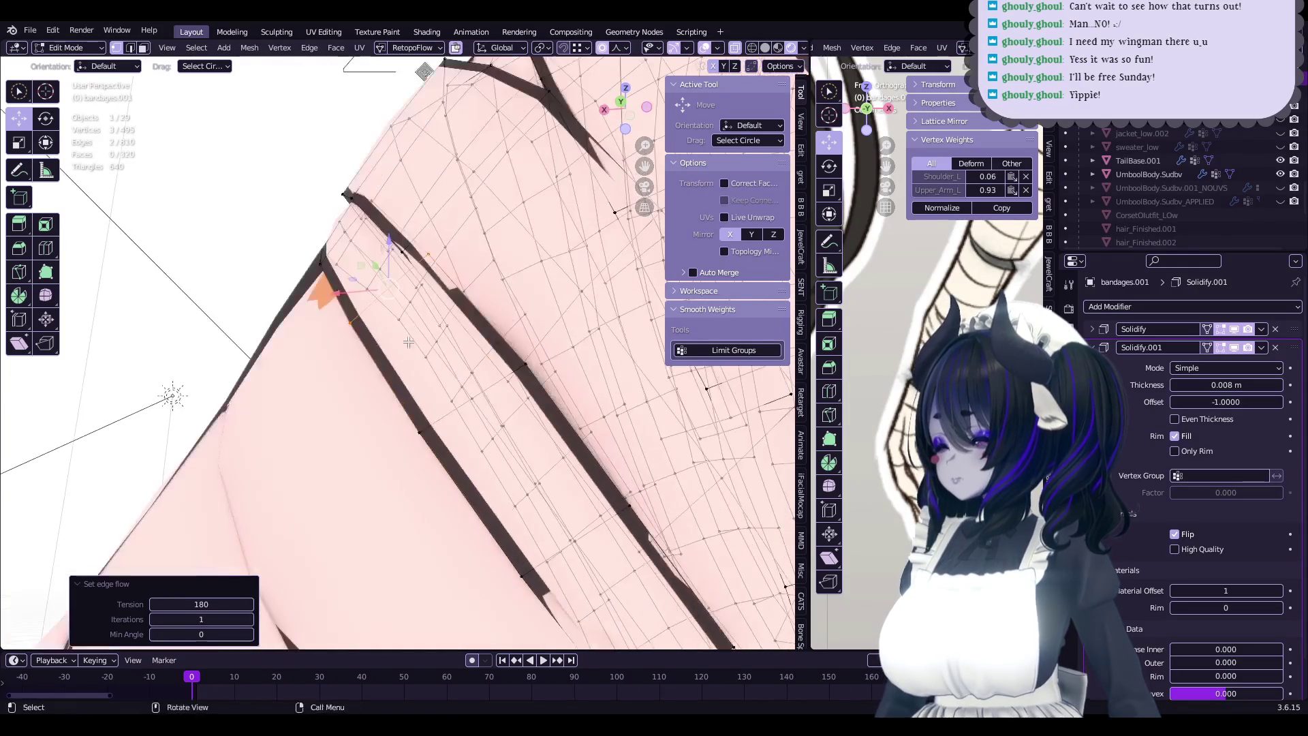
pyautogui.moveTo(444, 416)
pyautogui.mouseDown(button='middle')
pyautogui.moveTo(443, 365)
pyautogui.moveTo(506, 372)
pyautogui.moveTo(494, 395)
pyautogui.moveTo(392, 408)
pyautogui.moveTo(484, 386)
pyautogui.moveTo(443, 403)
pyautogui.mouseUp(button='middle')
pyautogui.press('g')
pyautogui.click(449, 358)
pyautogui.press('g')
pyautogui.click(470, 363)
pyautogui.click(494, 395)
pyautogui.click(517, 398)
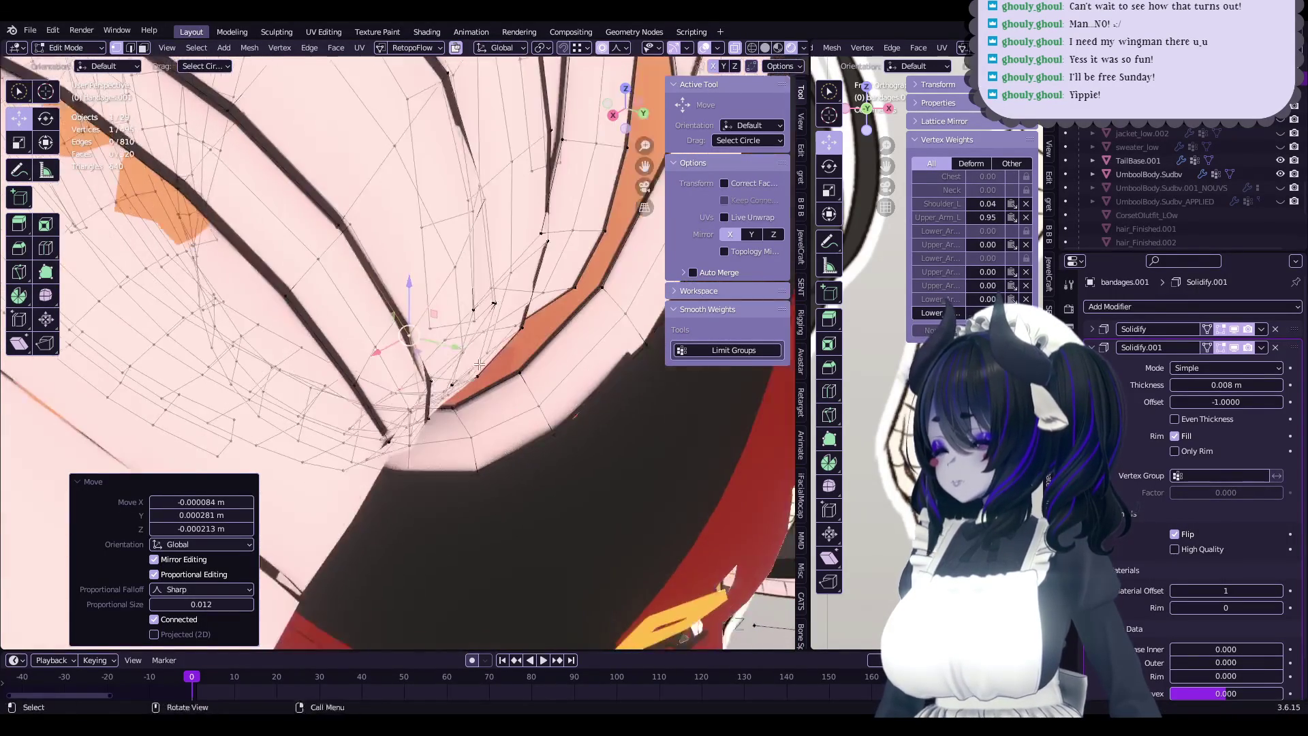
# - Soft-move a vertex on the underside band and dismiss an accidentally opened menu
pyautogui.click(443, 403)
pyautogui.press('g')
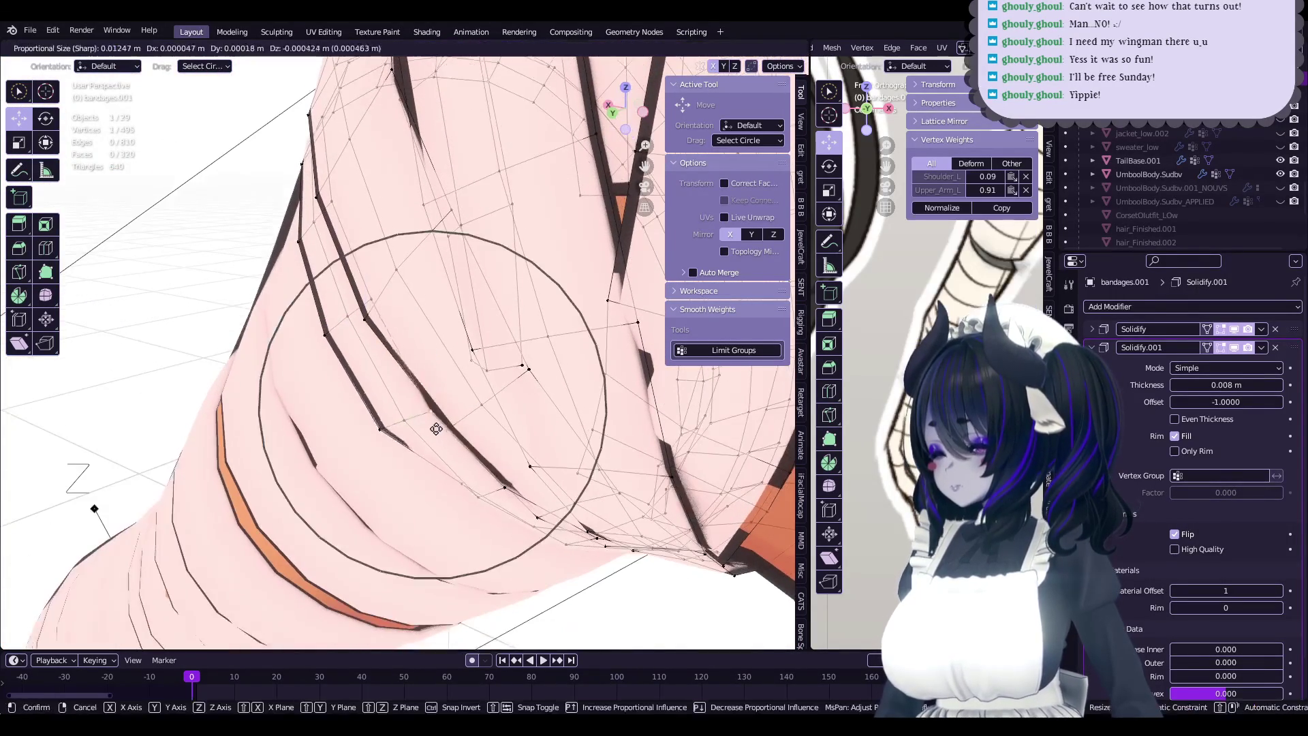
pyautogui.click(427, 436)
pyautogui.moveTo(427, 437)
pyautogui.mouseDown(button='middle')
pyautogui.moveTo(493, 425)
pyautogui.moveTo(426, 514)
pyautogui.mouseUp(button='middle')
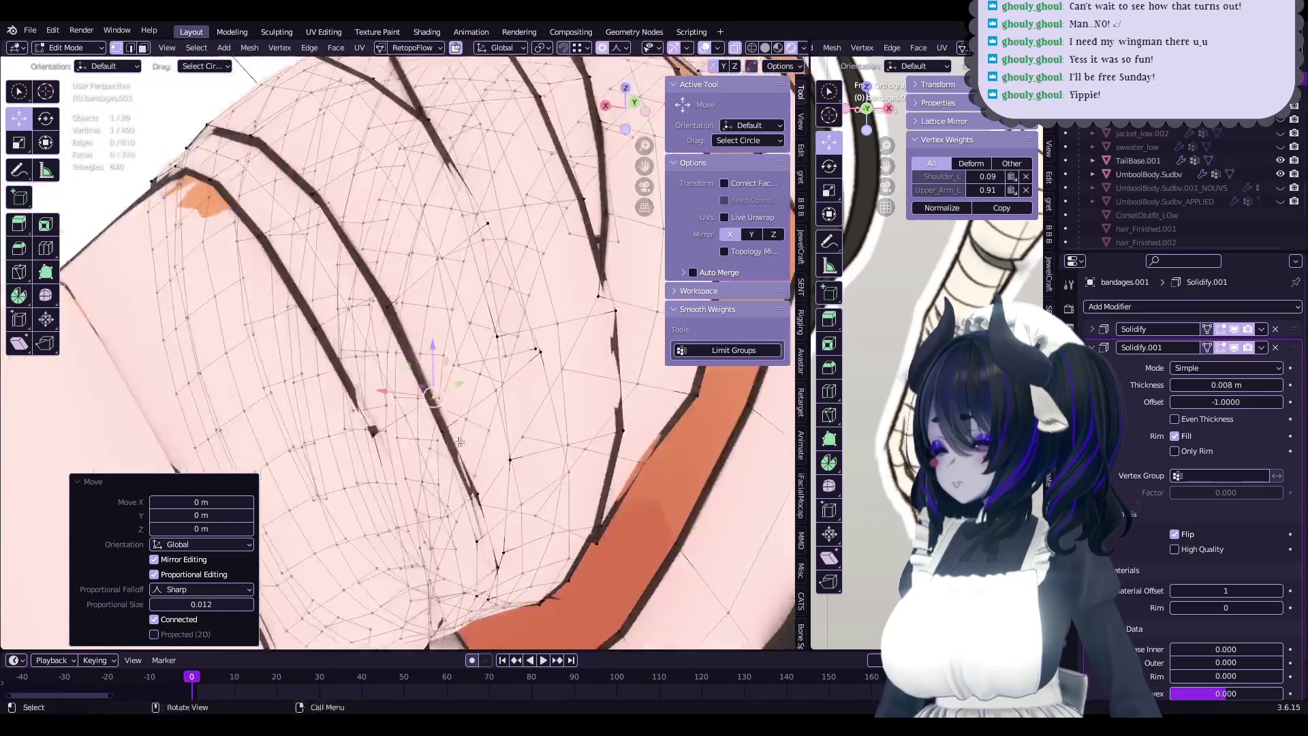
pyautogui.click(429, 519)
pyautogui.moveTo(429, 519)
pyautogui.mouseDown(button='middle')
pyautogui.moveTo(408, 432)
pyautogui.moveTo(572, 376)
pyautogui.moveTo(470, 517)
pyautogui.mouseUp(button='middle')
# - Smooth the band's edge flow and rotate its vertices -6.18° with sharp falloff size 0.012
pyautogui.hotkey('alt', 'f')
pyautogui.press('q')
pyautogui.press('g')
pyautogui.click(354, 349)
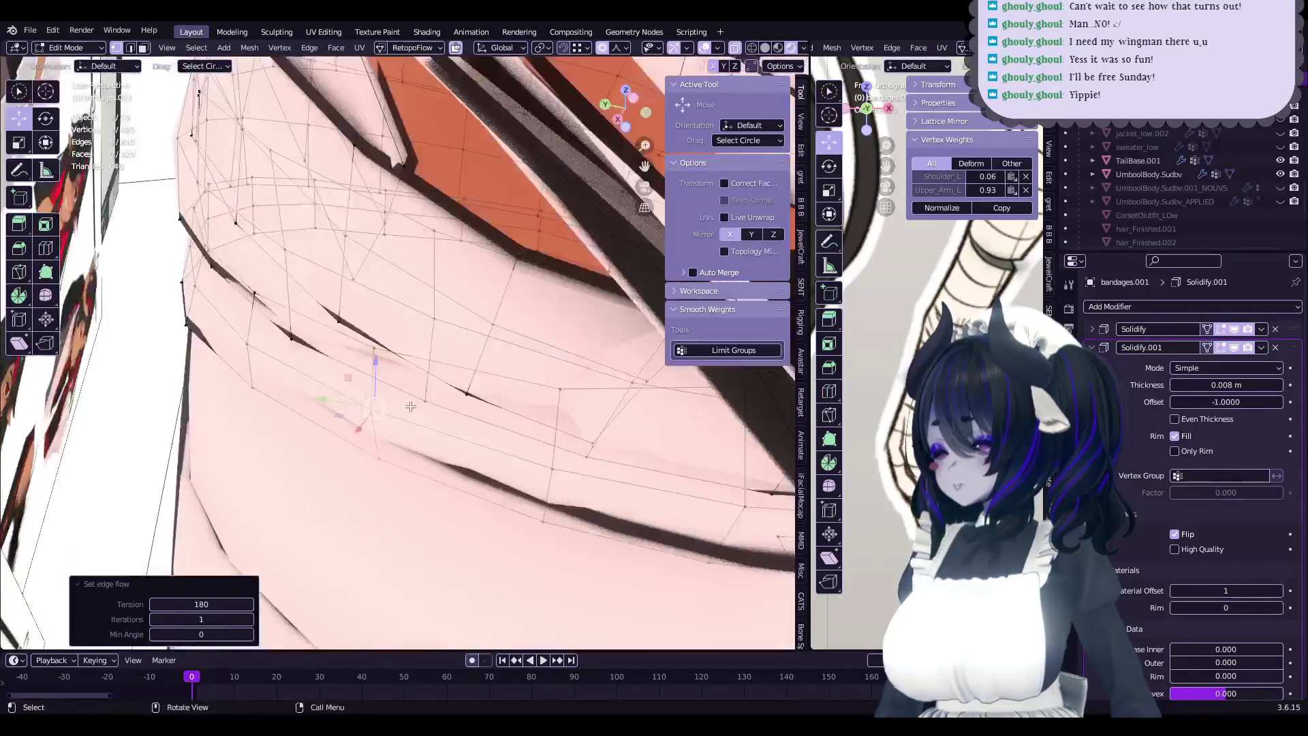
pyautogui.moveTo(354, 348)
pyautogui.mouseDown(button='middle')
pyautogui.moveTo(498, 461)
pyautogui.moveTo(465, 458)
pyautogui.moveTo(483, 425)
pyautogui.mouseUp(button='middle')
pyautogui.press('r')
pyautogui.click(490, 462)
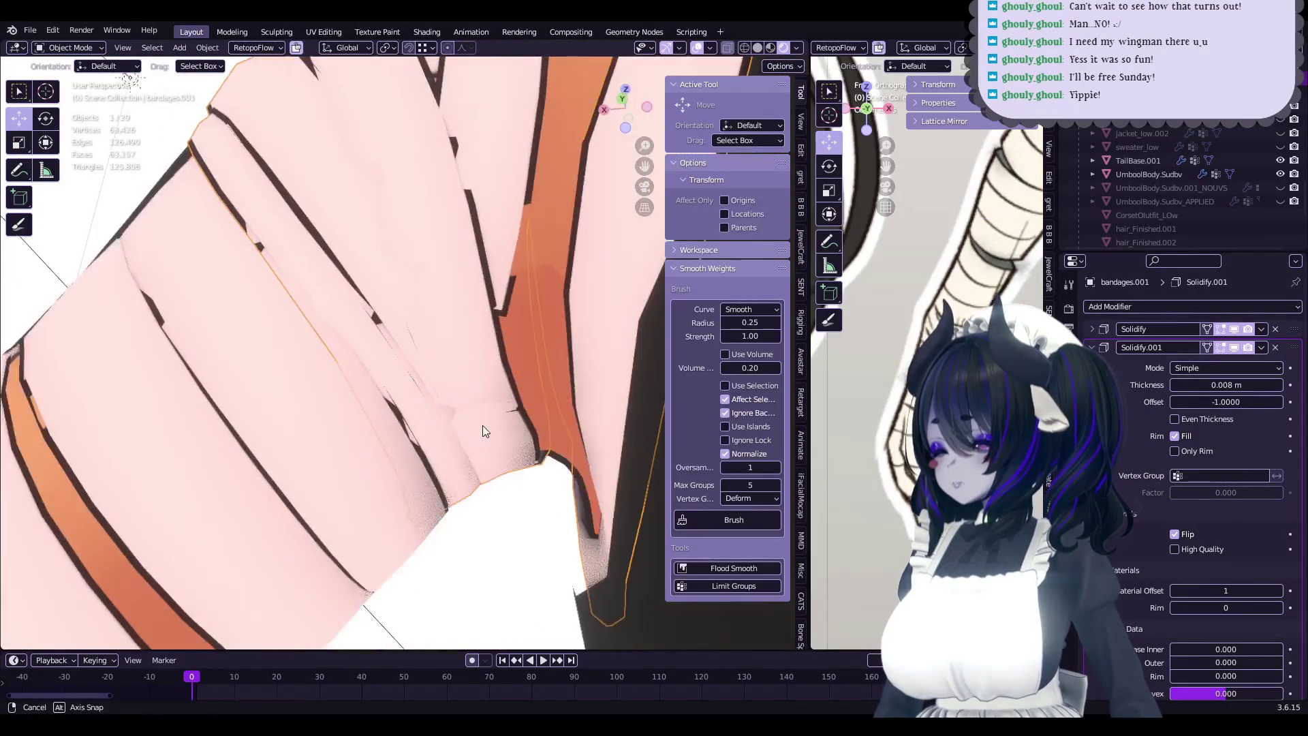
# - Zoom in on the bandages.001 shoulder band and soft-move a vertex and its edge loop
pyautogui.moveTo(734, 48)
pyautogui.mouseDown(button='middle')
pyautogui.moveTo(445, 362)
pyautogui.moveTo(462, 418)
pyautogui.moveTo(431, 379)
pyautogui.mouseUp(button='middle')
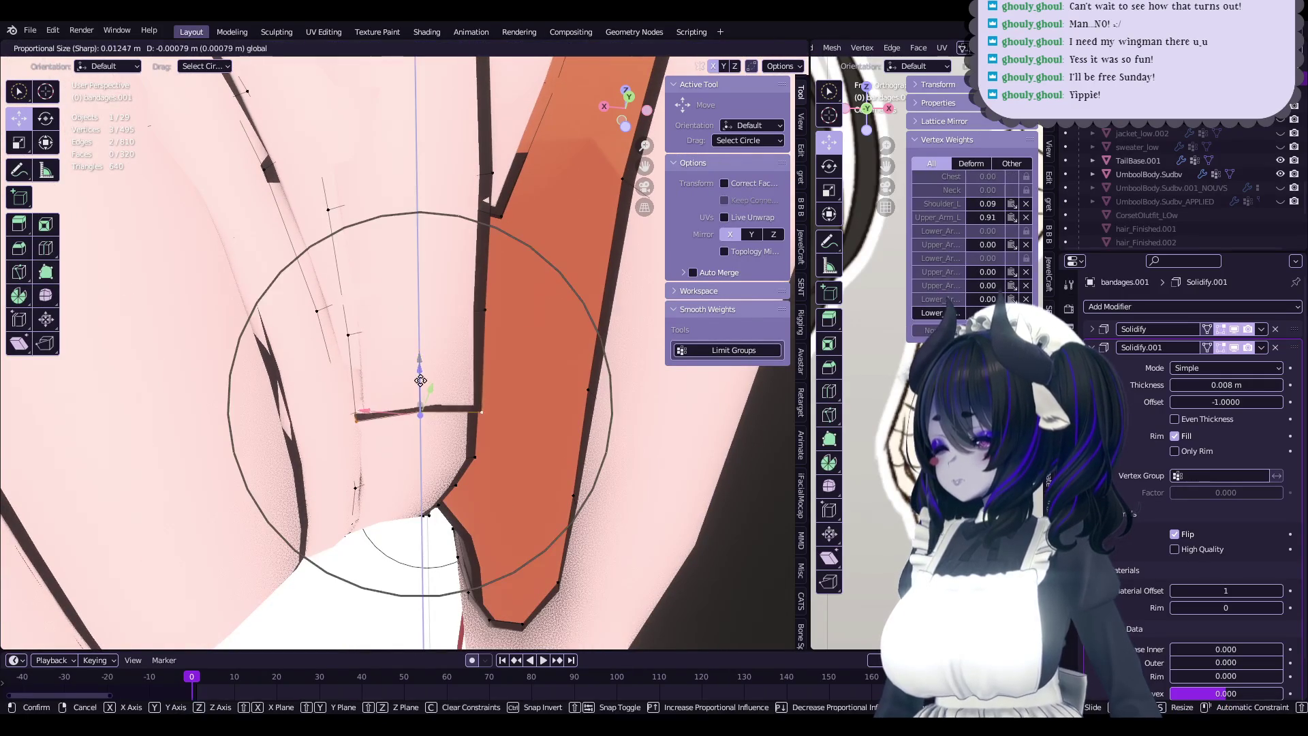
pyautogui.click(431, 303)
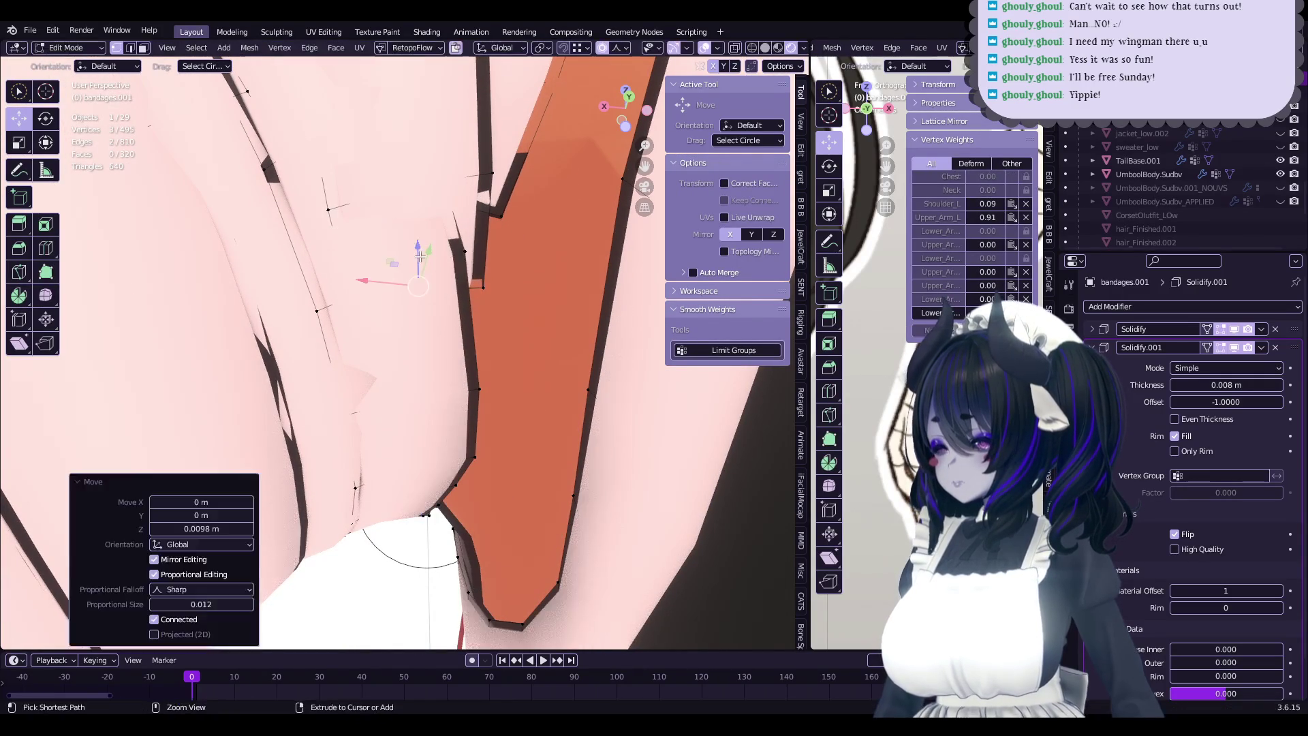
pyautogui.click(413, 329)
pyautogui.moveTo(412, 329); pyautogui.dragTo(418, 364, button='middle')
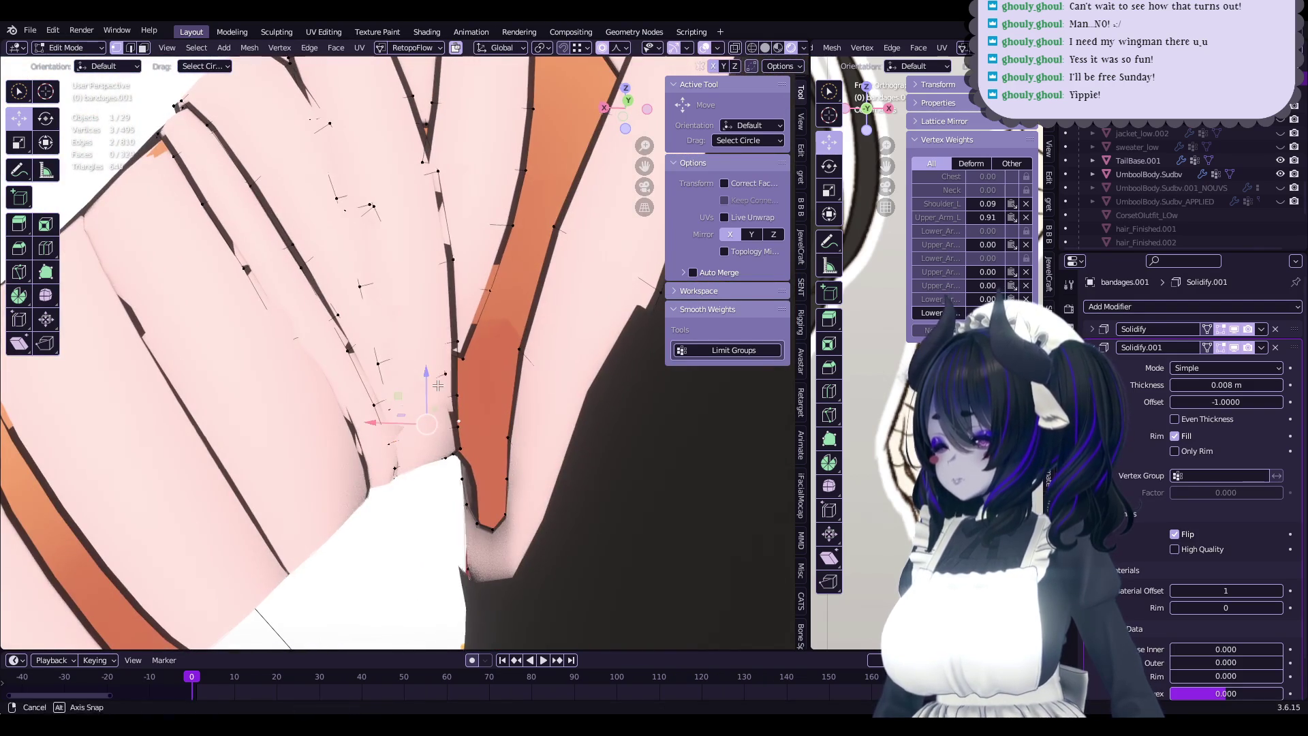
pyautogui.moveTo(438, 386); pyautogui.dragTo(398, 387, button='middle')
pyautogui.keyDown('alt'); pyautogui.click(398, 387); pyautogui.keyUp('alt')
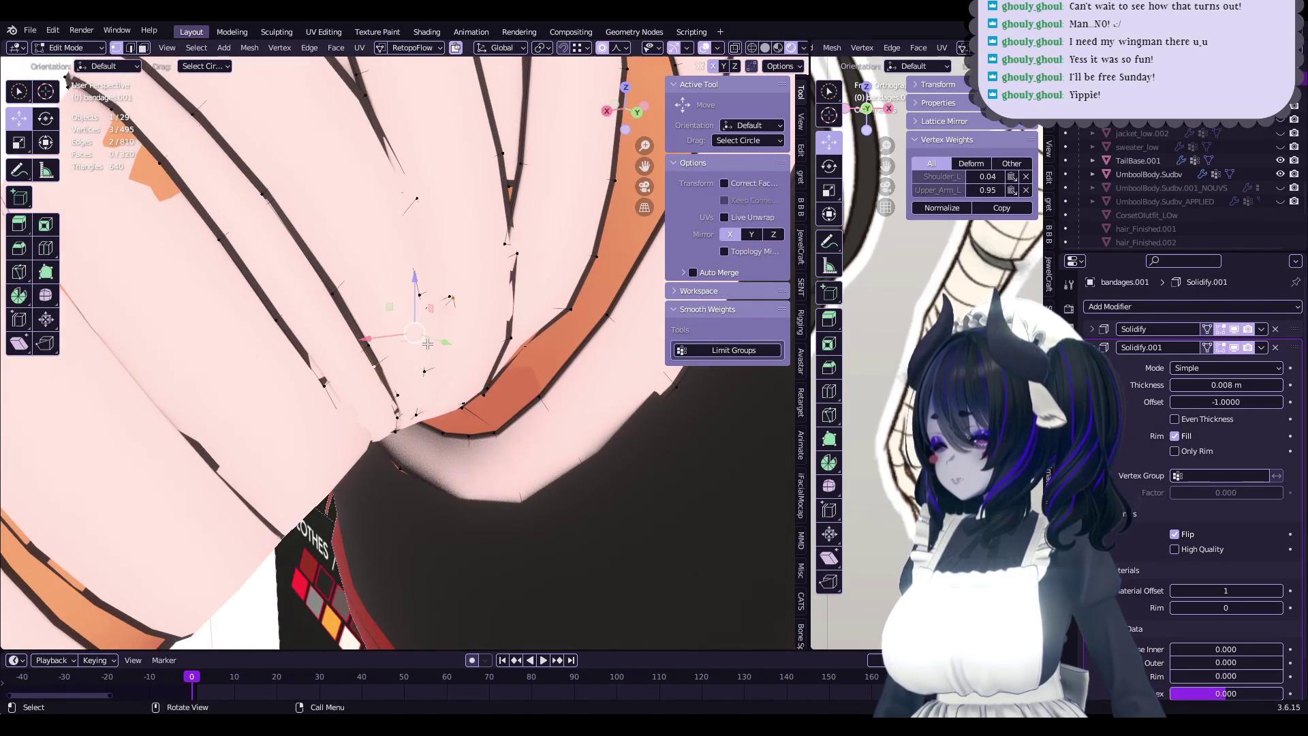
pyautogui.click(438, 346)
# - Nudge several more band vertices with proportional falloff
pyautogui.moveTo(438, 347); pyautogui.dragTo(436, 317, button='middle')
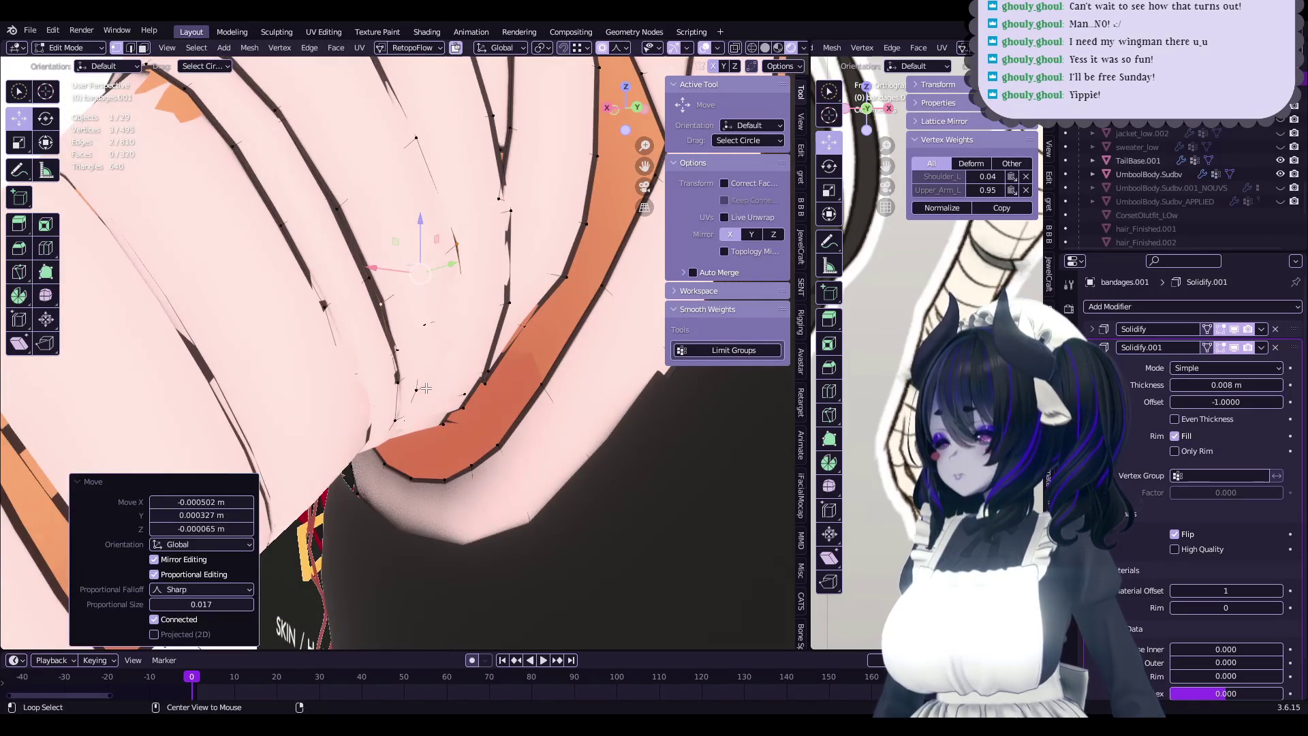
pyautogui.click(472, 376)
pyautogui.moveTo(470, 371)
pyautogui.mouseDown(button='middle')
pyautogui.moveTo(402, 401)
pyautogui.moveTo(371, 370)
pyautogui.mouseUp(button='middle')
pyautogui.click(402, 401)
pyautogui.click(371, 370)
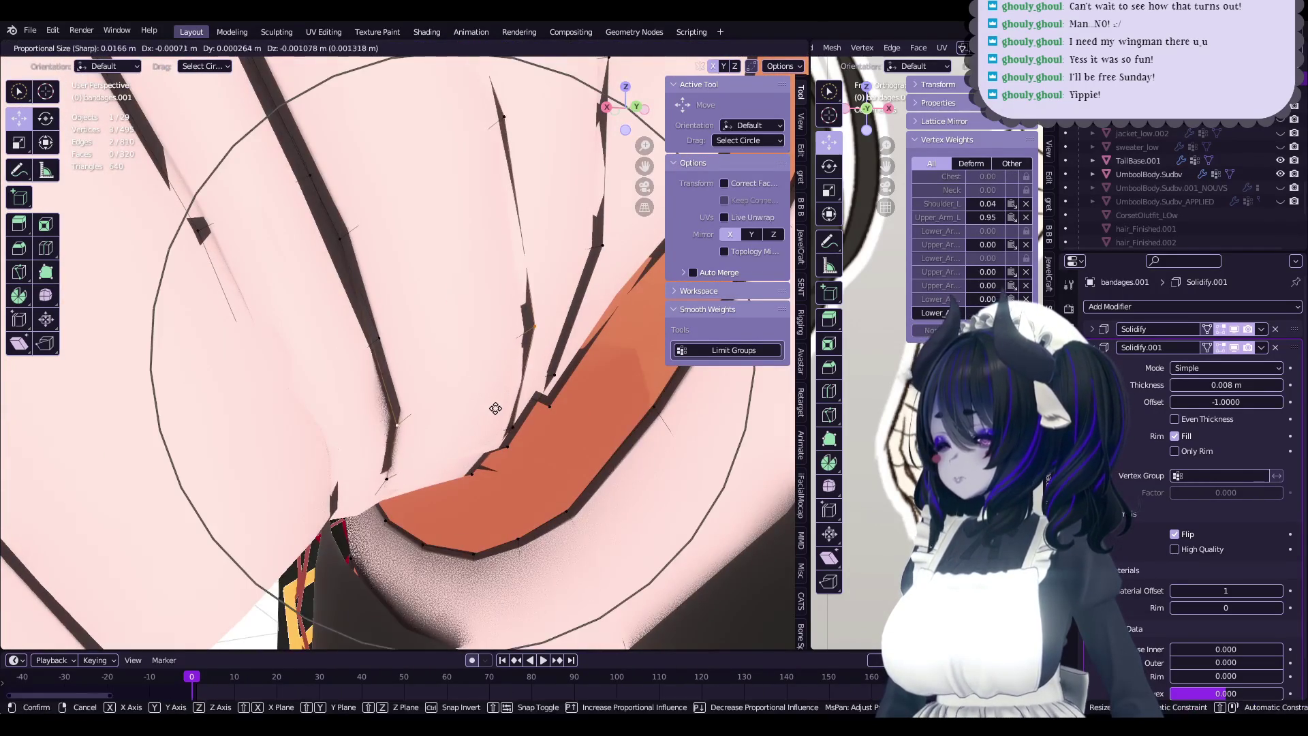
pyautogui.click(495, 408)
pyautogui.moveTo(495, 408)
pyautogui.mouseDown(button='middle')
pyautogui.moveTo(373, 401)
pyautogui.moveTo(435, 442)
pyautogui.moveTo(375, 466)
pyautogui.mouseUp(button='middle')
pyautogui.click(373, 401)
pyautogui.press('g')
pyautogui.click(393, 429)
# - Move a band vertex slightly and apply Set Edge Flow to the band edge
pyautogui.click(387, 470)
pyautogui.press('g')
pyautogui.click(387, 470)
pyautogui.click(375, 467)
pyautogui.rightClick(374, 467)
pyautogui.click(374, 466)
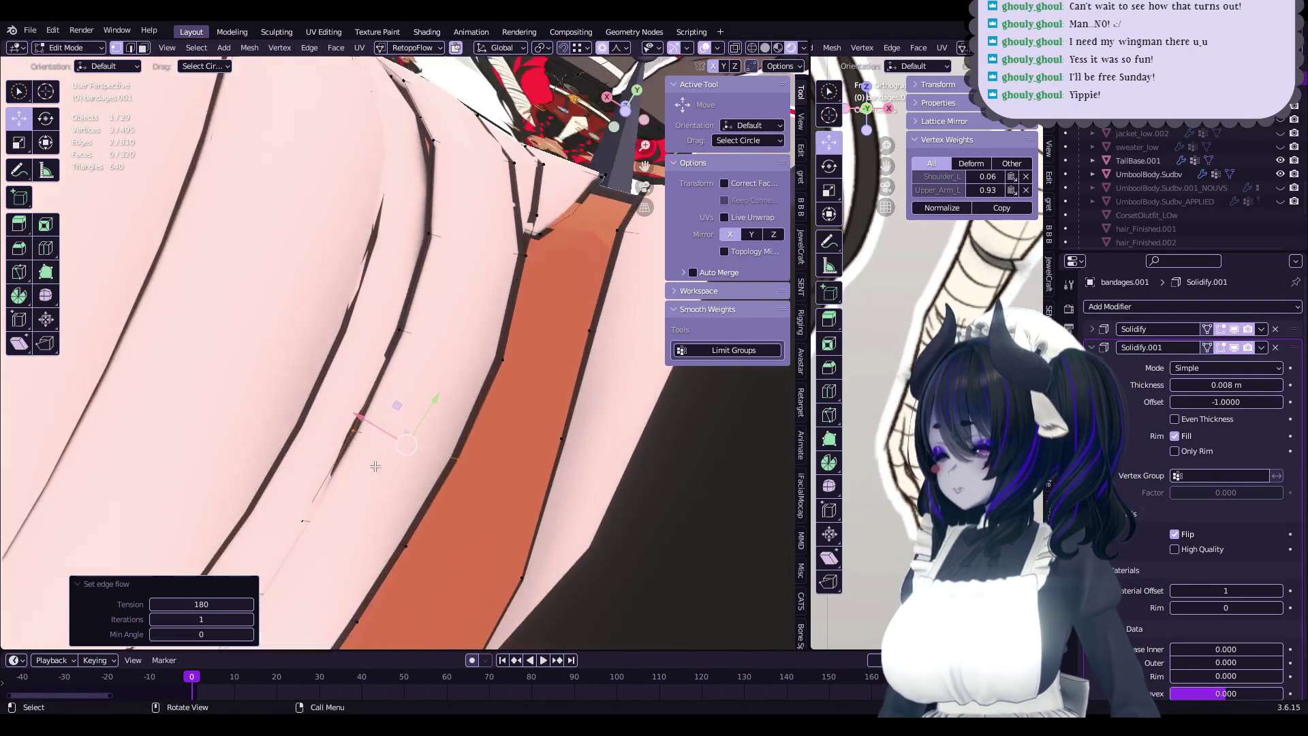
# - Select whole band loops and move them with soft falloff
pyautogui.moveTo(340, 527); pyautogui.dragTo(391, 527, button='middle')
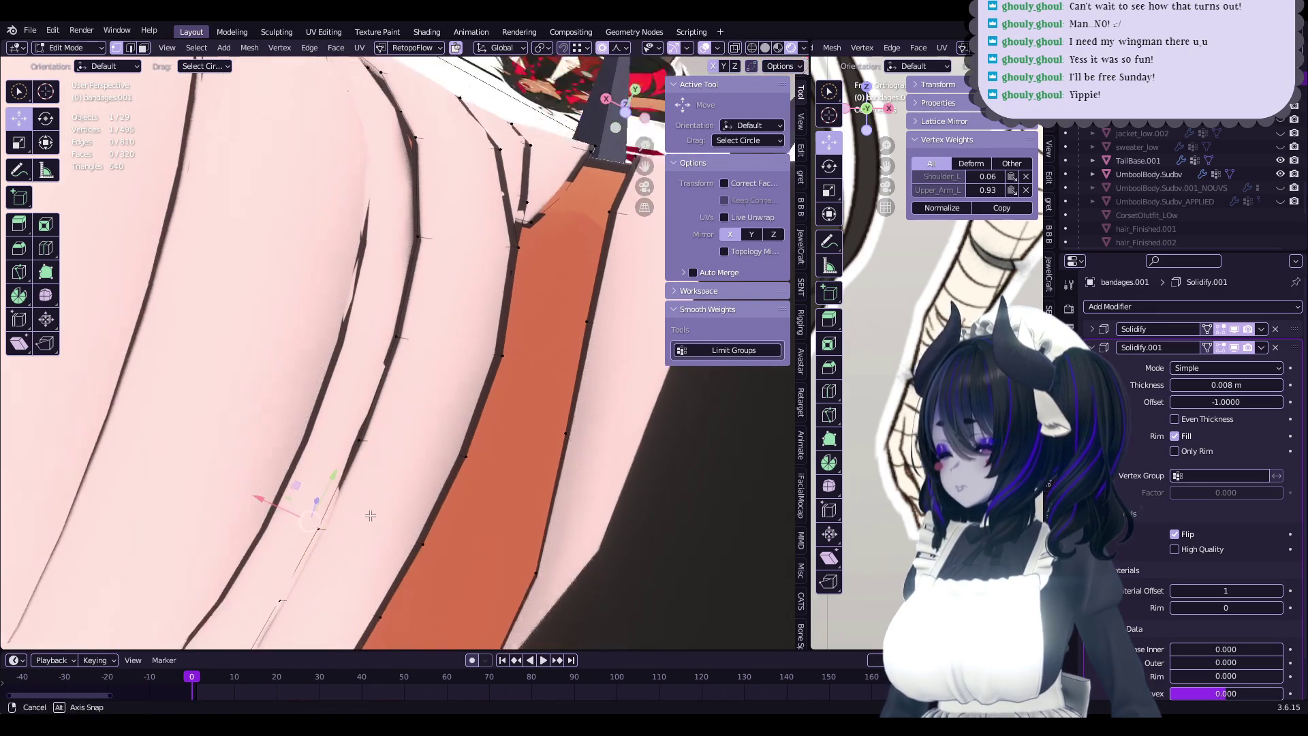
pyautogui.keyDown('alt'); pyautogui.click(392, 526); pyautogui.keyUp('alt')
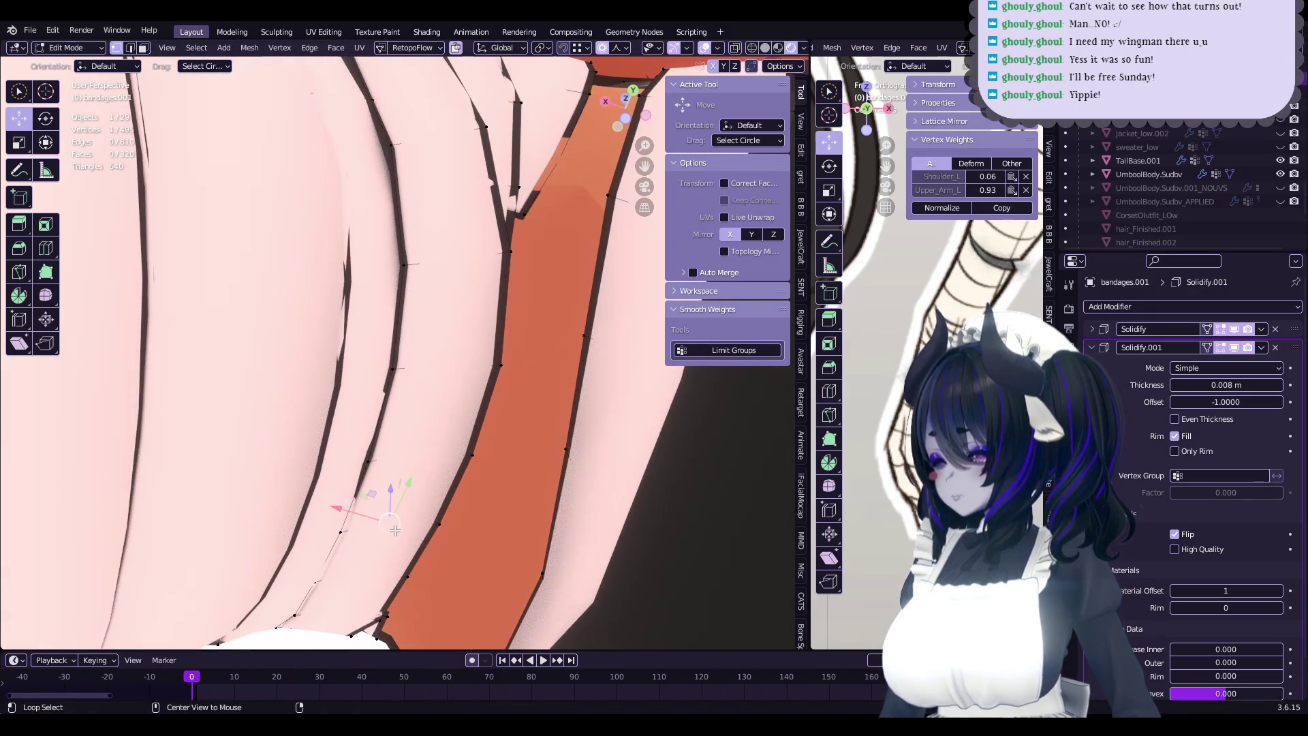
pyautogui.click(373, 540)
pyautogui.moveTo(373, 540); pyautogui.dragTo(448, 420, button='middle')
pyautogui.press('g')
pyautogui.click(401, 491)
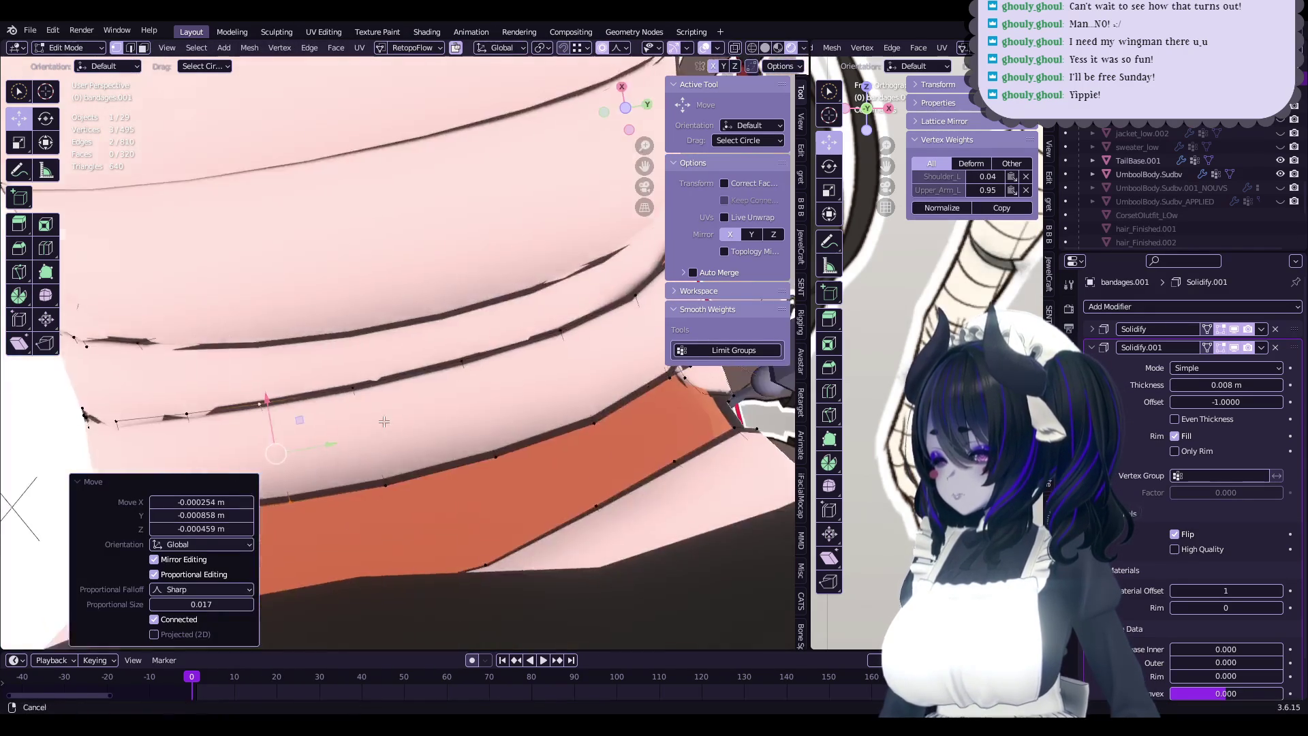
pyautogui.keyDown('alt'); pyautogui.click(501, 418); pyautogui.keyUp('alt')
pyautogui.press('g')
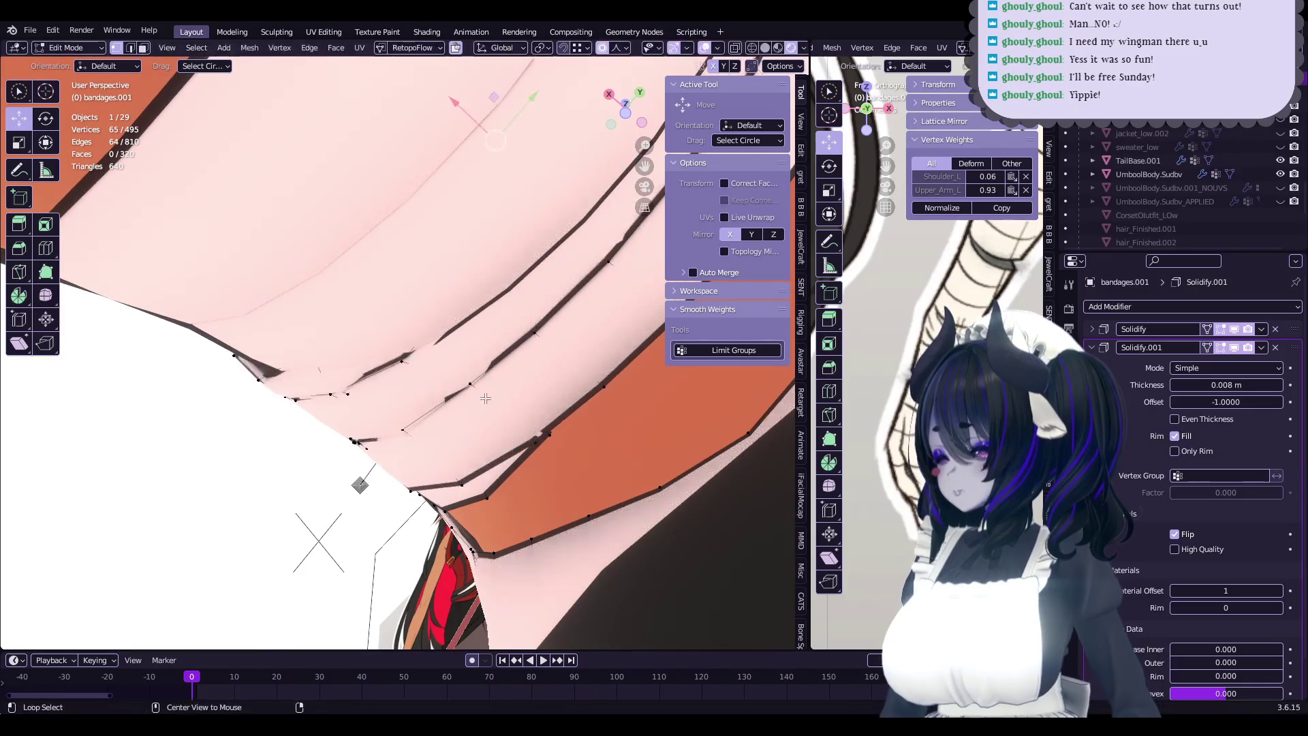
pyautogui.click(483, 410)
pyautogui.moveTo(484, 410); pyautogui.dragTo(420, 453, button='middle')
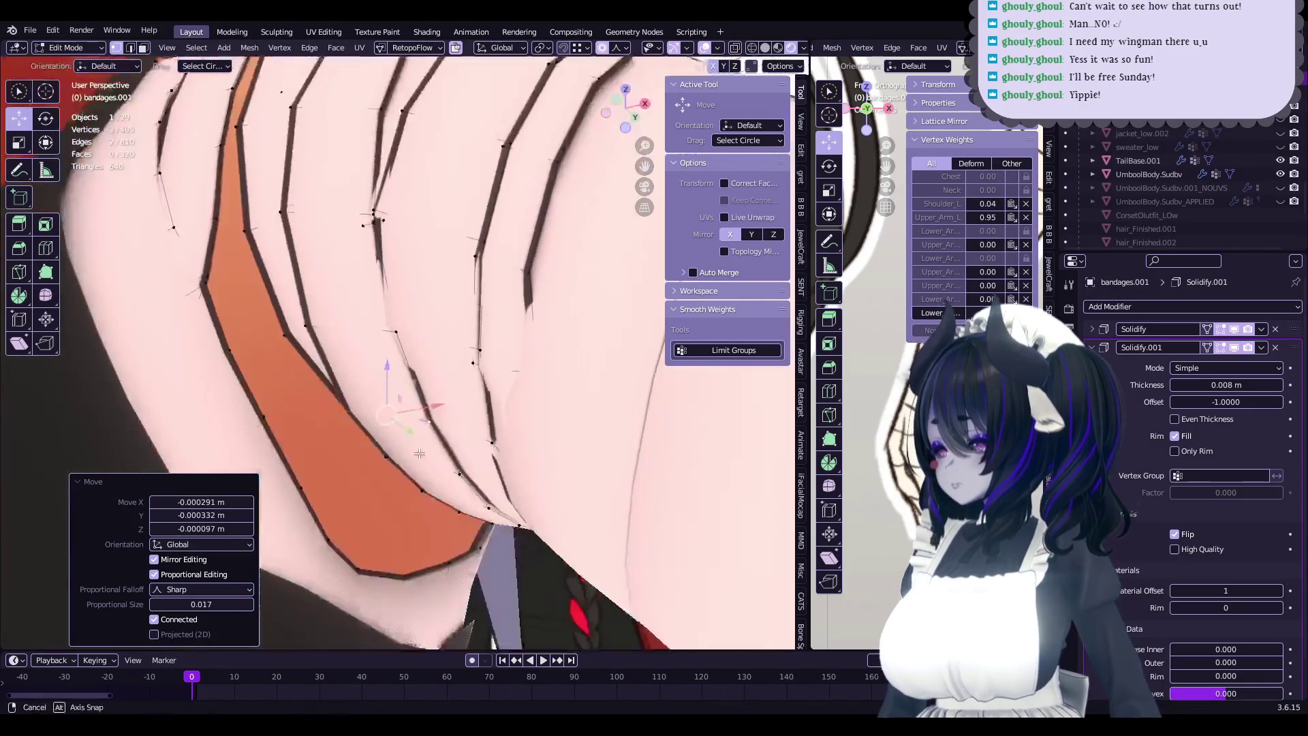
# - Adjust more band vertices and rotate them 0.966° at falloff size 0.017
pyautogui.keyDown('alt'); pyautogui.click(379, 338); pyautogui.keyUp('alt')
pyautogui.moveTo(379, 338)
pyautogui.mouseDown(button='middle')
pyautogui.moveTo(383, 393)
pyautogui.moveTo(433, 375)
pyautogui.mouseUp(button='middle')
pyautogui.click(377, 399)
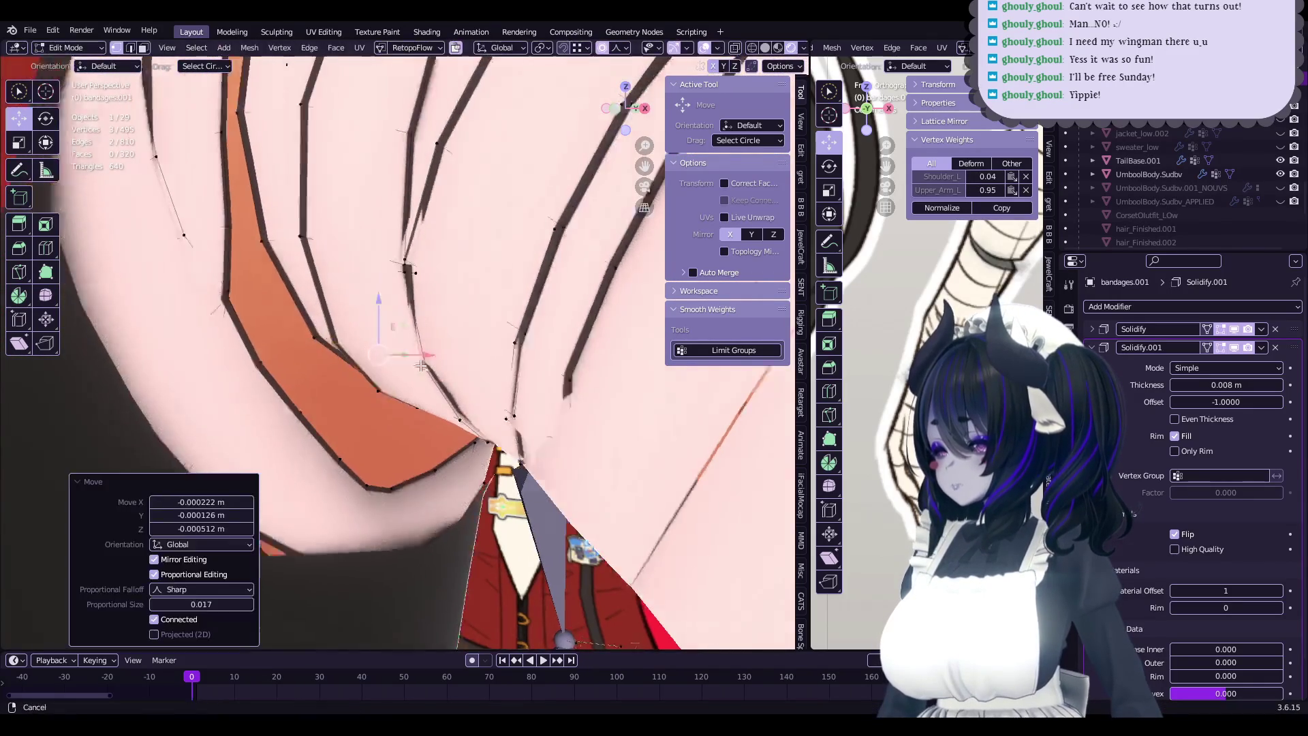
pyautogui.press('g')
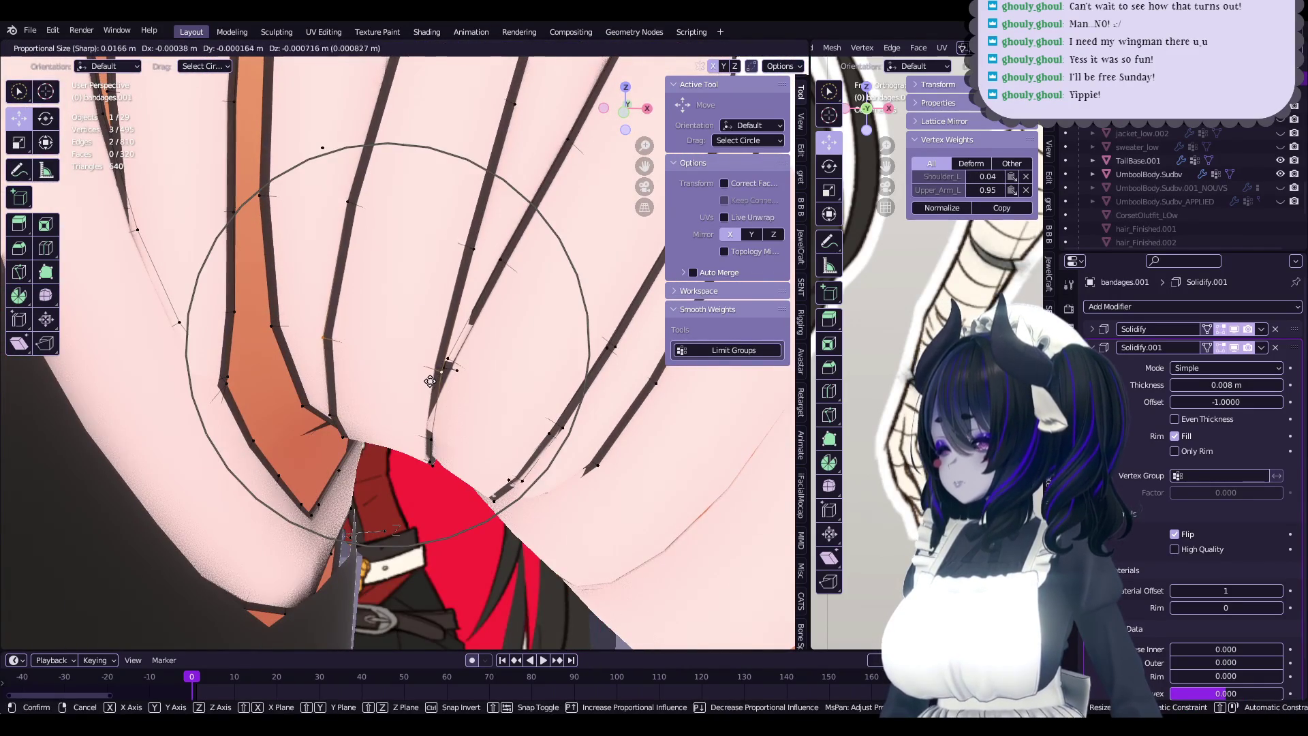
pyautogui.click(430, 381)
pyautogui.moveTo(430, 381)
pyautogui.mouseDown(button='middle')
pyautogui.moveTo(453, 424)
pyautogui.moveTo(431, 405)
pyautogui.moveTo(545, 421)
pyautogui.moveTo(478, 469)
pyautogui.moveTo(415, 433)
pyautogui.mouseUp(button='middle')
pyautogui.press('g')
pyautogui.click(453, 422)
pyautogui.click(440, 401)
pyautogui.click(530, 446)
# - Apply Set Edge Flow from Quick Favorites, cancel a stray move, and return to Object Mode
pyautogui.press('g')
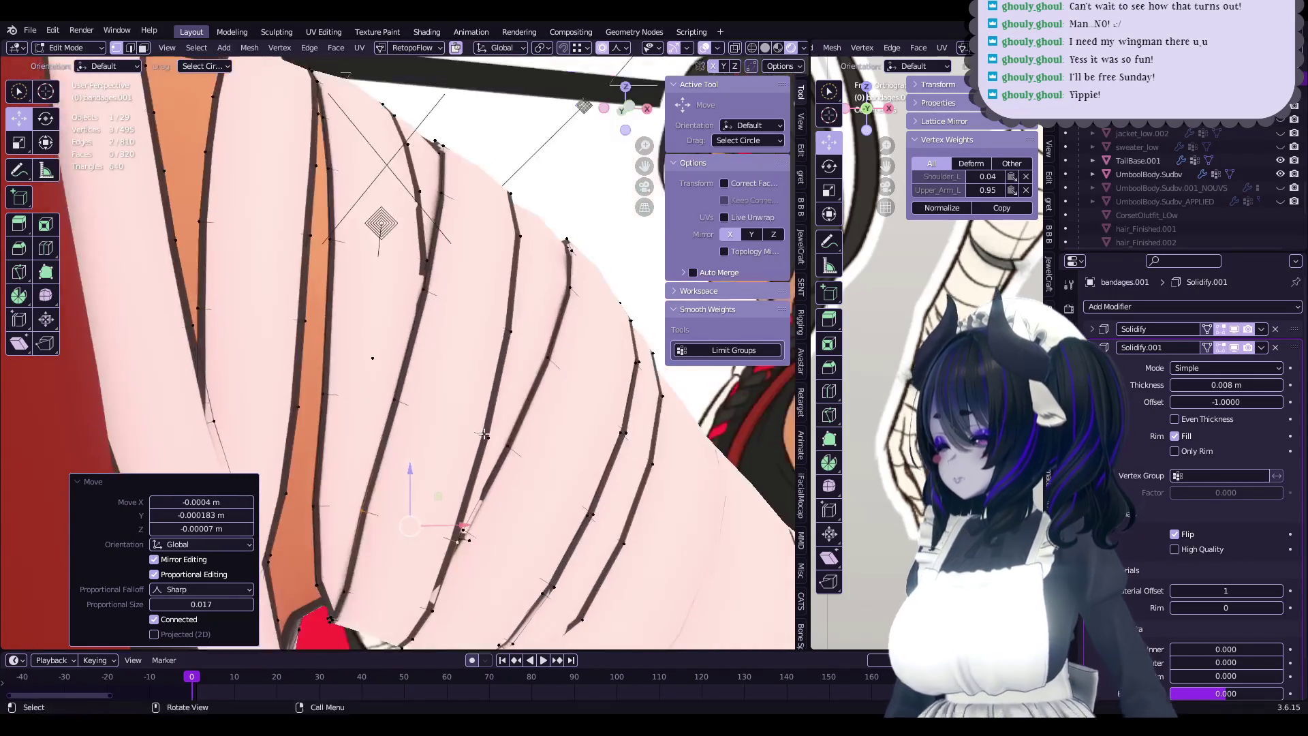
pyautogui.press('q')
pyautogui.click(416, 430)
pyautogui.moveTo(402, 515); pyautogui.dragTo(408, 524, button='middle')
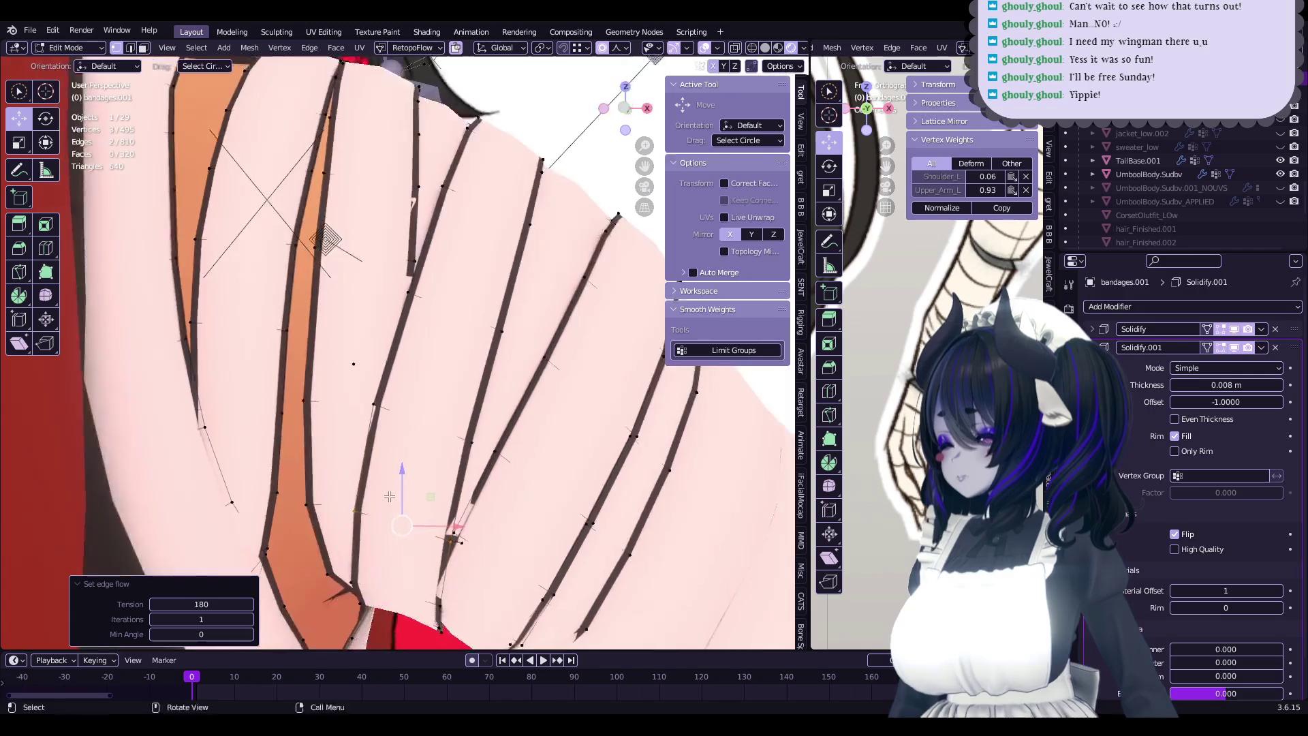
pyautogui.click(438, 525)
pyautogui.scroll(2, 457, 503)
pyautogui.rightClick(441, 528)
pyautogui.rightClick(450, 514)
pyautogui.press('Tab')
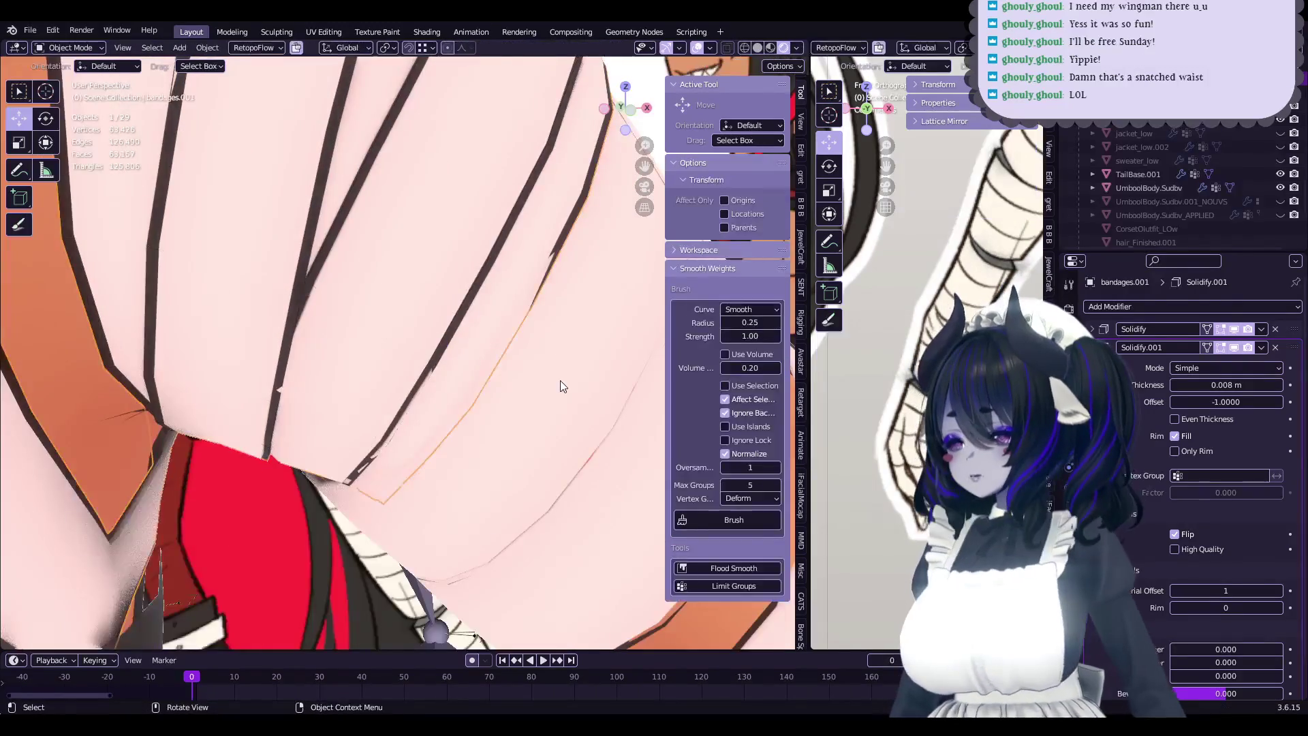
# - Select bandages2.002 and enter Edit Mode on it
pyautogui.moveTo(560, 380); pyautogui.dragTo(535, 427, button='middle')
pyautogui.click(535, 427)
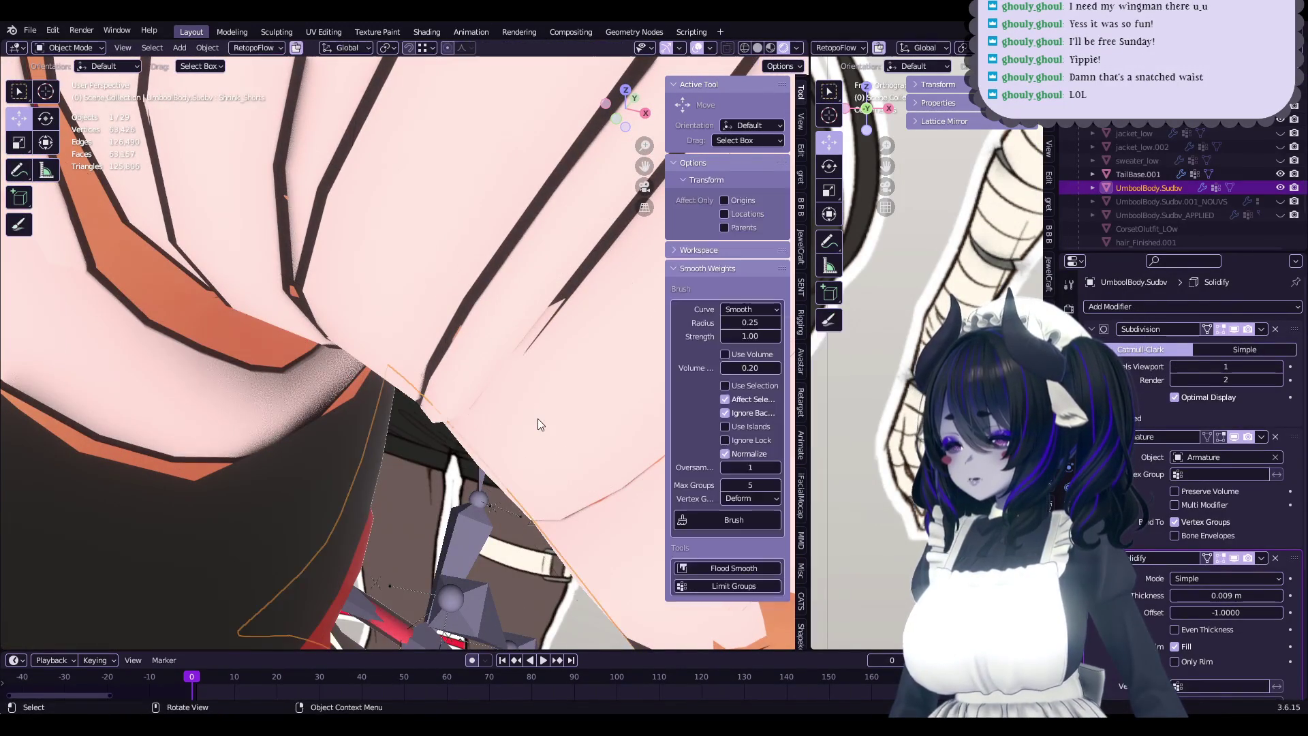
pyautogui.click(538, 423)
pyautogui.click(538, 418)
pyautogui.moveTo(538, 418); pyautogui.dragTo(541, 407, button='middle')
pyautogui.press('Tab')
# - Pull vertices tighter to the arm, shifting one -0.001529 m with sharp falloff 0.024
pyautogui.moveTo(566, 354)
pyautogui.mouseDown(button='middle')
pyautogui.moveTo(450, 425)
pyautogui.moveTo(473, 354)
pyautogui.moveTo(396, 360)
pyautogui.moveTo(479, 397)
pyautogui.moveTo(453, 331)
pyautogui.moveTo(492, 299)
pyautogui.moveTo(390, 342)
pyautogui.moveTo(442, 378)
pyautogui.moveTo(516, 280)
pyautogui.moveTo(525, 231)
pyautogui.moveTo(489, 314)
pyautogui.moveTo(337, 290)
pyautogui.mouseUp(button='middle')
pyautogui.click(438, 362)
pyautogui.click(458, 299)
pyautogui.rightClick(458, 399)
pyautogui.scroll(3, 483, 206)
pyautogui.press('g')
pyautogui.press('x')
pyautogui.click(552, 199)
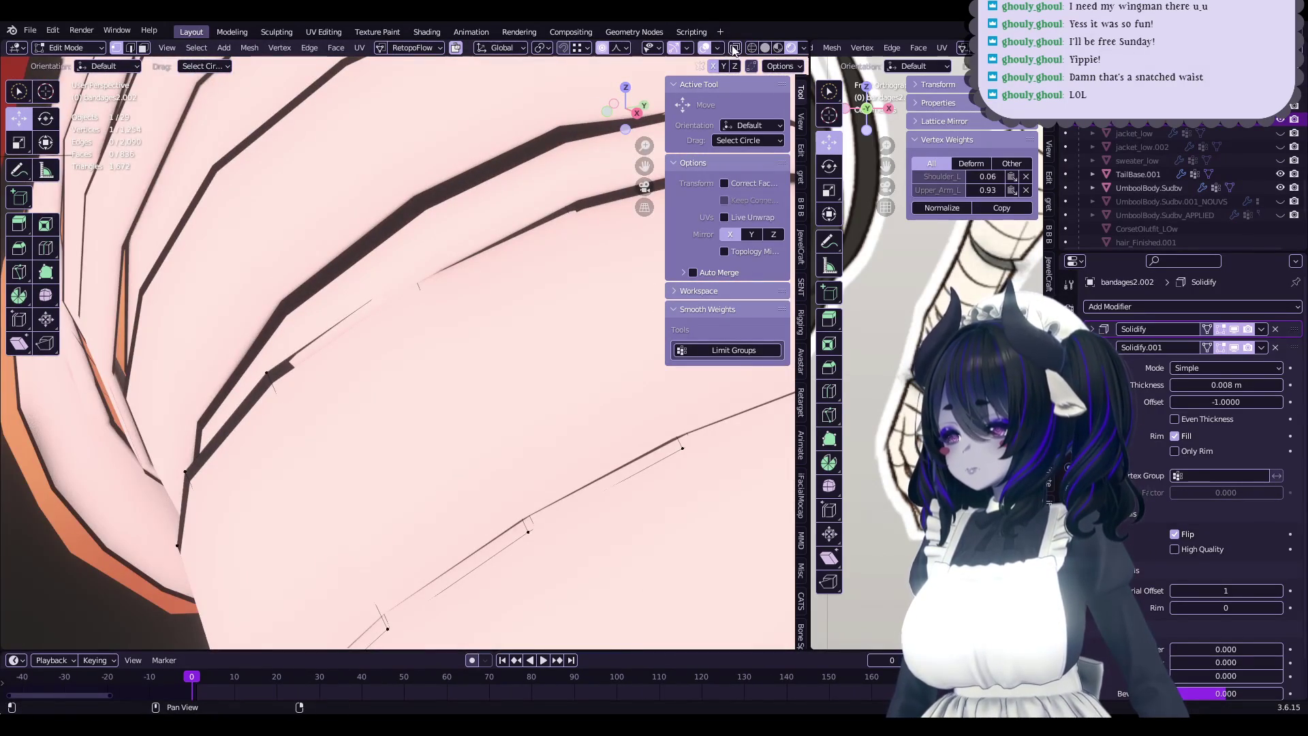
# - Step back to view bandages2.002 and nudge the selected band-edge vertex with sharp falloff
pyautogui.keyDown('shift'); pyautogui.moveTo(477, 306); pyautogui.dragTo(429, 276, button='middle'); pyautogui.keyUp('shift')
pyautogui.moveTo(359, 303); pyautogui.dragTo(429, 276)
pyautogui.moveTo(428, 276)
pyautogui.mouseDown(button='middle')
pyautogui.moveTo(564, 252)
pyautogui.moveTo(495, 263)
pyautogui.moveTo(517, 311)
pyautogui.moveTo(417, 352)
pyautogui.moveTo(514, 331)
pyautogui.mouseUp(button='middle')
pyautogui.click(581, 241)
pyautogui.press('Tab')
pyautogui.press('Tab')
pyautogui.click(397, 363)
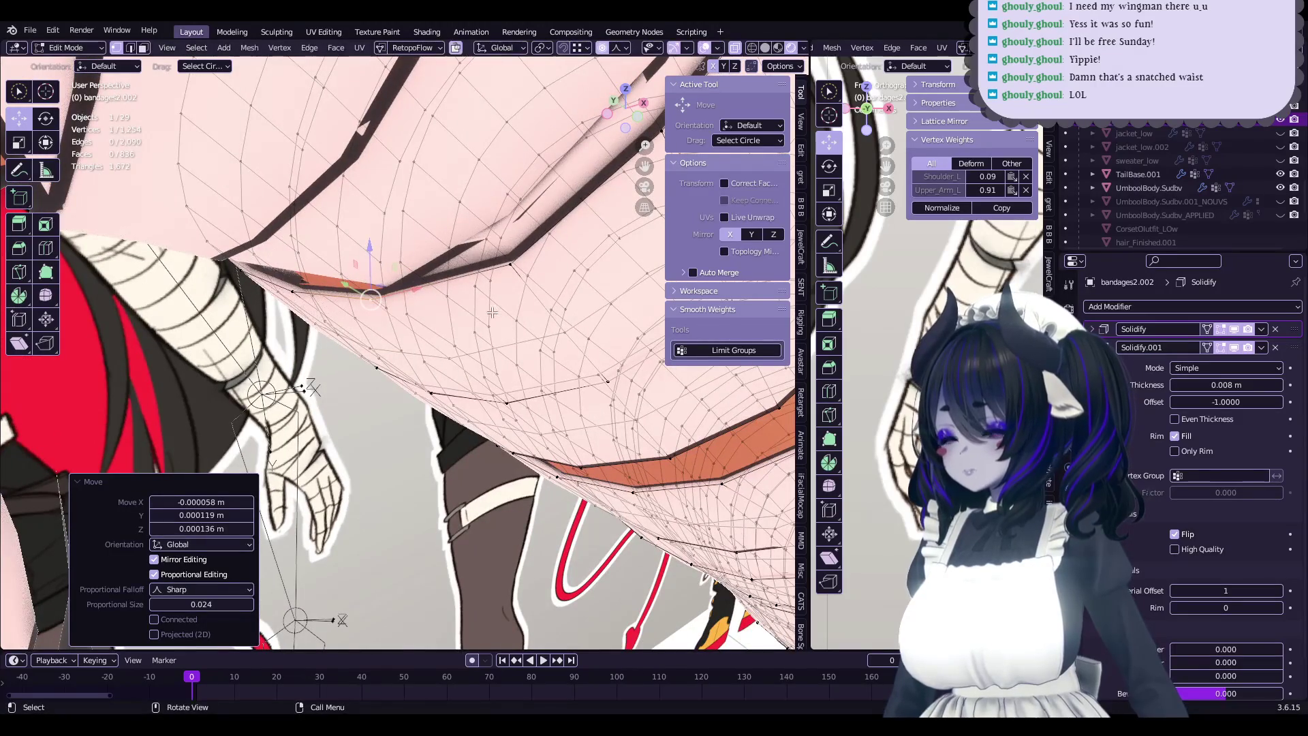
pyautogui.moveTo(296, 294); pyautogui.dragTo(307, 261, button='middle')
pyautogui.press('g')
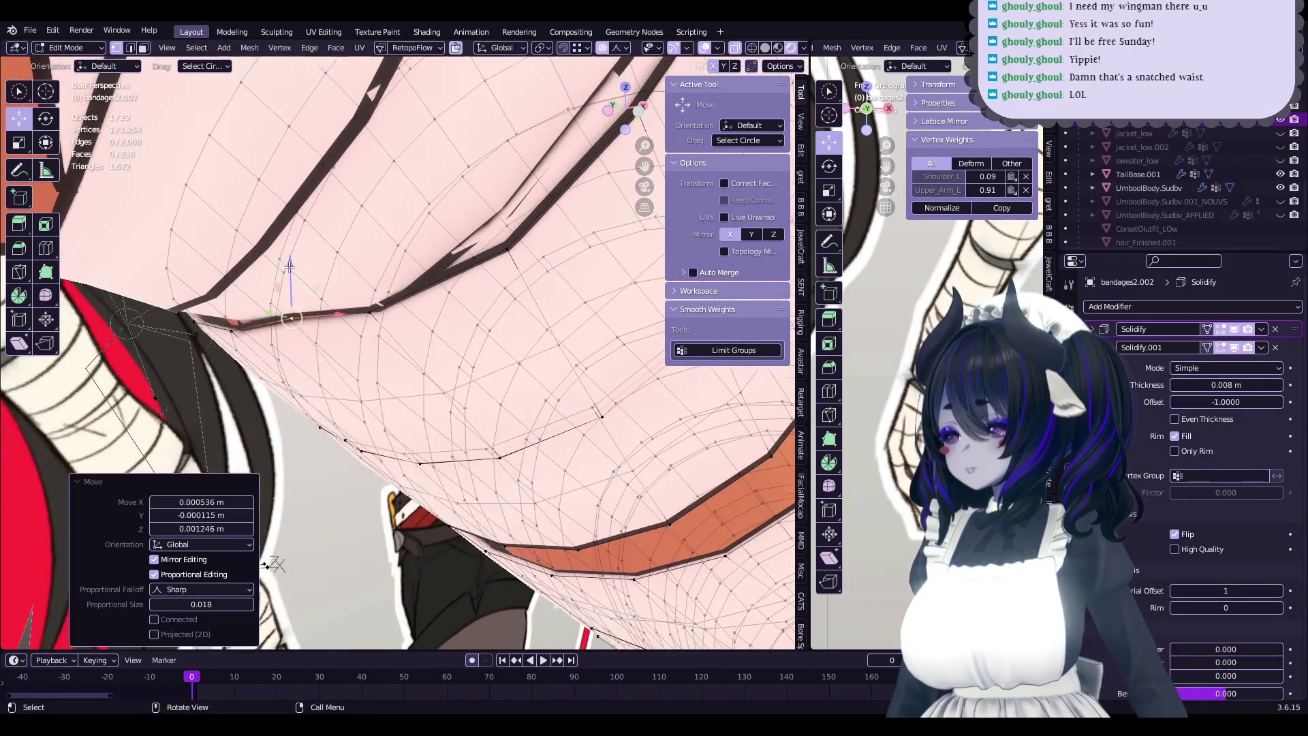
pyautogui.moveTo(510, 256); pyautogui.dragTo(502, 276, button='middle')
pyautogui.press('g')
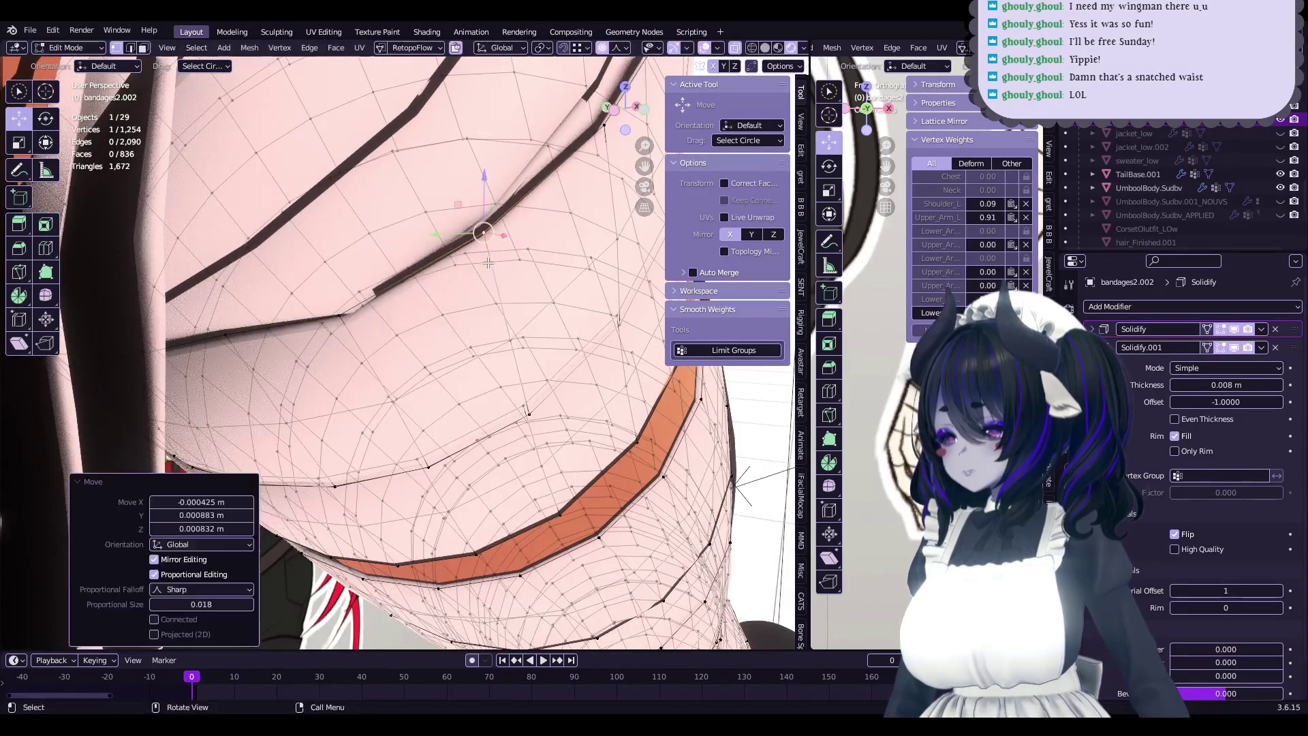
# - Tuck a different band-edge vertex closer to the arm with a proportional grab
pyautogui.click(361, 292)
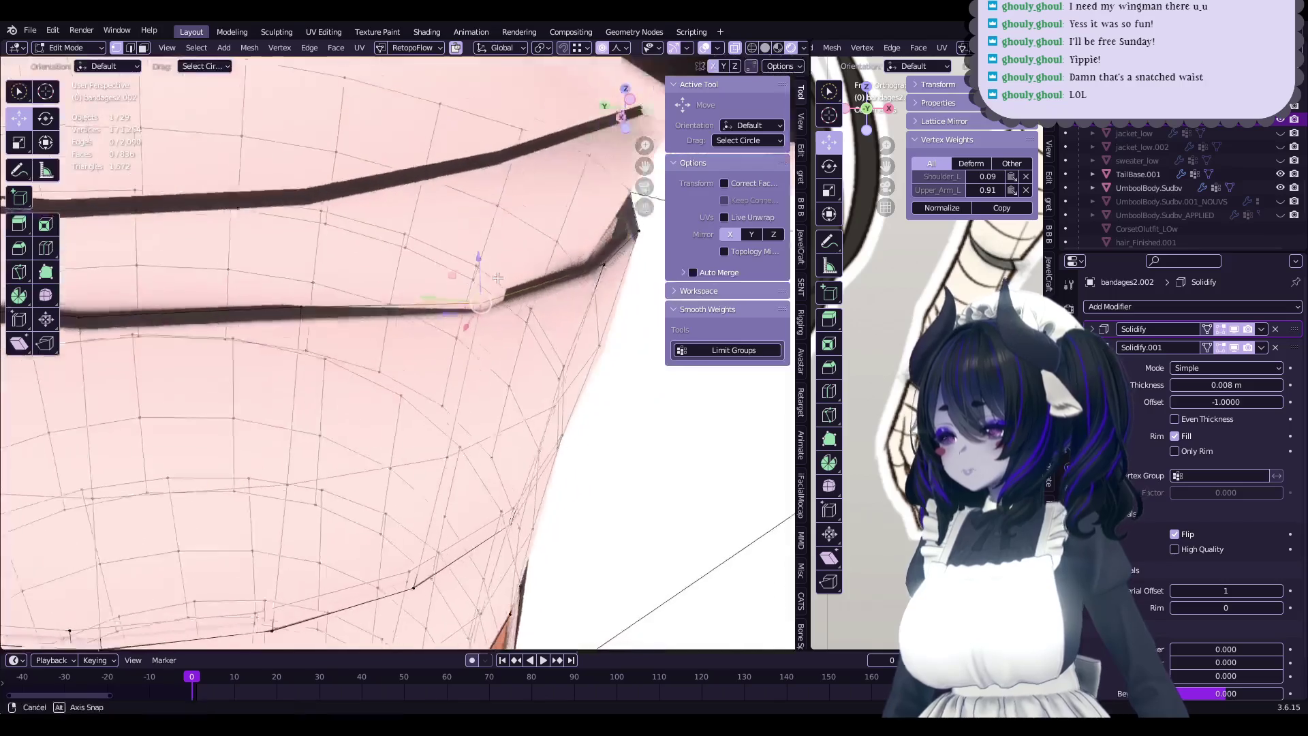
pyautogui.moveTo(350, 315)
pyautogui.mouseDown(button='middle')
pyautogui.moveTo(479, 253)
pyautogui.moveTo(548, 286)
pyautogui.mouseUp(button='middle')
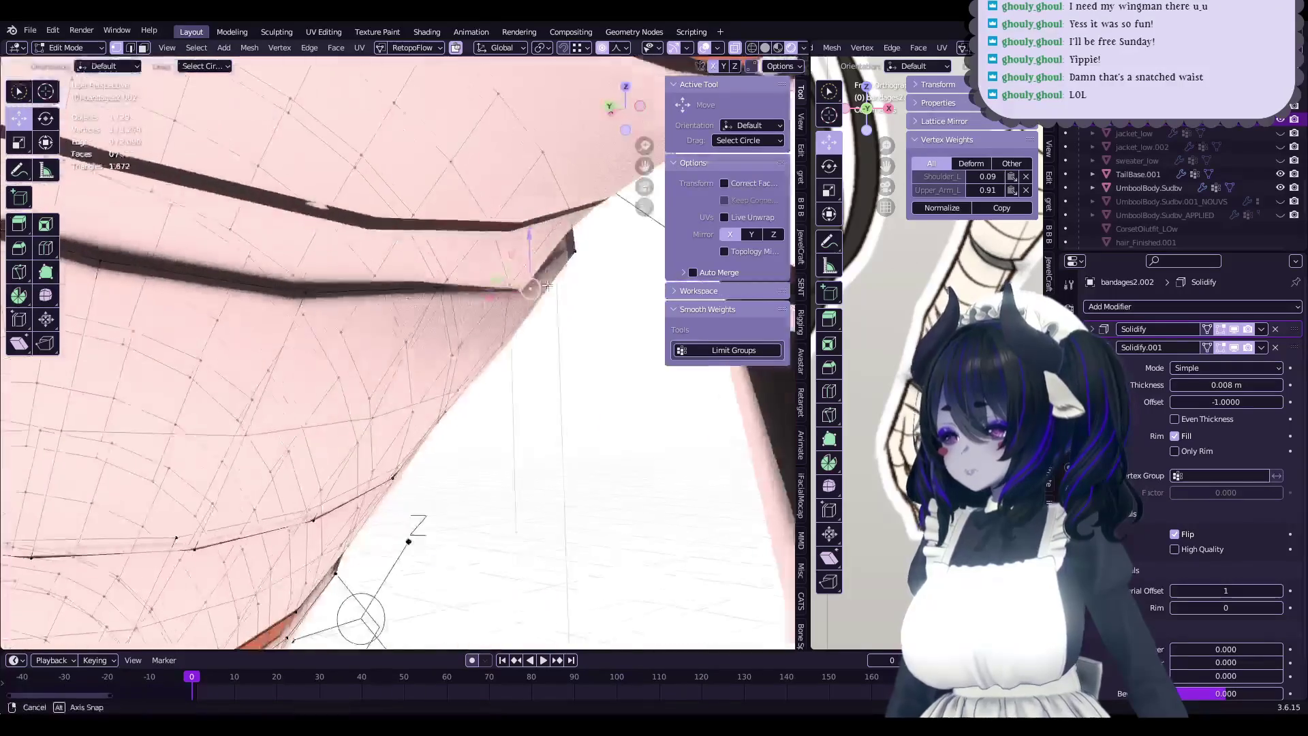
pyautogui.moveTo(437, 286); pyautogui.dragTo(443, 296)
pyautogui.moveTo(443, 296); pyautogui.dragTo(467, 327, button='middle')
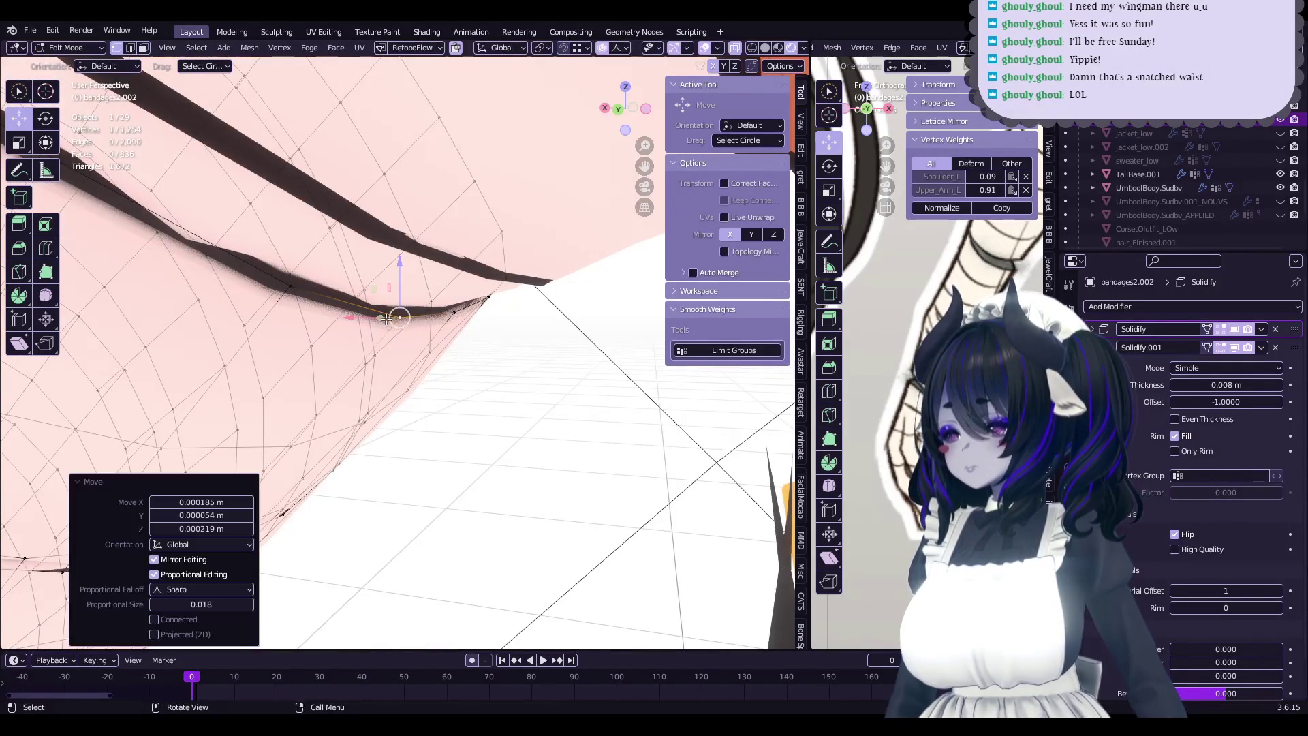
pyautogui.moveTo(487, 311); pyautogui.dragTo(563, 348, button='middle')
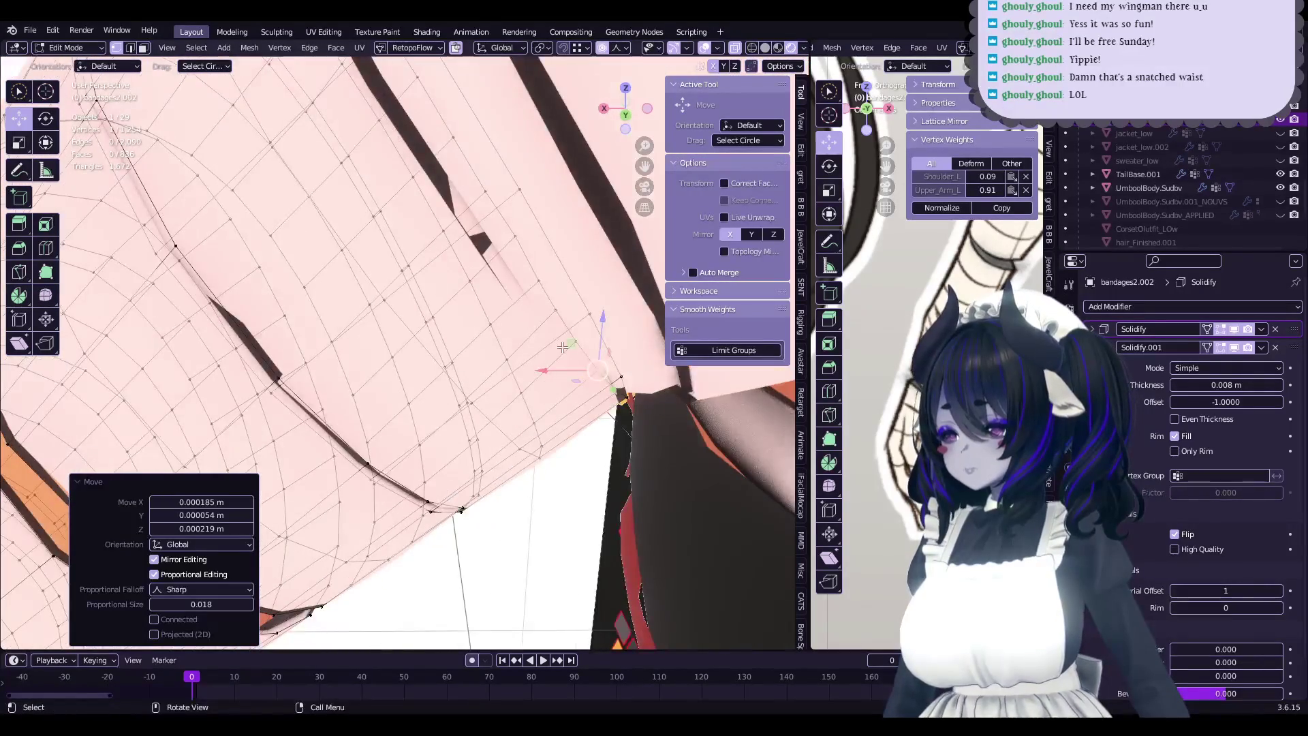
pyautogui.moveTo(626, 380); pyautogui.dragTo(582, 348, button='middle')
pyautogui.click(624, 393)
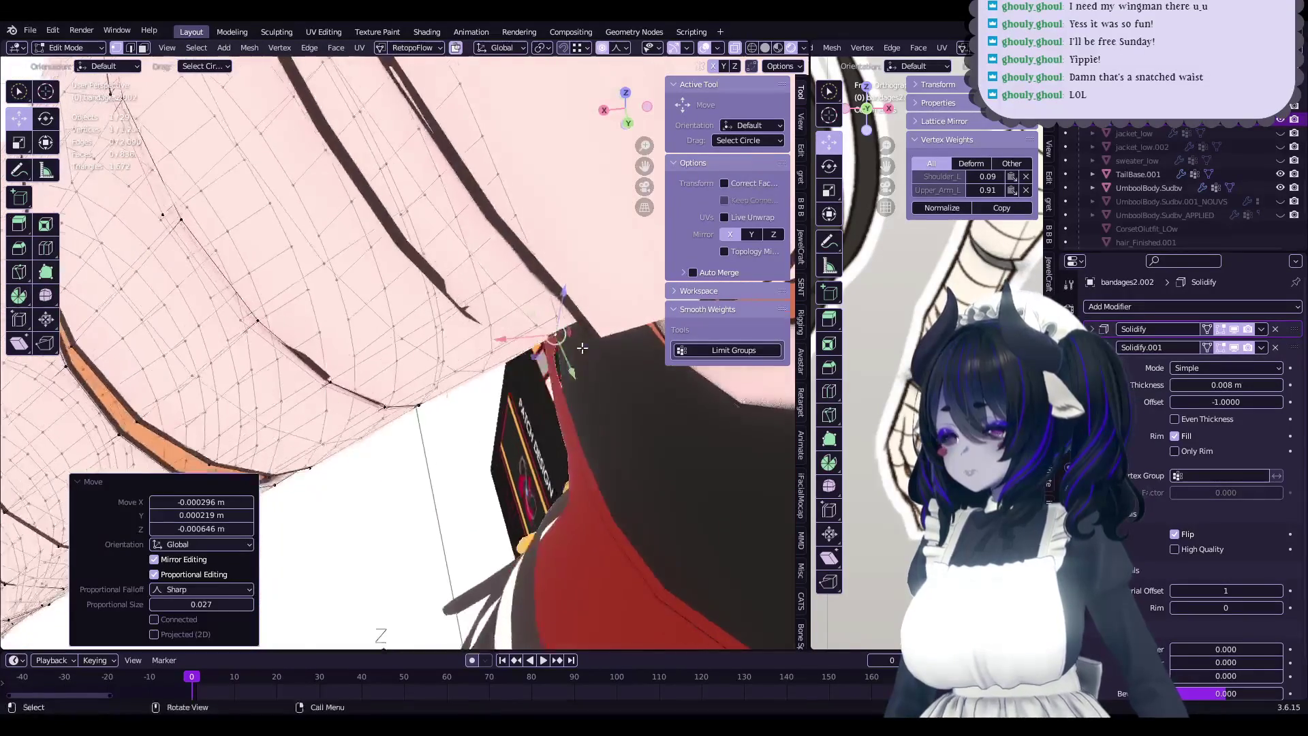
# - Check the band gaps from the side and make another sharp-falloff move at size 0.02673
pyautogui.moveTo(561, 289); pyautogui.dragTo(596, 330, button='middle')
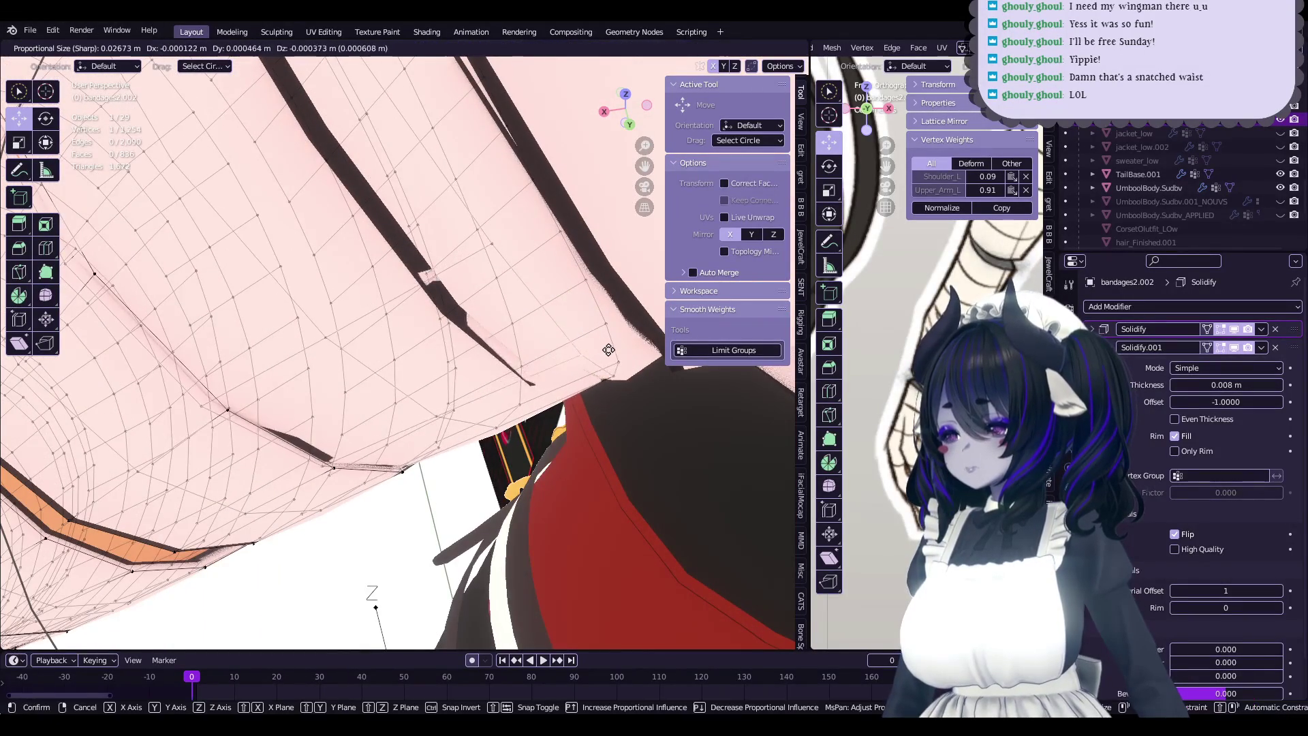
pyautogui.moveTo(589, 370)
pyautogui.mouseDown(button='middle')
pyautogui.moveTo(555, 334)
pyautogui.moveTo(503, 327)
pyautogui.moveTo(446, 347)
pyautogui.mouseUp(button='middle')
pyautogui.press('g')
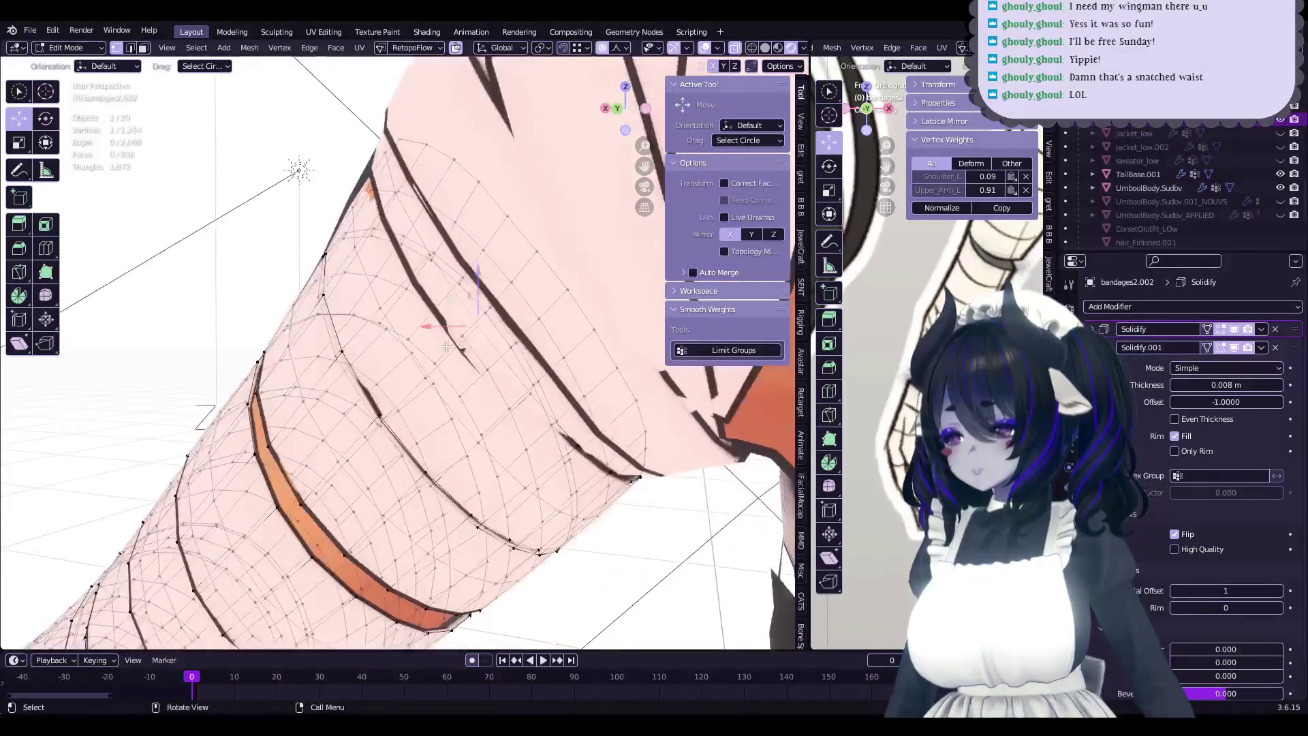
pyautogui.keyDown('shift'); pyautogui.moveTo(885, 409); pyautogui.dragTo(858, 436, button='middle'); pyautogui.keyUp('shift')
pyautogui.moveTo(555, 330)
pyautogui.mouseDown(button='middle')
pyautogui.moveTo(567, 375)
pyautogui.moveTo(615, 398)
pyautogui.moveTo(506, 345)
pyautogui.mouseUp(button='middle')
pyautogui.click(625, 410)
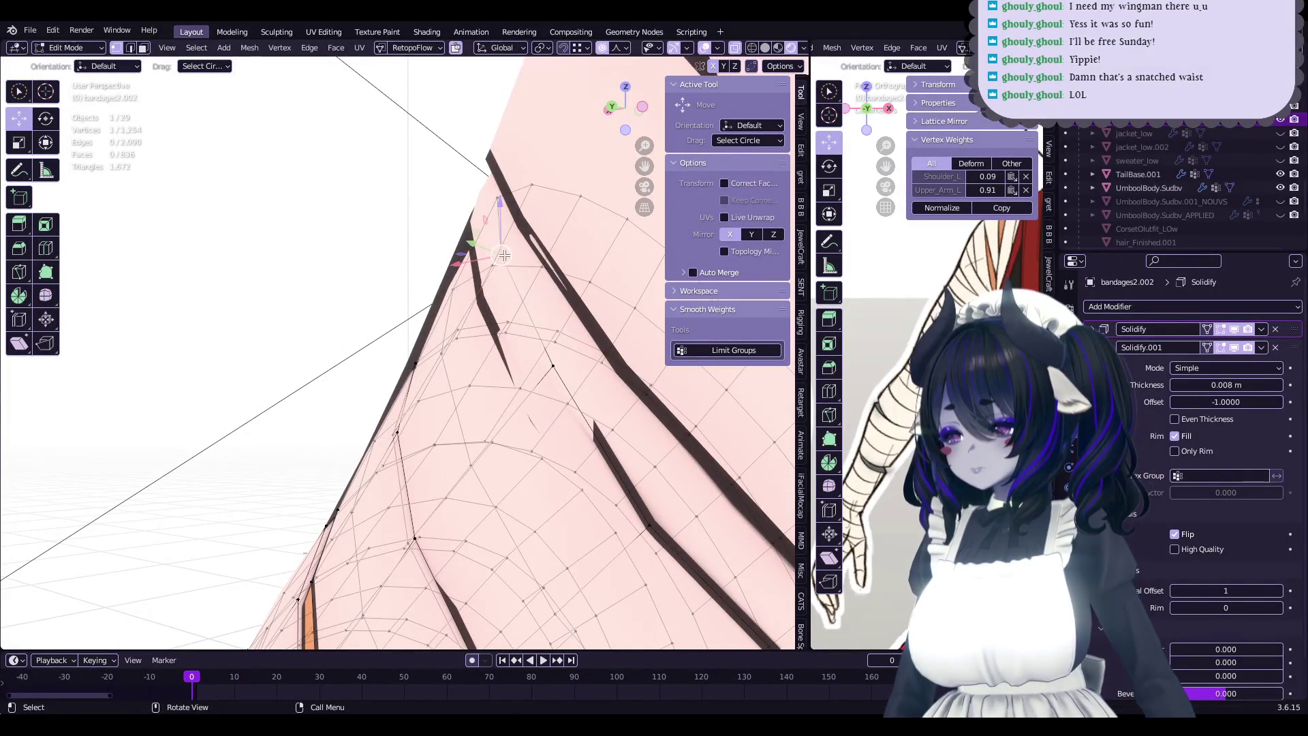
# - Nudge bandages2.002 band vertices along the upper arm with proportional editing
pyautogui.click(476, 256)
pyautogui.moveTo(476, 255); pyautogui.dragTo(474, 310, button='middle')
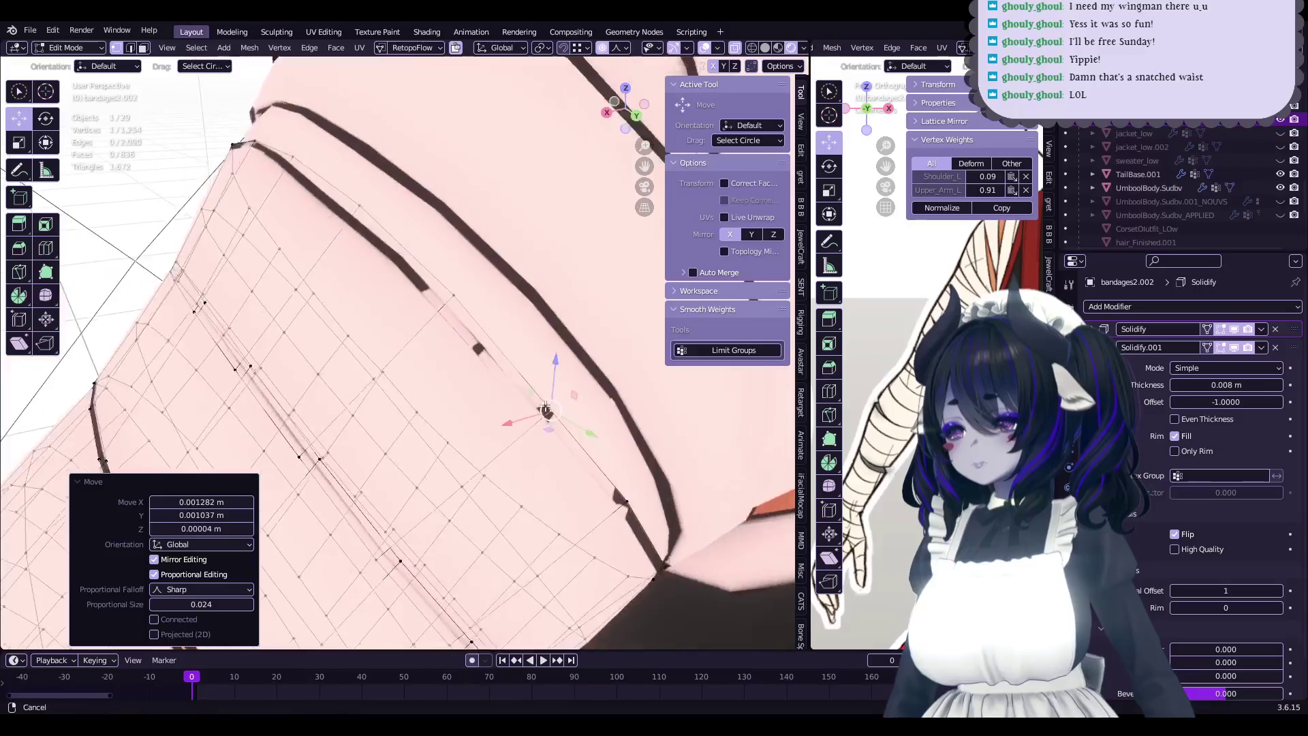
pyautogui.press('g')
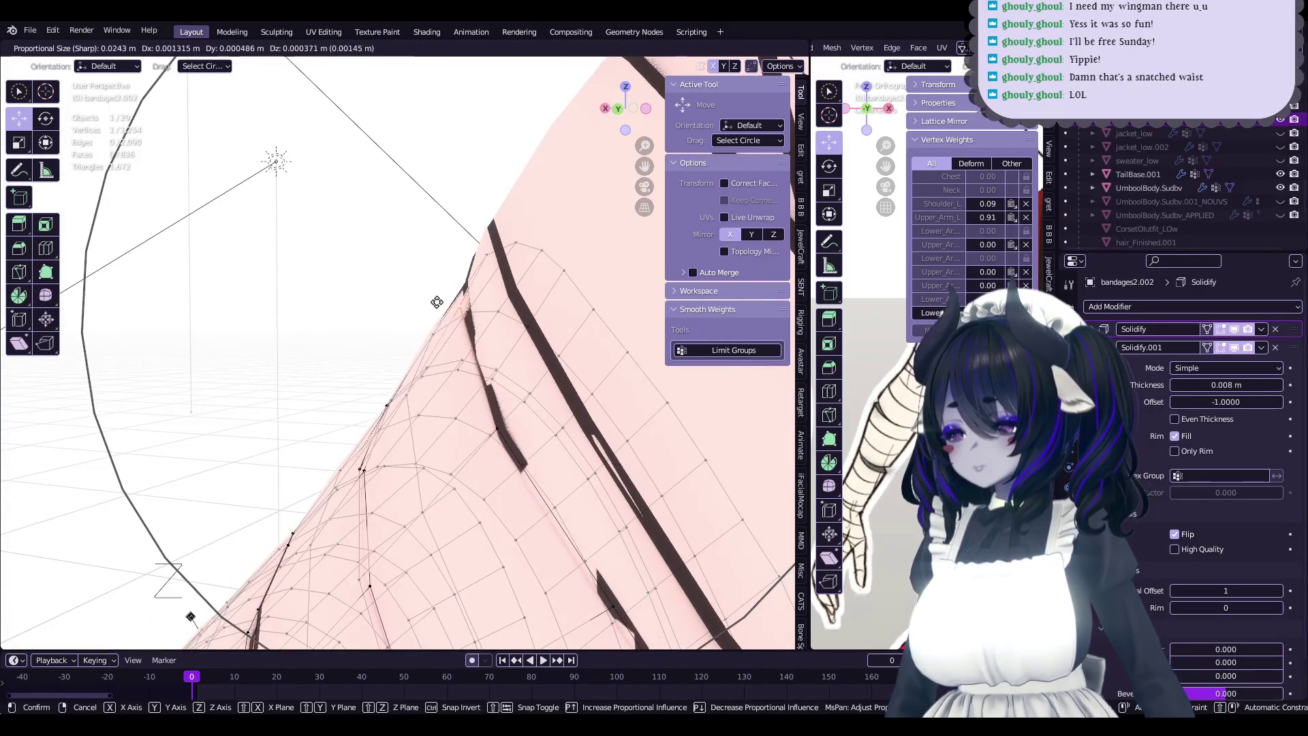
pyautogui.click(437, 302)
pyautogui.moveTo(437, 301); pyautogui.dragTo(416, 299, button='middle')
pyautogui.moveTo(484, 380)
pyautogui.mouseDown(button='middle')
pyautogui.moveTo(656, 436)
pyautogui.moveTo(491, 330)
pyautogui.mouseUp(button='middle')
pyautogui.press('g')
pyautogui.click(504, 327)
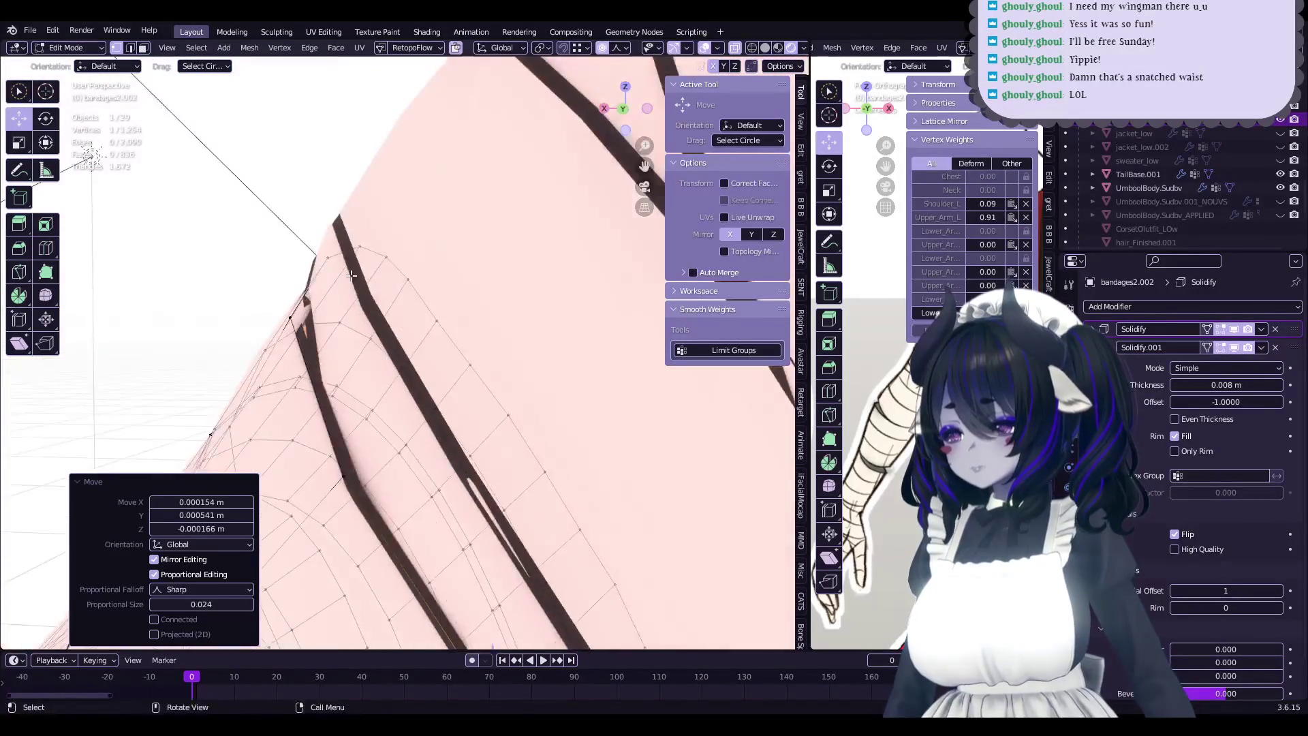
# - Pick and adjust more vertices along the band's edge on bandages2.002
pyautogui.moveTo(362, 265); pyautogui.dragTo(363, 253, button='middle')
pyautogui.click(363, 252)
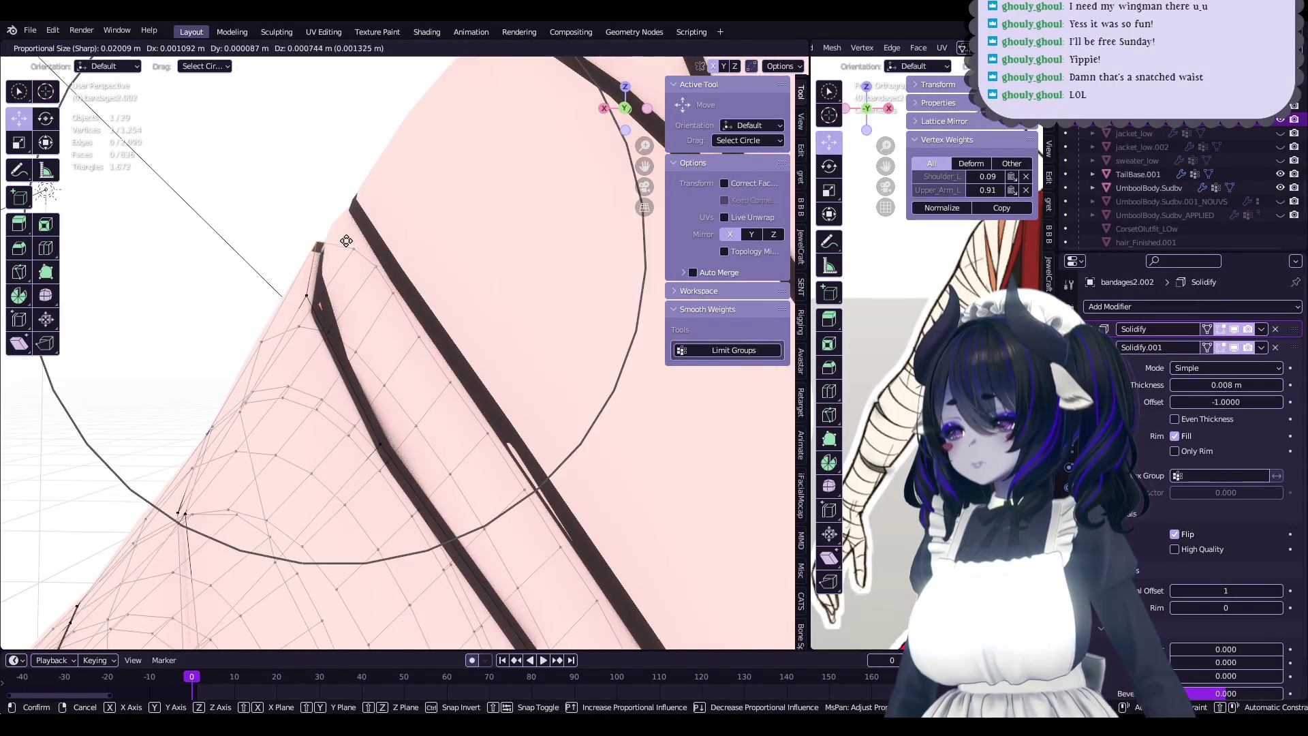
pyautogui.click(346, 241)
pyautogui.moveTo(346, 240); pyautogui.dragTo(557, 345, button='middle')
pyautogui.click(461, 335)
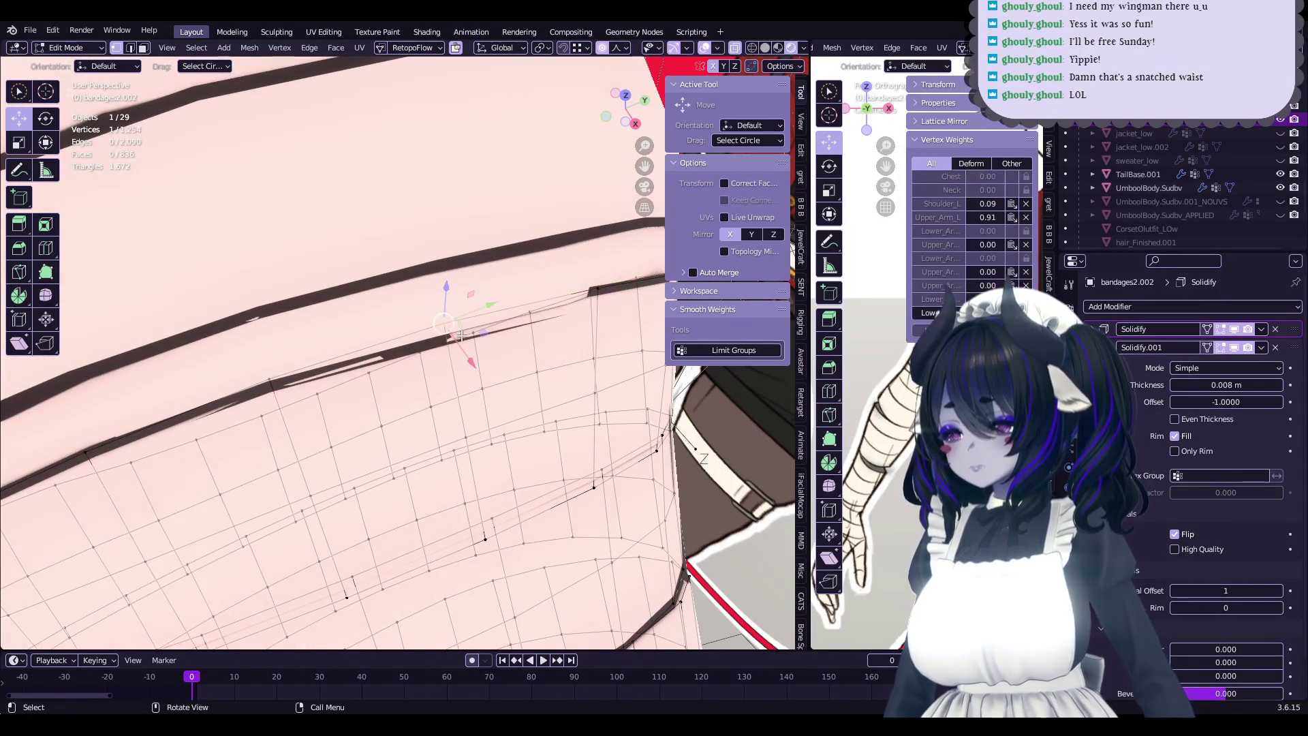
pyautogui.moveTo(484, 348)
pyautogui.mouseDown(button='middle')
pyautogui.moveTo(516, 308)
pyautogui.moveTo(501, 308)
pyautogui.moveTo(554, 290)
pyautogui.moveTo(496, 336)
pyautogui.moveTo(570, 277)
pyautogui.moveTo(482, 295)
pyautogui.moveTo(533, 336)
pyautogui.moveTo(521, 346)
pyautogui.mouseUp(button='middle')
pyautogui.click(516, 308)
pyautogui.click(501, 308)
# - Select an edge loop on a bandages.001 strip, start a proportional move, then cancel it
pyautogui.click(486, 306)
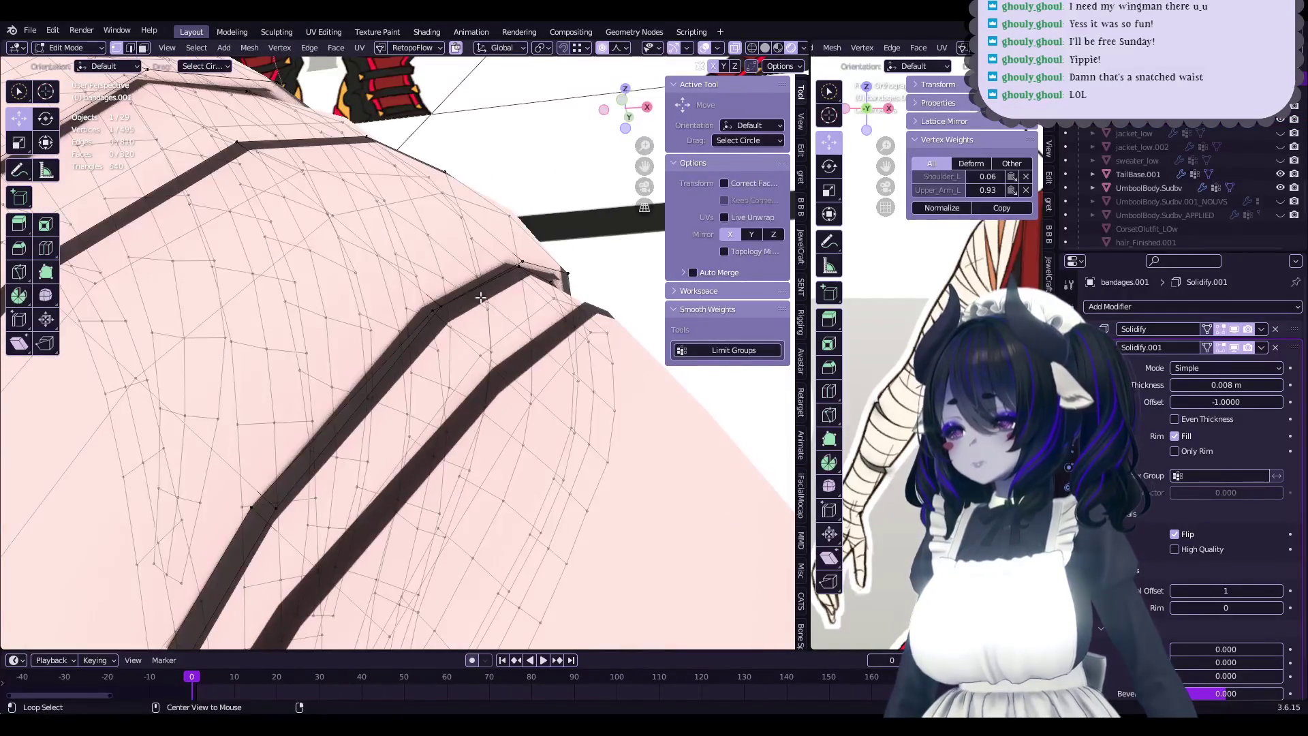
pyautogui.keyDown('alt'); pyautogui.click(521, 346); pyautogui.keyUp('alt')
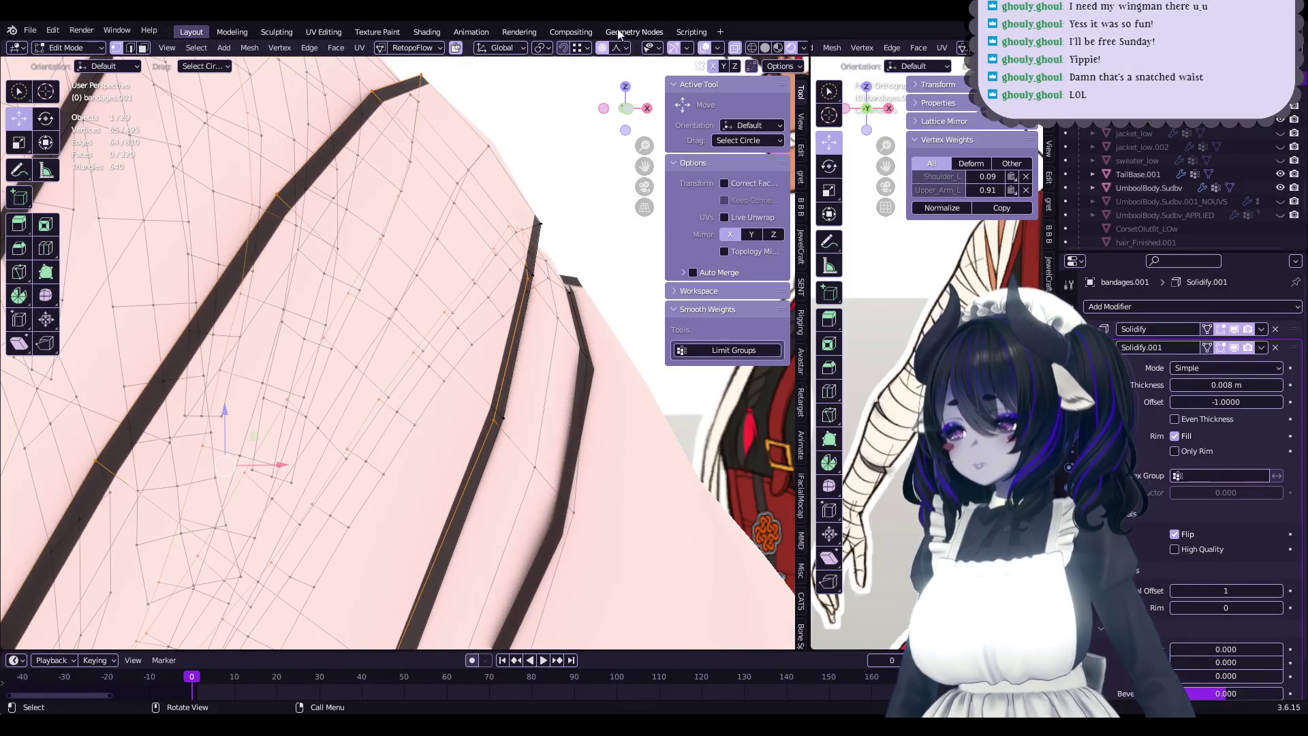
pyautogui.moveTo(579, 320); pyautogui.dragTo(584, 339, button='middle')
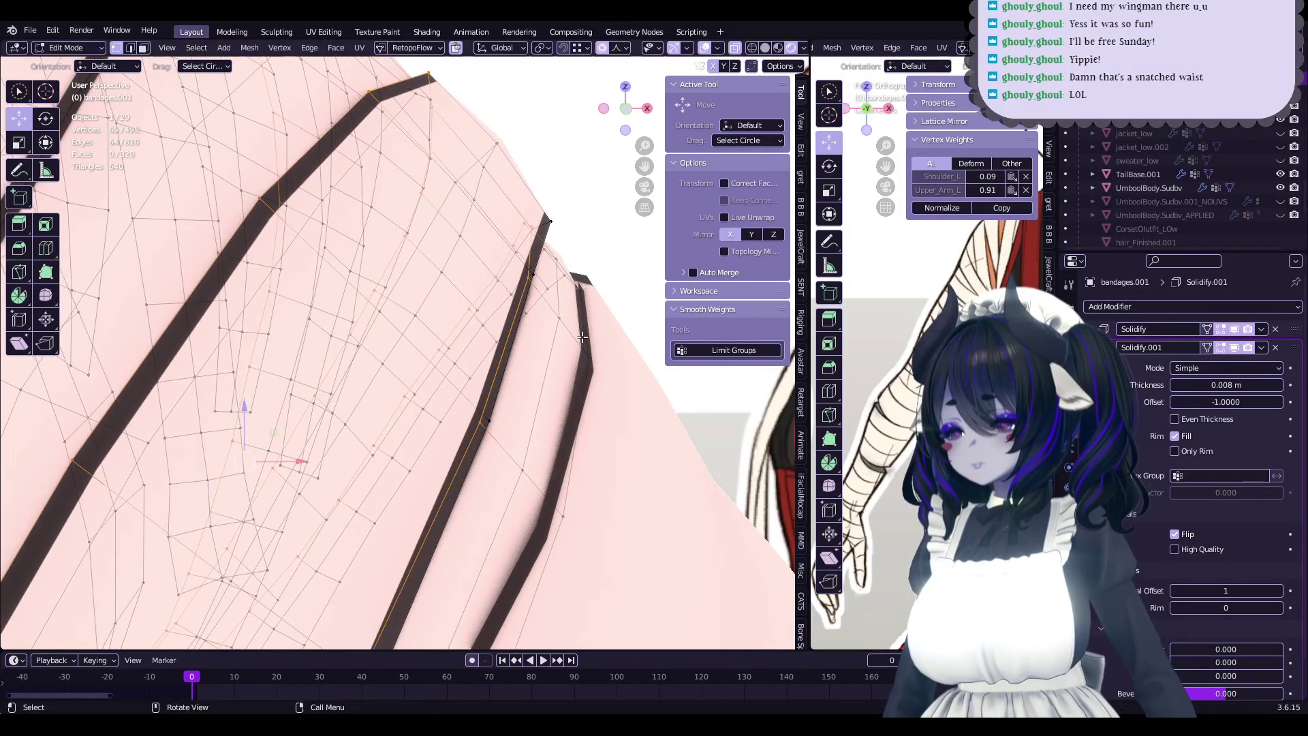
pyautogui.moveTo(540, 277)
pyautogui.mouseDown(button='middle')
pyautogui.moveTo(504, 332)
pyautogui.moveTo(524, 341)
pyautogui.moveTo(569, 311)
pyautogui.moveTo(459, 358)
pyautogui.mouseUp(button='middle')
pyautogui.press('g')
pyautogui.press('Escape')
# - Leave edit mode and hide the CorsetOutfit_LOw object
pyautogui.scroll(-5, 569, 311)
pyautogui.press('Tab')
pyautogui.scroll(-4, 569, 310)
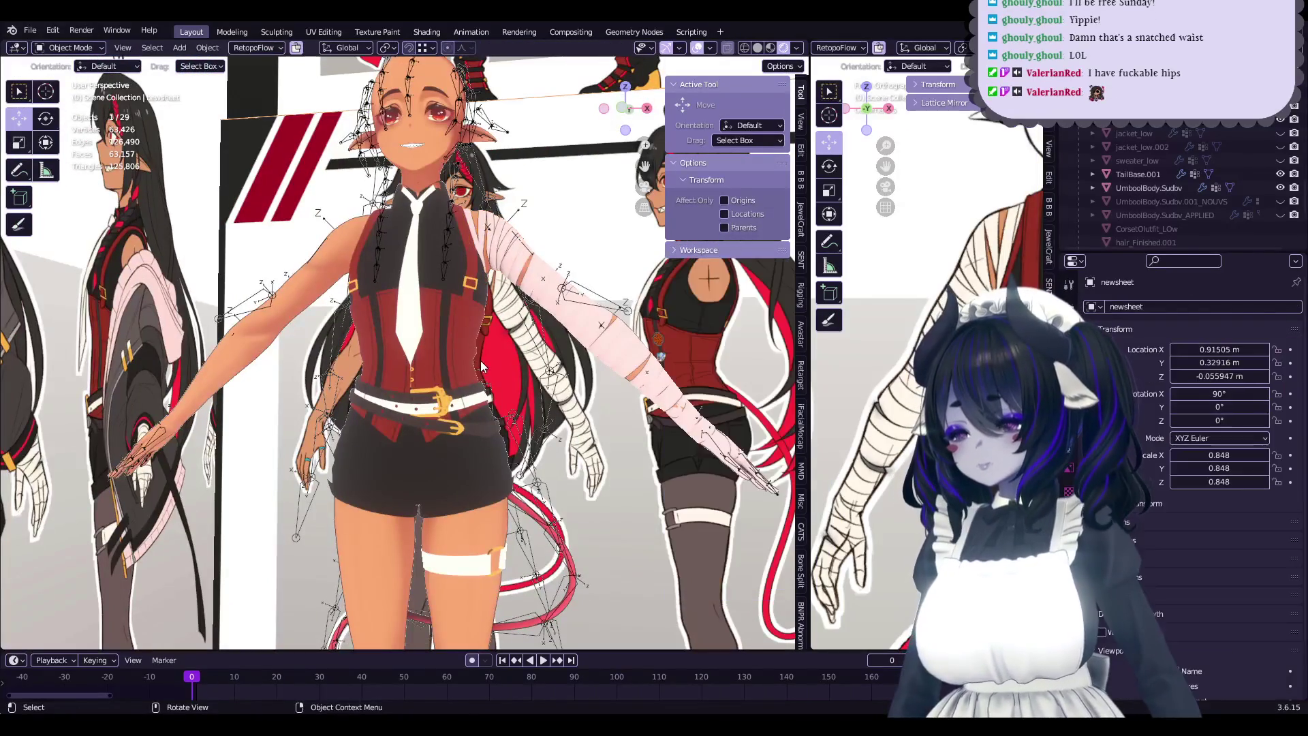
pyautogui.click(459, 358)
pyautogui.press('h')
# - Orbit to a frontal view of the character and zoom in on the waist
pyautogui.scroll(5, 459, 358)
pyautogui.moveTo(459, 358)
pyautogui.mouseDown(button='middle')
pyautogui.moveTo(437, 363)
pyautogui.moveTo(447, 400)
pyautogui.mouseUp(button='middle')
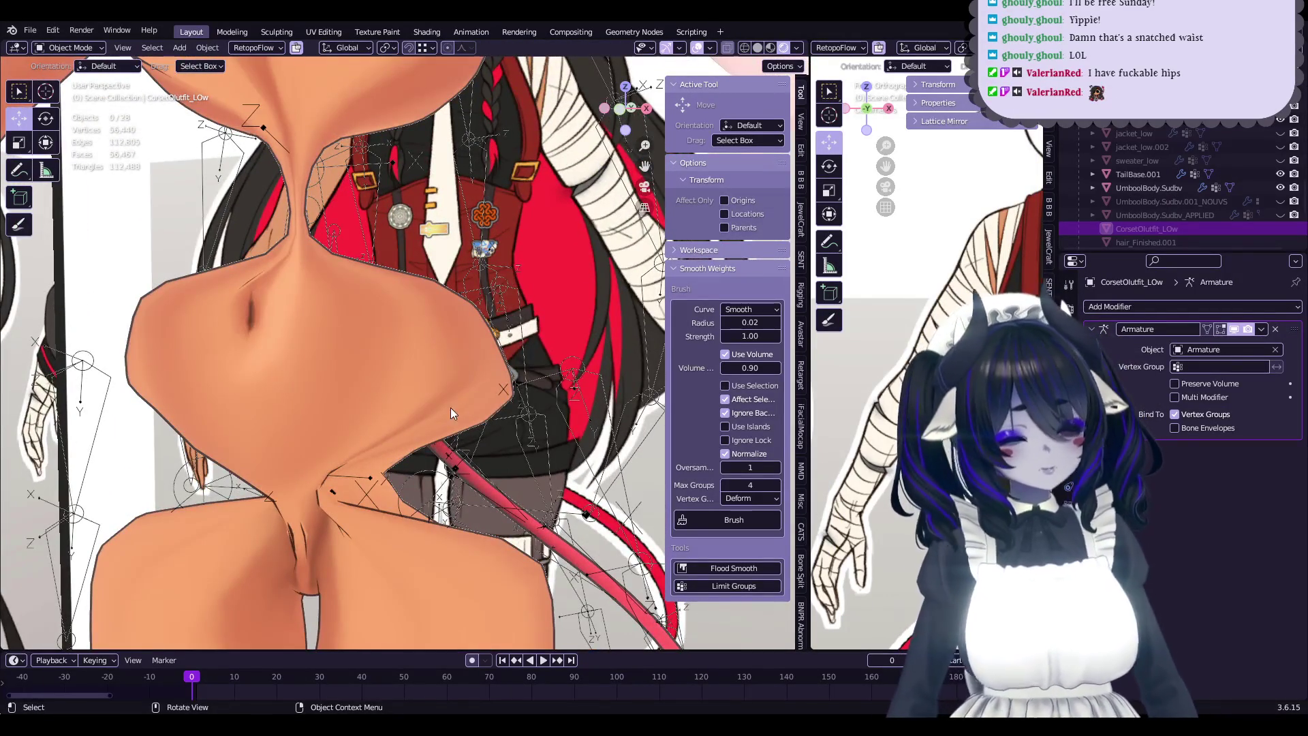
pyautogui.scroll(-3, 451, 408)
pyautogui.moveTo(438, 349); pyautogui.dragTo(446, 426, button='middle')
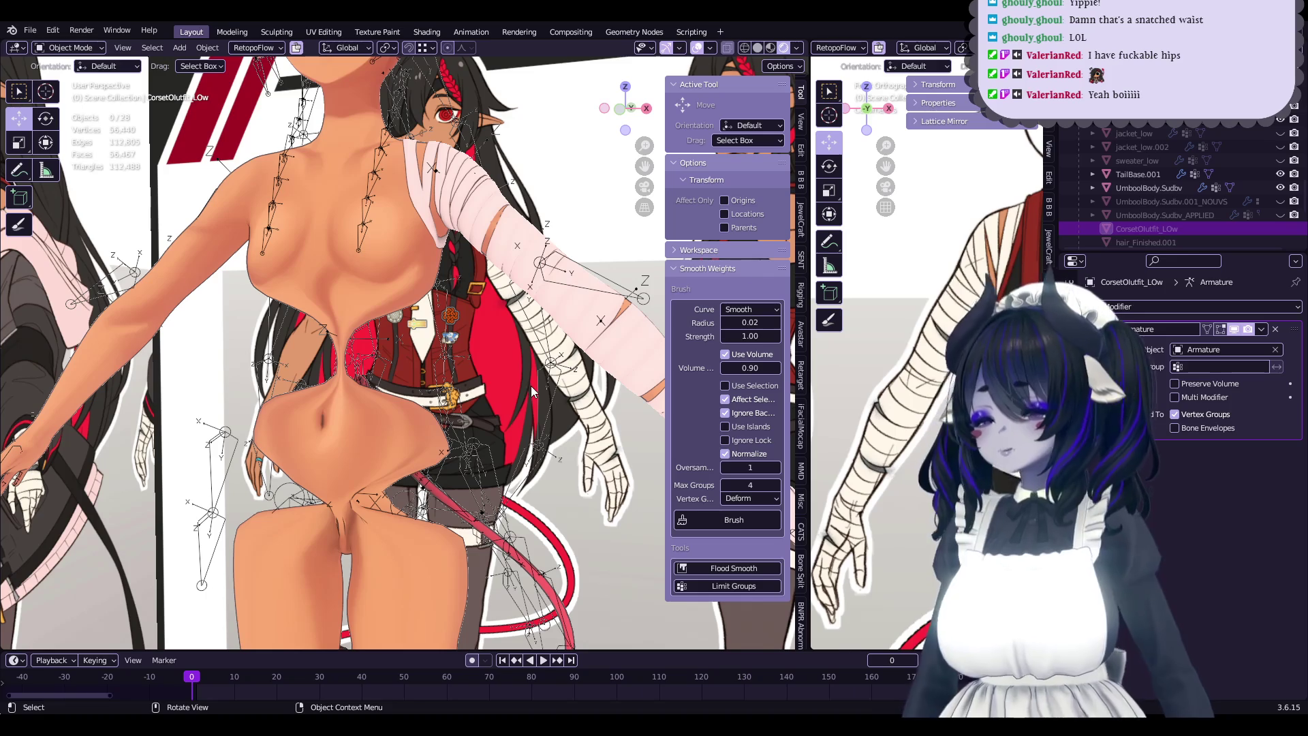
pyautogui.scroll(5, 524, 324)
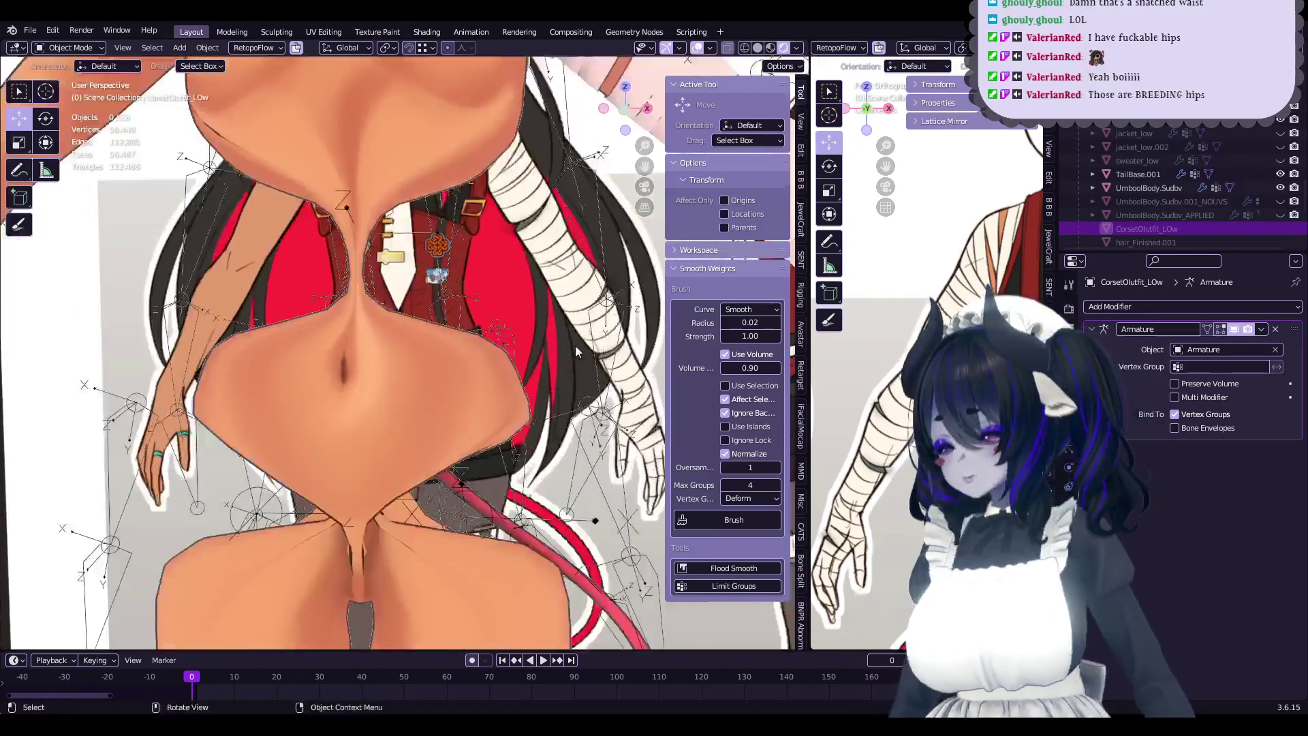
pyautogui.moveTo(575, 345)
pyautogui.mouseDown(button='middle')
pyautogui.moveTo(600, 319)
pyautogui.moveTo(557, 284)
pyautogui.mouseUp(button='middle')
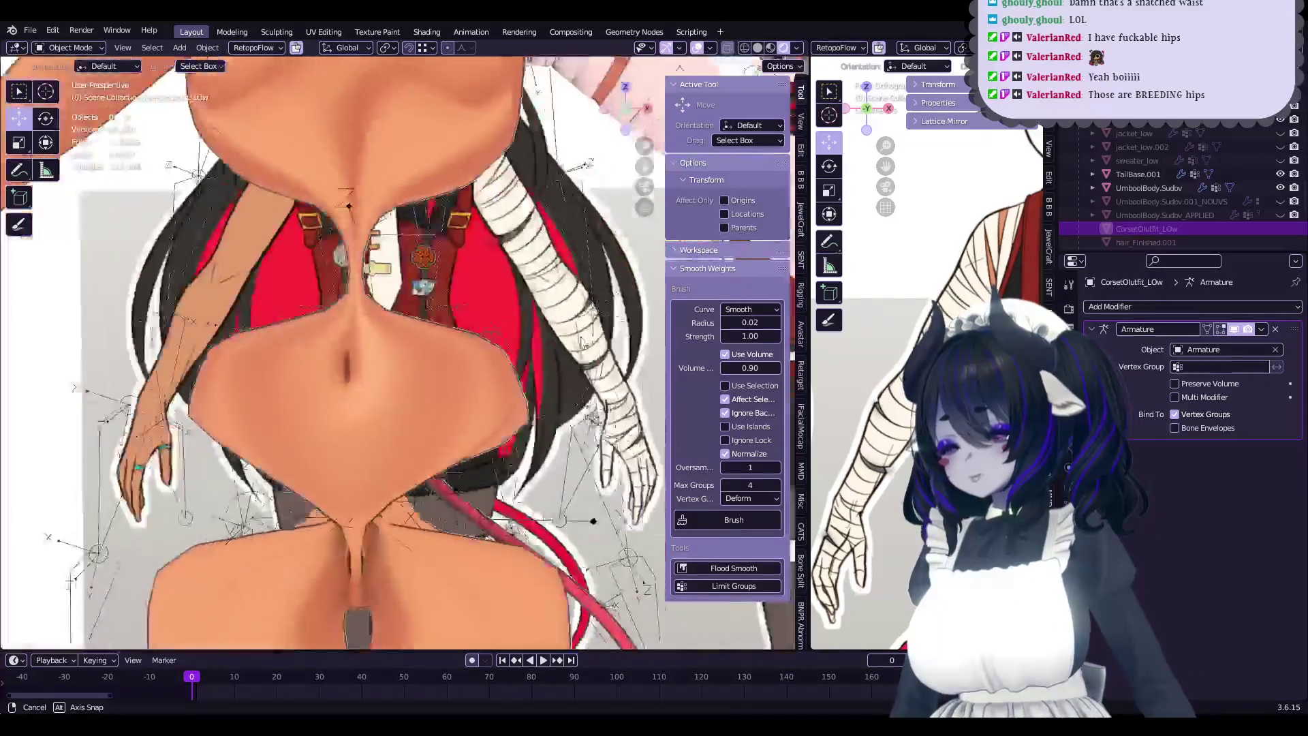
# - Select the bandages.001 wrap on the arm and orbit toward it
pyautogui.scroll(-2, 496, 436)
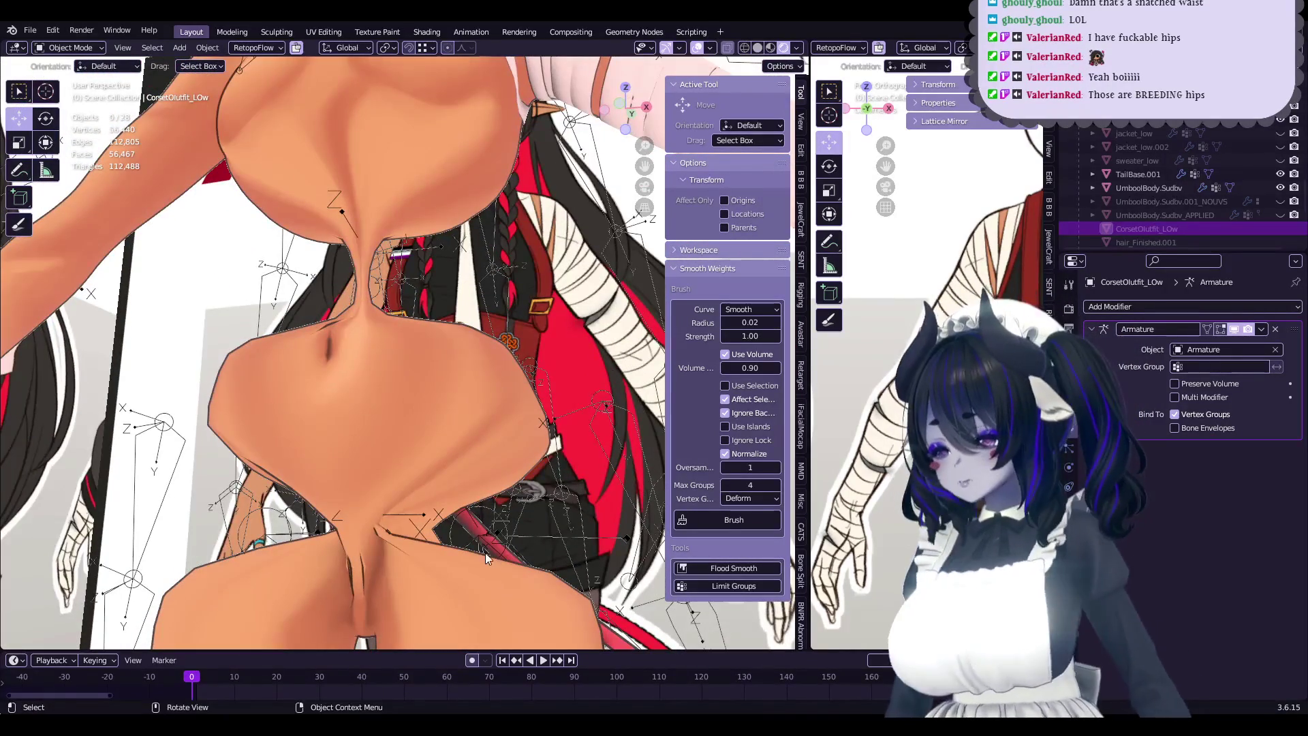
pyautogui.scroll(-2, 525, 420)
pyautogui.scroll(-2, 523, 260)
pyautogui.scroll(-2, 523, 260)
pyautogui.click(511, 452)
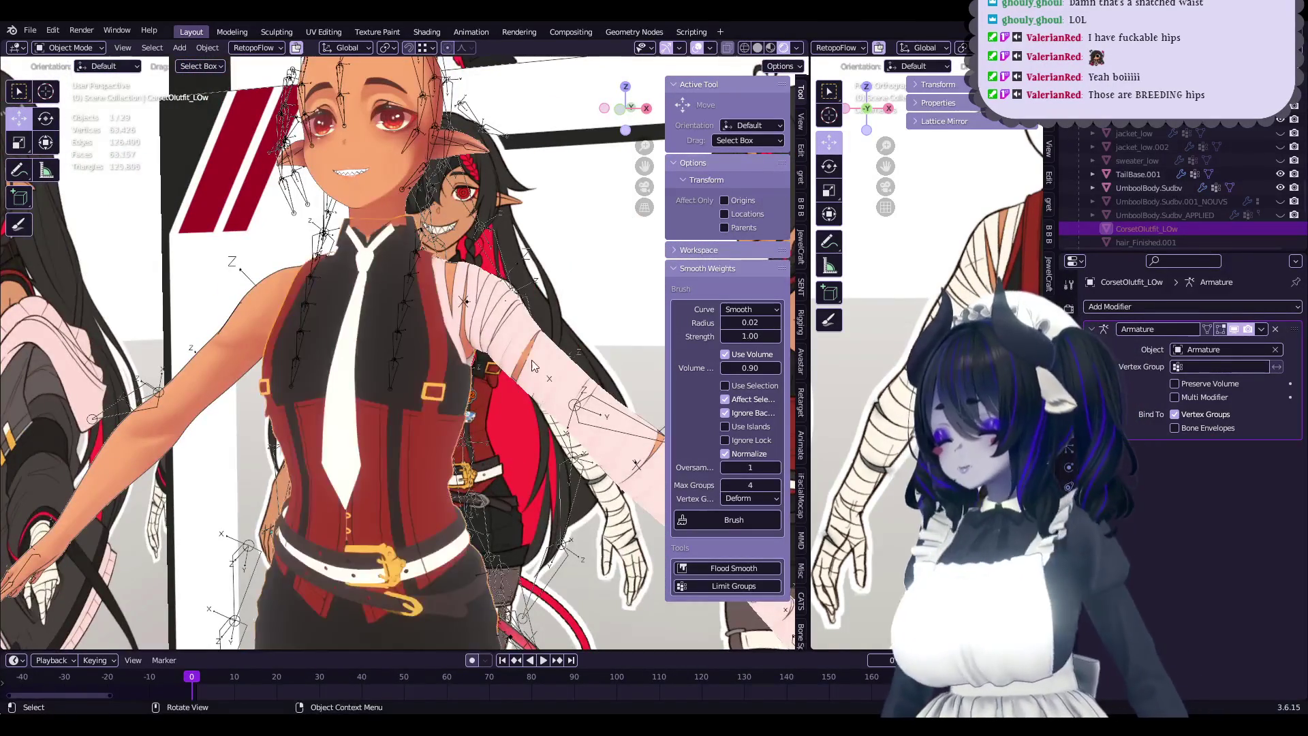
pyautogui.scroll(3, 477, 409)
pyautogui.moveTo(476, 409)
pyautogui.mouseDown(button='middle')
pyautogui.moveTo(463, 375)
pyautogui.moveTo(513, 366)
pyautogui.mouseUp(button='middle')
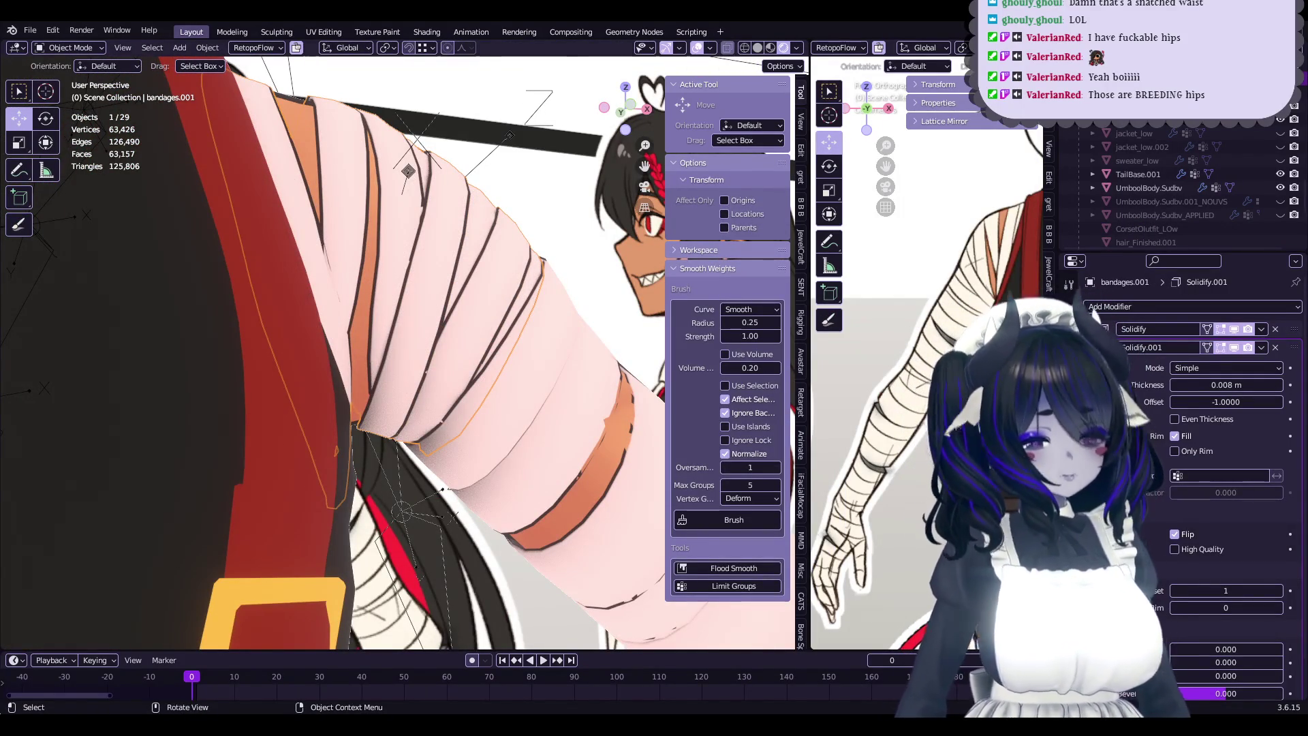
# - Proportionally nudge upper-arm band edges and even out a band loop with Set Flow
pyautogui.moveTo(408, 272)
pyautogui.mouseDown(button='middle')
pyautogui.moveTo(289, 396)
pyautogui.moveTo(422, 427)
pyautogui.moveTo(564, 378)
pyautogui.moveTo(511, 359)
pyautogui.moveTo(476, 388)
pyautogui.moveTo(400, 408)
pyautogui.moveTo(446, 447)
pyautogui.moveTo(563, 338)
pyautogui.moveTo(422, 374)
pyautogui.moveTo(532, 332)
pyautogui.moveTo(419, 354)
pyautogui.moveTo(477, 314)
pyautogui.moveTo(512, 367)
pyautogui.moveTo(484, 384)
pyautogui.moveTo(522, 365)
pyautogui.moveTo(502, 357)
pyautogui.mouseUp(button='middle')
pyautogui.press('Tab')
pyautogui.press('Tab')
pyautogui.press('Tab')
pyautogui.press('Tab')
pyautogui.press('Tab')
pyautogui.click(570, 345)
pyautogui.click(415, 371)
pyautogui.press('q')
pyautogui.click(415, 371)
pyautogui.click(454, 306)
pyautogui.press('g')
pyautogui.press('Tab')
pyautogui.press('Tab')
# - Save, then proportionally move band vertices of the bandage mesh
pyautogui.hotkey('ctrl', 's')
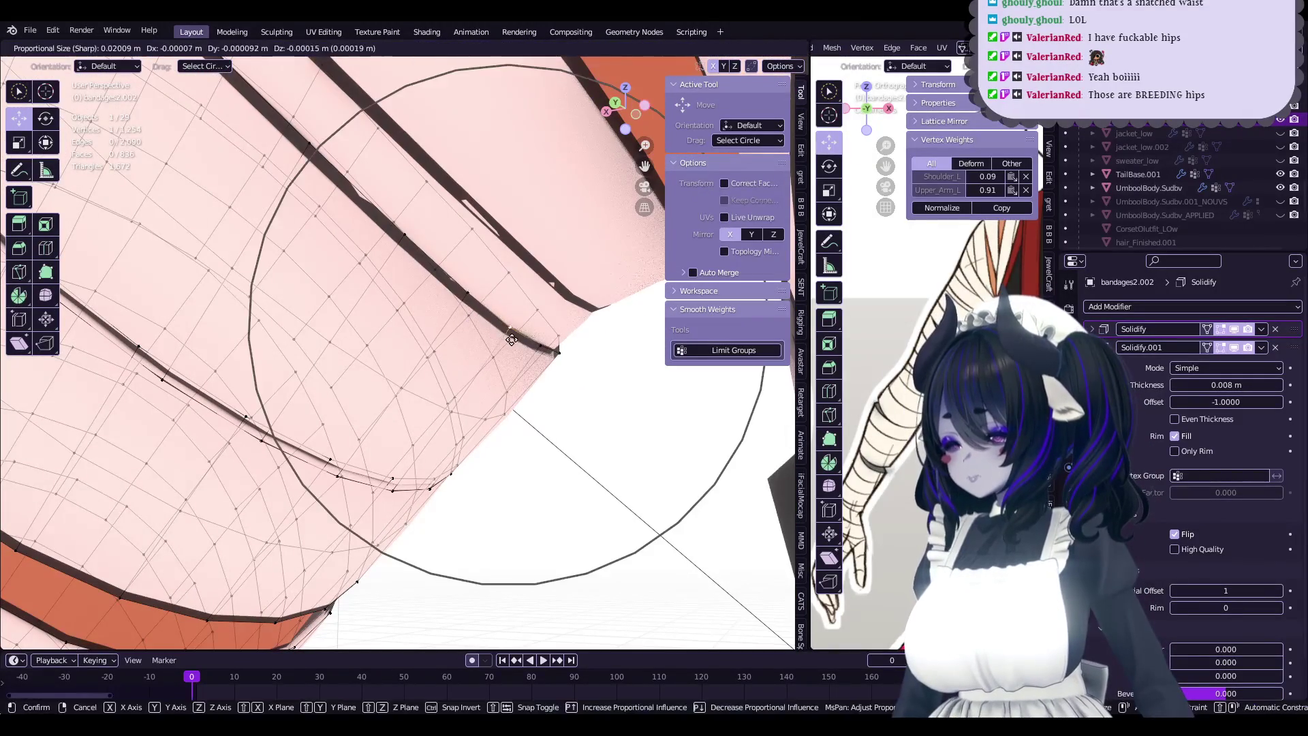
pyautogui.moveTo(494, 333)
pyautogui.mouseDown(button='middle')
pyautogui.moveTo(553, 354)
pyautogui.moveTo(561, 395)
pyautogui.moveTo(446, 339)
pyautogui.moveTo(438, 370)
pyautogui.moveTo(594, 523)
pyautogui.moveTo(552, 440)
pyautogui.mouseUp(button='middle')
pyautogui.hotkey('alt', 'q')
pyautogui.hotkey('alt', 'q')
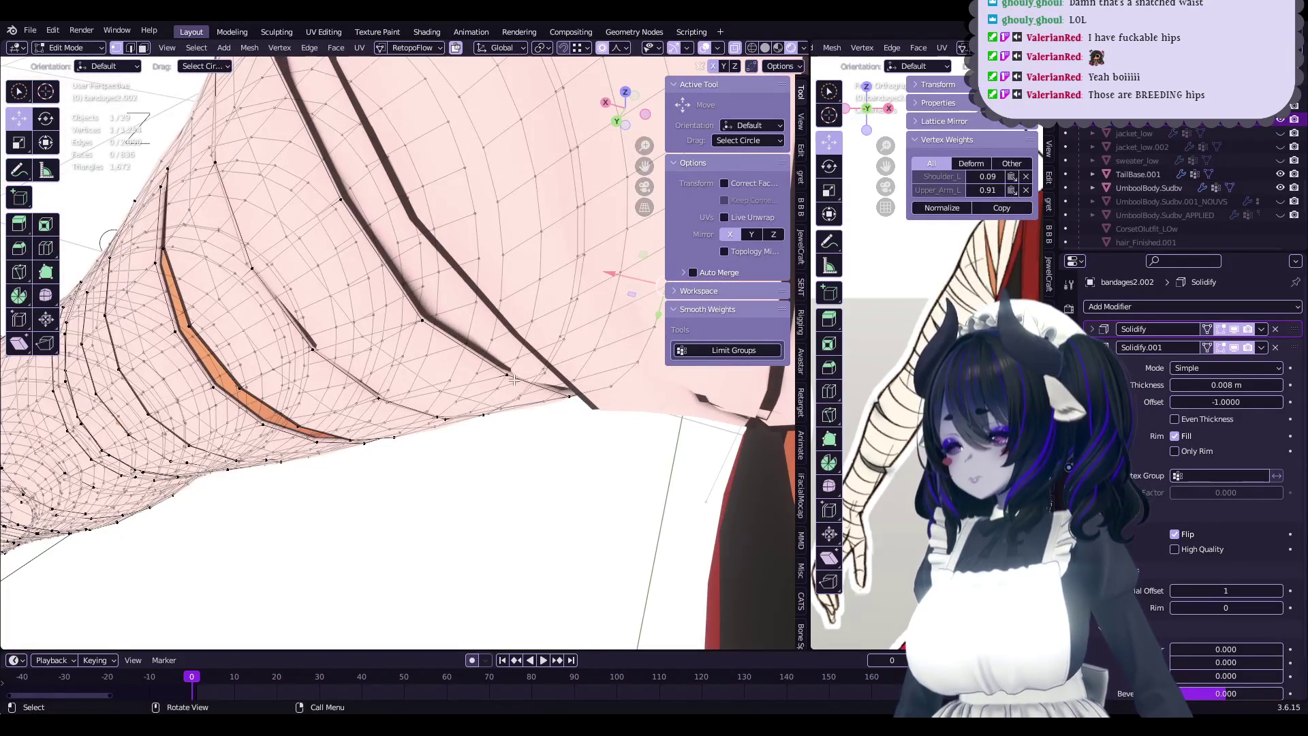
pyautogui.moveTo(520, 403)
pyautogui.mouseDown(button='middle')
pyautogui.moveTo(559, 352)
pyautogui.moveTo(536, 491)
pyautogui.moveTo(480, 379)
pyautogui.moveTo(320, 340)
pyautogui.moveTo(510, 407)
pyautogui.mouseUp(button='middle')
pyautogui.click(583, 347)
# - Scale a band edge loop by 1.044, then select UmboolBody.Subdv in object mode
pyautogui.keyDown('alt'); pyautogui.click(467, 374); pyautogui.keyUp('alt')
pyautogui.click(475, 374)
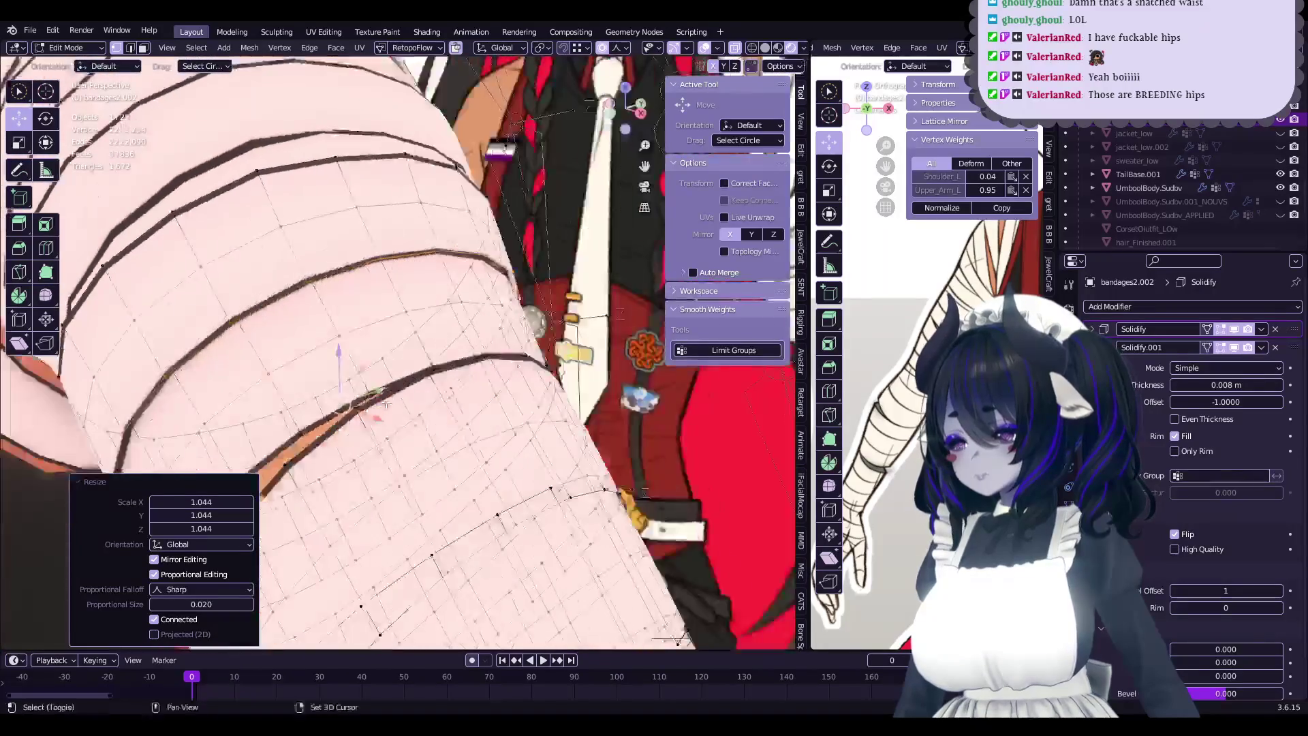
pyautogui.hotkey('ctrl', 'z')
pyautogui.click(600, 373)
pyautogui.moveTo(601, 373)
pyautogui.mouseDown(button='middle')
pyautogui.moveTo(563, 344)
pyautogui.moveTo(534, 350)
pyautogui.moveTo(551, 337)
pyautogui.moveTo(472, 426)
pyautogui.mouseUp(button='middle')
pyautogui.press('Tab')
pyautogui.click(478, 416)
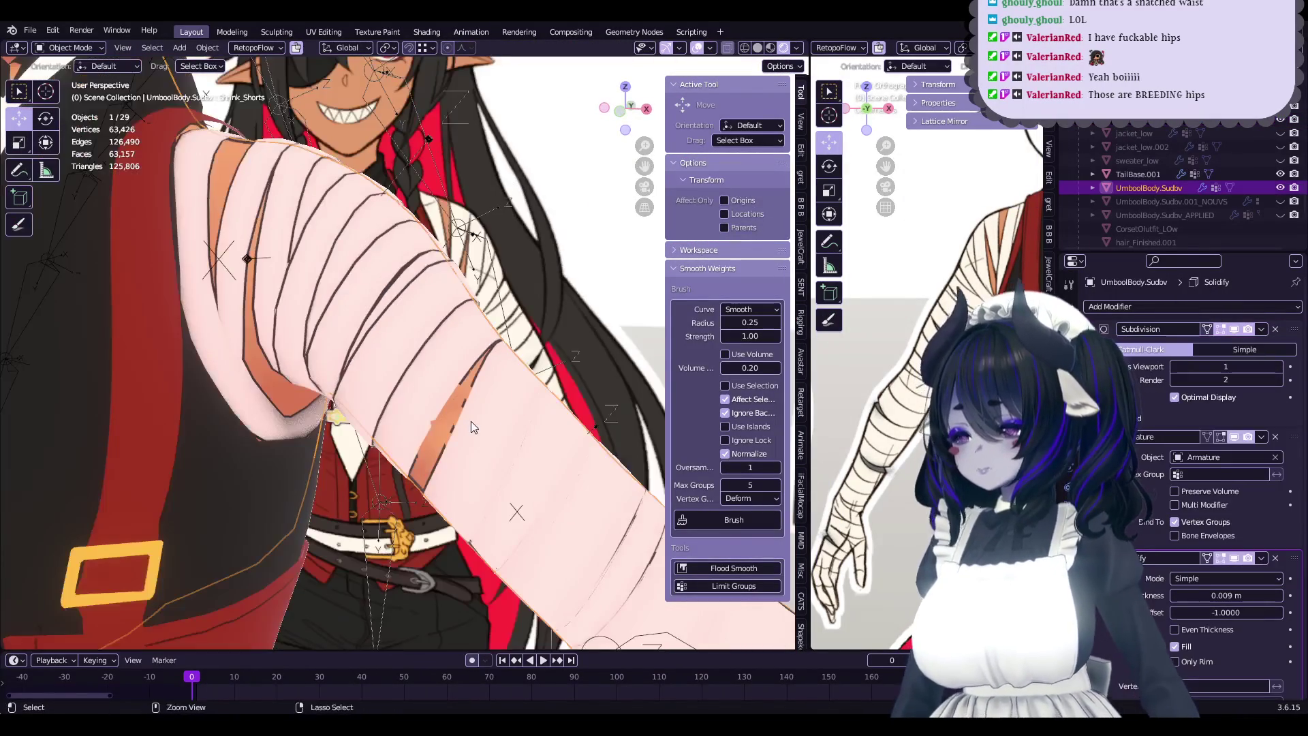
# - Scale a bandages2.002 forearm band by 1.028 with proportional editing and preview it
pyautogui.click(485, 385)
pyautogui.press('Tab')
pyautogui.moveTo(485, 386)
pyautogui.mouseDown(button='middle')
pyautogui.moveTo(484, 361)
pyautogui.moveTo(467, 370)
pyautogui.moveTo(530, 360)
pyautogui.moveTo(499, 415)
pyautogui.mouseUp(button='middle')
pyautogui.scroll(5, 529, 359)
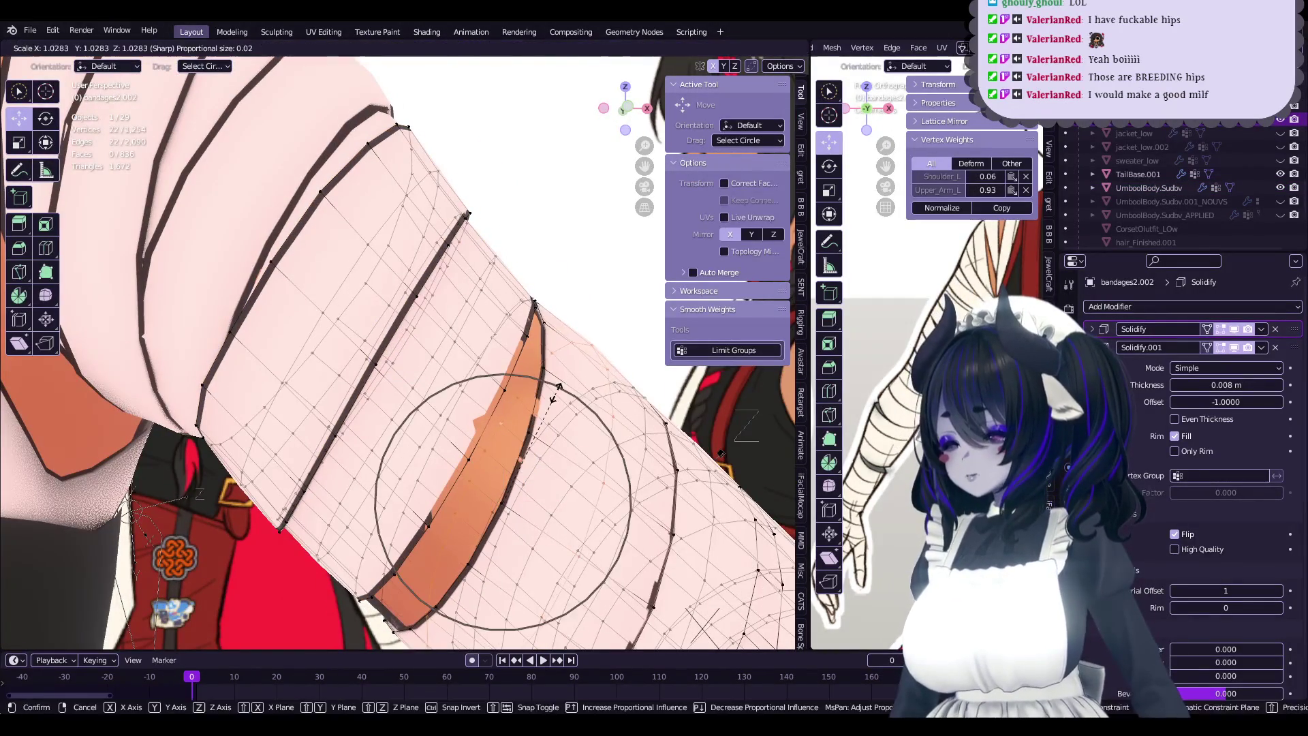
pyautogui.click(578, 390)
pyautogui.moveTo(578, 390)
pyautogui.mouseDown(button='middle')
pyautogui.moveTo(566, 414)
pyautogui.moveTo(490, 395)
pyautogui.moveTo(560, 366)
pyautogui.moveTo(521, 374)
pyautogui.moveTo(411, 459)
pyautogui.moveTo(422, 361)
pyautogui.moveTo(437, 361)
pyautogui.mouseUp(button='middle')
pyautogui.click(578, 407)
pyautogui.click(402, 461)
pyautogui.press('Tab')
pyautogui.press('Tab')
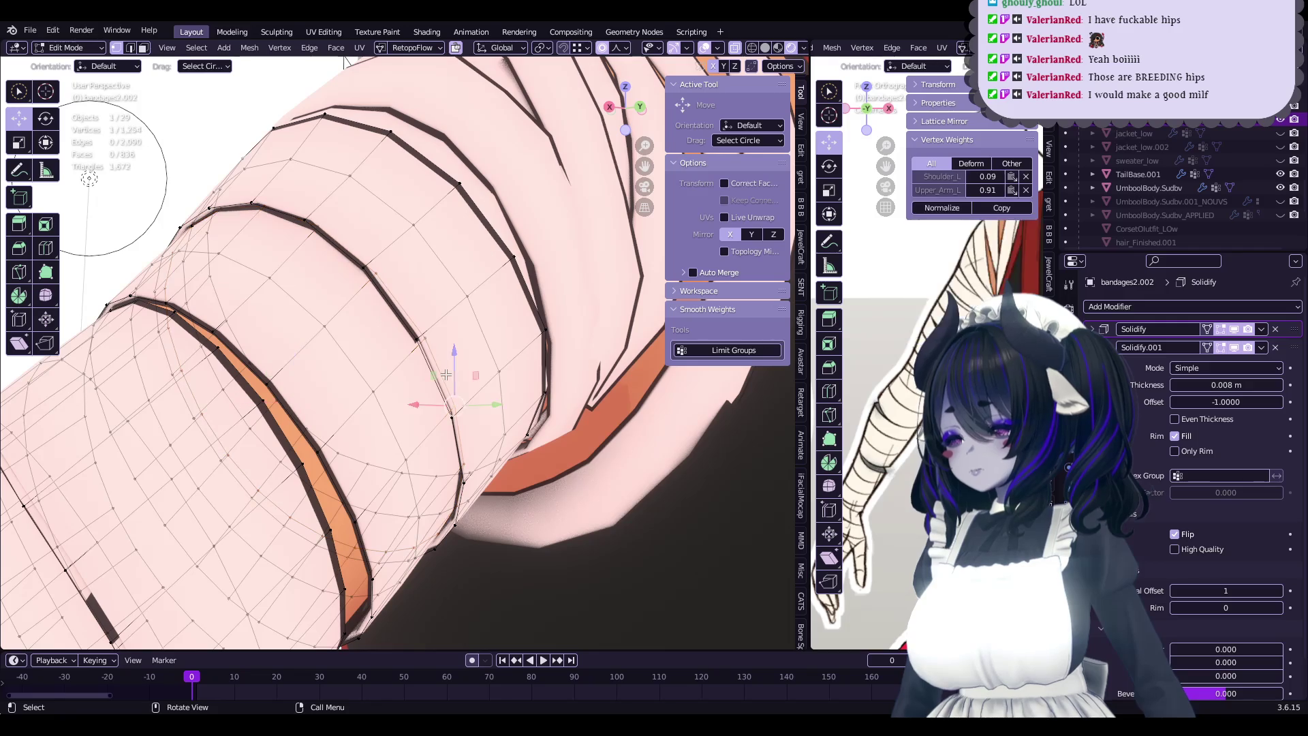
# - Push several individual forearm band vertices inward with proportional moves
pyautogui.click(440, 342)
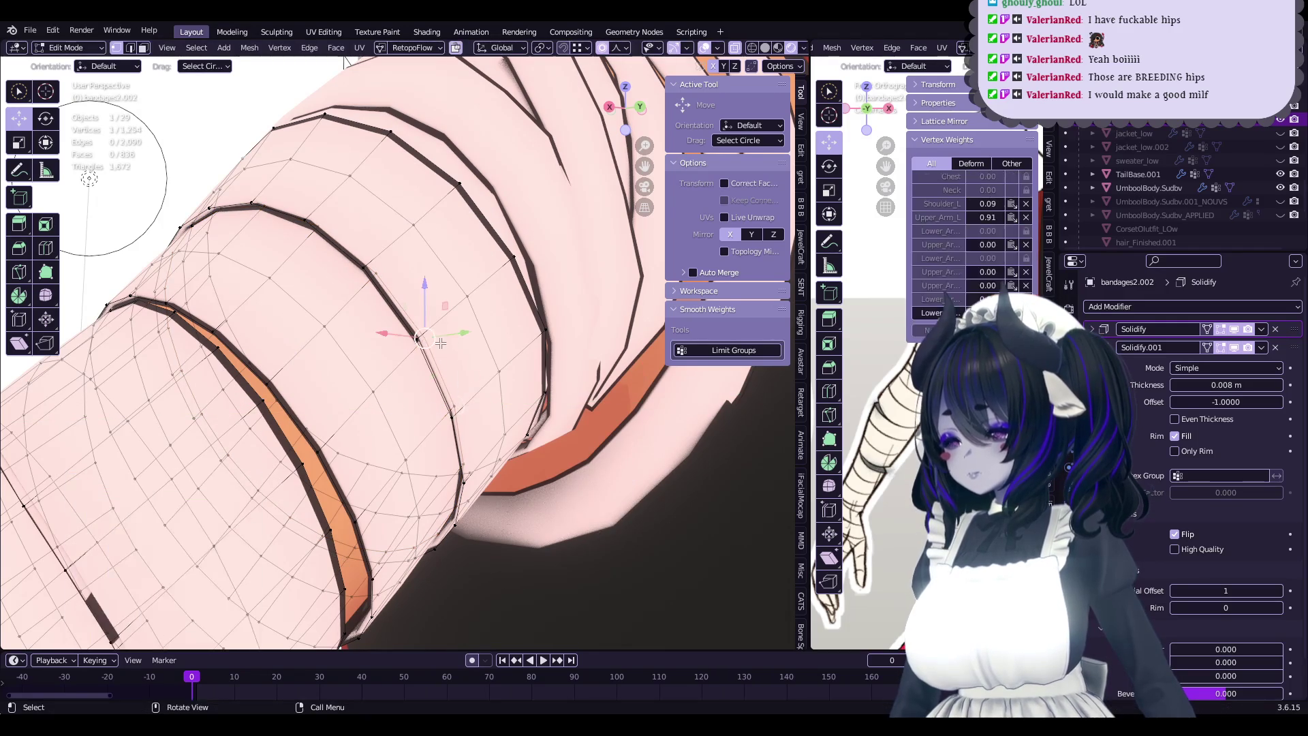
pyautogui.click(457, 339)
pyautogui.moveTo(457, 338)
pyautogui.mouseDown(button='middle')
pyautogui.moveTo(520, 434)
pyautogui.moveTo(505, 405)
pyautogui.moveTo(528, 409)
pyautogui.moveTo(488, 406)
pyautogui.mouseUp(button='middle')
pyautogui.click(521, 434)
pyautogui.click(521, 436)
pyautogui.click(481, 366)
pyautogui.click(512, 407)
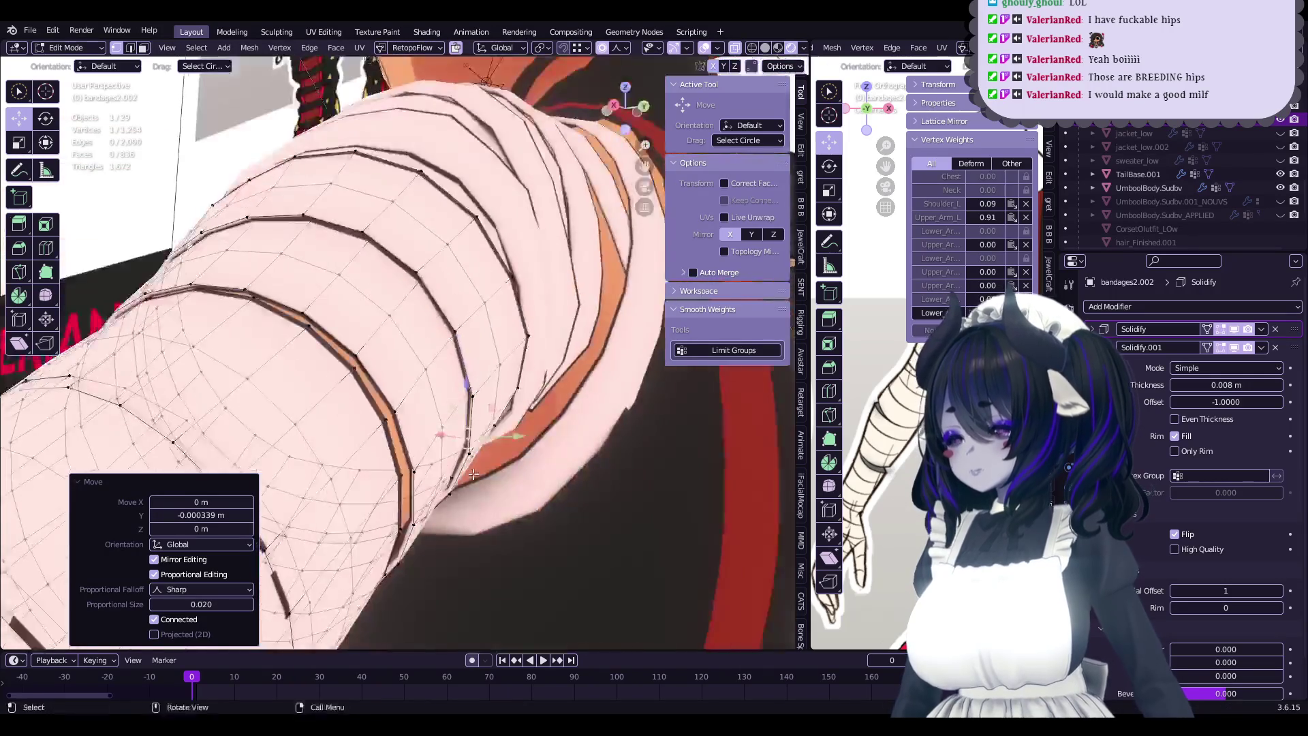
pyautogui.moveTo(450, 405); pyautogui.dragTo(449, 396, button='middle')
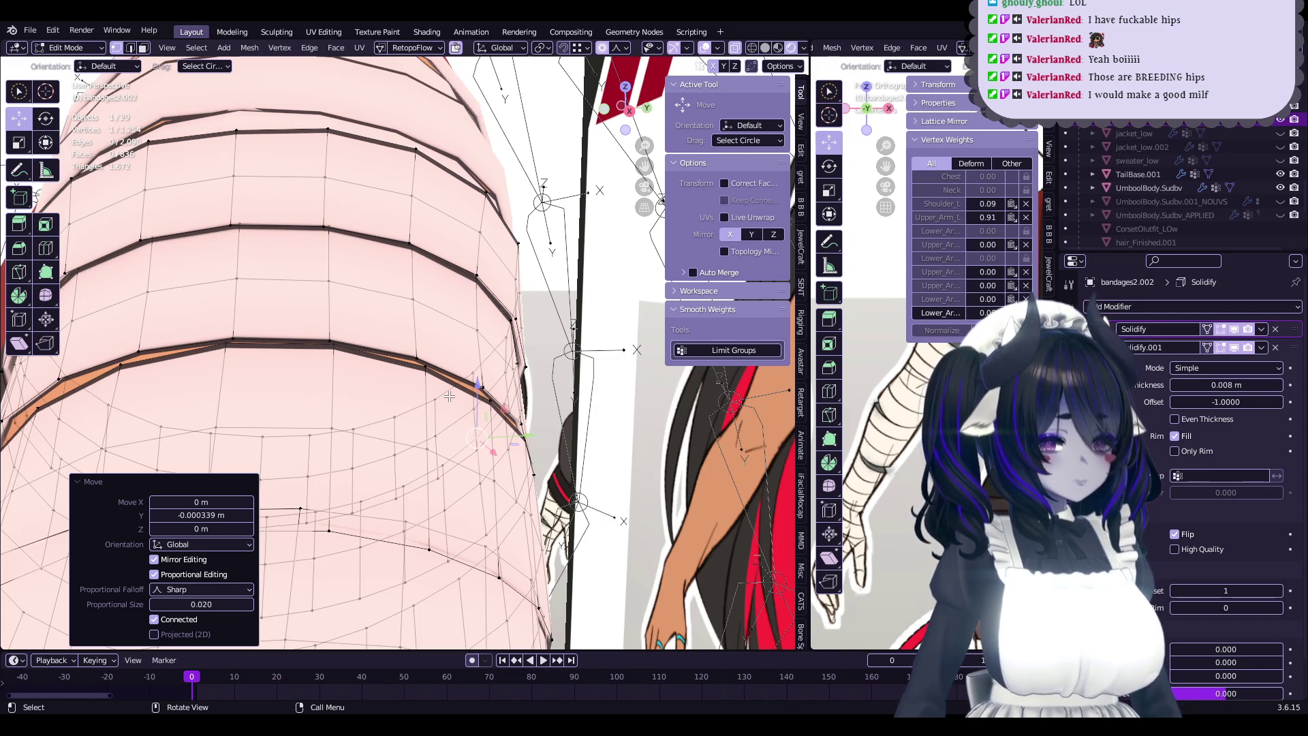
# - Check the wrap in object mode, then move a whole forearm band edge loop
pyautogui.press('Tab')
pyautogui.moveTo(421, 400)
pyautogui.mouseDown(button='middle')
pyautogui.moveTo(401, 412)
pyautogui.moveTo(487, 417)
pyautogui.mouseUp(button='middle')
pyautogui.press('Tab')
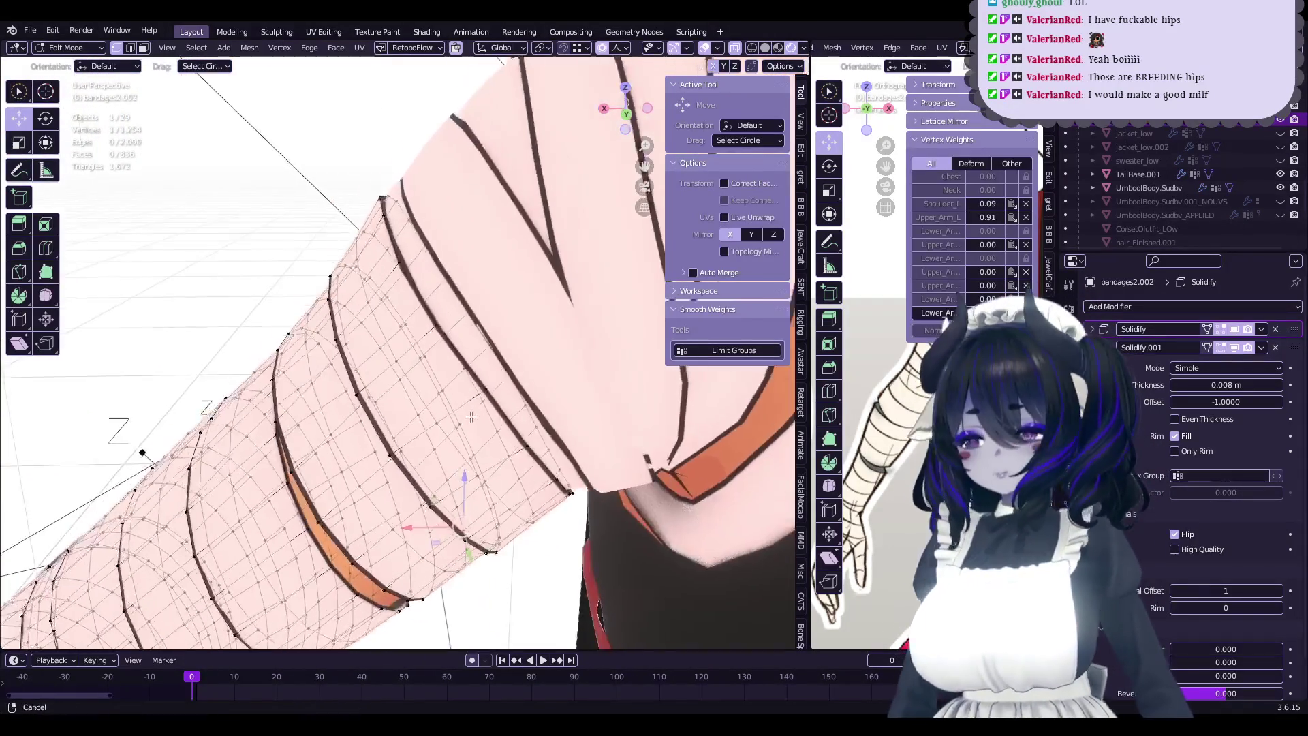
pyautogui.moveTo(460, 347); pyautogui.dragTo(518, 395, button='middle')
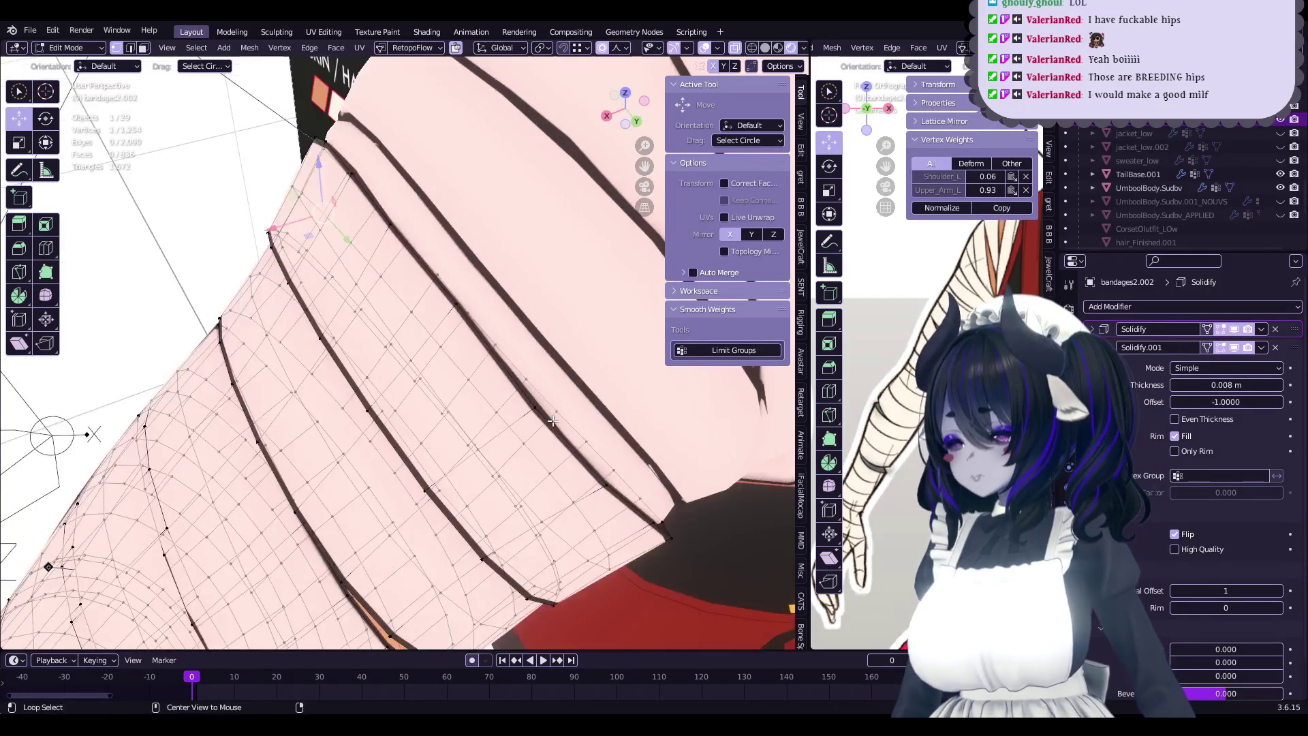
pyautogui.keyDown('alt'); pyautogui.click(557, 431); pyautogui.keyUp('alt')
pyautogui.click(568, 447)
# - Move selected bandages.001 vertices near the elbow, cancelling an accidental scale
pyautogui.moveTo(568, 447)
pyautogui.mouseDown(button='middle')
pyautogui.moveTo(580, 433)
pyautogui.moveTo(466, 386)
pyautogui.moveTo(525, 440)
pyautogui.moveTo(492, 446)
pyautogui.mouseUp(button='middle')
pyautogui.click(526, 440)
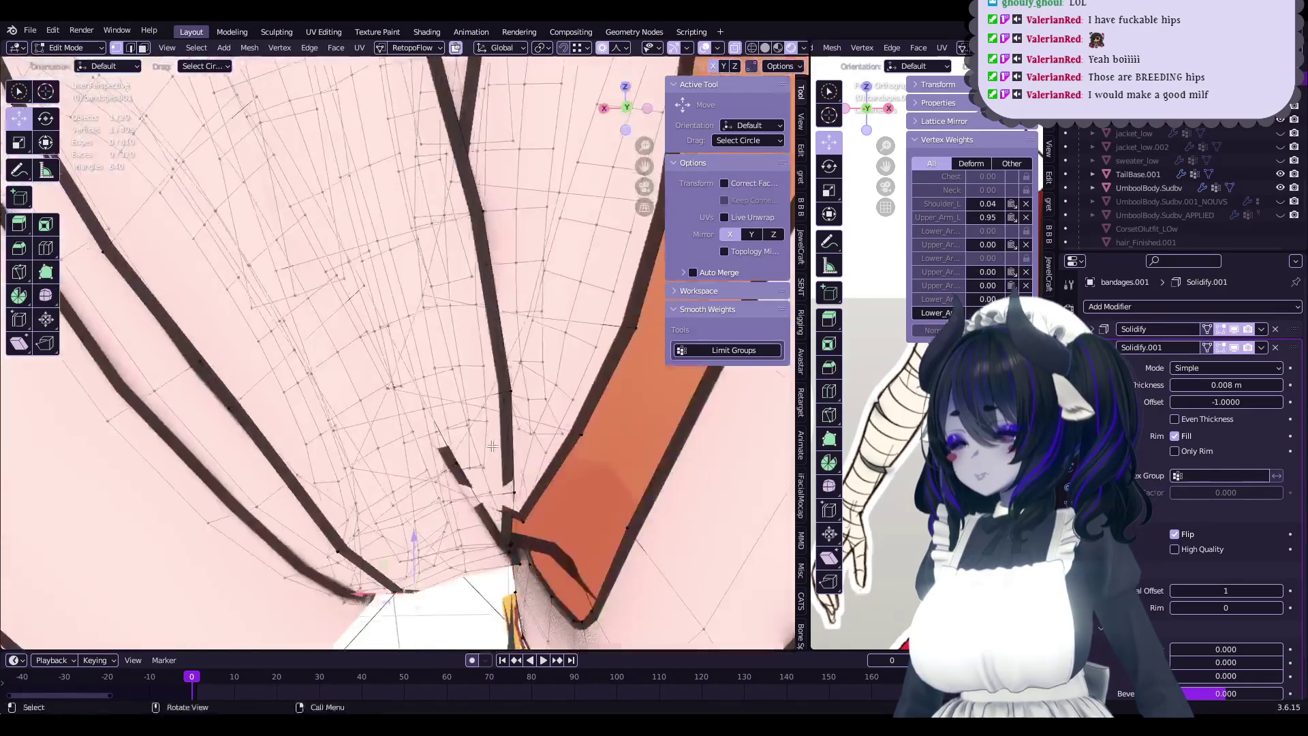
pyautogui.moveTo(535, 497)
pyautogui.mouseDown(button='middle')
pyautogui.moveTo(518, 522)
pyautogui.moveTo(545, 461)
pyautogui.moveTo(512, 485)
pyautogui.moveTo(505, 428)
pyautogui.moveTo(477, 463)
pyautogui.moveTo(509, 490)
pyautogui.mouseUp(button='middle')
pyautogui.click(516, 502)
pyautogui.keyDown('ctrl'); pyautogui.click(545, 460); pyautogui.keyUp('ctrl')
pyautogui.rightClick(549, 465)
pyautogui.click(523, 464)
pyautogui.press('Tab')
pyautogui.press('Tab')
pyautogui.press('Tab')
pyautogui.press('Tab')
# - In Solid shading, reshape the overlapping elbow band vertices, then return to Material Preview
pyautogui.moveTo(460, 440)
pyautogui.mouseDown(button='middle')
pyautogui.moveTo(560, 464)
pyautogui.moveTo(715, 70)
pyautogui.mouseUp(button='middle')
pyautogui.moveTo(712, 205); pyautogui.dragTo(749, 109, button='middle')
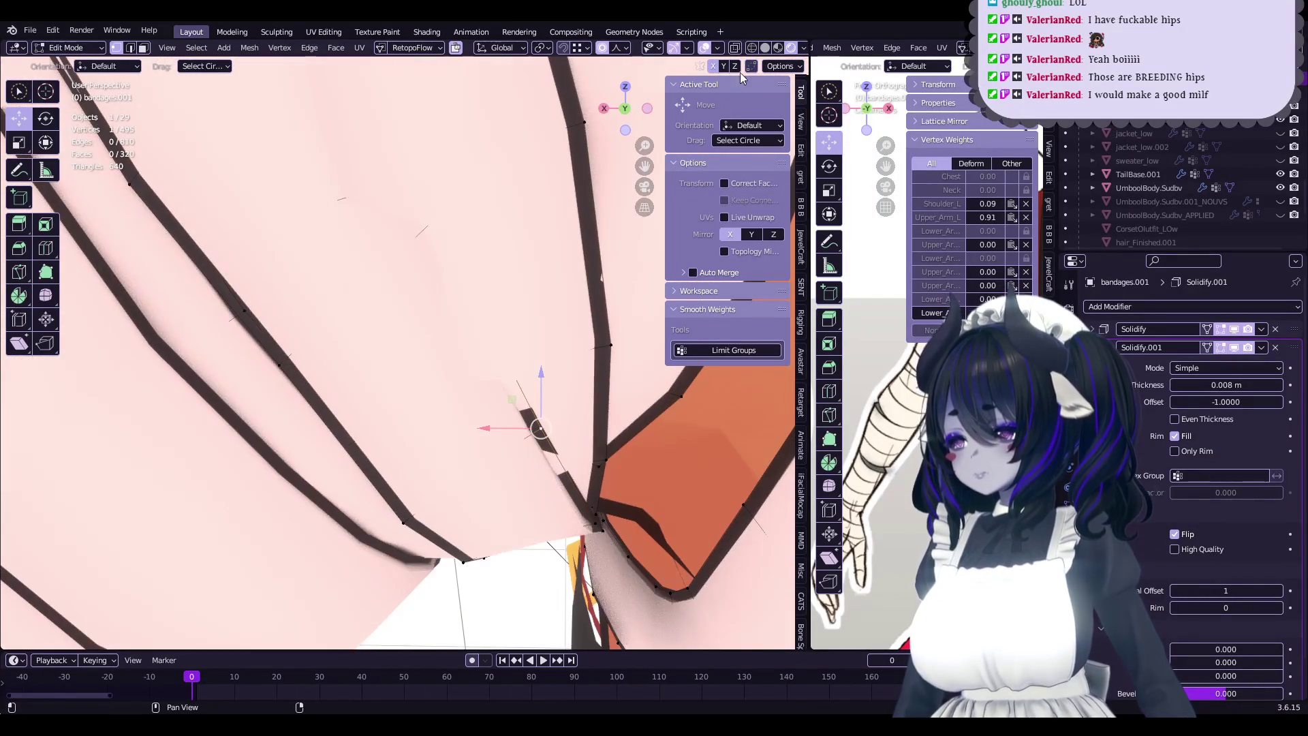
pyautogui.click(766, 48)
pyautogui.moveTo(519, 292); pyautogui.dragTo(519, 331, button='middle')
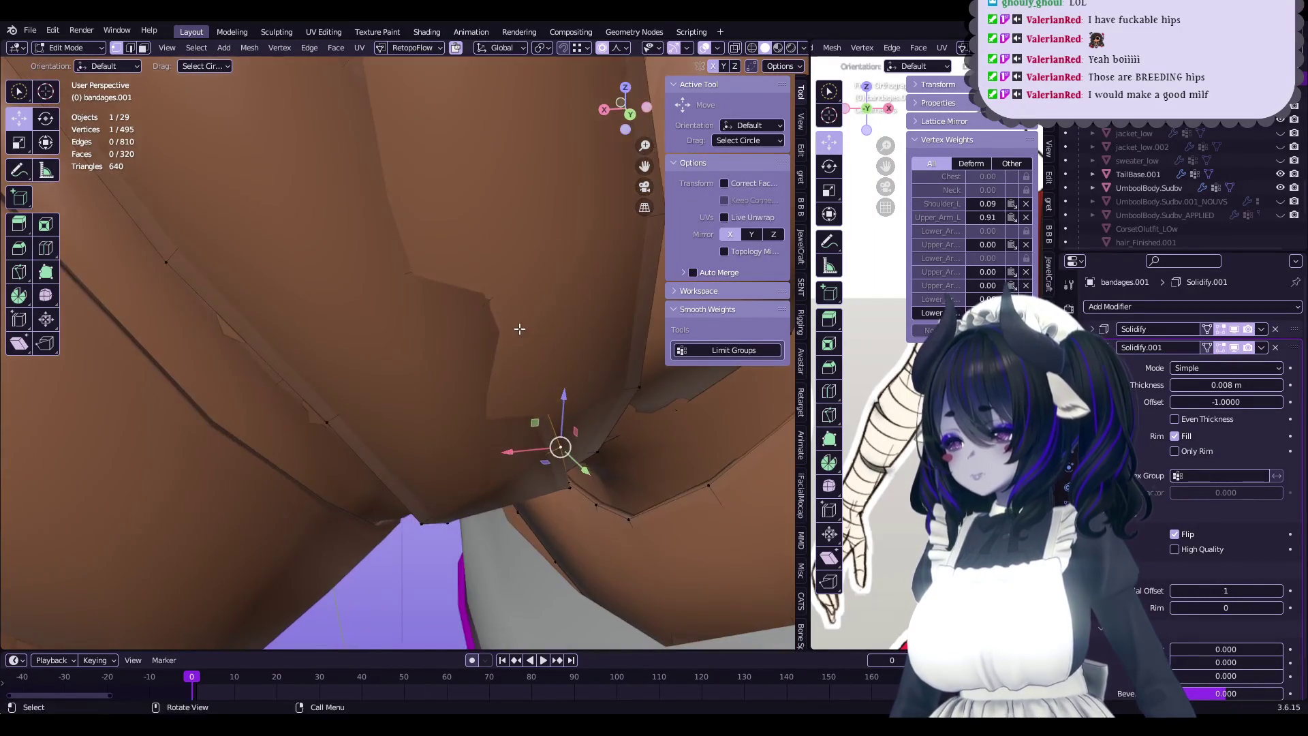
pyautogui.click(527, 349)
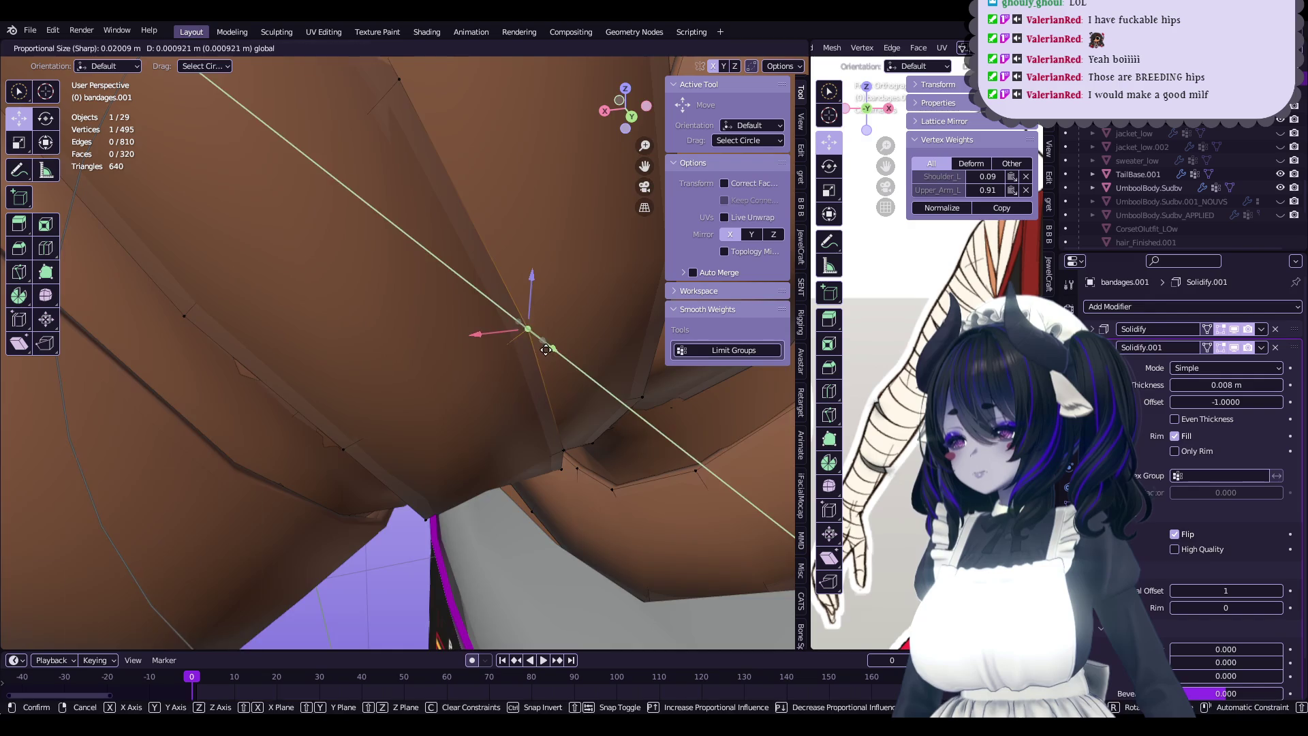
pyautogui.click(546, 350)
pyautogui.moveTo(546, 350)
pyautogui.mouseDown(button='middle')
pyautogui.moveTo(477, 315)
pyautogui.moveTo(499, 376)
pyautogui.moveTo(517, 286)
pyautogui.moveTo(531, 434)
pyautogui.mouseUp(button='middle')
pyautogui.click(478, 318)
pyautogui.click(781, 49)
# - Proportionally move more band-edge vertices and preview the bandaged elbow
pyautogui.click(531, 434)
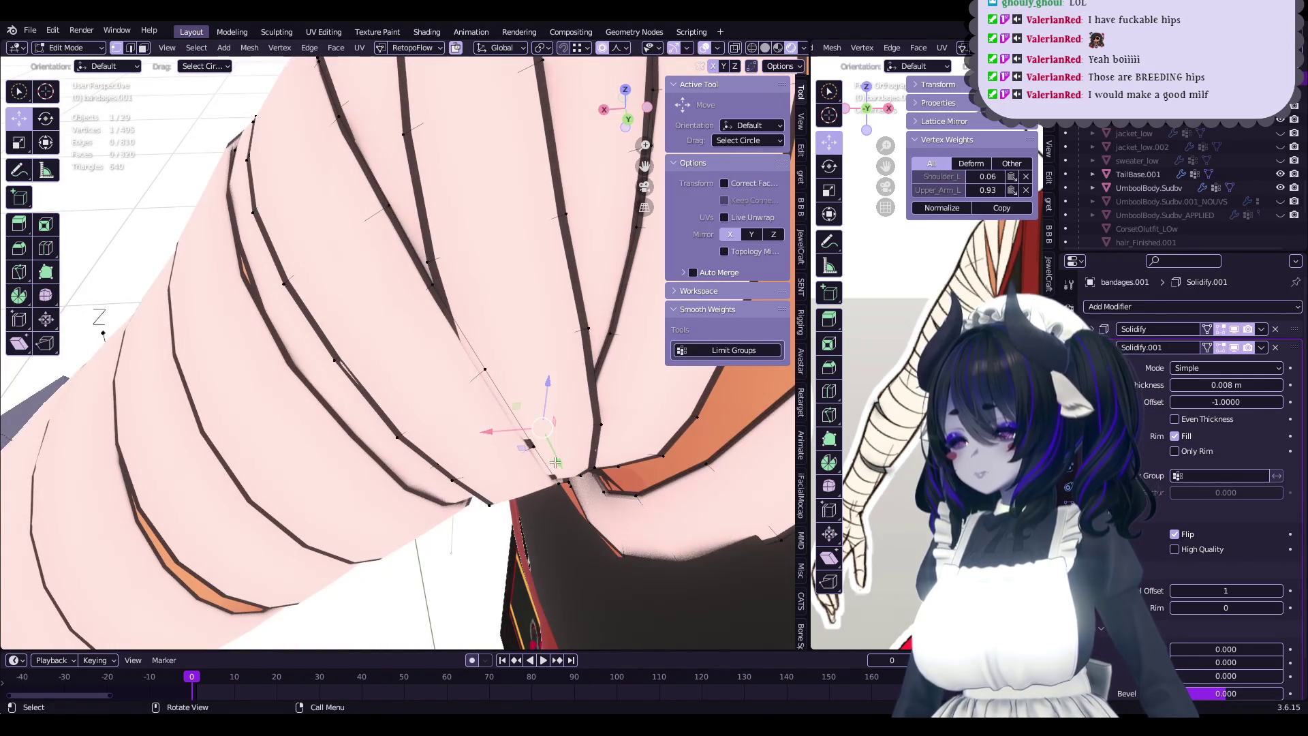
pyautogui.click(502, 390)
pyautogui.click(517, 443)
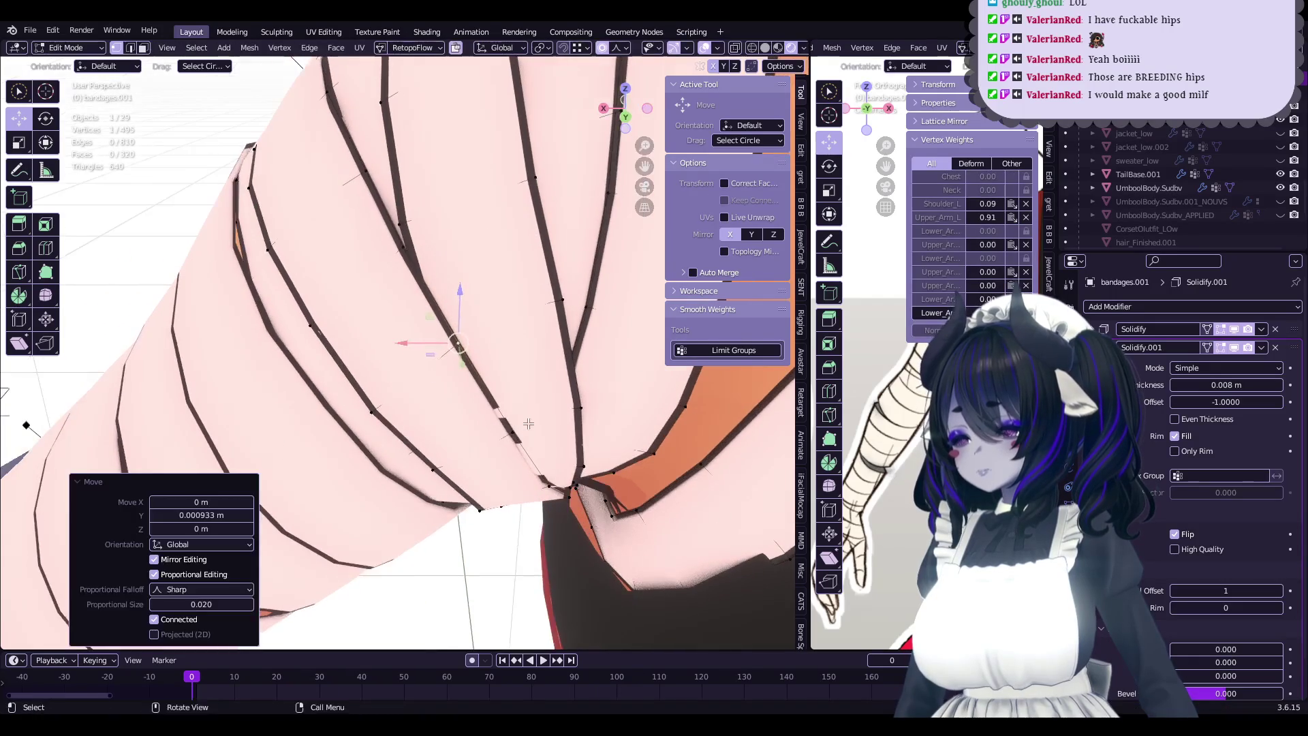
pyautogui.click(518, 462)
pyautogui.click(543, 459)
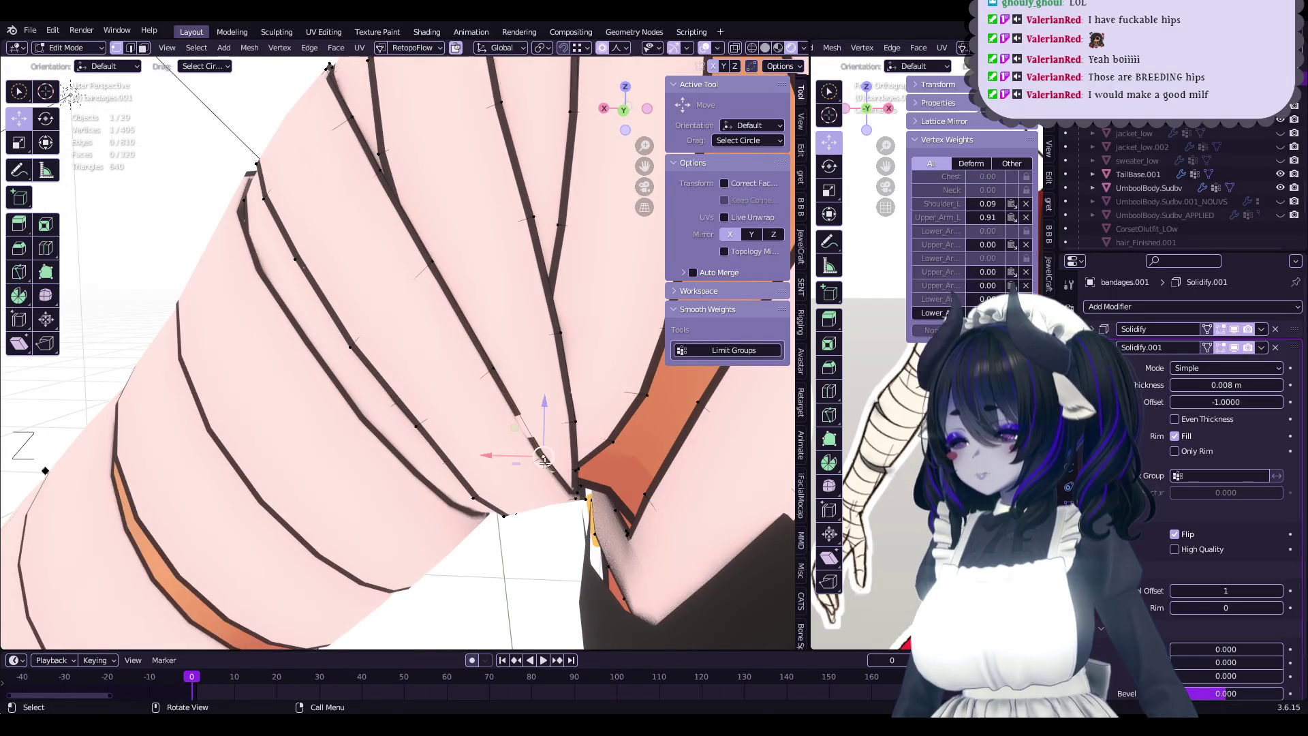
pyautogui.click(549, 476)
pyautogui.press('Tab')
pyautogui.moveTo(549, 476); pyautogui.dragTo(524, 368, button='middle')
# - Grab further band vertices with sharp 0.020 falloff, e.g. 0.000933 m along Y, then exit edit mode
pyautogui.press('Tab')
pyautogui.scroll(4, 524, 367)
pyautogui.click(549, 306)
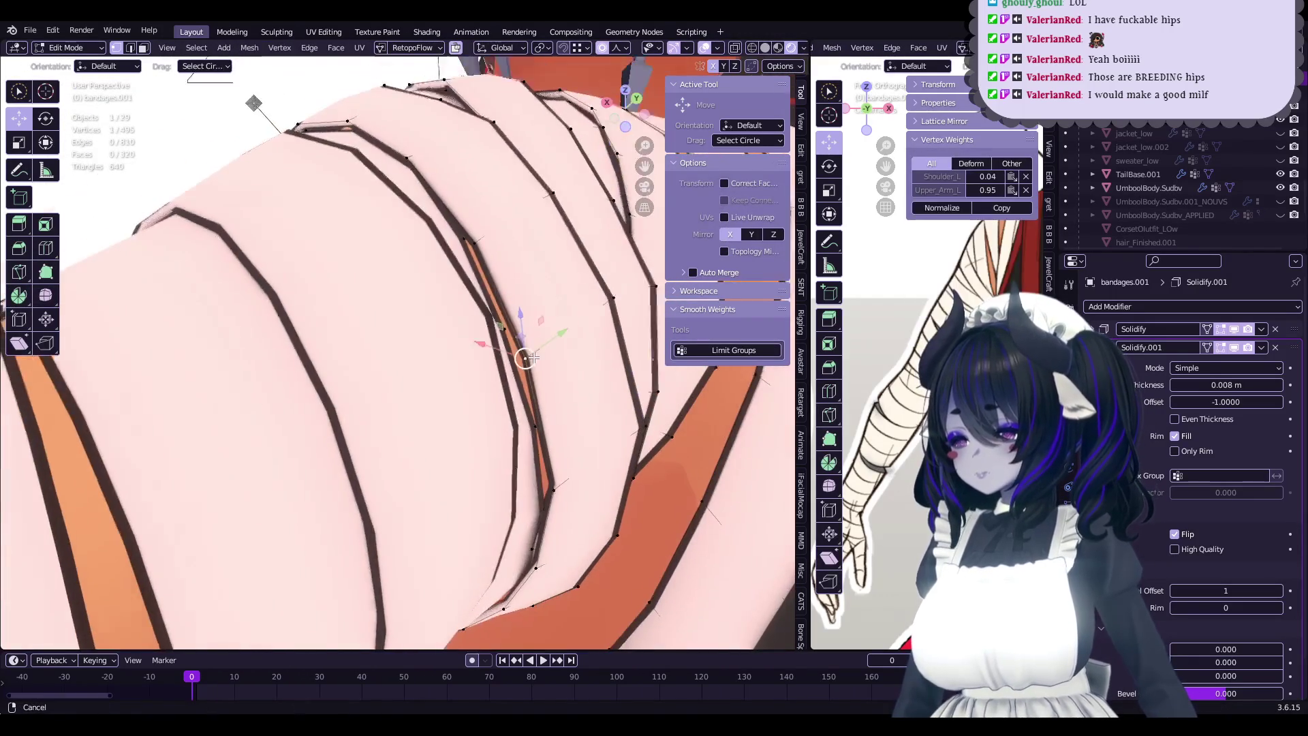
pyautogui.press('g')
pyautogui.click(537, 354)
pyautogui.scroll(2, 565, 307)
pyautogui.click(649, 493)
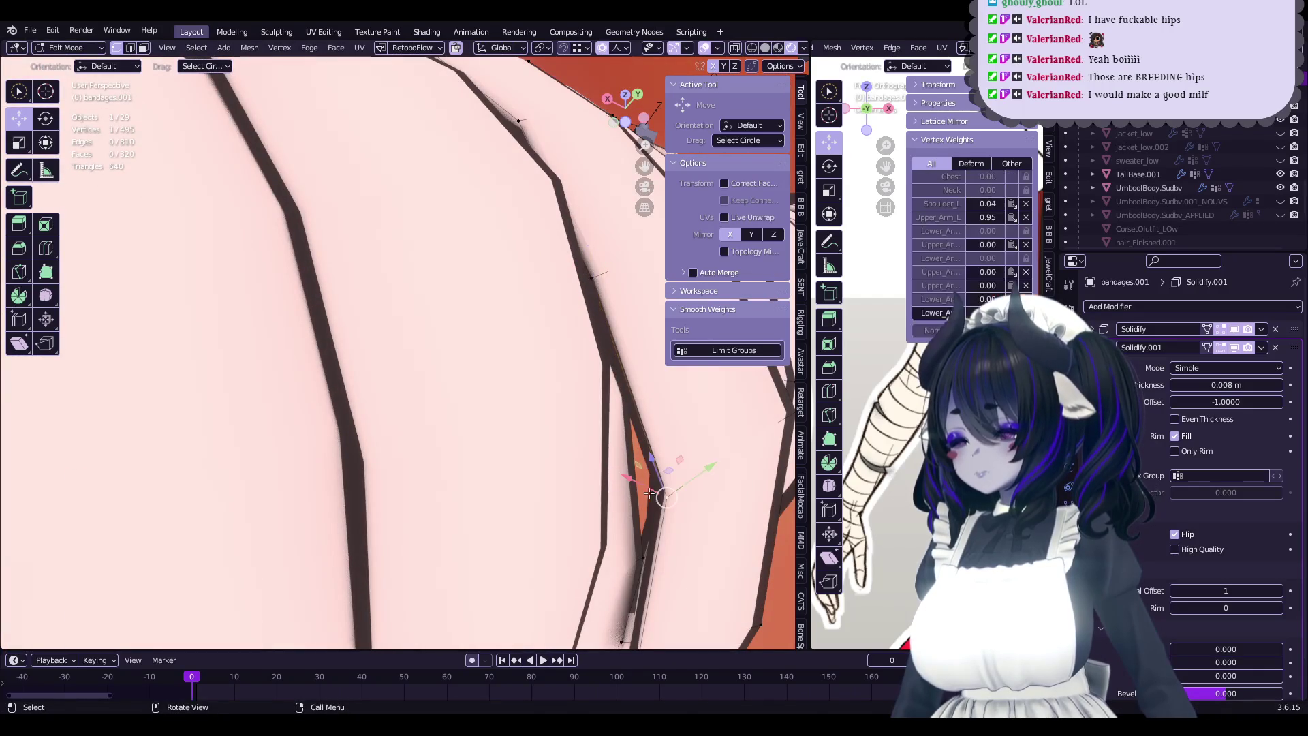
pyautogui.click(629, 488)
pyautogui.click(576, 356)
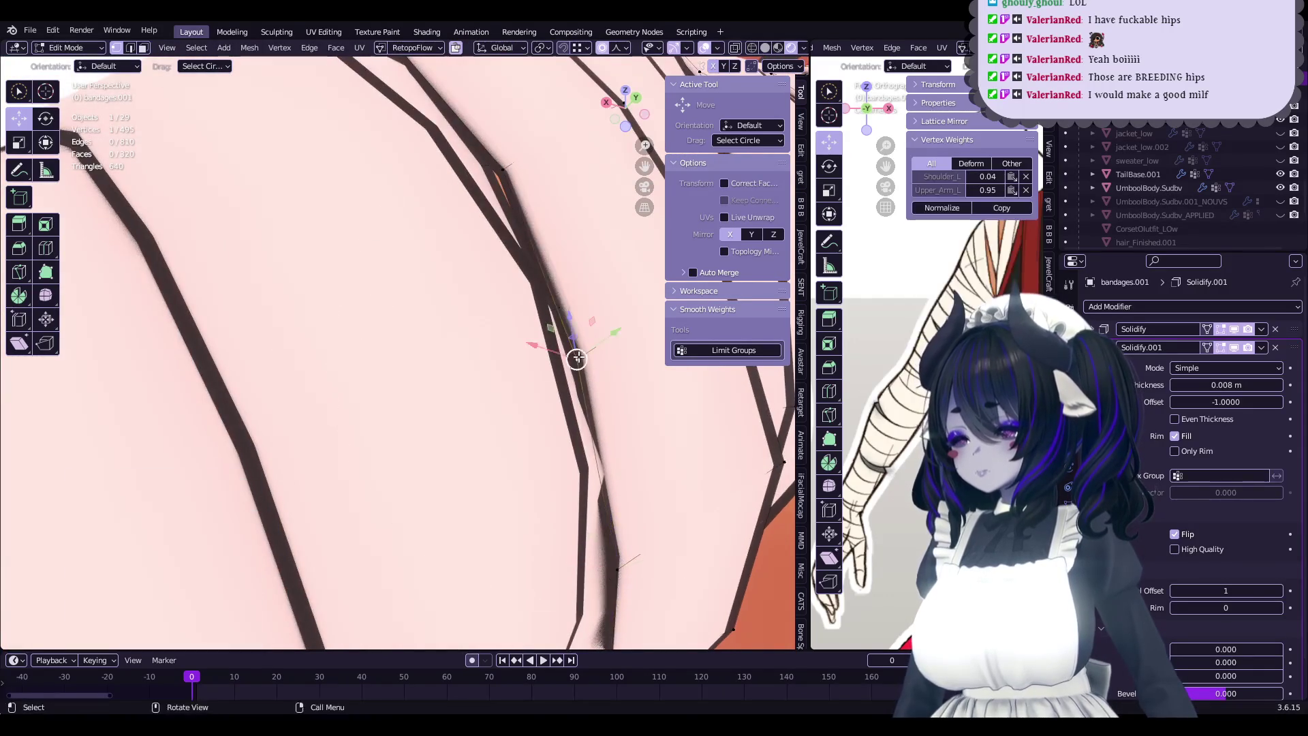
pyautogui.moveTo(581, 467)
pyautogui.mouseDown(button='middle')
pyautogui.moveTo(552, 317)
pyautogui.moveTo(629, 404)
pyautogui.mouseUp(button='middle')
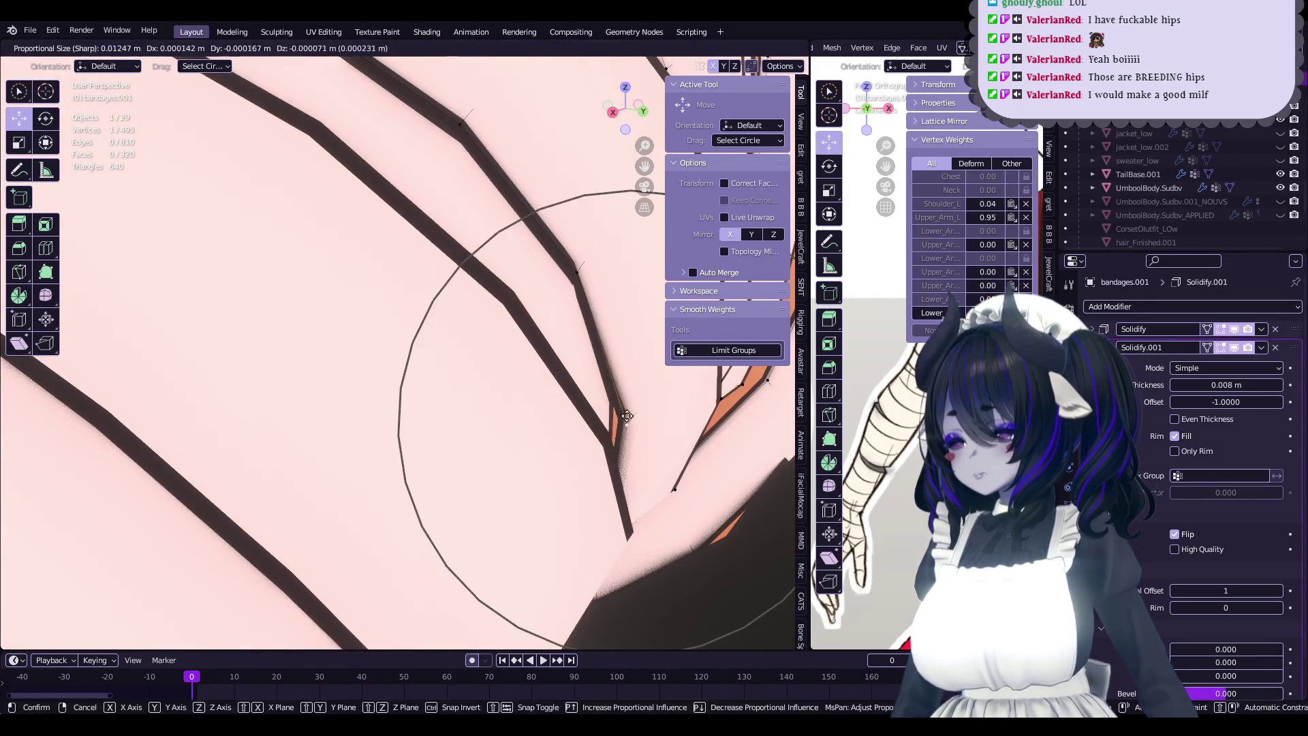
pyautogui.click(627, 416)
pyautogui.scroll(-5, 538, 361)
pyautogui.press('Tab')
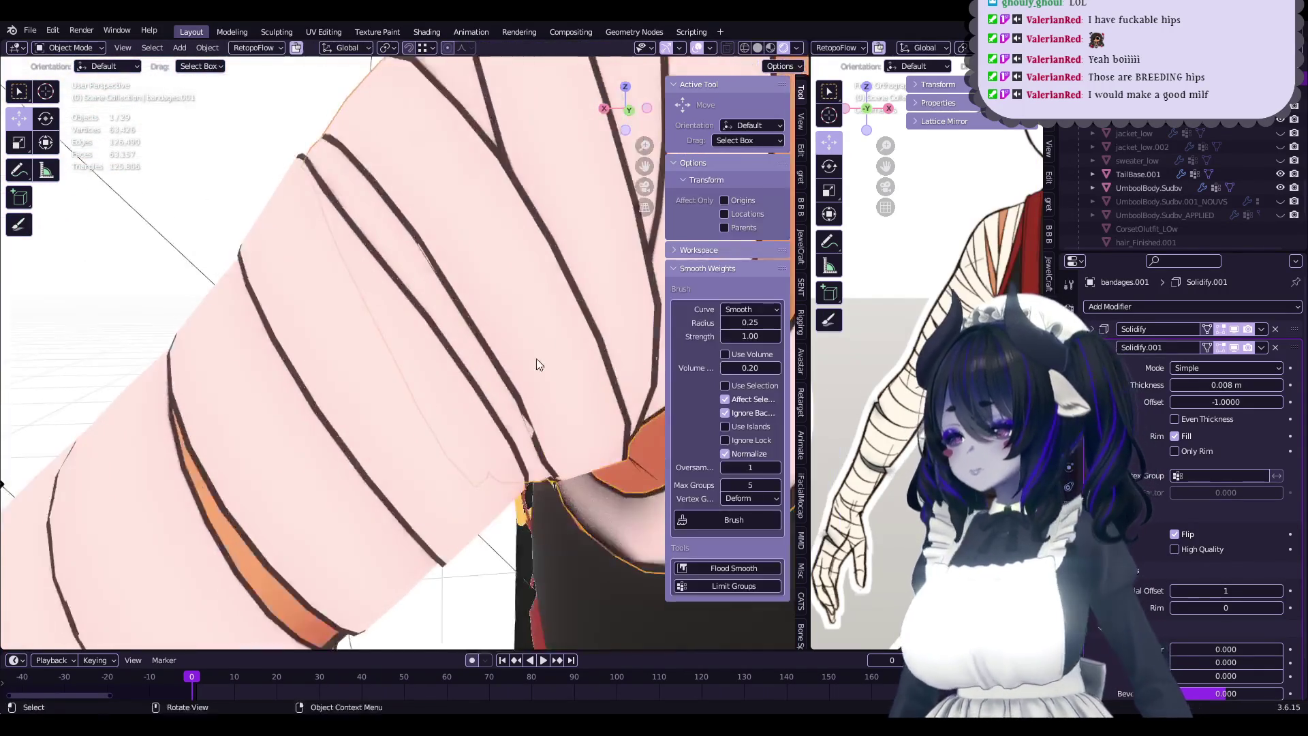
# - Nudge a first band vertex on bandages.001 near the elbow with a proportional move
pyautogui.press('Tab')
pyautogui.moveTo(515, 324)
pyautogui.mouseDown(button='middle')
pyautogui.moveTo(590, 346)
pyautogui.moveTo(508, 356)
pyautogui.moveTo(496, 341)
pyautogui.moveTo(491, 368)
pyautogui.moveTo(536, 411)
pyautogui.moveTo(534, 368)
pyautogui.moveTo(494, 399)
pyautogui.moveTo(500, 363)
pyautogui.mouseUp(button='middle')
pyautogui.hotkey('ctrl', 's')
pyautogui.click(518, 355)
pyautogui.press('g')
pyautogui.click(512, 367)
# - Proportionally move several more band vertices to even out the elbow gaps
pyautogui.click(496, 340)
pyautogui.press('g')
pyautogui.click(491, 368)
pyautogui.press('g')
pyautogui.click(536, 411)
pyautogui.press('g')
pyautogui.click(534, 368)
pyautogui.click(486, 438)
pyautogui.click(568, 360)
# - Return to Object Mode and save the file with Ctrl+S
pyautogui.press('Tab')
pyautogui.scroll(2, 516, 369)
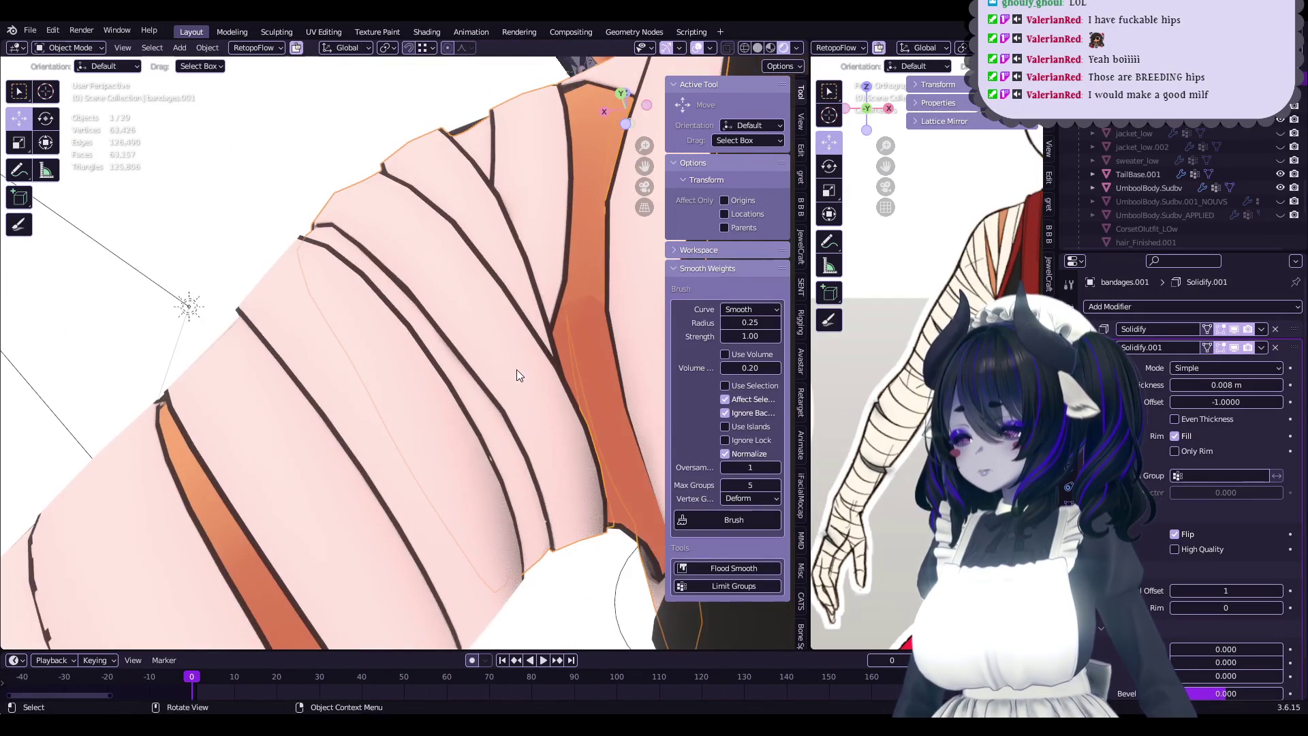
pyautogui.hotkey('ctrl', 's')
pyautogui.press('Tab')
# - Apply Set Edge Flow to three band-edge vertices to even out the band curve
pyautogui.keyDown('alt'); pyautogui.click(495, 455); pyautogui.keyUp('alt')
pyautogui.rightClick(480, 457)
pyautogui.click(478, 461)
pyautogui.keyDown('alt'); pyautogui.click(415, 368); pyautogui.keyUp('alt')
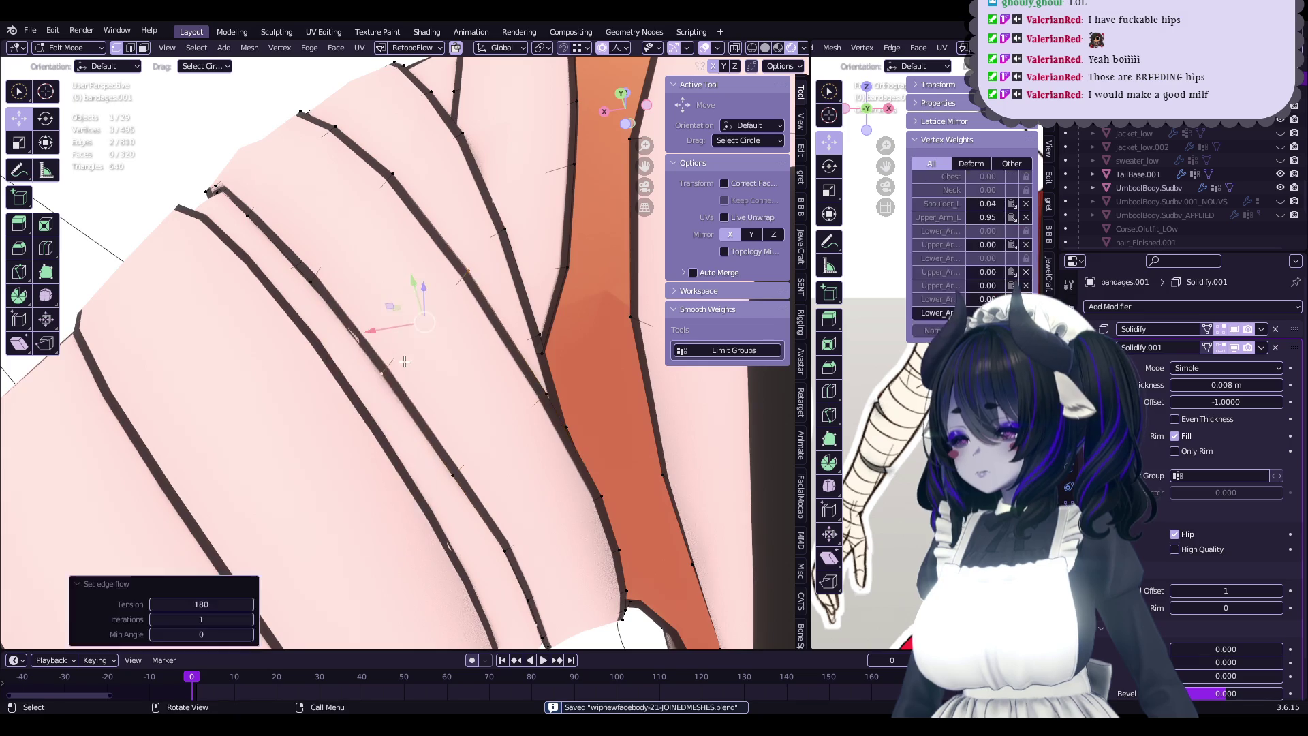
pyautogui.moveTo(414, 367); pyautogui.dragTo(539, 473, button='middle')
pyautogui.rightClick(531, 493)
pyautogui.click(531, 497)
# - Save the file from Object Mode and go back into Edit Mode
pyautogui.press('Tab')
pyautogui.moveTo(531, 497)
pyautogui.mouseDown(button='middle')
pyautogui.moveTo(455, 403)
pyautogui.moveTo(500, 388)
pyautogui.mouseUp(button='middle')
pyautogui.hotkey('ctrl', 's')
pyautogui.press('Tab')
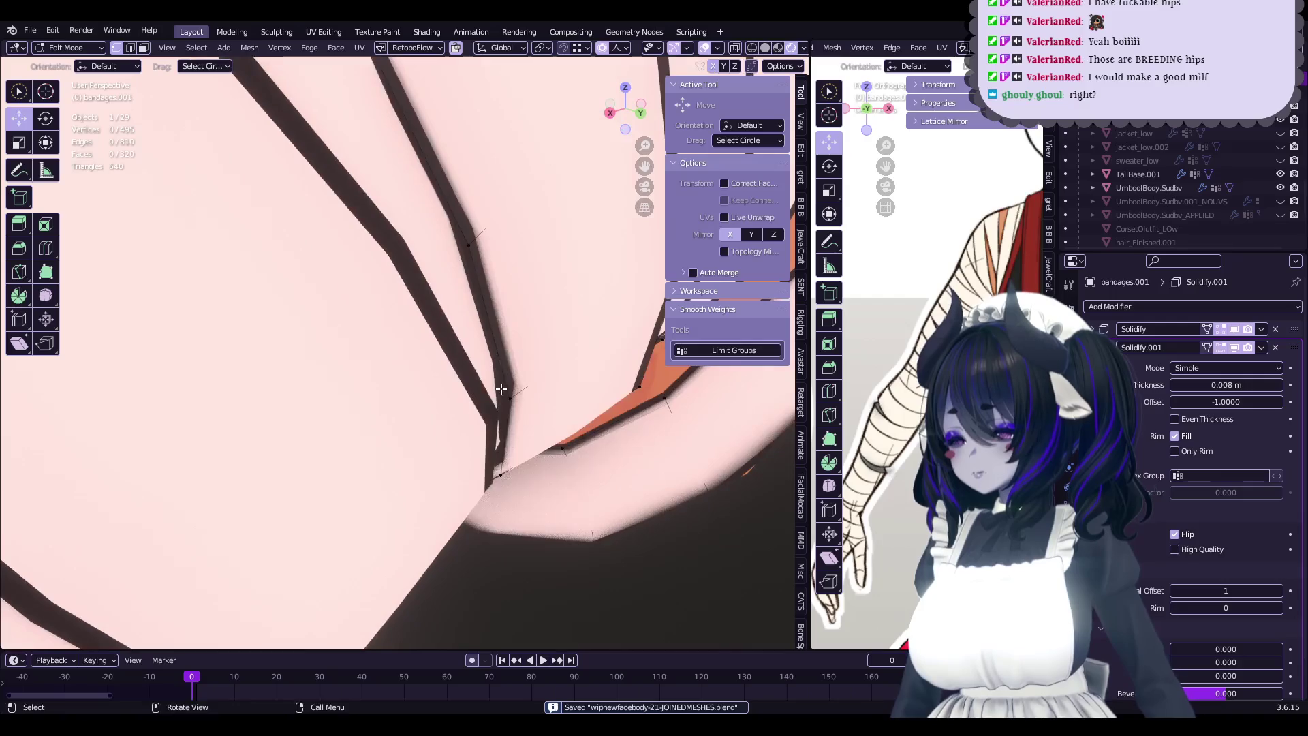
# - Move the vertex at the band overlap with a proportional grab, then save
pyautogui.moveTo(501, 388); pyautogui.dragTo(507, 395)
pyautogui.moveTo(508, 395); pyautogui.dragTo(502, 409, button='middle')
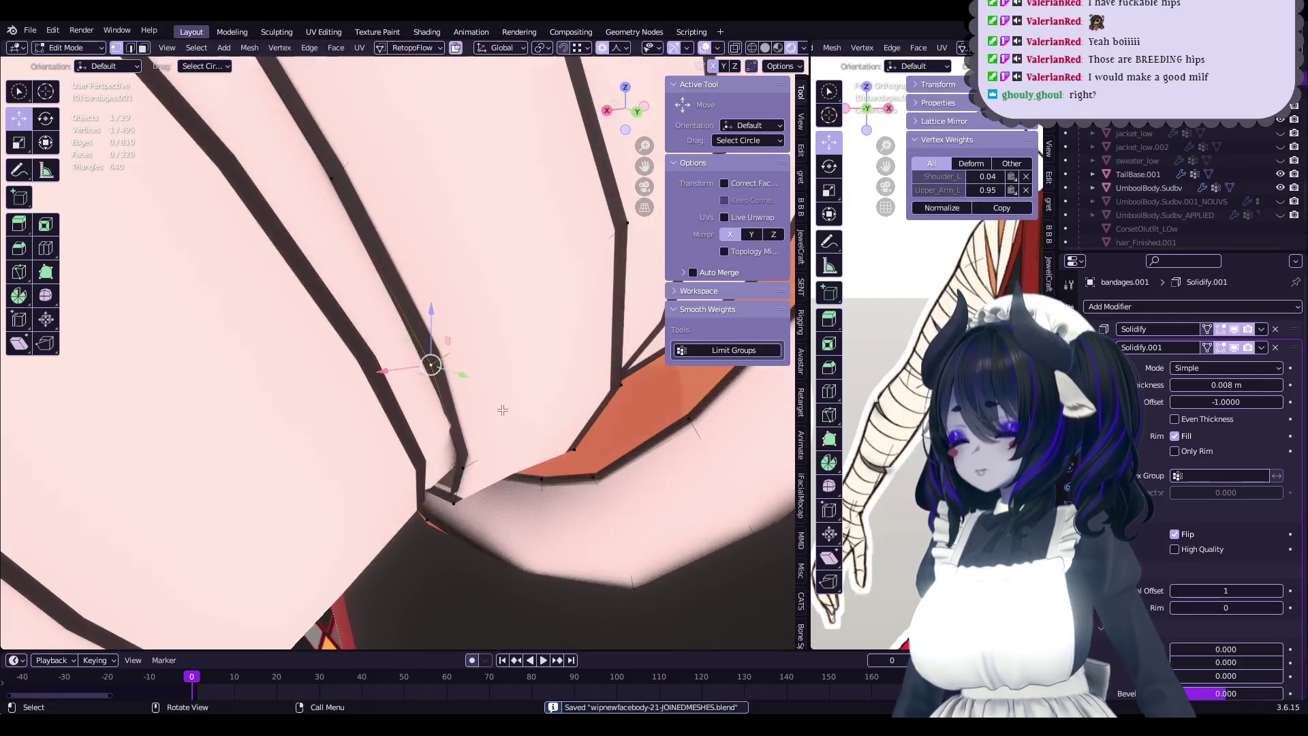
pyautogui.click(464, 464)
pyautogui.press('g')
pyautogui.click(480, 481)
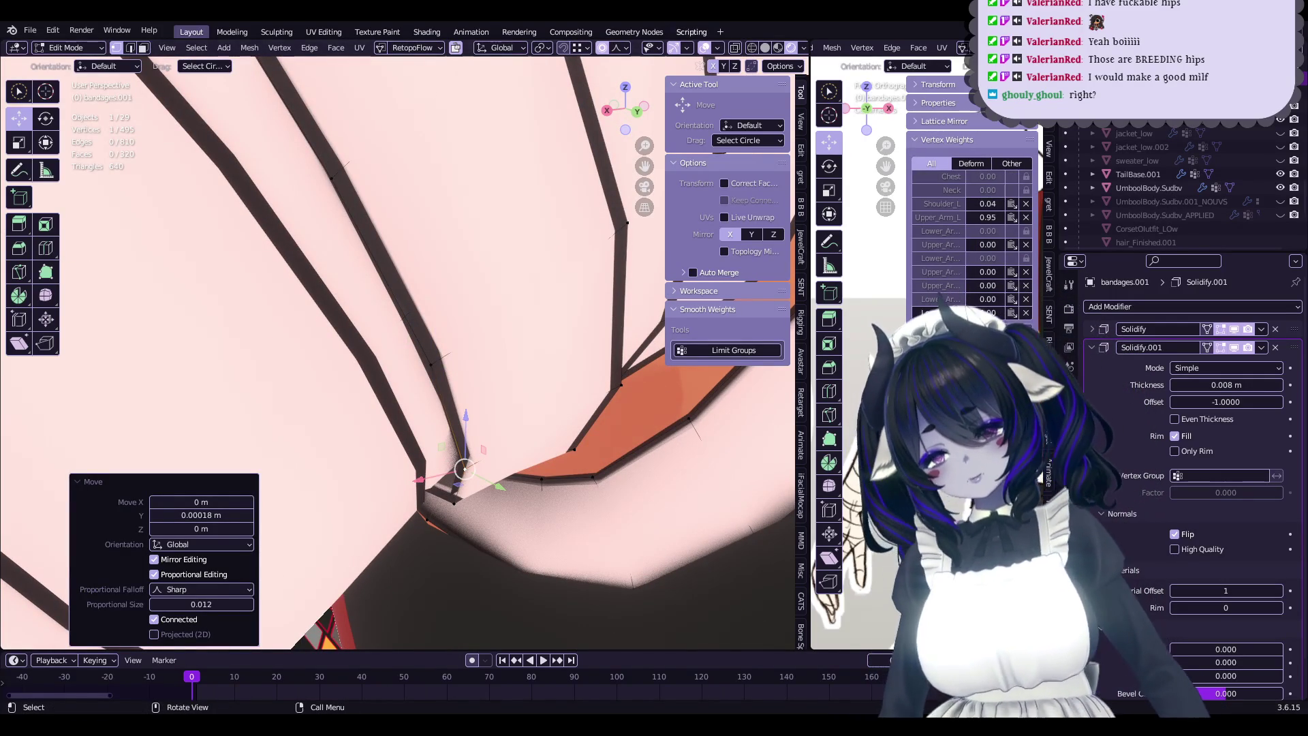
pyautogui.moveTo(490, 418)
pyautogui.mouseDown(button='middle')
pyautogui.moveTo(447, 394)
pyautogui.moveTo(468, 434)
pyautogui.moveTo(470, 381)
pyautogui.moveTo(491, 354)
pyautogui.moveTo(470, 377)
pyautogui.mouseUp(button='middle')
pyautogui.press('Tab')
pyautogui.press('Tab')
pyautogui.hotkey('ctrl', 's')
# - Nudge a band vertex -0.000123 m down along Z with sharp falloff 0.012
pyautogui.click(477, 351)
pyautogui.press('g')
pyautogui.press('z')
pyautogui.click(477, 351)
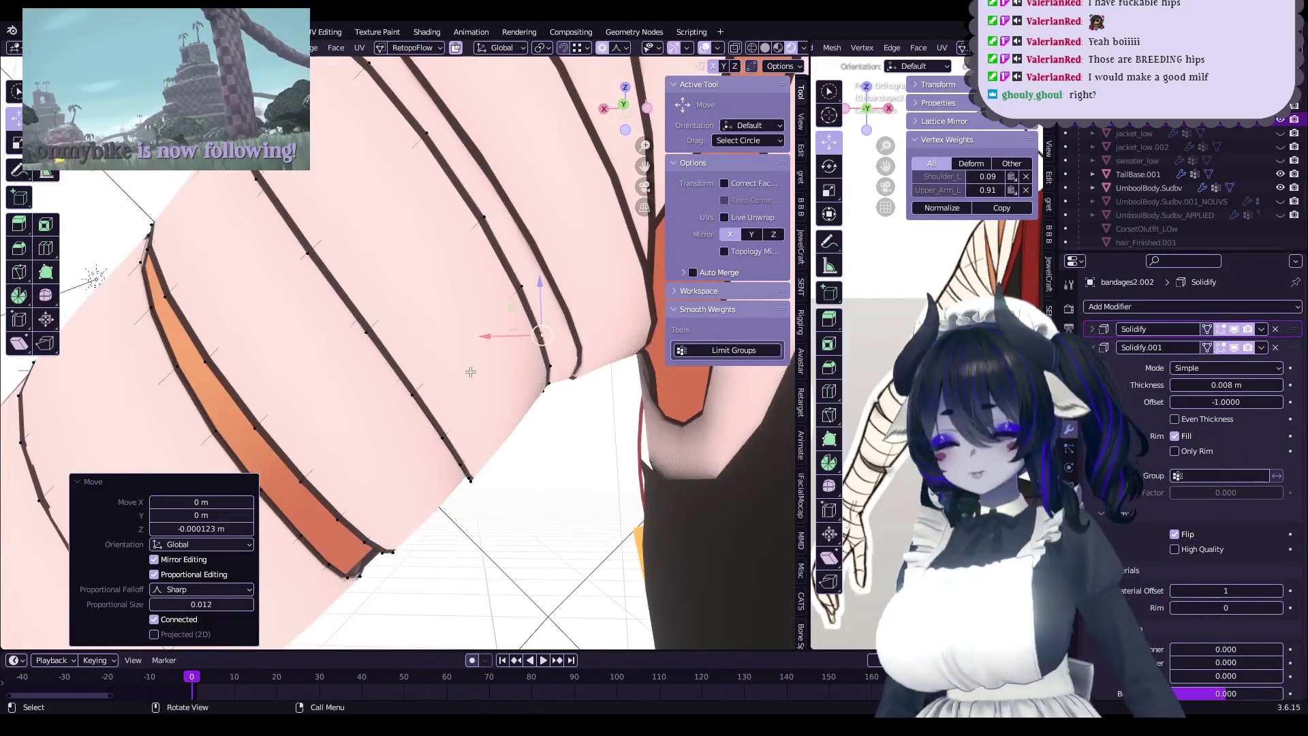
# - Circle-select band-edge vertices on bandages2.002 and nudge them slightly along Z with proportional falloff
pyautogui.press('Tab')
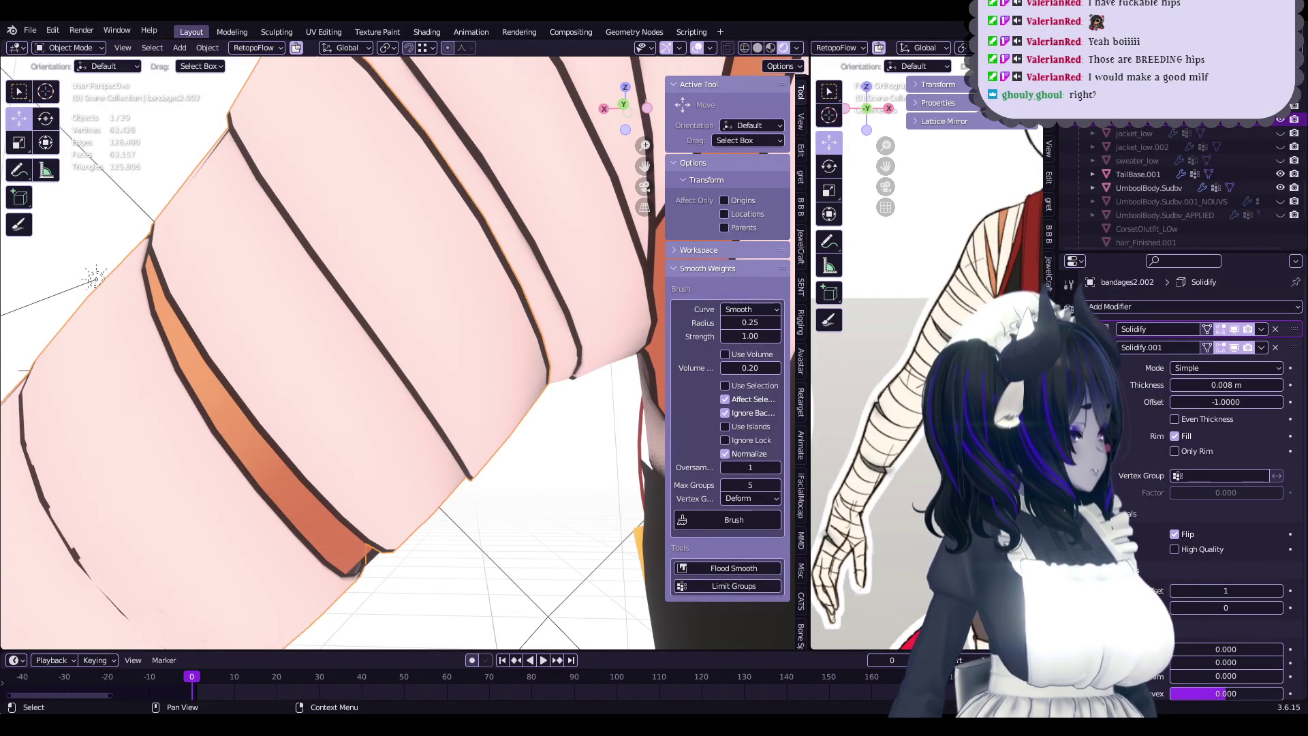
pyautogui.moveTo(288, 337)
pyautogui.mouseDown(button='middle')
pyautogui.moveTo(372, 351)
pyautogui.moveTo(410, 591)
pyautogui.moveTo(451, 452)
pyautogui.moveTo(304, 497)
pyautogui.moveTo(415, 449)
pyautogui.mouseUp(button='middle')
pyautogui.press('Tab')
pyautogui.moveTo(374, 371); pyautogui.dragTo(365, 361)
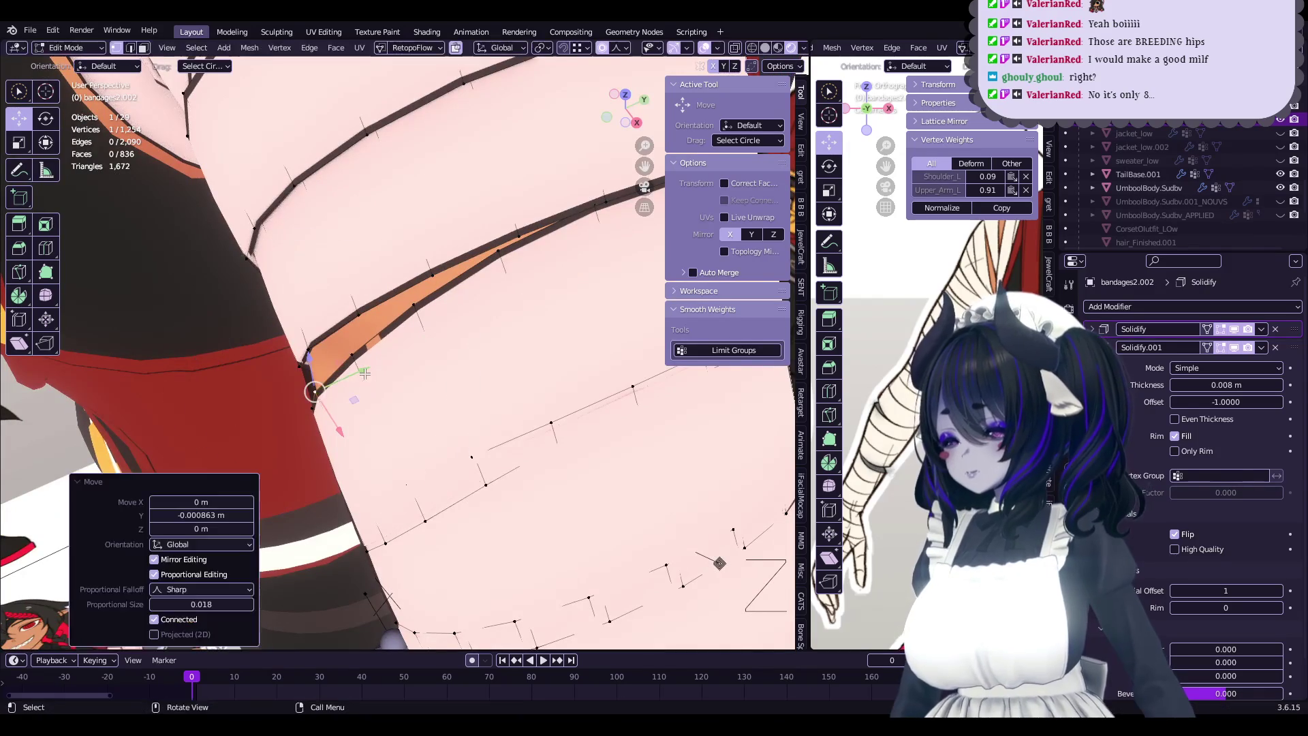
pyautogui.moveTo(365, 361)
pyautogui.mouseDown(button='middle')
pyautogui.moveTo(453, 359)
pyautogui.moveTo(372, 395)
pyautogui.moveTo(409, 381)
pyautogui.moveTo(436, 412)
pyautogui.moveTo(489, 407)
pyautogui.moveTo(466, 404)
pyautogui.mouseUp(button='middle')
pyautogui.press('g')
pyautogui.press('z')
pyautogui.click(446, 361)
pyautogui.press('Tab')
pyautogui.press('Tab')
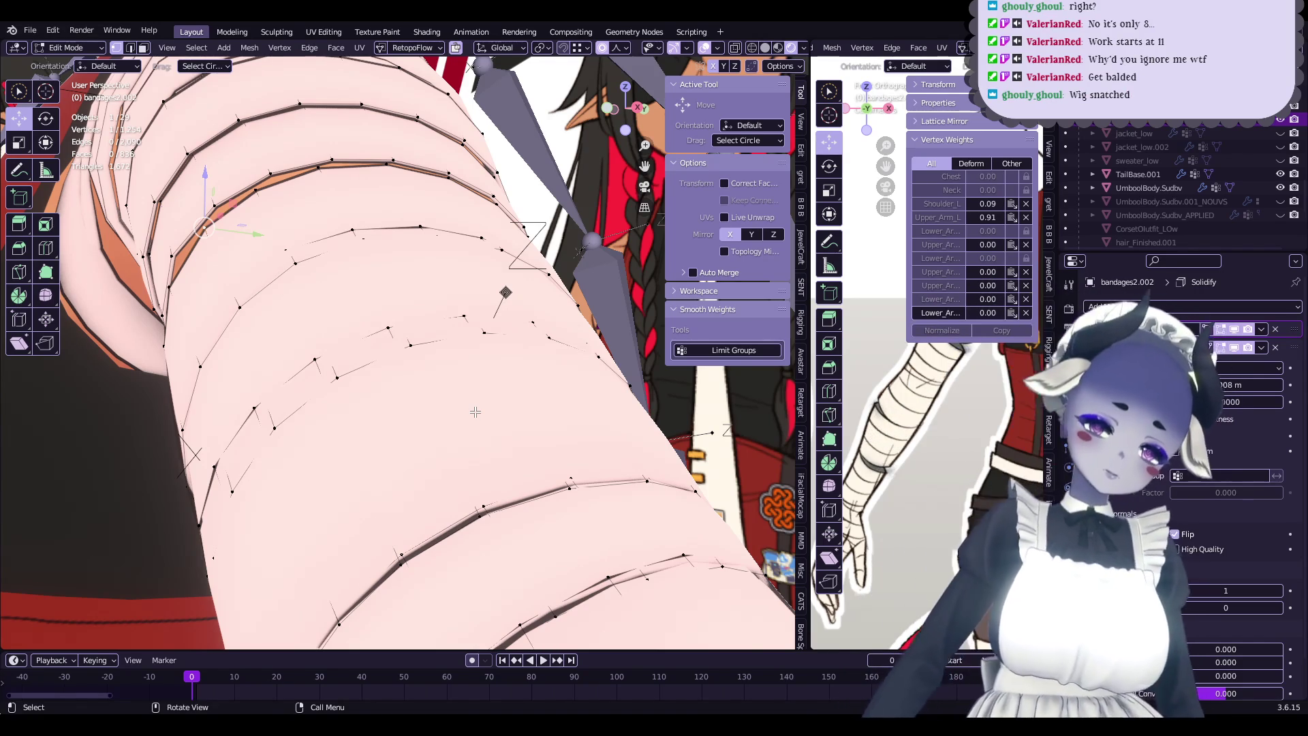
pyautogui.press('Tab')
pyautogui.scroll(-2, 467, 368)
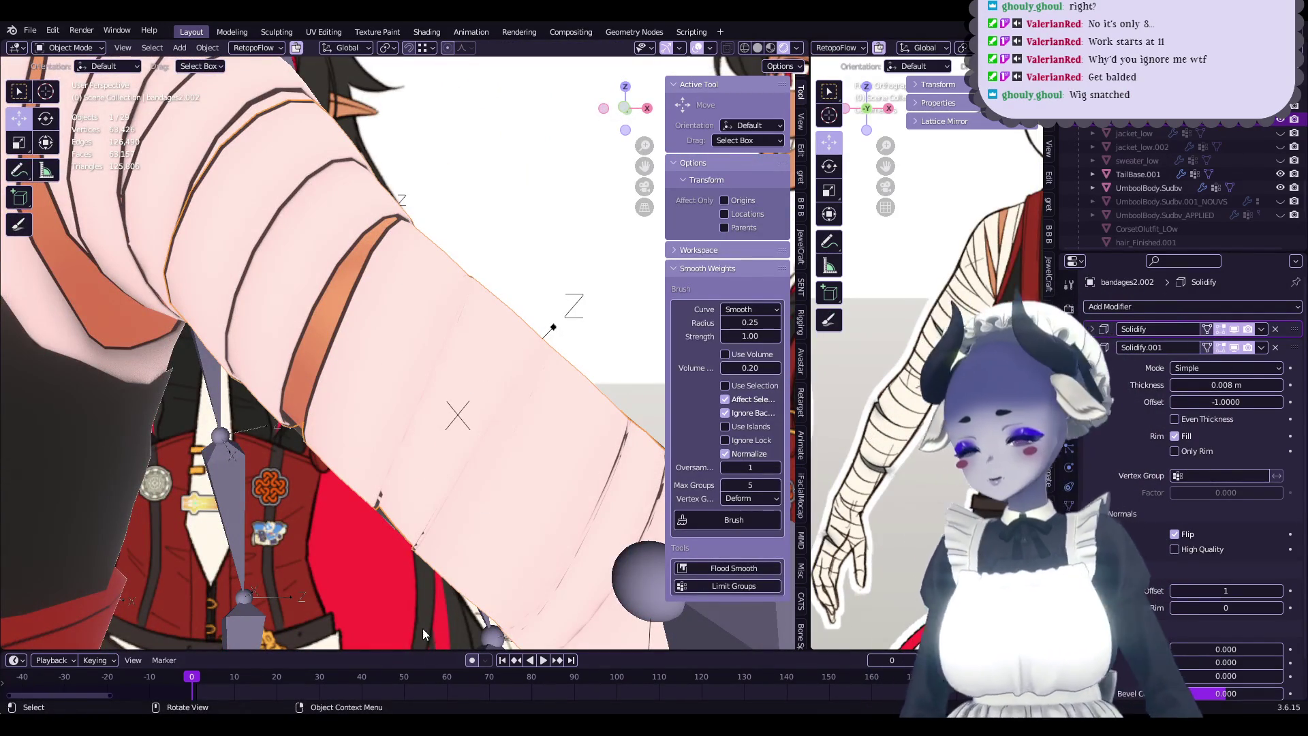
# - Select bandages.001 and slide its edge vertices slightly along Y with soft falloff
pyautogui.moveTo(425, 382)
pyautogui.mouseDown(button='middle')
pyautogui.moveTo(485, 362)
pyautogui.moveTo(544, 423)
pyautogui.mouseUp(button='middle')
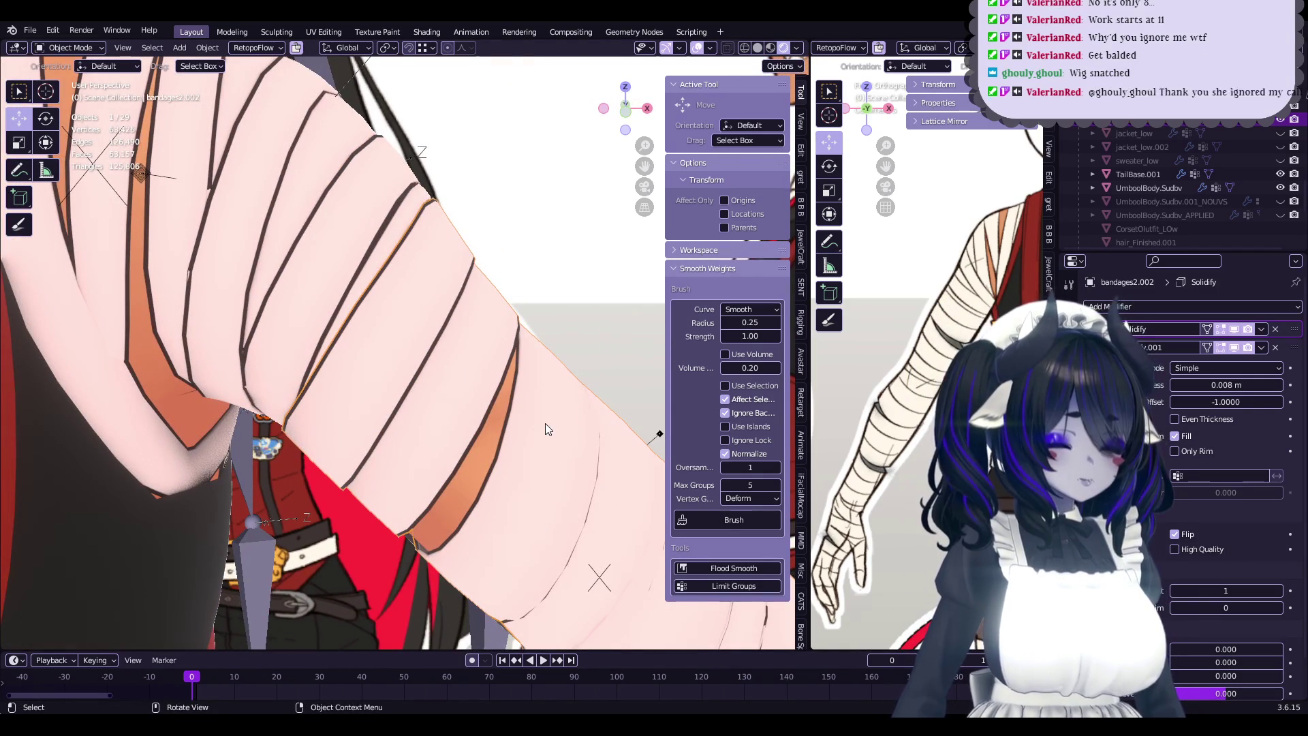
pyautogui.press('Tab')
pyautogui.moveTo(543, 413)
pyautogui.mouseDown(button='middle')
pyautogui.moveTo(664, 167)
pyautogui.moveTo(511, 458)
pyautogui.moveTo(378, 372)
pyautogui.moveTo(435, 392)
pyautogui.mouseUp(button='middle')
pyautogui.press('Tab')
pyautogui.click(378, 372)
pyautogui.press('Tab')
pyautogui.moveTo(435, 392); pyautogui.dragTo(439, 402)
pyautogui.moveTo(439, 402)
pyautogui.mouseDown(button='middle')
pyautogui.moveTo(521, 423)
pyautogui.moveTo(410, 549)
pyautogui.mouseUp(button='middle')
pyautogui.press('Tab')
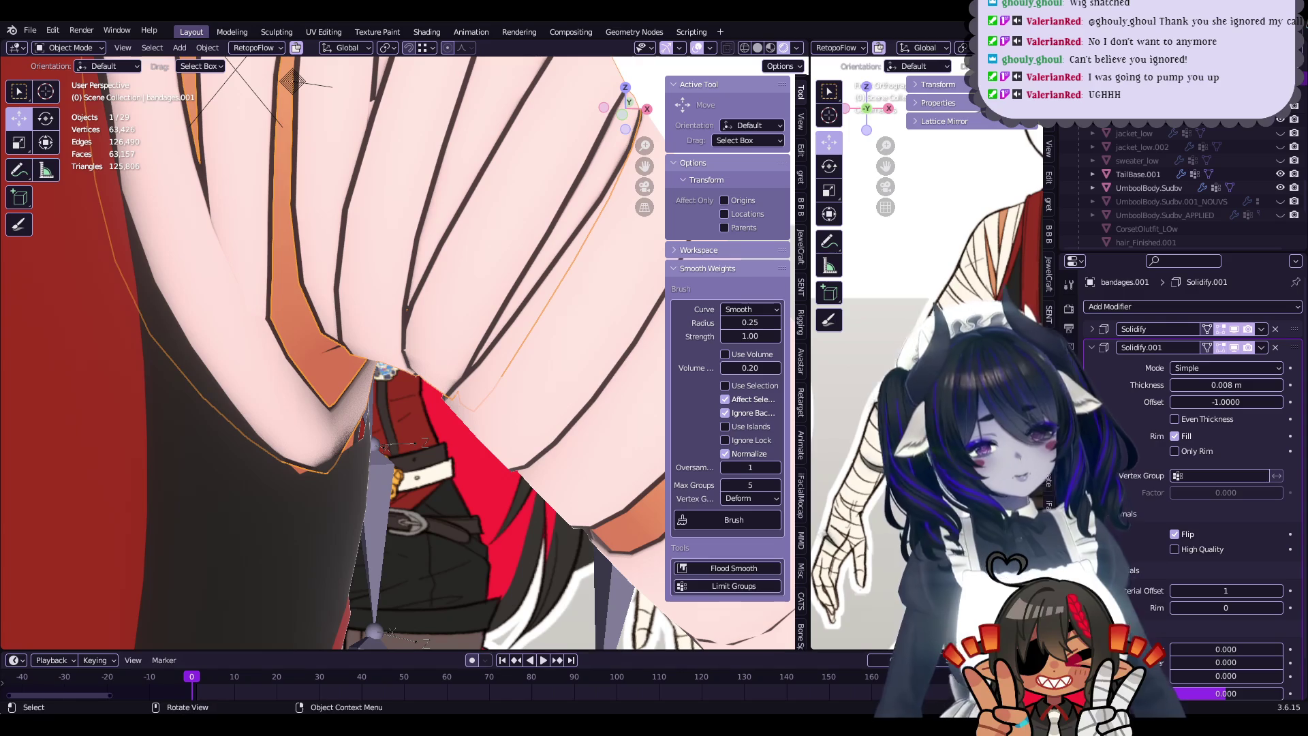
pyautogui.press('Tab')
pyautogui.scroll(3, 550, 383)
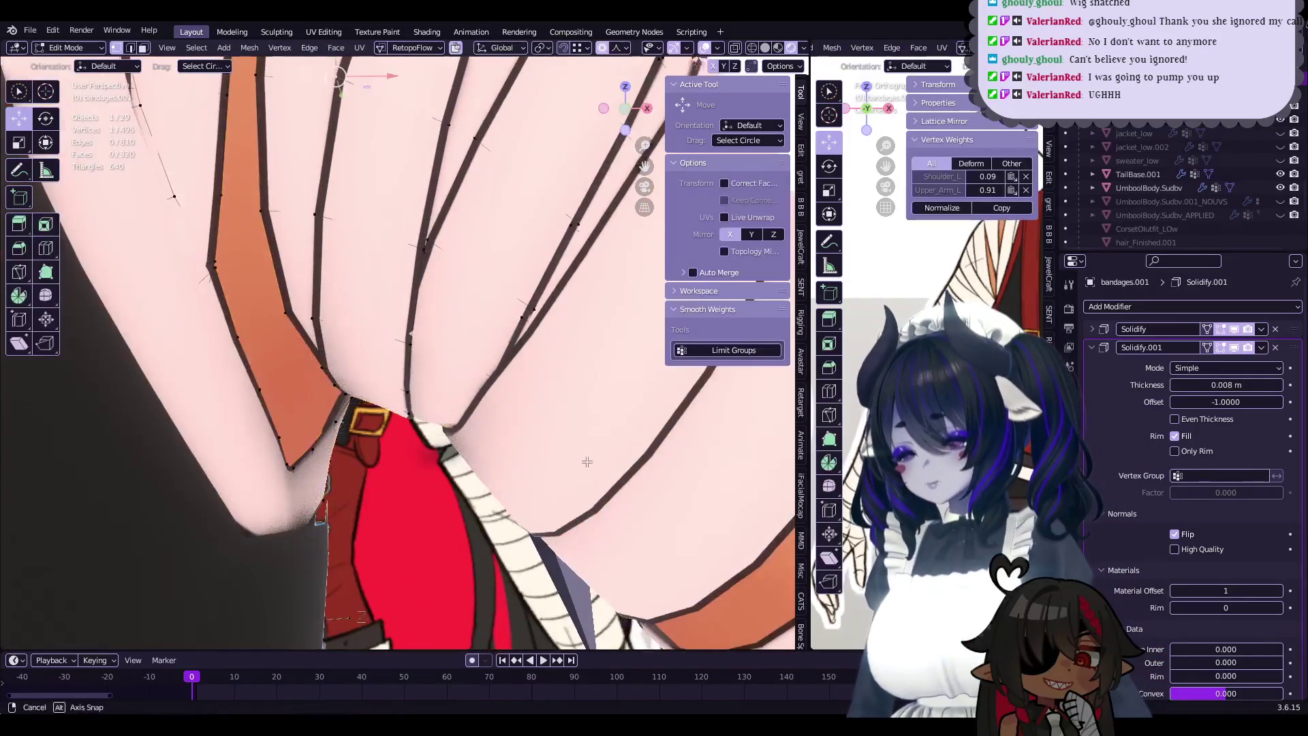
# - Nudge a bandages.001 band-edge vertex with a proportional grab and check it in Object Mode
pyautogui.click(431, 347)
pyautogui.moveTo(431, 347); pyautogui.dragTo(431, 365, button='middle')
pyautogui.press('g')
pyautogui.click(430, 365)
pyautogui.press('Tab')
pyautogui.scroll(3, 493, 345)
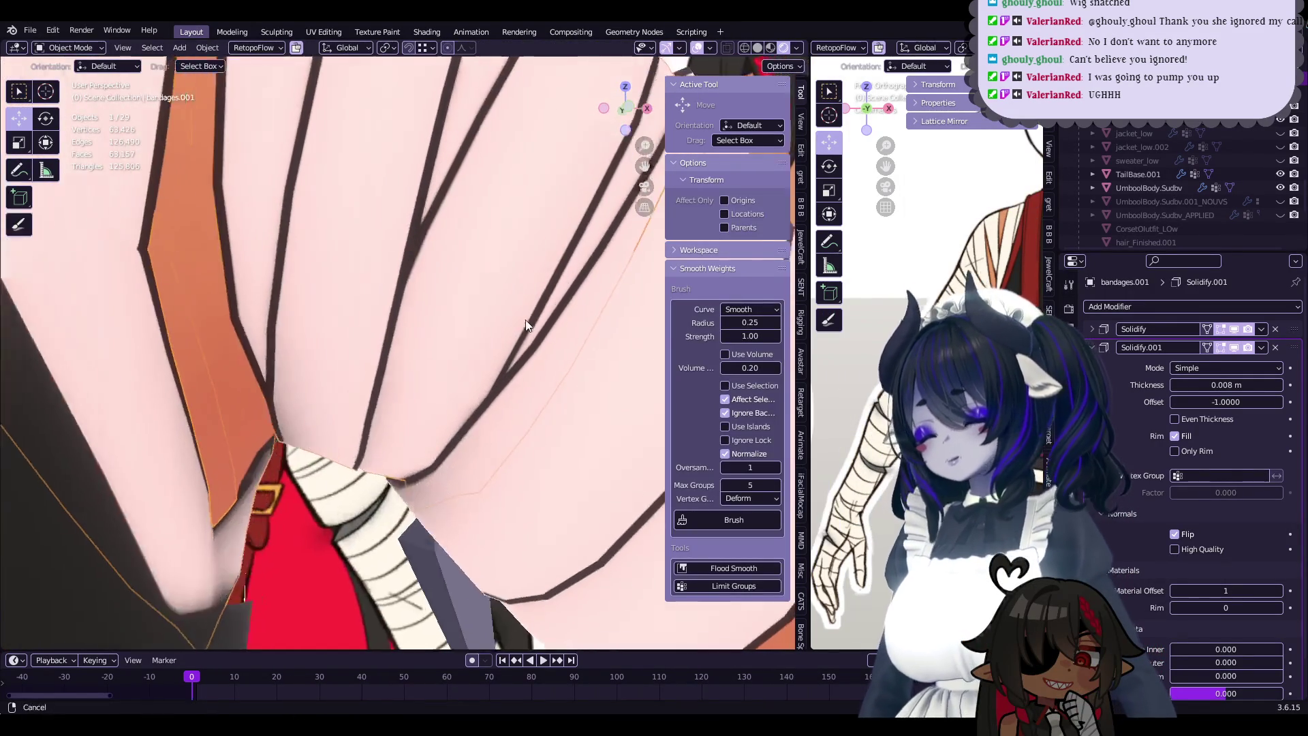
pyautogui.press('Tab')
pyautogui.click(504, 368)
pyautogui.scroll(-3, 514, 340)
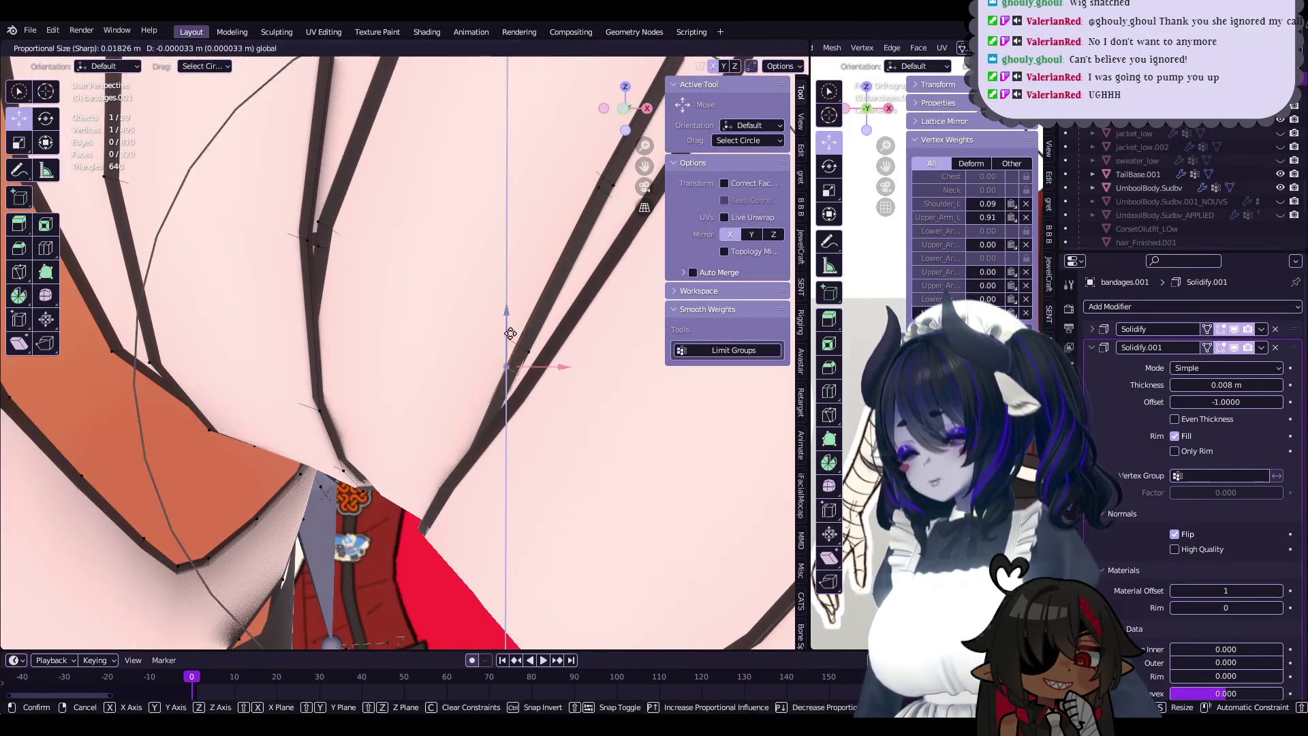
pyautogui.scroll(-3, 504, 337)
pyautogui.press('Tab')
# - Select vertices along the gap between bands and shift them with two proportional grabs
pyautogui.moveTo(480, 329); pyautogui.dragTo(488, 371, button='middle')
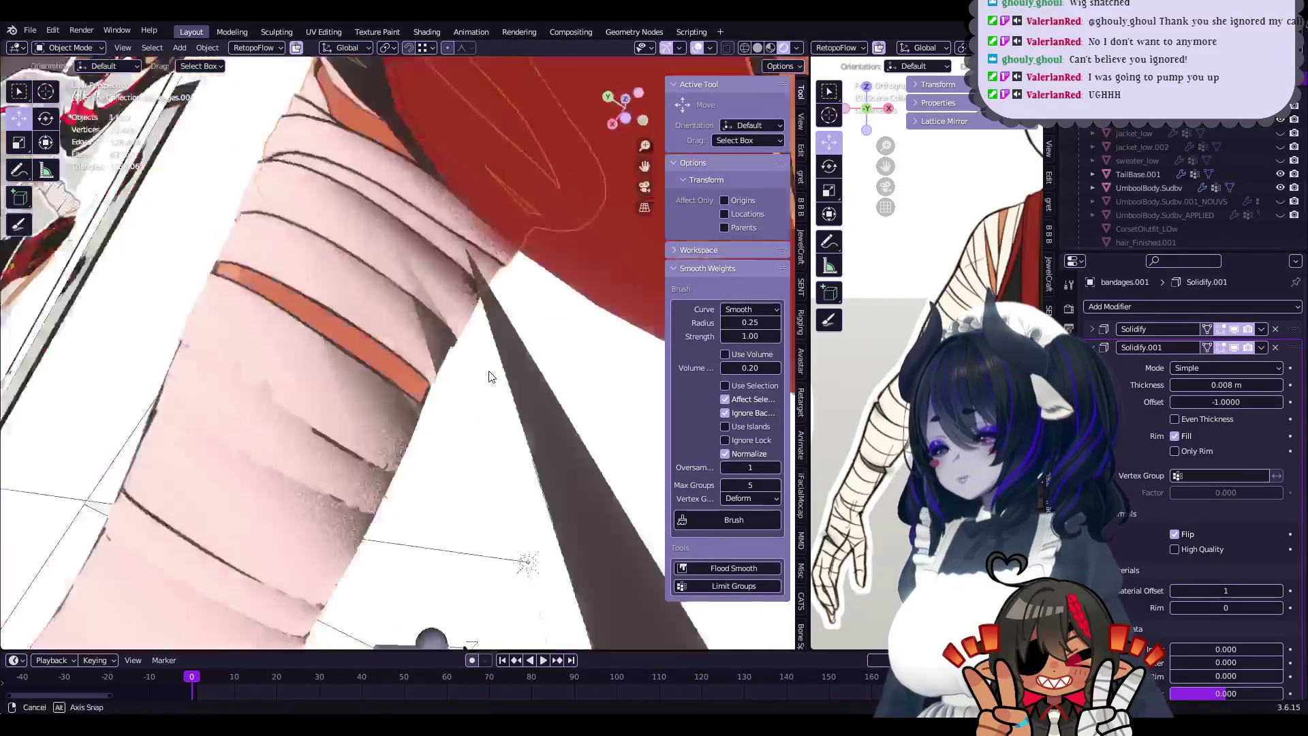
pyautogui.press('Tab')
pyautogui.moveTo(346, 349)
pyautogui.mouseDown(button='middle')
pyautogui.moveTo(478, 433)
pyautogui.moveTo(462, 394)
pyautogui.moveTo(389, 424)
pyautogui.mouseUp(button='middle')
pyautogui.moveTo(354, 390); pyautogui.dragTo(358, 392)
pyautogui.moveTo(357, 392)
pyautogui.mouseDown(button='middle')
pyautogui.moveTo(436, 381)
pyautogui.moveTo(415, 363)
pyautogui.moveTo(547, 408)
pyautogui.moveTo(488, 418)
pyautogui.moveTo(518, 423)
pyautogui.mouseUp(button='middle')
pyautogui.press('g')
pyautogui.click(423, 360)
pyautogui.press('g')
pyautogui.click(477, 381)
pyautogui.press('Tab')
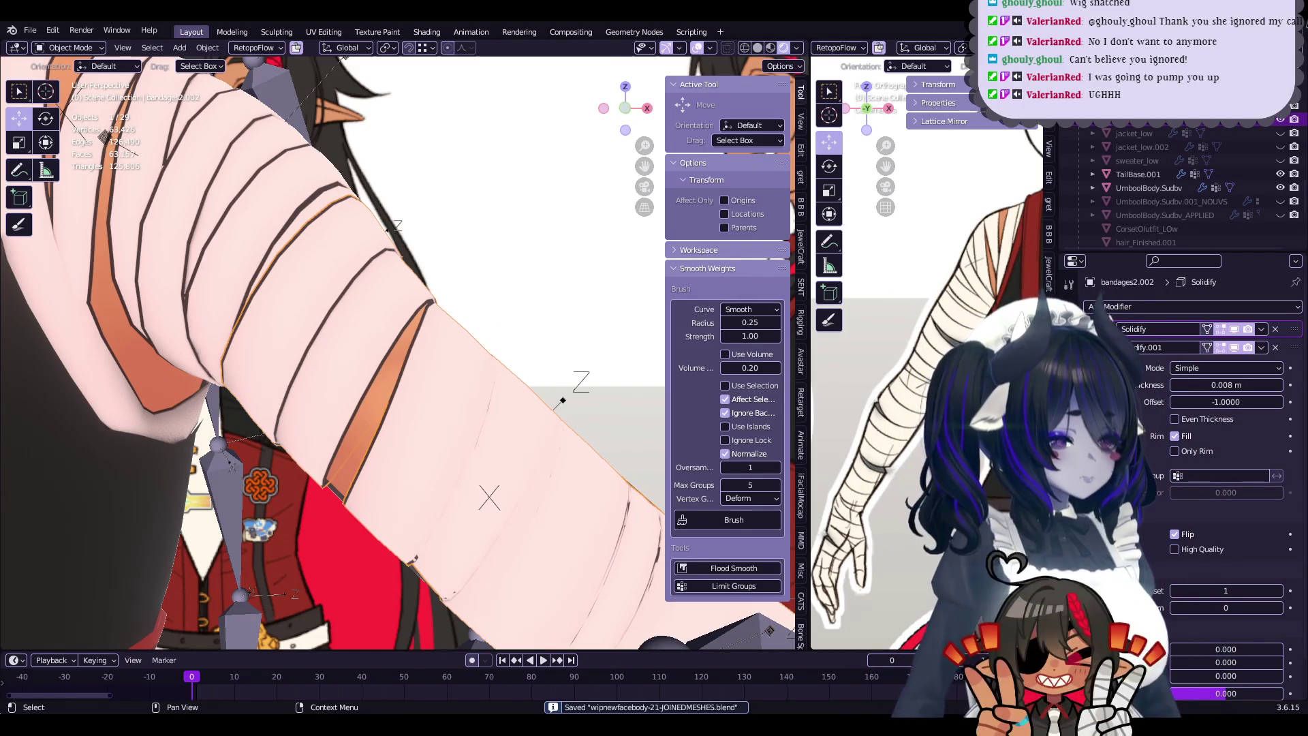
# - Open bandages2.002 in Edit Mode and move a vertex with sharp falloff size 0.02941
pyautogui.moveTo(563, 400)
pyautogui.mouseDown(button='middle')
pyautogui.moveTo(417, 481)
pyautogui.moveTo(494, 402)
pyautogui.moveTo(549, 406)
pyautogui.moveTo(401, 497)
pyautogui.moveTo(469, 483)
pyautogui.moveTo(405, 505)
pyautogui.moveTo(395, 485)
pyautogui.moveTo(444, 446)
pyautogui.mouseUp(button='middle')
pyautogui.press('Tab')
pyautogui.scroll(2, 566, 399)
pyautogui.scroll(4, 393, 481)
pyautogui.click(405, 469)
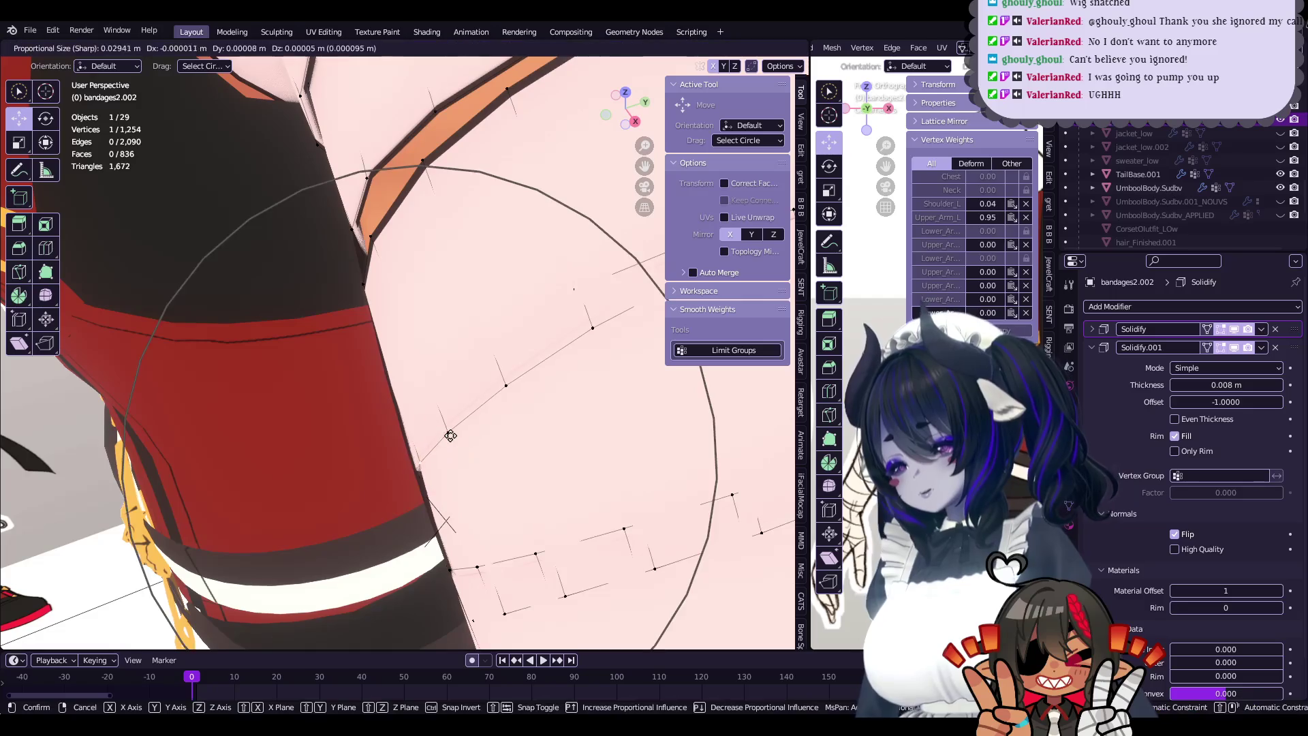
# - Reshape the first bandages2.002 band-edge vertices with a few sharp-falloff proportional grabs
pyautogui.moveTo(444, 446); pyautogui.dragTo(447, 431)
pyautogui.moveTo(461, 379); pyautogui.dragTo(472, 414, button='middle')
pyautogui.moveTo(471, 414); pyautogui.dragTo(473, 411)
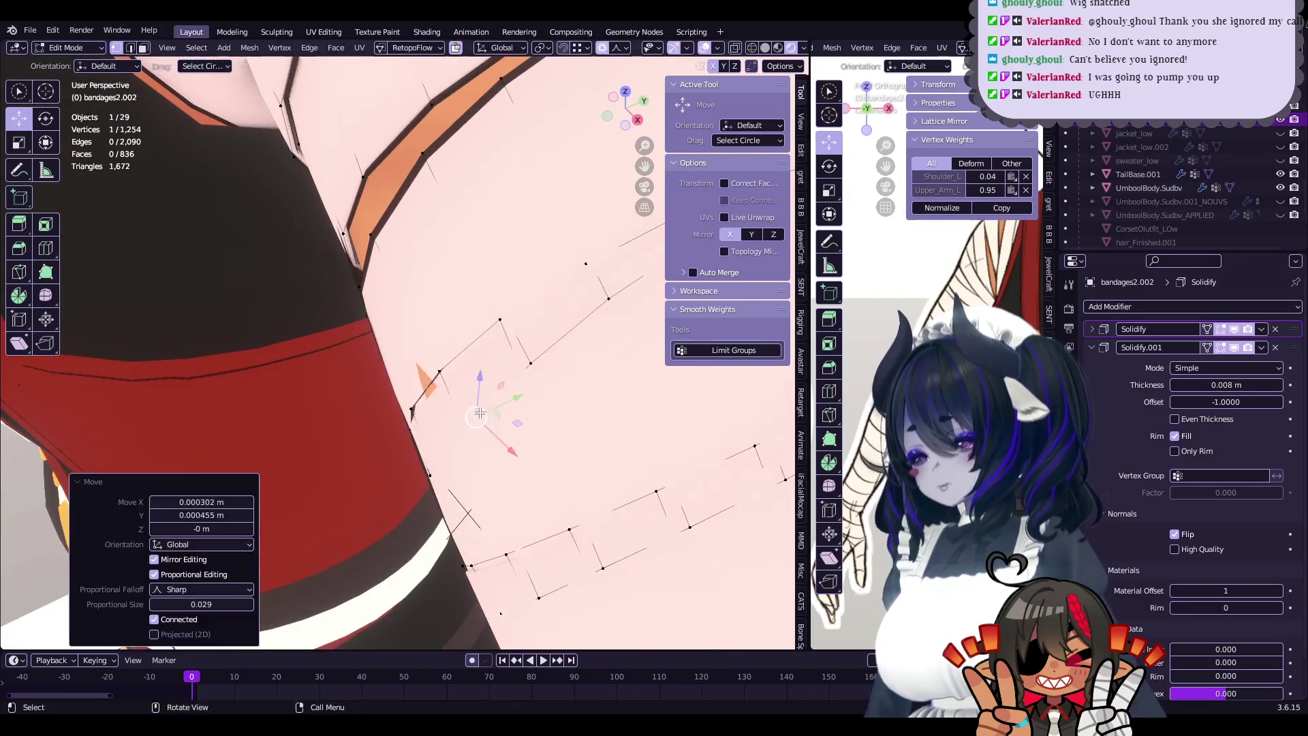
pyautogui.moveTo(473, 412); pyautogui.dragTo(449, 395, button='middle')
pyautogui.moveTo(450, 385); pyautogui.dragTo(460, 383)
pyautogui.moveTo(460, 383); pyautogui.dragTo(433, 375, button='middle')
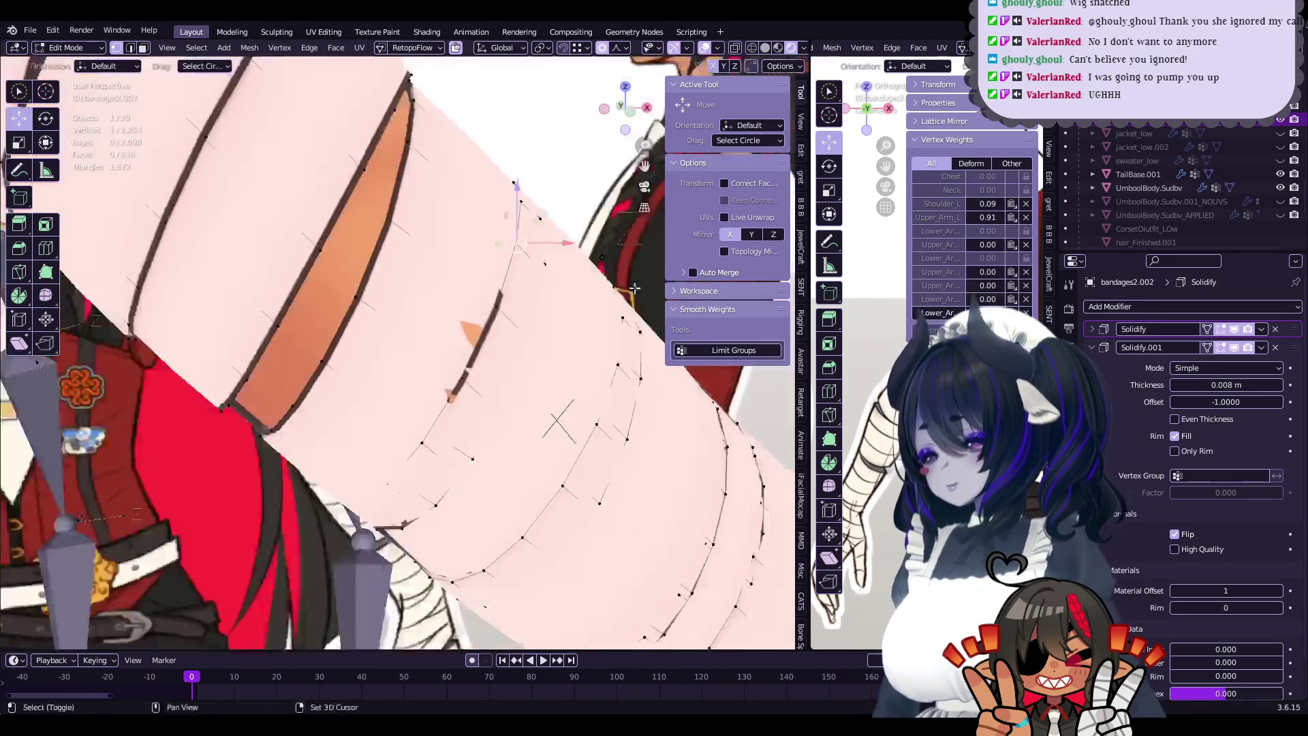
pyautogui.click(434, 375)
pyautogui.press('g')
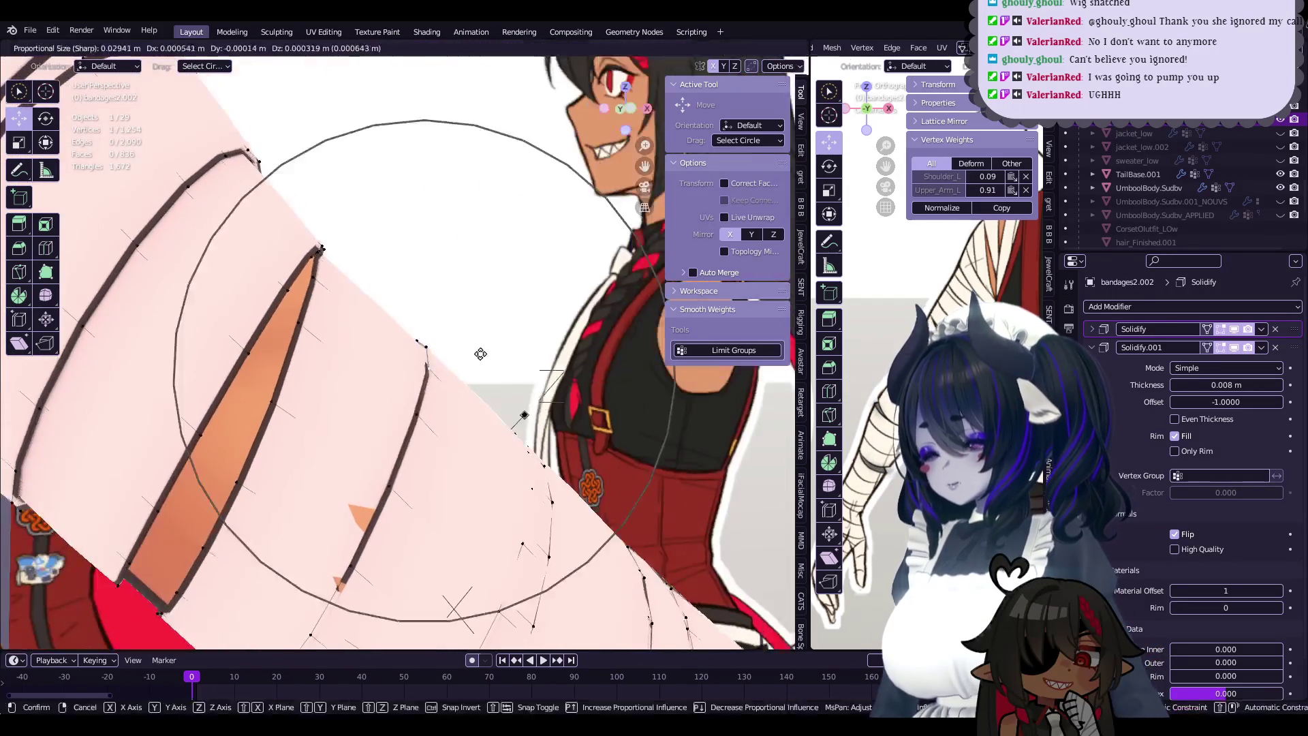
pyautogui.click(477, 334)
pyautogui.press('g')
pyautogui.click(481, 331)
pyautogui.moveTo(481, 330); pyautogui.dragTo(591, 350, button='middle')
pyautogui.moveTo(599, 352); pyautogui.dragTo(419, 424, button='middle')
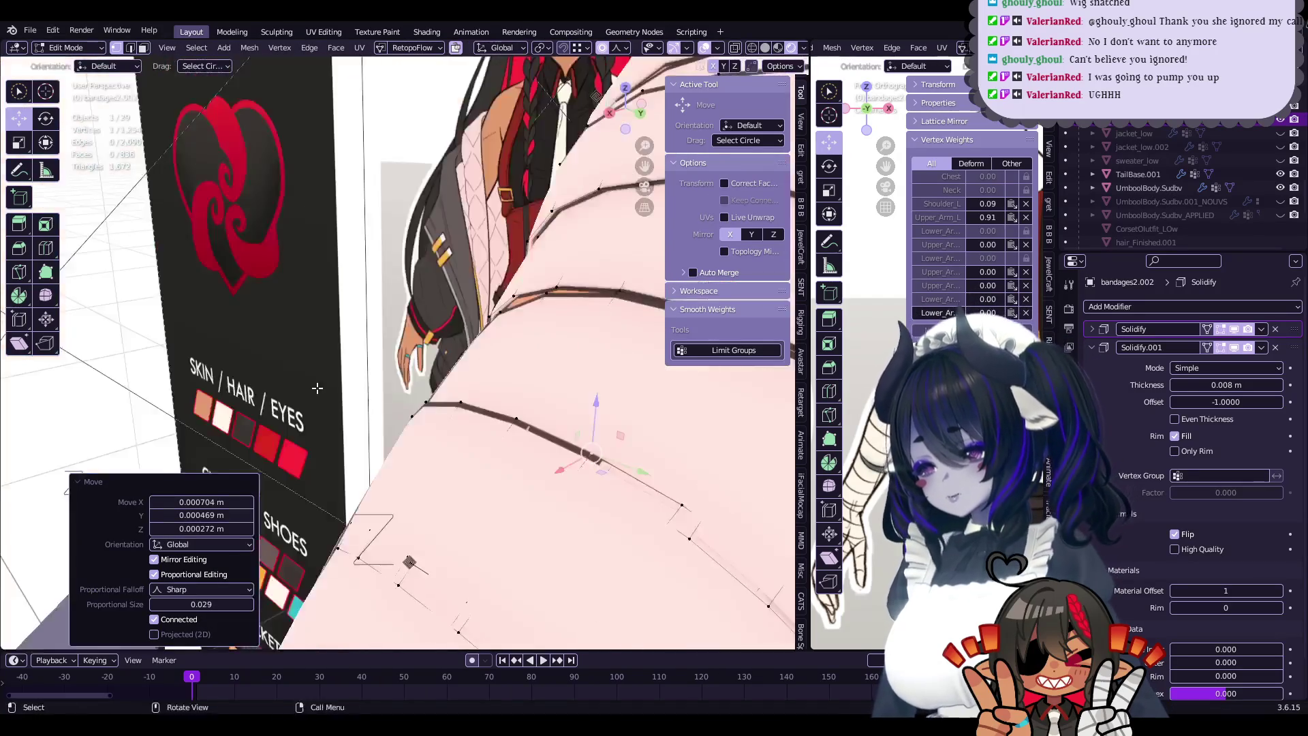
# - Pull a series of further band-edge vertices slightly with proportional falloff
pyautogui.moveTo(410, 499); pyautogui.dragTo(412, 421, button='middle')
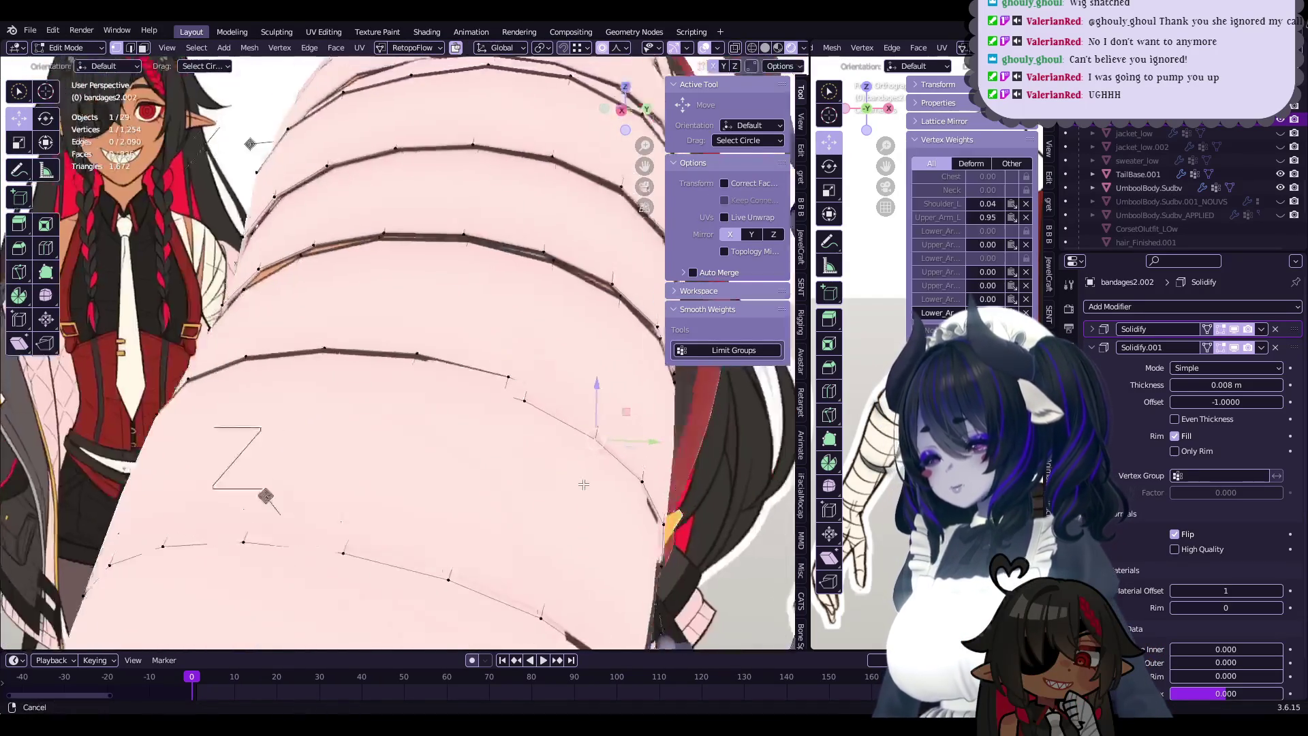
pyautogui.moveTo(361, 422); pyautogui.dragTo(412, 421)
pyautogui.moveTo(416, 421); pyautogui.dragTo(619, 404, button='middle')
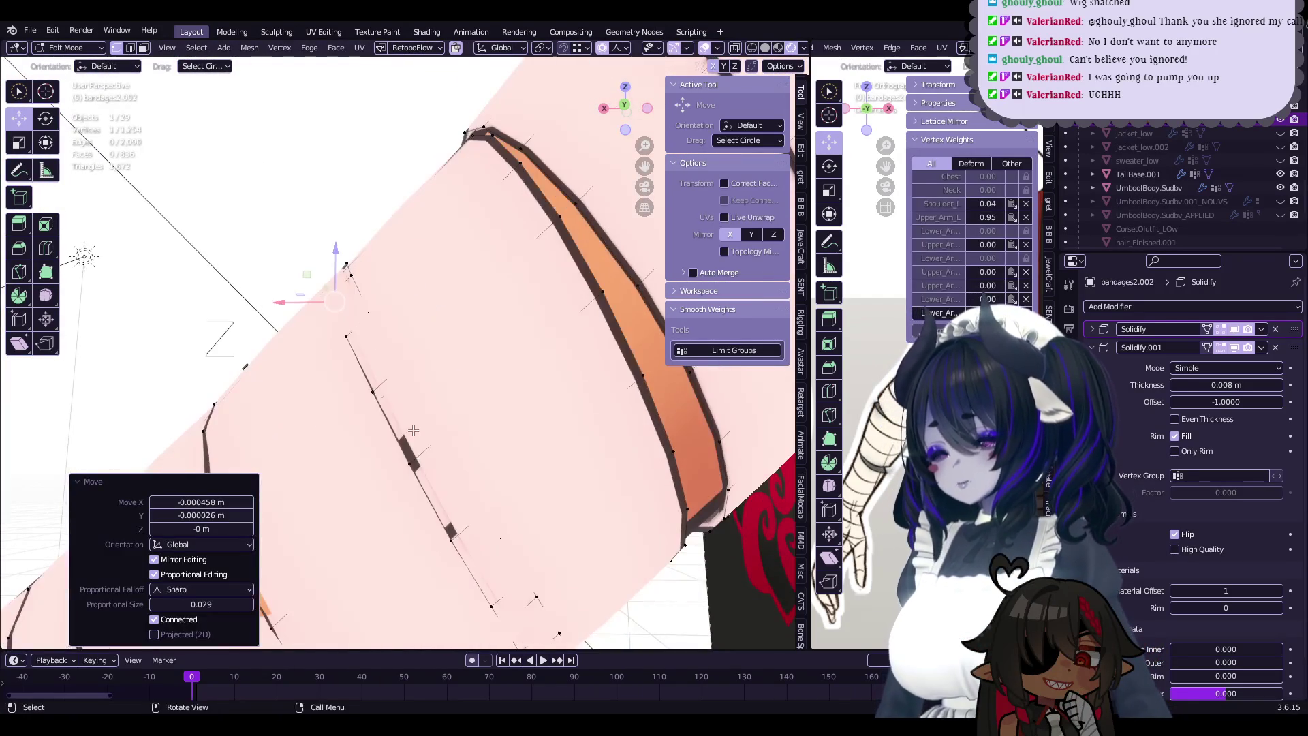
pyautogui.moveTo(618, 404); pyautogui.dragTo(613, 407)
pyautogui.moveTo(613, 407)
pyautogui.mouseDown(button='middle')
pyautogui.moveTo(447, 524)
pyautogui.moveTo(497, 528)
pyautogui.mouseUp(button='middle')
pyautogui.moveTo(497, 528); pyautogui.dragTo(496, 540)
pyautogui.moveTo(432, 374)
pyautogui.mouseDown(button='middle')
pyautogui.moveTo(372, 419)
pyautogui.moveTo(470, 500)
pyautogui.mouseUp(button='middle')
pyautogui.moveTo(470, 501); pyautogui.dragTo(473, 510)
pyautogui.moveTo(473, 510)
pyautogui.mouseDown(button='middle')
pyautogui.moveTo(472, 486)
pyautogui.moveTo(409, 486)
pyautogui.mouseUp(button='middle')
pyautogui.moveTo(409, 487); pyautogui.dragTo(404, 488)
pyautogui.moveTo(405, 488)
pyautogui.mouseDown(button='middle')
pyautogui.moveTo(398, 461)
pyautogui.moveTo(470, 451)
pyautogui.mouseUp(button='middle')
pyautogui.moveTo(470, 451); pyautogui.dragTo(477, 460)
pyautogui.moveTo(476, 460)
pyautogui.mouseDown(button='middle')
pyautogui.moveTo(471, 442)
pyautogui.moveTo(504, 446)
pyautogui.mouseUp(button='middle')
pyautogui.moveTo(504, 446); pyautogui.dragTo(514, 446)
pyautogui.moveTo(513, 447)
pyautogui.mouseDown(button='middle')
pyautogui.moveTo(519, 423)
pyautogui.moveTo(553, 422)
pyautogui.moveTo(481, 406)
pyautogui.mouseUp(button='middle')
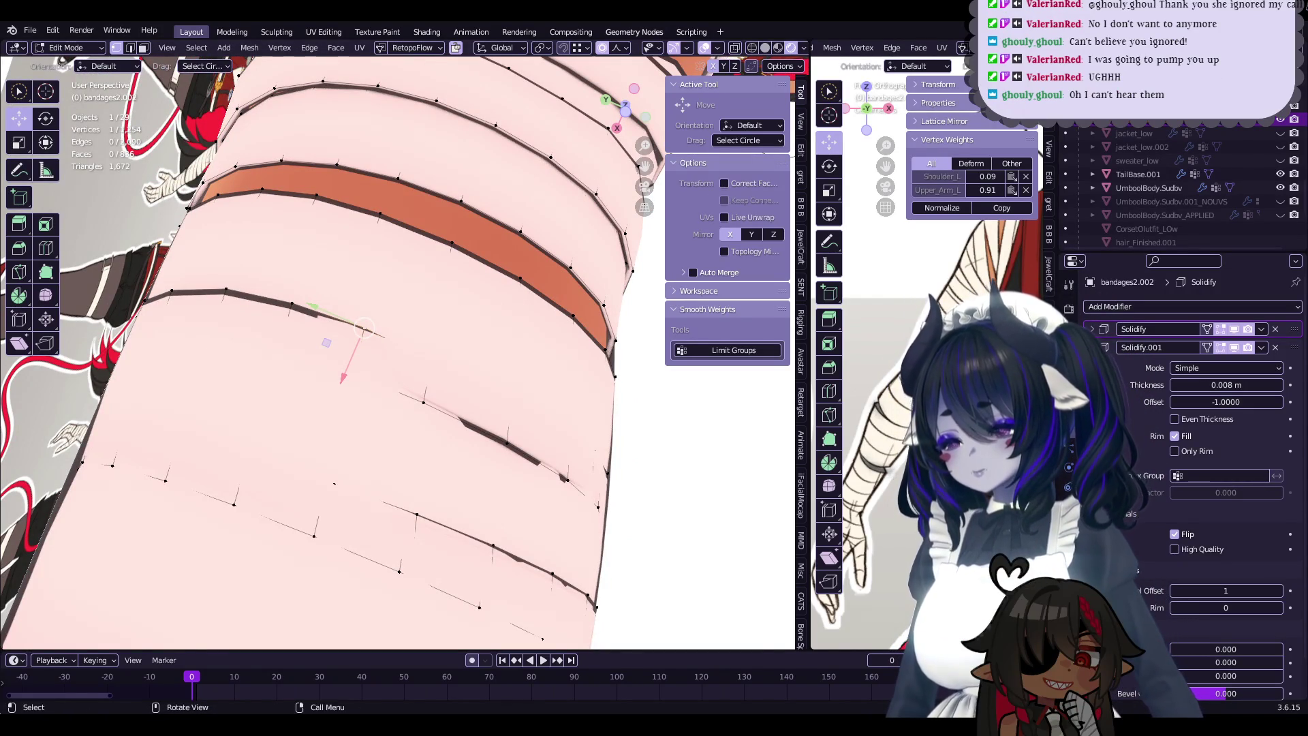
# - Adjust remaining edge vertices, raising one 0.00171 m along Z with sharp falloff 0.029
pyautogui.moveTo(363, 329); pyautogui.dragTo(492, 450, button='middle')
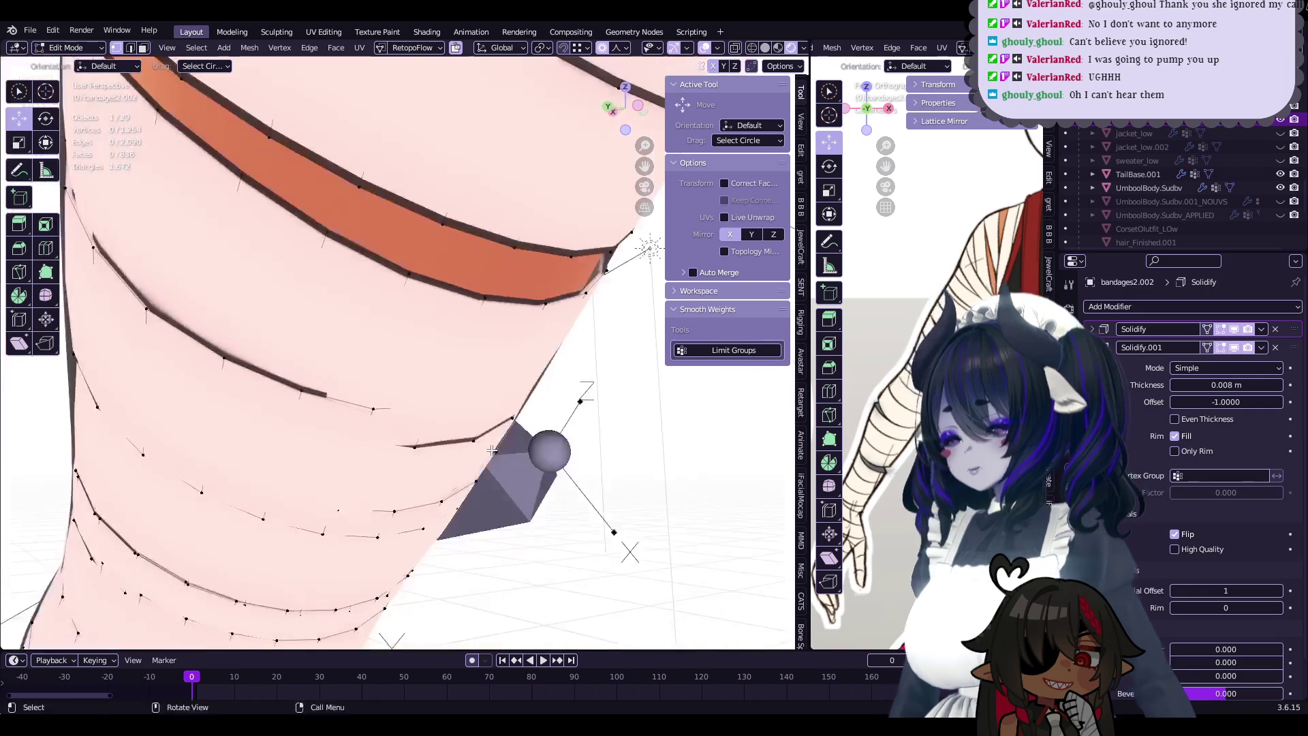
pyautogui.click(430, 408)
pyautogui.press('g')
pyautogui.press('Escape')
pyautogui.moveTo(430, 408)
pyautogui.mouseDown(button='middle')
pyautogui.moveTo(411, 438)
pyautogui.moveTo(524, 391)
pyautogui.mouseUp(button='middle')
pyautogui.press('g')
pyautogui.press('Escape')
pyautogui.keyDown('shift'); pyautogui.click(498, 413); pyautogui.keyUp('shift')
pyautogui.click(495, 406)
pyautogui.click(519, 396)
pyautogui.press('g')
pyautogui.click(555, 293)
pyautogui.scroll(3, 441, 412)
pyautogui.click(442, 413)
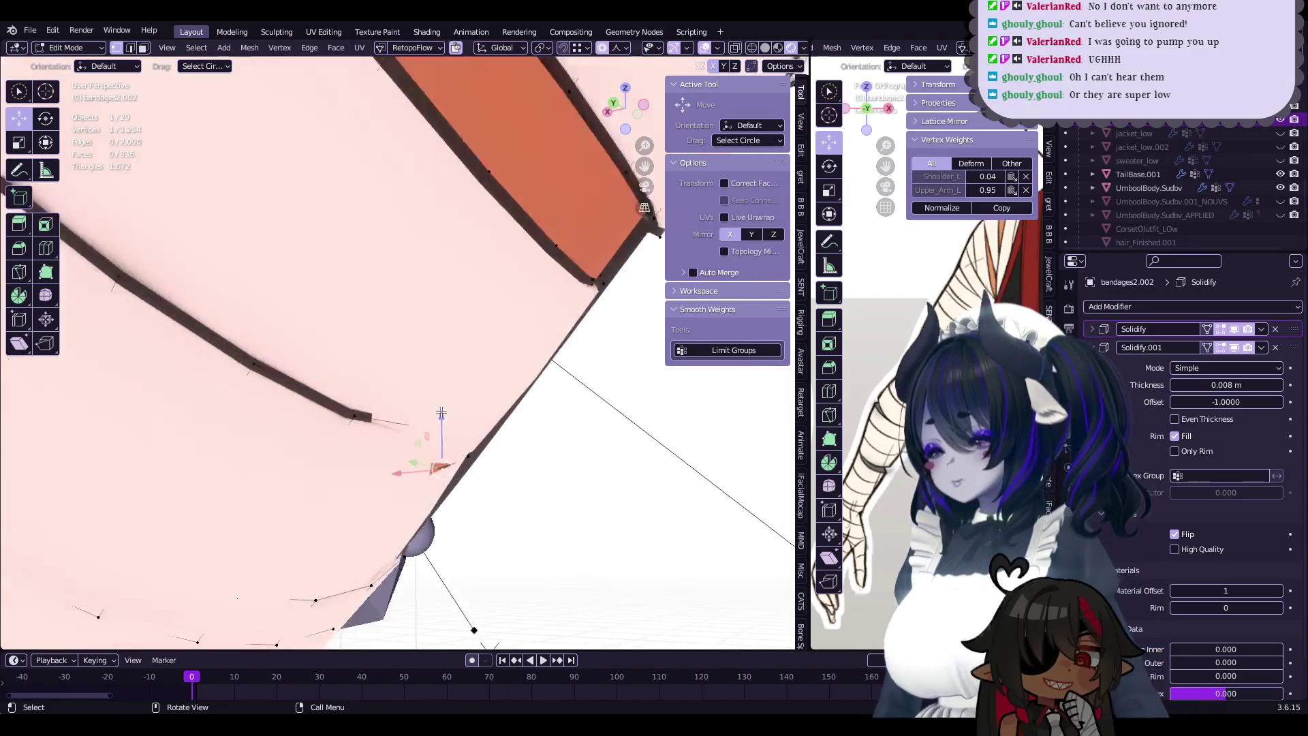
# - Return to Object Mode and reselect bandages2.002
pyautogui.press('Tab')
pyautogui.click(397, 448)
pyautogui.moveTo(396, 448); pyautogui.dragTo(296, 407, button='middle')
pyautogui.click(395, 444)
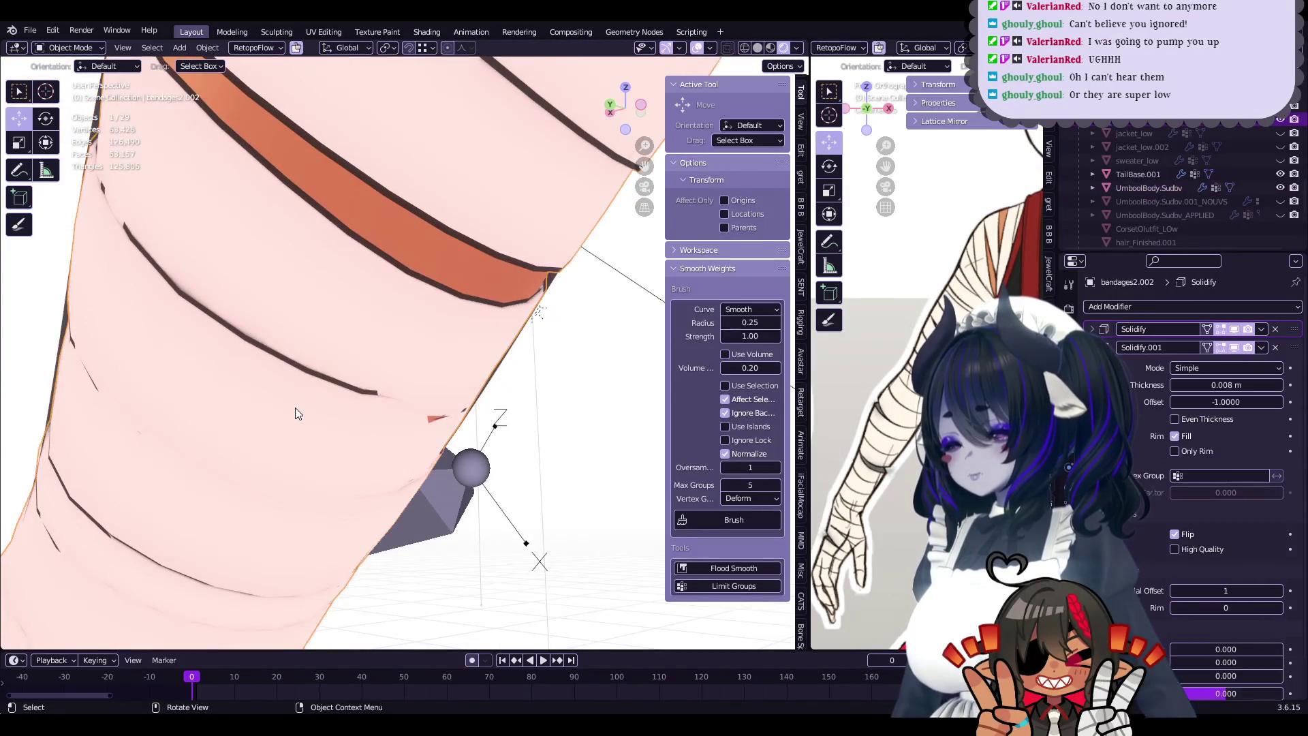
# - Enter Edit Mode on bandages2.002, zoom in, and try nudging a bandage-edge vertex with proportional falloff
pyautogui.press('Tab')
pyautogui.scroll(1, 413, 398)
pyautogui.scroll(1, 419, 369)
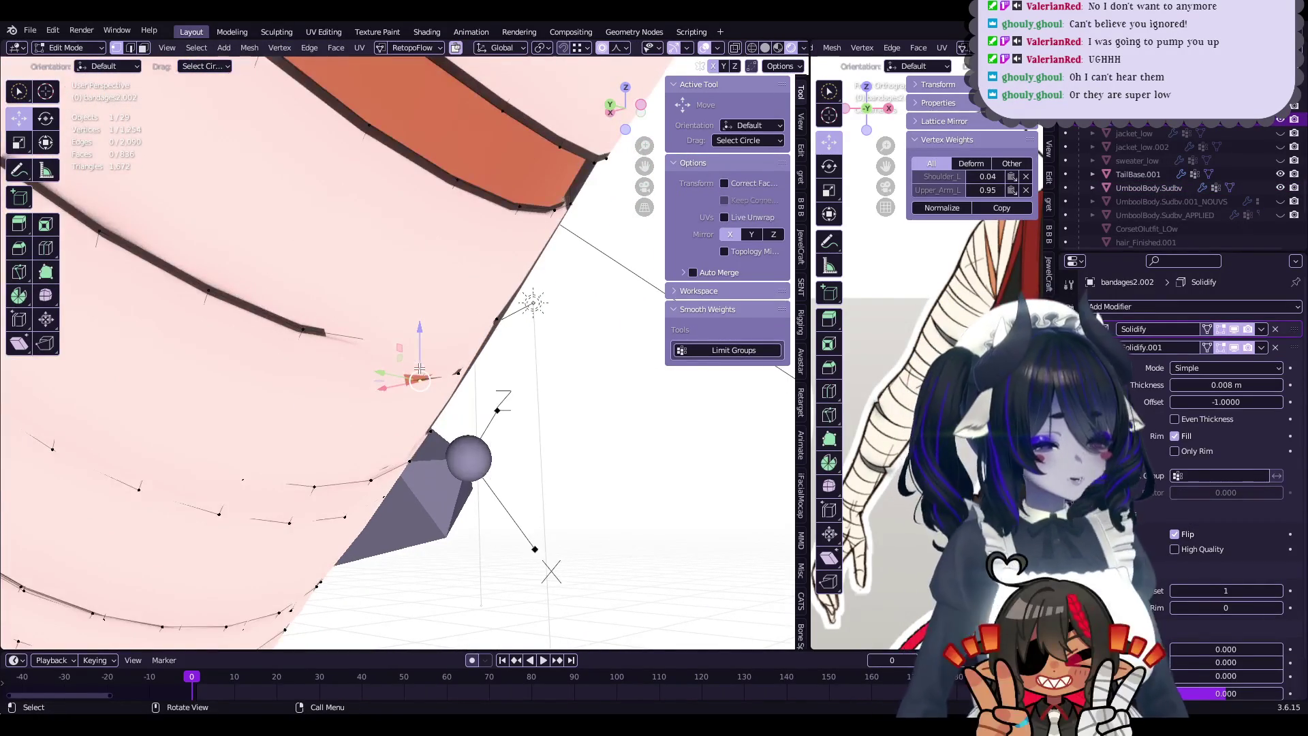
pyautogui.moveTo(423, 369); pyautogui.dragTo(434, 357, button='middle')
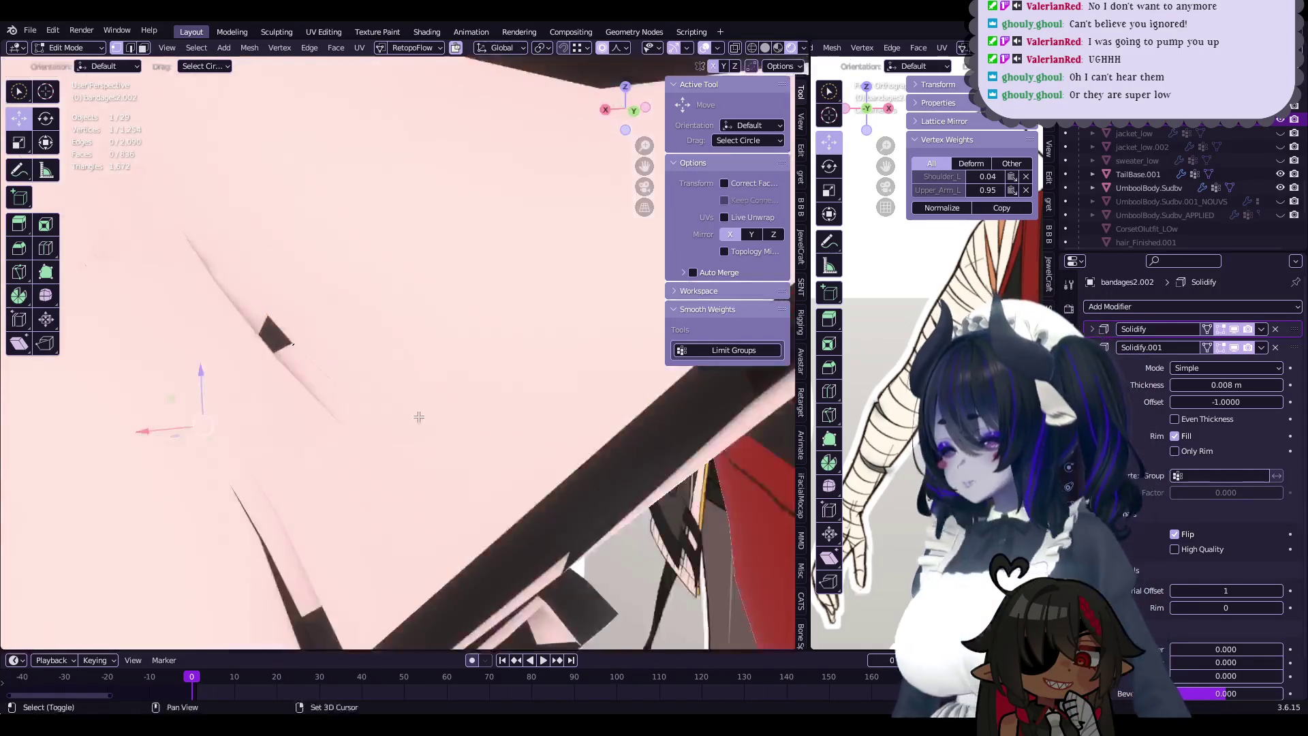
pyautogui.moveTo(435, 357); pyautogui.dragTo(428, 361, button='middle')
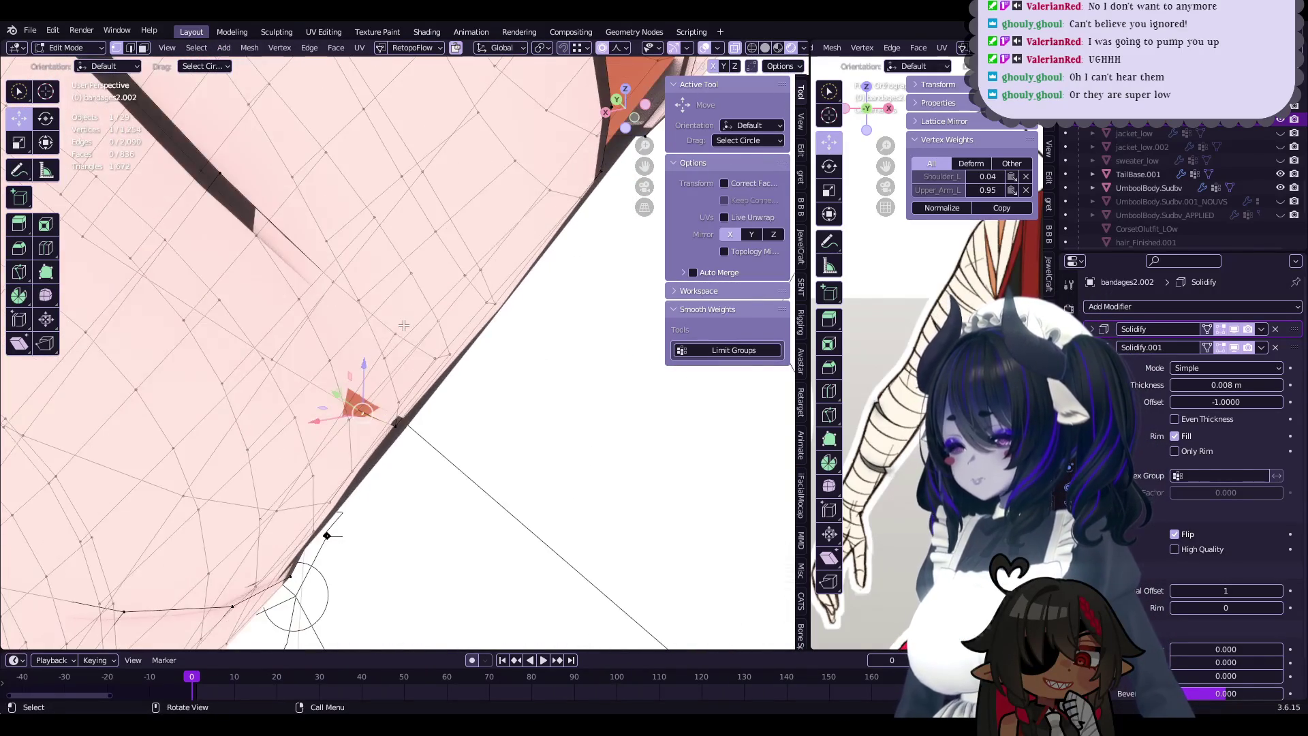
pyautogui.moveTo(438, 380); pyautogui.dragTo(408, 374)
pyautogui.moveTo(409, 374); pyautogui.dragTo(463, 355, button='middle')
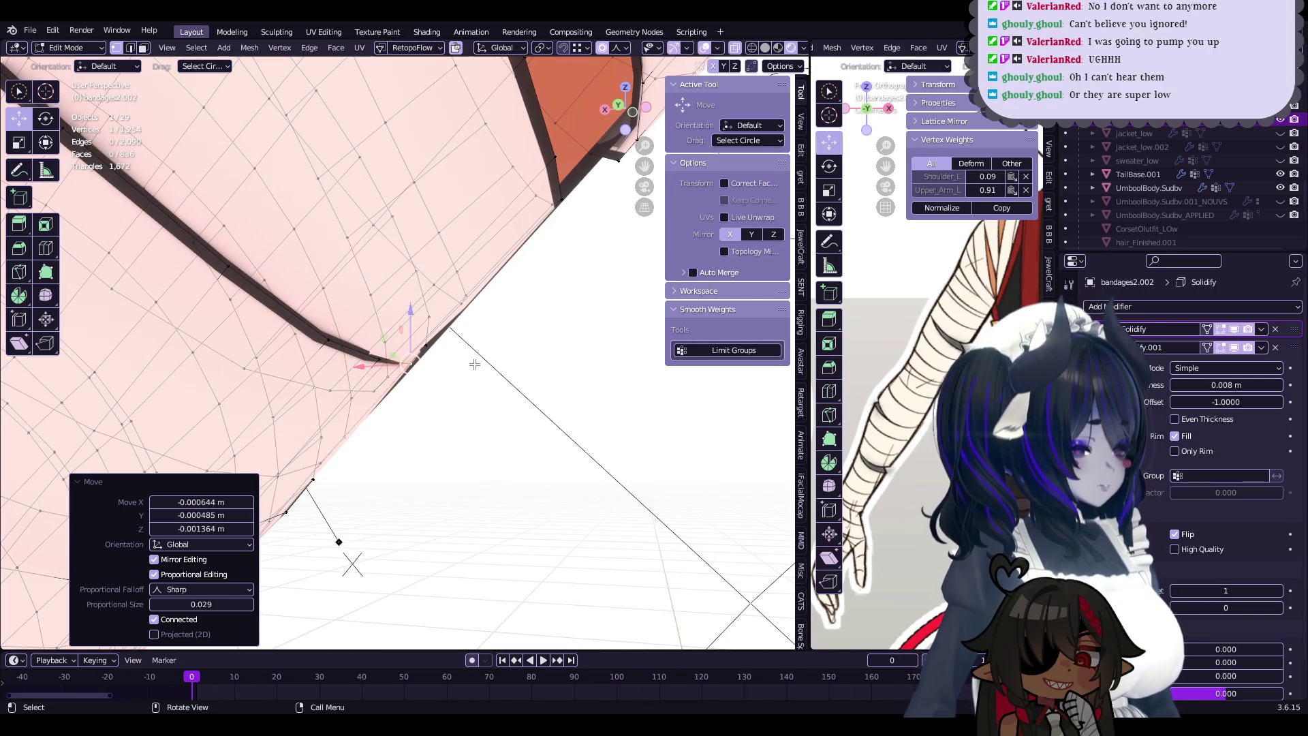
pyautogui.moveTo(454, 317)
pyautogui.mouseDown(button='middle')
pyautogui.moveTo(413, 322)
pyautogui.moveTo(446, 352)
pyautogui.moveTo(423, 325)
pyautogui.moveTo(553, 351)
pyautogui.moveTo(433, 383)
pyautogui.moveTo(371, 372)
pyautogui.moveTo(417, 414)
pyautogui.mouseUp(button='middle')
pyautogui.rightClick(433, 339)
# - Pull several silhouette vertices along the arm's outer edge inward with sharp proportional falloff
pyautogui.press('g')
pyautogui.click(436, 341)
pyautogui.press('g')
pyautogui.click(480, 340)
pyautogui.press('g')
pyautogui.click(436, 382)
pyautogui.press('g')
pyautogui.click(376, 368)
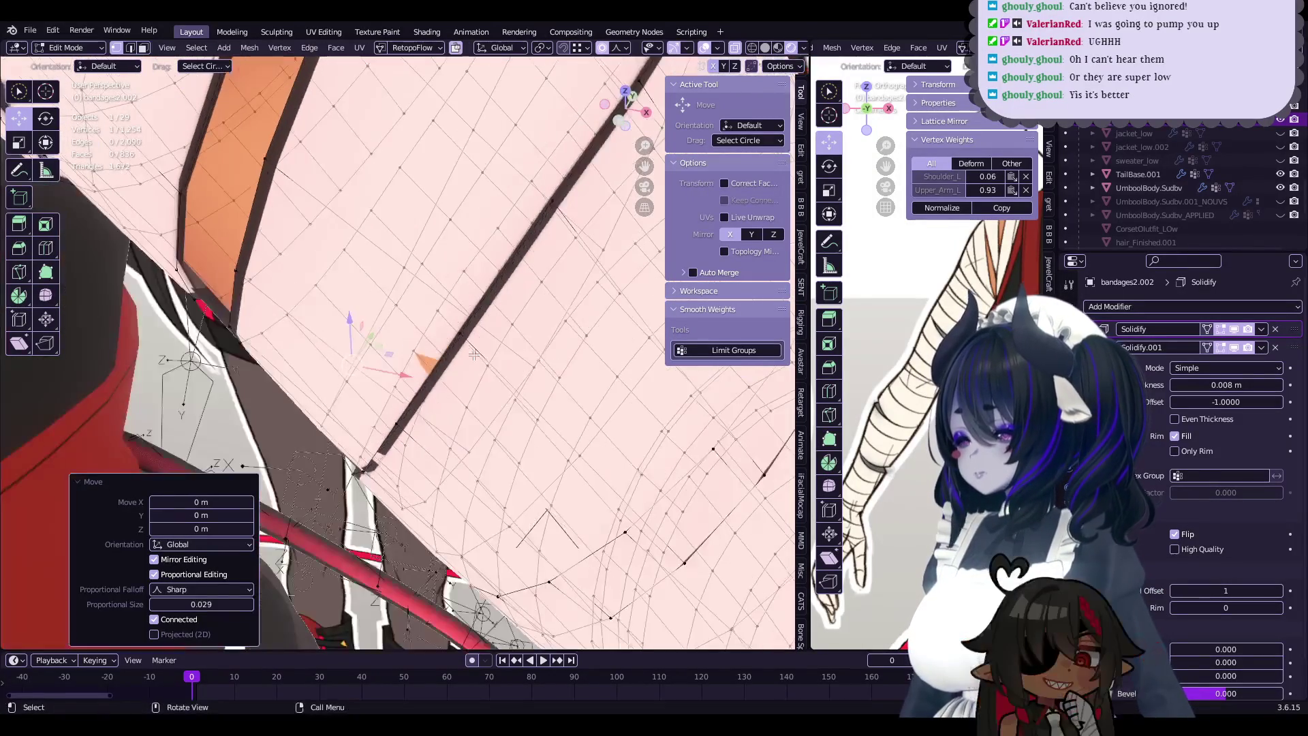
pyautogui.click(418, 413)
pyautogui.click(441, 420)
# - Preview the wrap in Object Mode, then return to editing and confirm another move at falloff size 0.036
pyautogui.moveTo(442, 420)
pyautogui.mouseDown(button='middle')
pyautogui.moveTo(482, 442)
pyautogui.moveTo(410, 392)
pyautogui.moveTo(402, 348)
pyautogui.moveTo(571, 458)
pyautogui.mouseUp(button='middle')
pyautogui.press('Tab')
pyautogui.press('Tab')
pyautogui.click(487, 455)
pyautogui.press('Tab')
pyautogui.press('Tab')
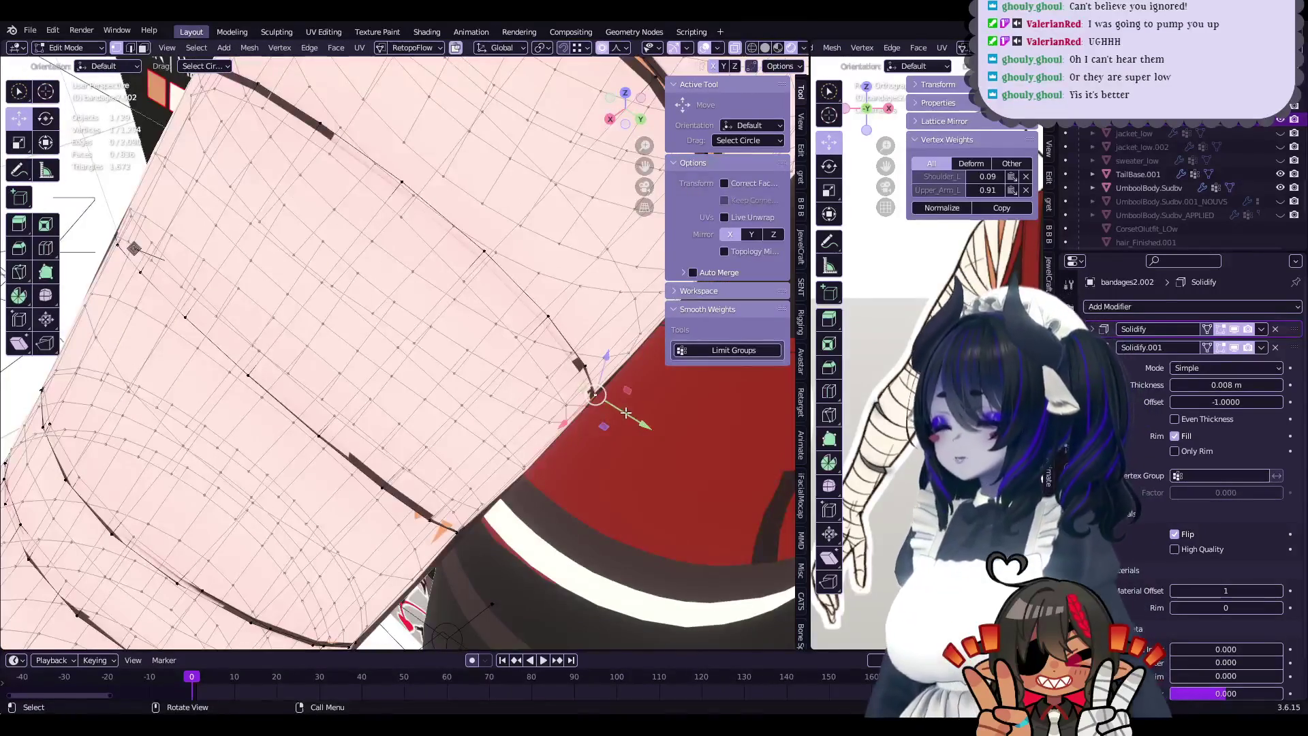
pyautogui.click(624, 416)
# - Grab and reposition the remaining band-edge vertices with proportional editing
pyautogui.moveTo(624, 415)
pyautogui.mouseDown(button='middle')
pyautogui.moveTo(397, 294)
pyautogui.moveTo(388, 251)
pyautogui.moveTo(382, 299)
pyautogui.moveTo(329, 378)
pyautogui.moveTo(421, 304)
pyautogui.moveTo(495, 345)
pyautogui.moveTo(429, 406)
pyautogui.mouseUp(button='middle')
pyautogui.click(384, 281)
pyautogui.press('g')
pyautogui.press('g')
pyautogui.click(379, 300)
pyautogui.click(381, 397)
pyautogui.click(404, 328)
pyautogui.click(428, 314)
pyautogui.click(495, 346)
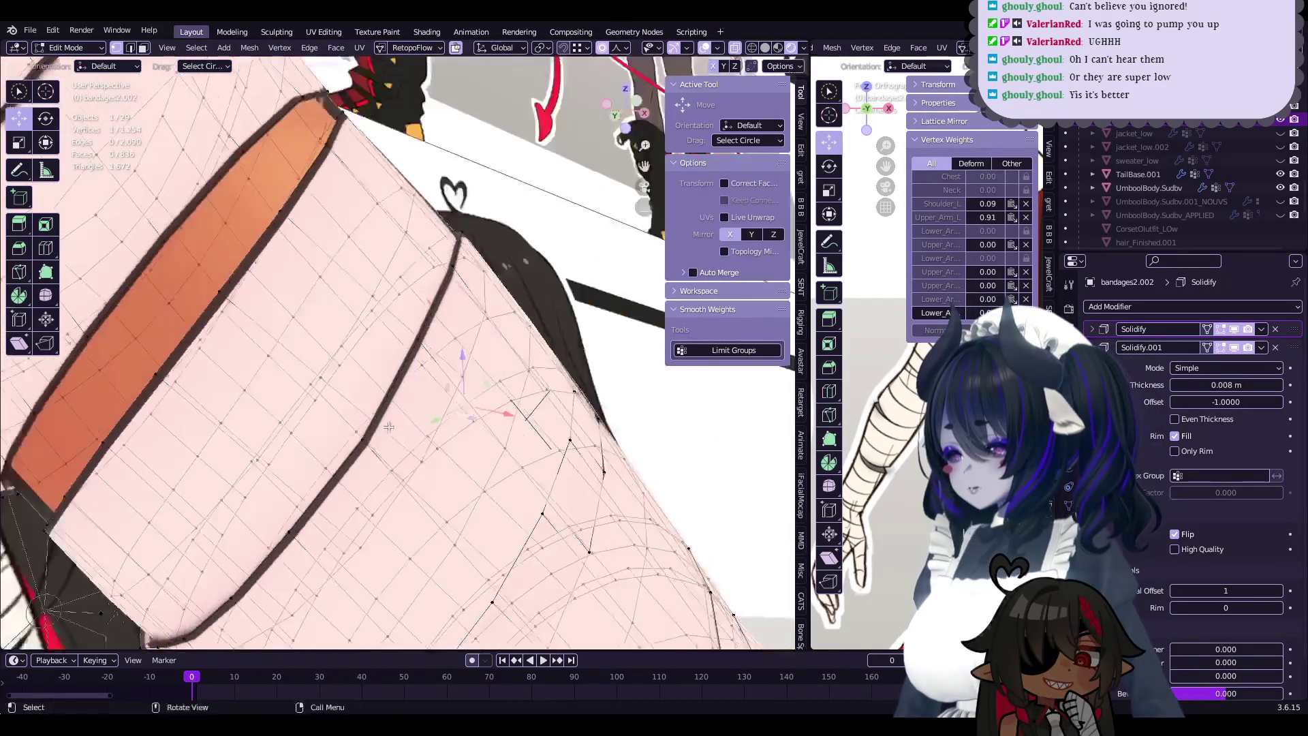
# - Move one last band-edge vertex, then return to Object Mode to view the wrapped arm
pyautogui.click(429, 405)
pyautogui.press('g')
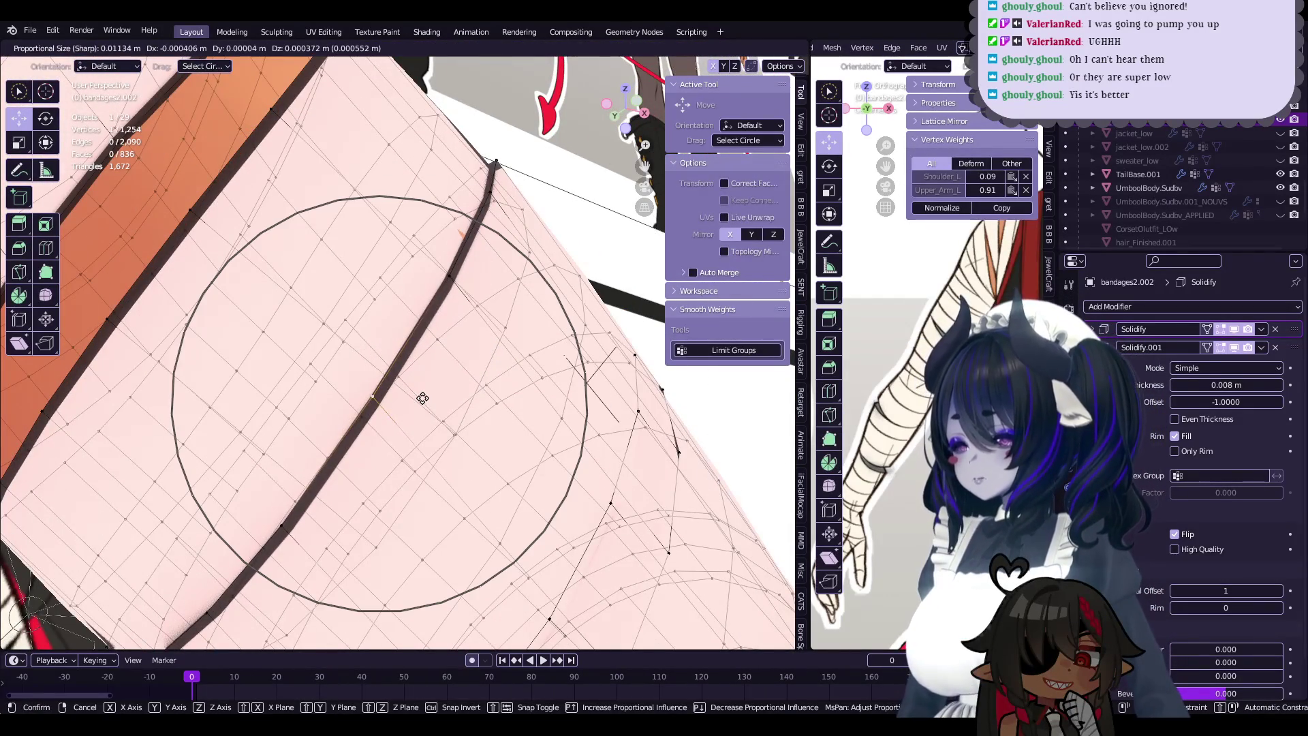
pyautogui.click(426, 402)
pyautogui.moveTo(426, 401)
pyautogui.mouseDown(button='middle')
pyautogui.moveTo(407, 428)
pyautogui.moveTo(518, 373)
pyautogui.moveTo(495, 391)
pyautogui.mouseUp(button='middle')
pyautogui.press('Tab')
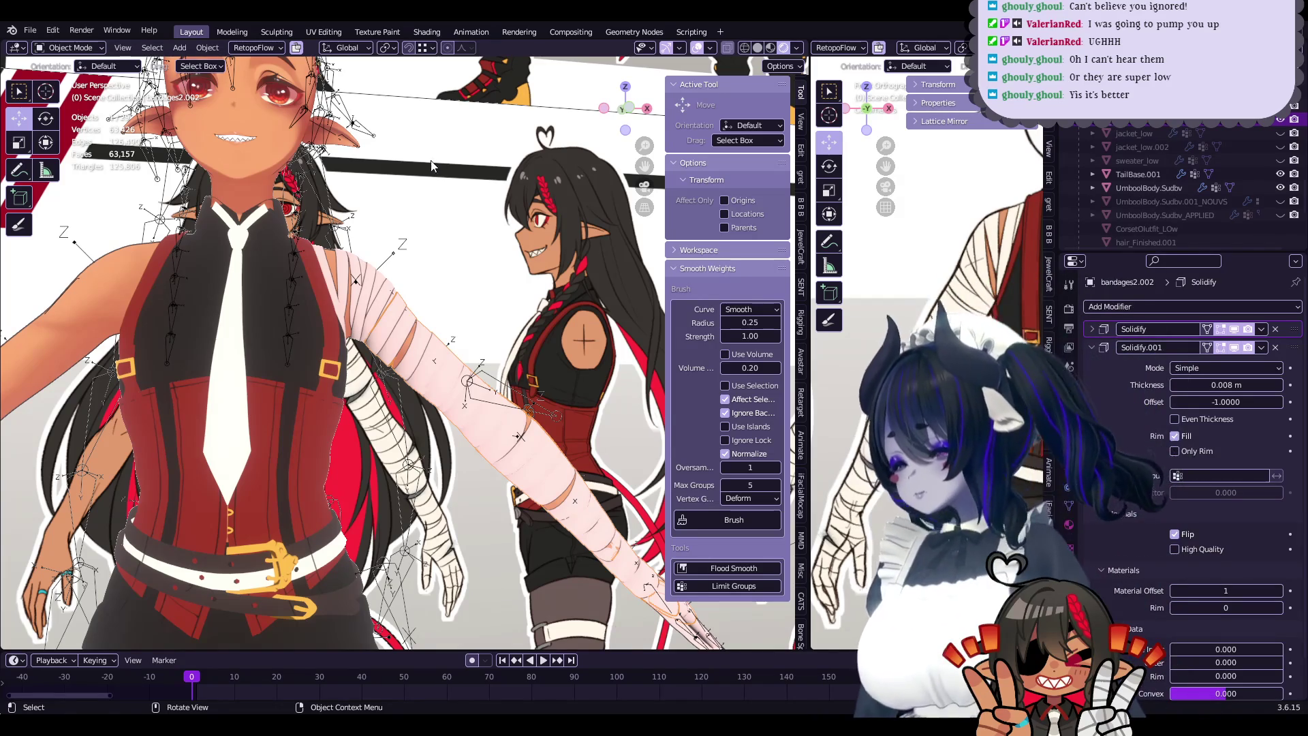
# - Select a band vertex on bandages2.002, preview the wrap in Object Mode, and return to editing
pyautogui.scroll(3, 431, 165)
pyautogui.scroll(3, 450, 292)
pyautogui.press('Tab')
pyautogui.scroll(2, 402, 302)
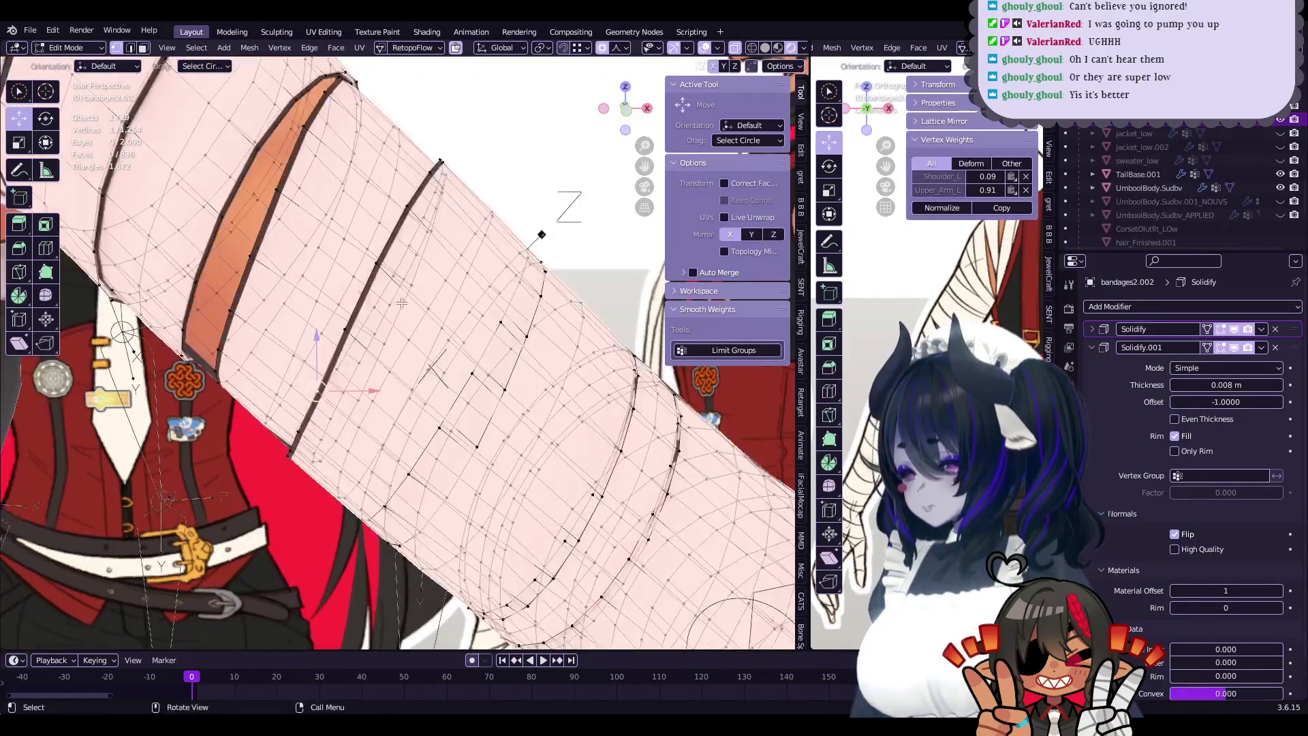
pyautogui.moveTo(402, 303); pyautogui.dragTo(390, 308, button='middle')
pyautogui.click(388, 310)
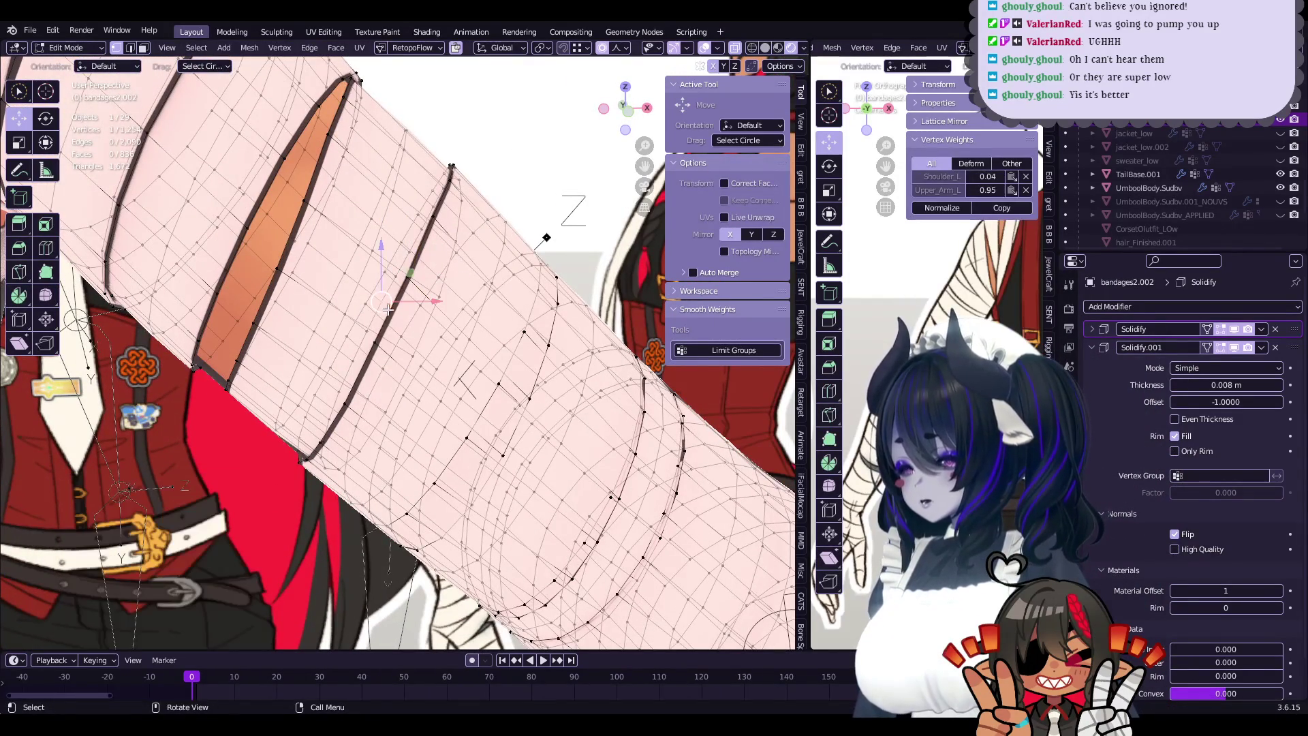
pyautogui.press('Tab')
pyautogui.scroll(-3, 382, 343)
pyautogui.moveTo(382, 348)
pyautogui.mouseDown(button='middle')
pyautogui.moveTo(382, 378)
pyautogui.moveTo(496, 341)
pyautogui.moveTo(470, 393)
pyautogui.mouseUp(button='middle')
pyautogui.press('Tab')
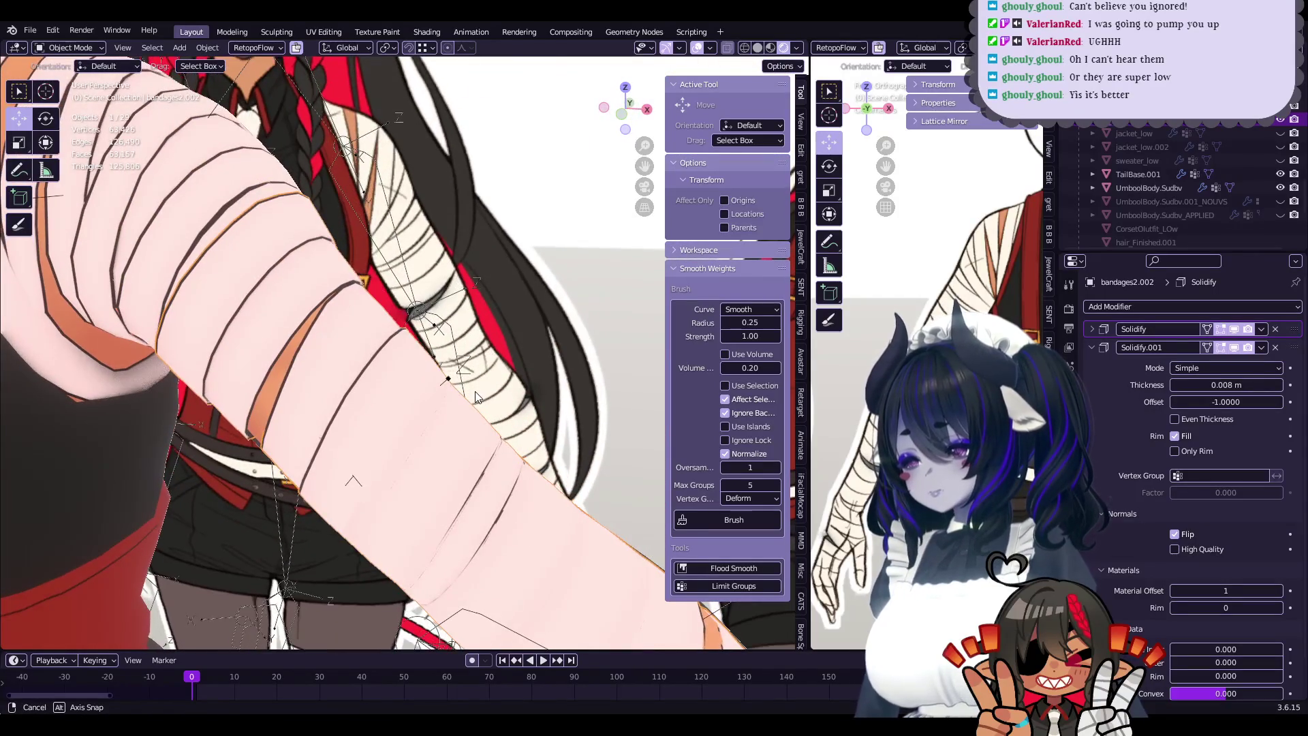
# - Select a band edge loop and shrink it to 0.961 with proportional editing
pyautogui.scroll(2, 470, 393)
pyautogui.scroll(2, 476, 375)
pyautogui.keyDown('alt'); pyautogui.click(482, 358); pyautogui.keyUp('alt')
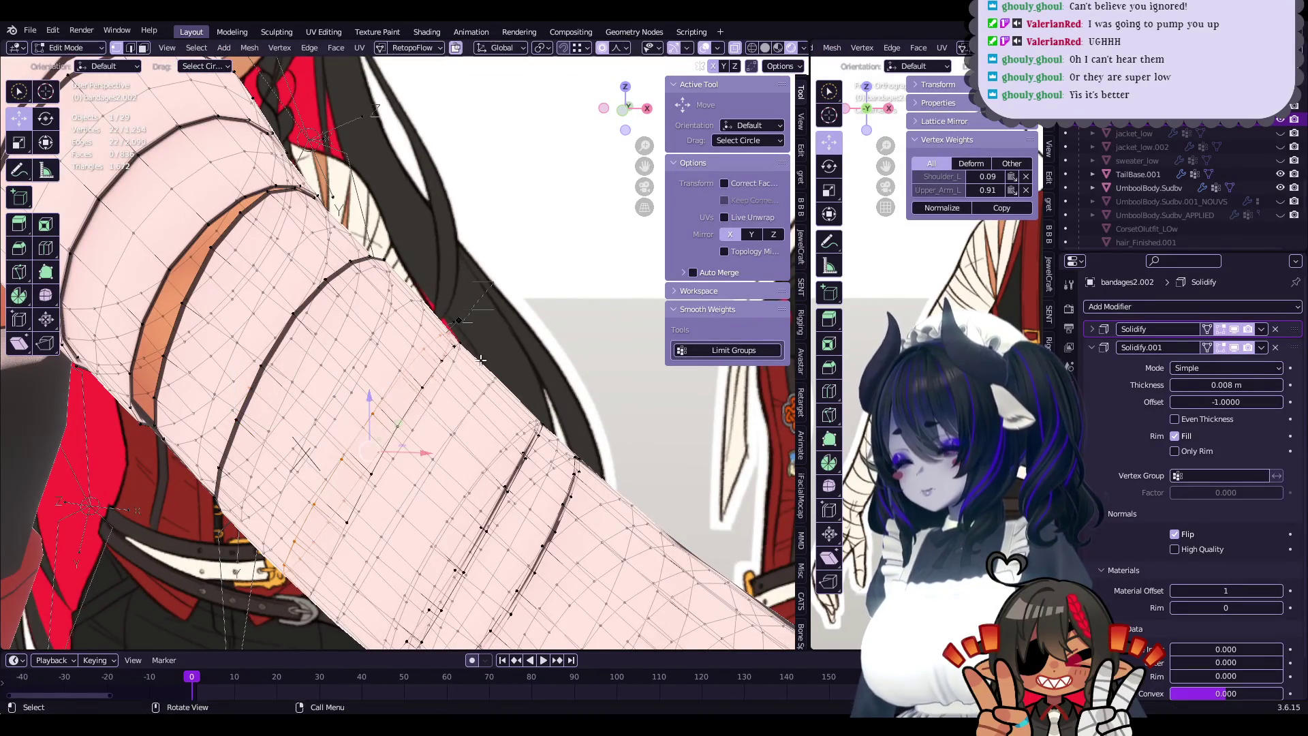
pyautogui.scroll(1, 480, 359)
pyautogui.click(523, 363)
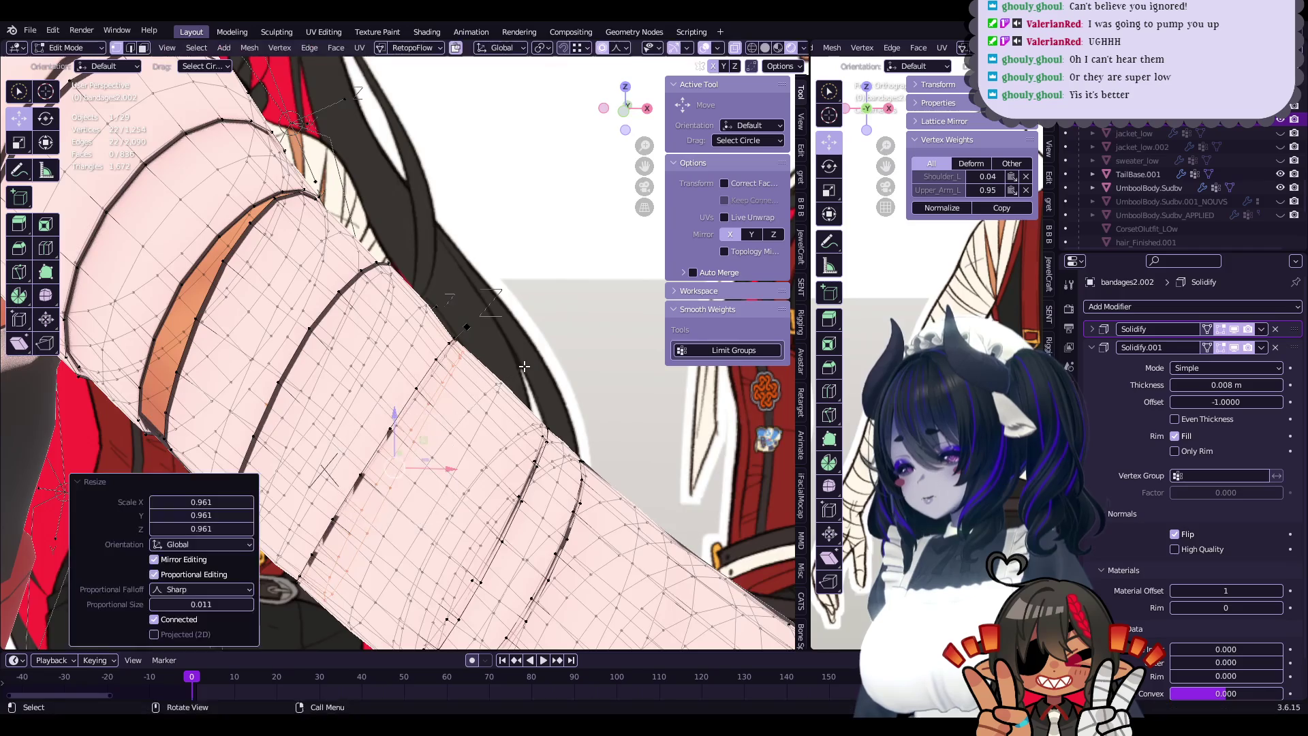
pyautogui.moveTo(523, 363); pyautogui.dragTo(418, 322, button='middle')
pyautogui.scroll(2, 419, 322)
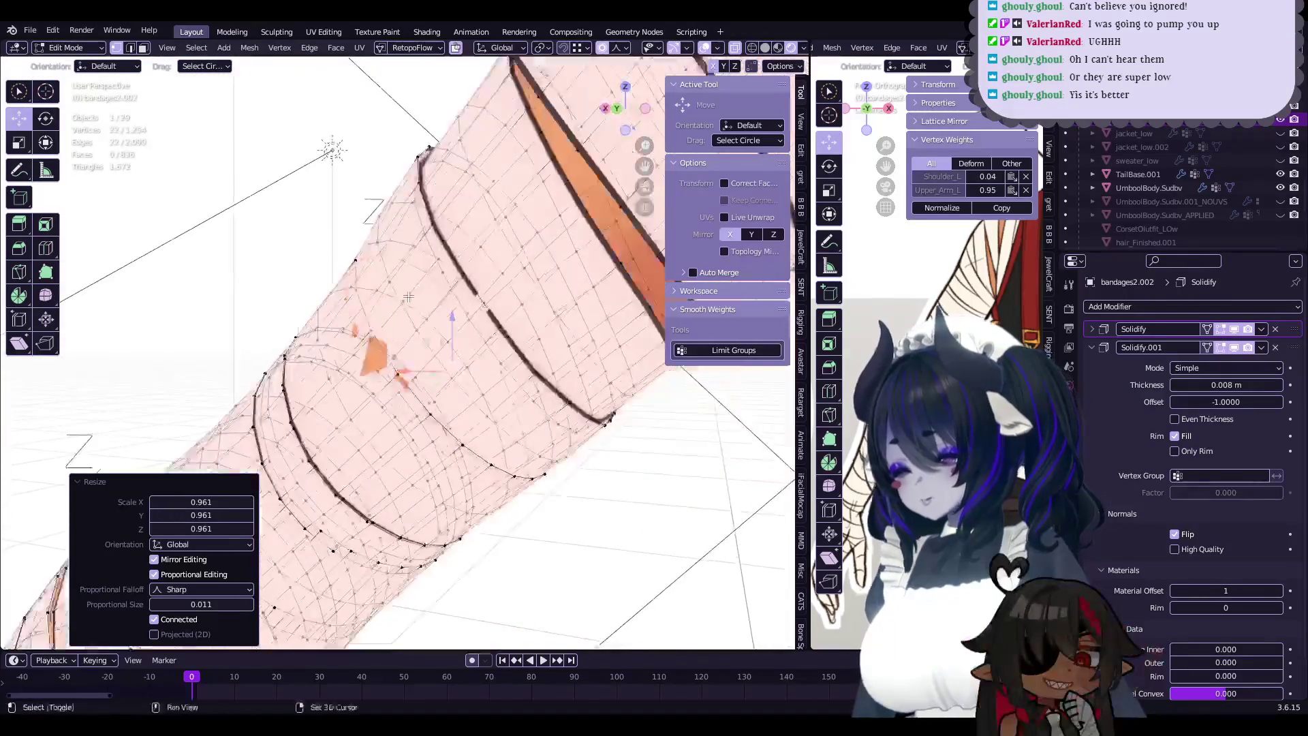
pyautogui.moveTo(419, 322); pyautogui.dragTo(550, 363, button='middle')
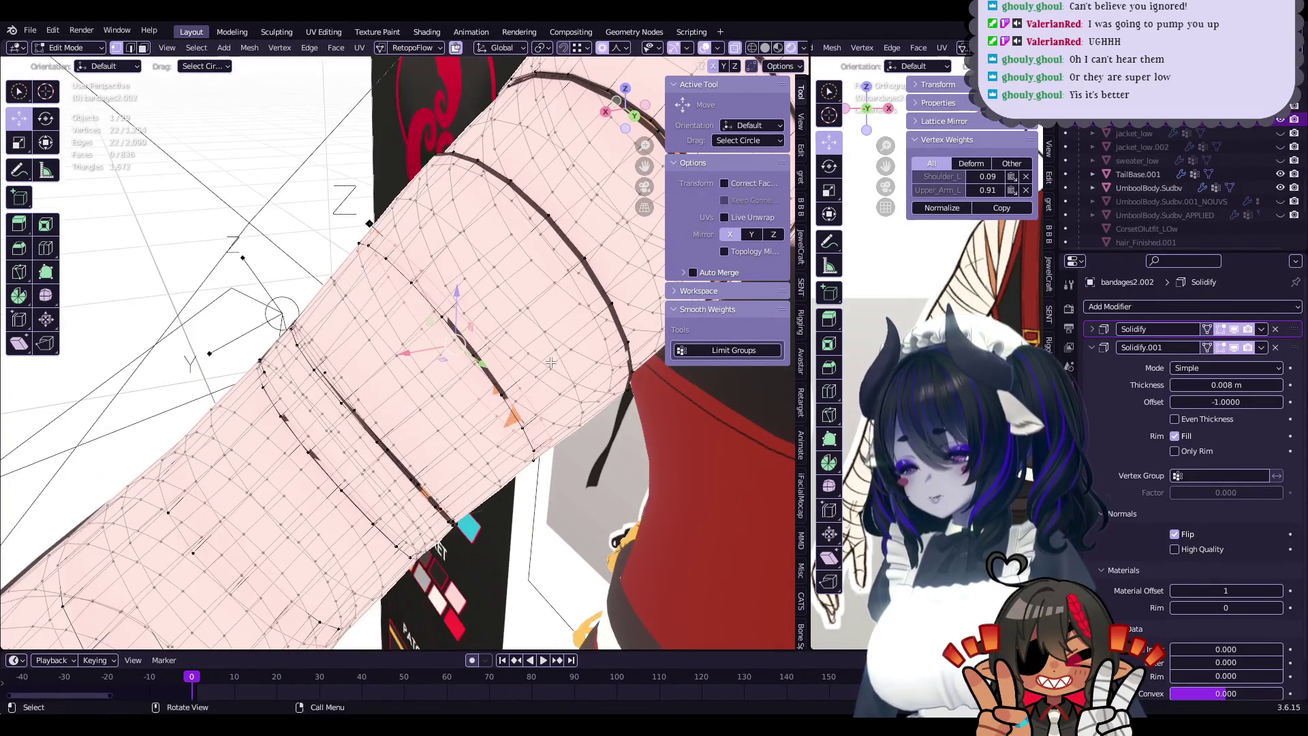
pyautogui.click(566, 363)
# - Rescale the band loop by about 1.037 with proportional falloff size 0.01
pyautogui.moveTo(566, 363)
pyautogui.mouseDown(button='middle')
pyautogui.moveTo(487, 311)
pyautogui.moveTo(512, 331)
pyautogui.moveTo(471, 386)
pyautogui.mouseUp(button='middle')
pyautogui.press('s')
pyautogui.click(497, 320)
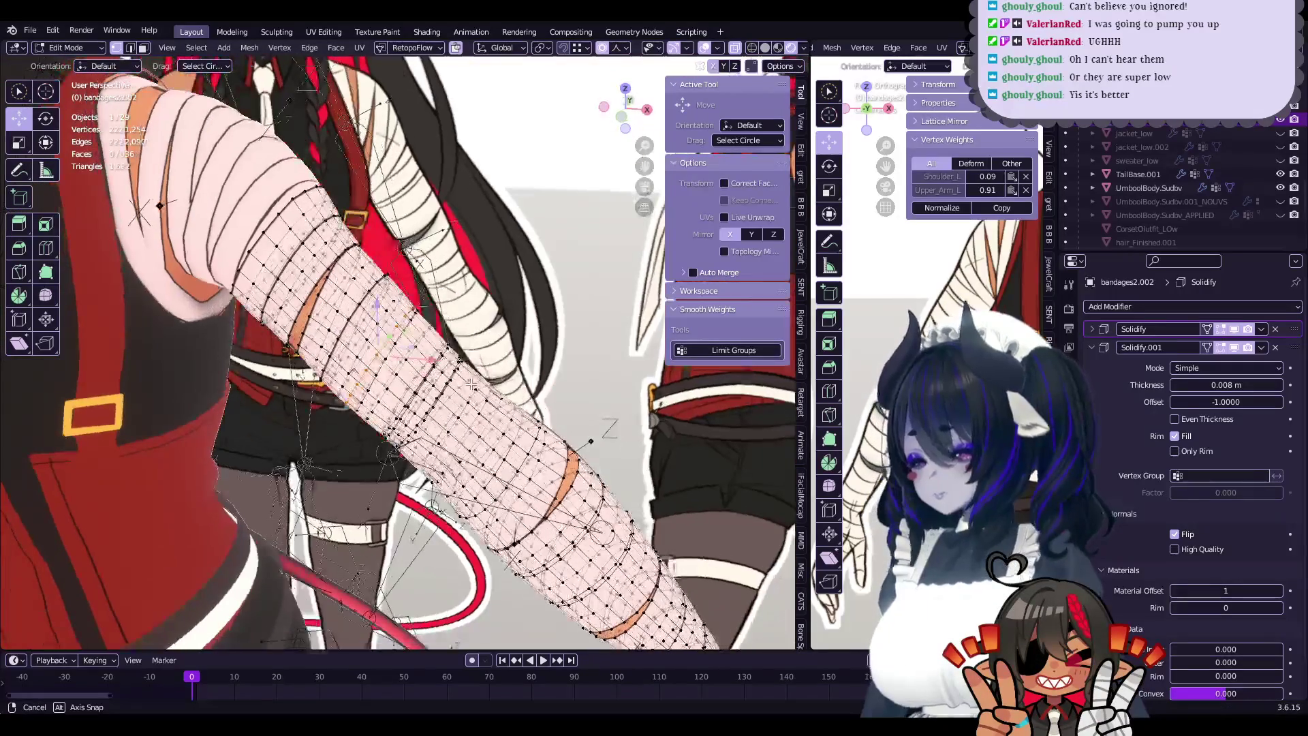
pyautogui.scroll(3, 472, 386)
pyautogui.moveTo(471, 386); pyautogui.dragTo(537, 309, button='middle')
pyautogui.press('s')
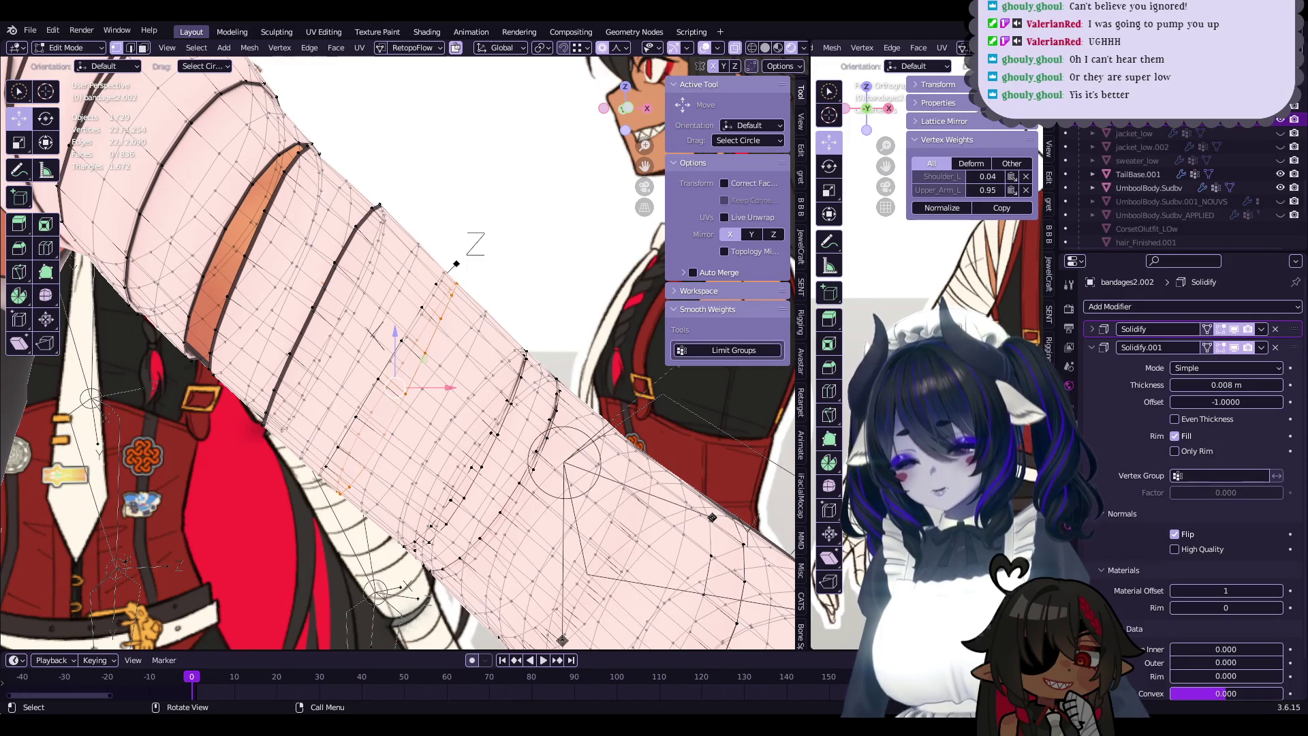
# - Enlarge the band loop to 1.044, then scale a few selected band-edge vertices by 1.025
pyautogui.scroll(2, 535, 333)
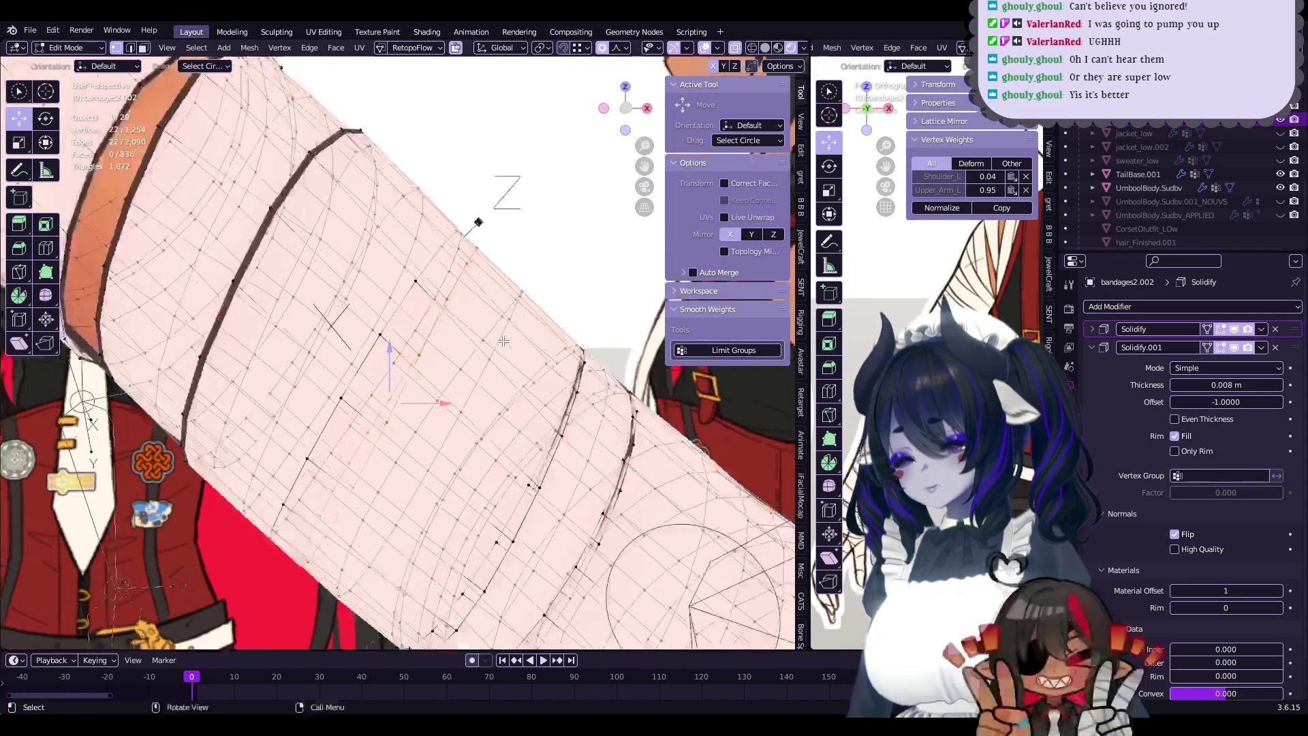
pyautogui.click(536, 313)
pyautogui.moveTo(536, 313)
pyautogui.mouseDown(button='middle')
pyautogui.moveTo(480, 338)
pyautogui.moveTo(417, 264)
pyautogui.moveTo(437, 253)
pyautogui.moveTo(463, 311)
pyautogui.mouseUp(button='middle')
pyautogui.keyDown('alt'); pyautogui.click(436, 254); pyautogui.keyUp('alt')
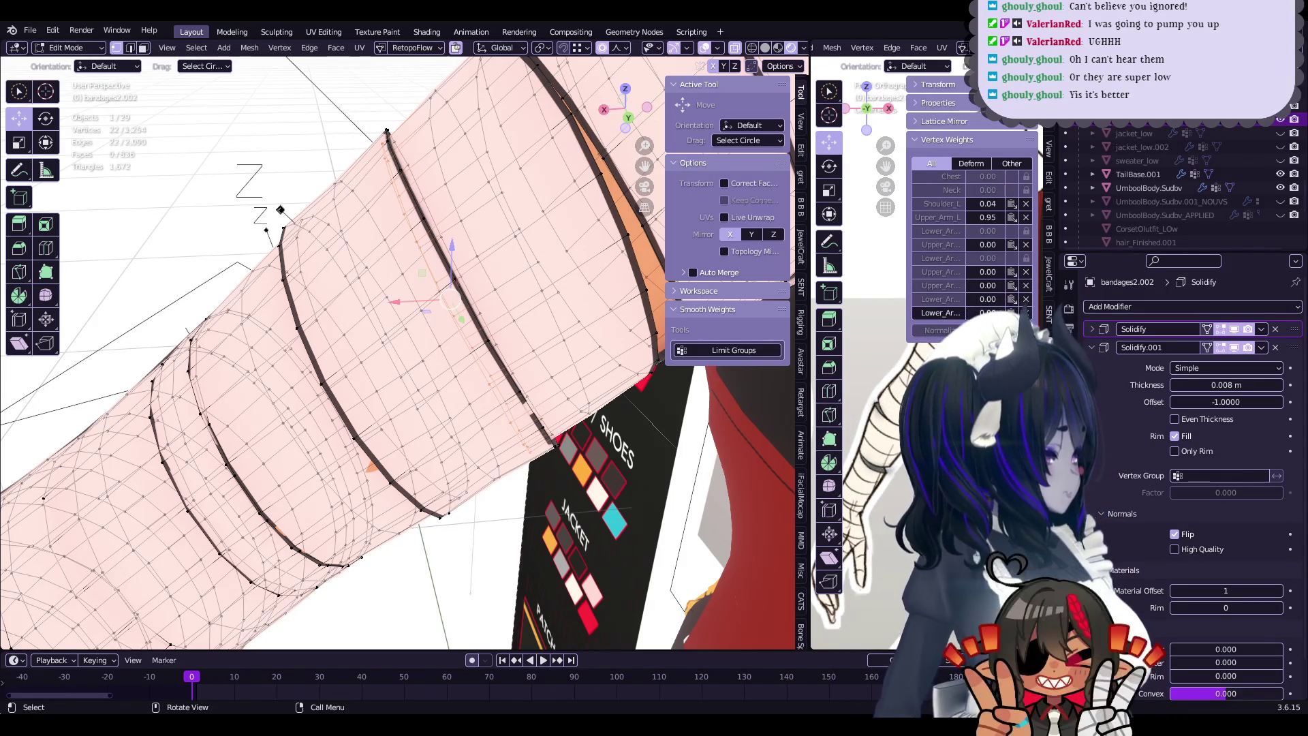
pyautogui.moveTo(577, 376); pyautogui.dragTo(476, 321, button='middle')
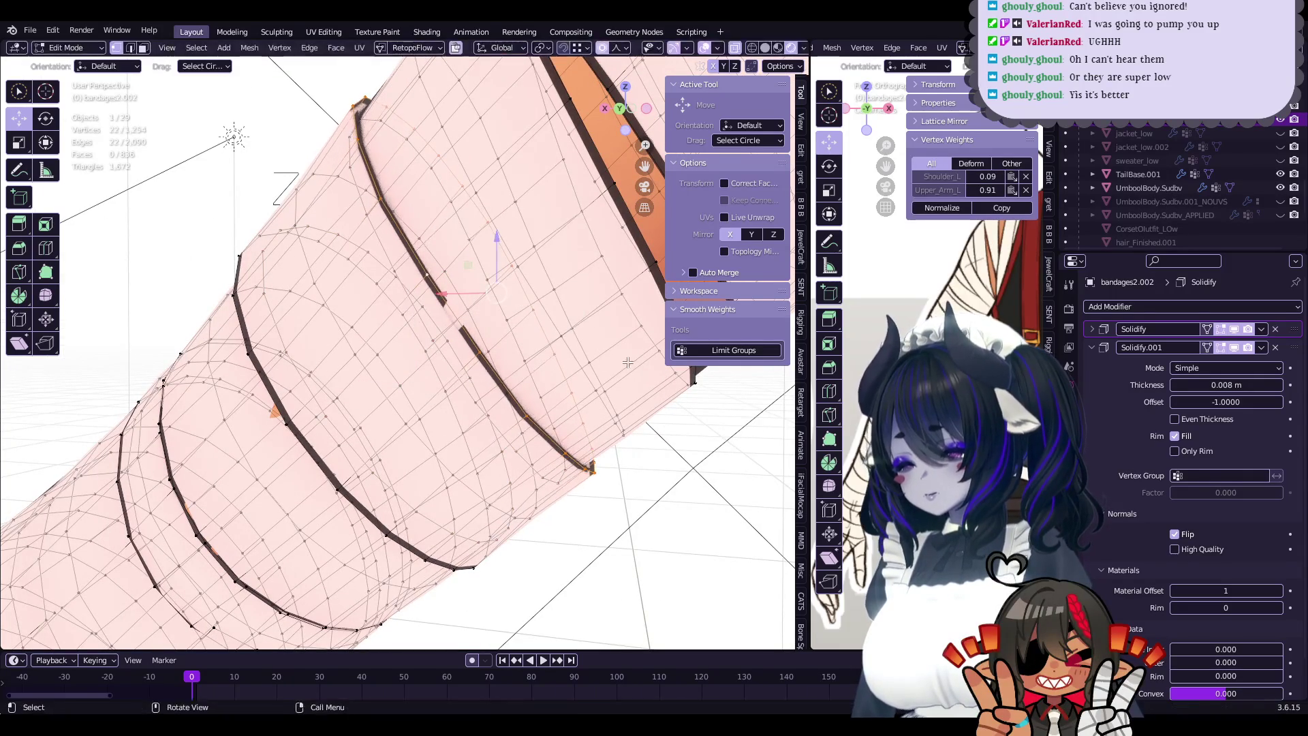
pyautogui.click(637, 361)
# - Preview the wrap from new angles, then scale the band vertices up slightly to 1.015
pyautogui.moveTo(637, 361)
pyautogui.mouseDown(button='middle')
pyautogui.moveTo(414, 492)
pyautogui.moveTo(558, 413)
pyautogui.moveTo(491, 386)
pyautogui.mouseUp(button='middle')
pyautogui.press('Tab')
pyautogui.press('Tab')
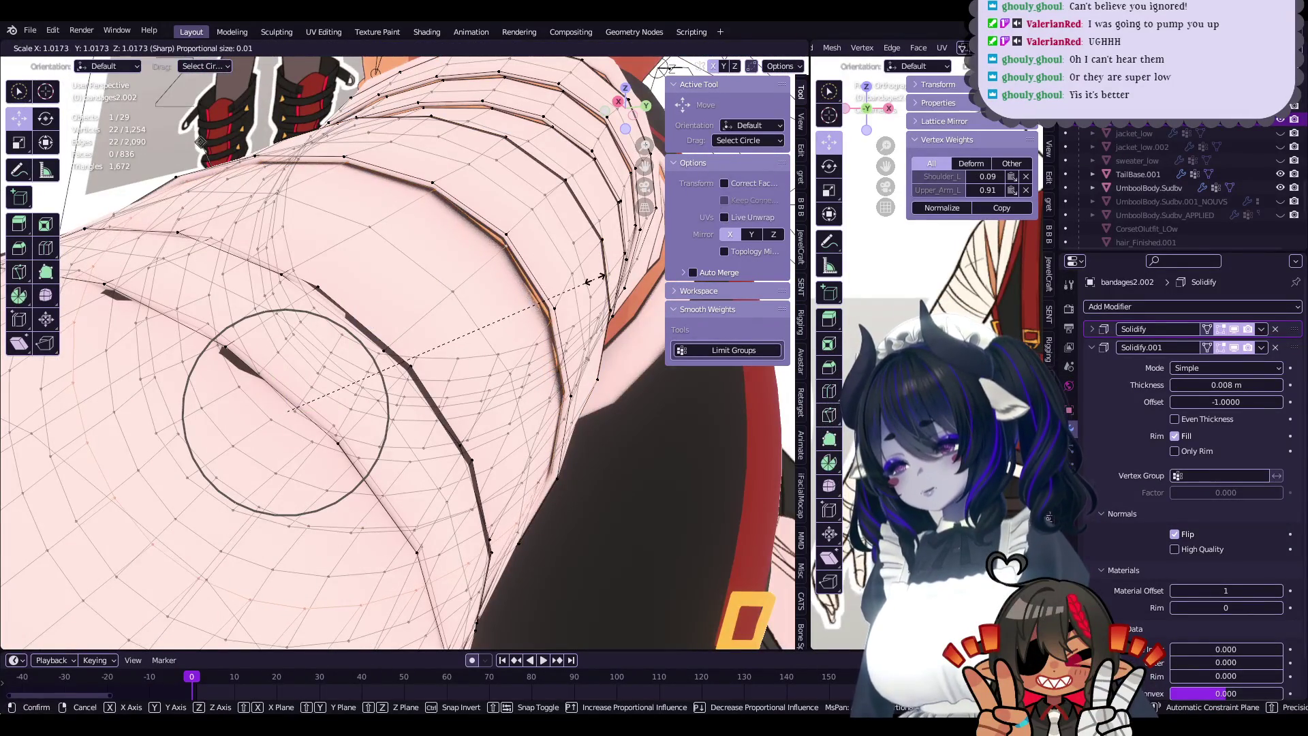
pyautogui.moveTo(596, 277); pyautogui.dragTo(511, 354, button='middle')
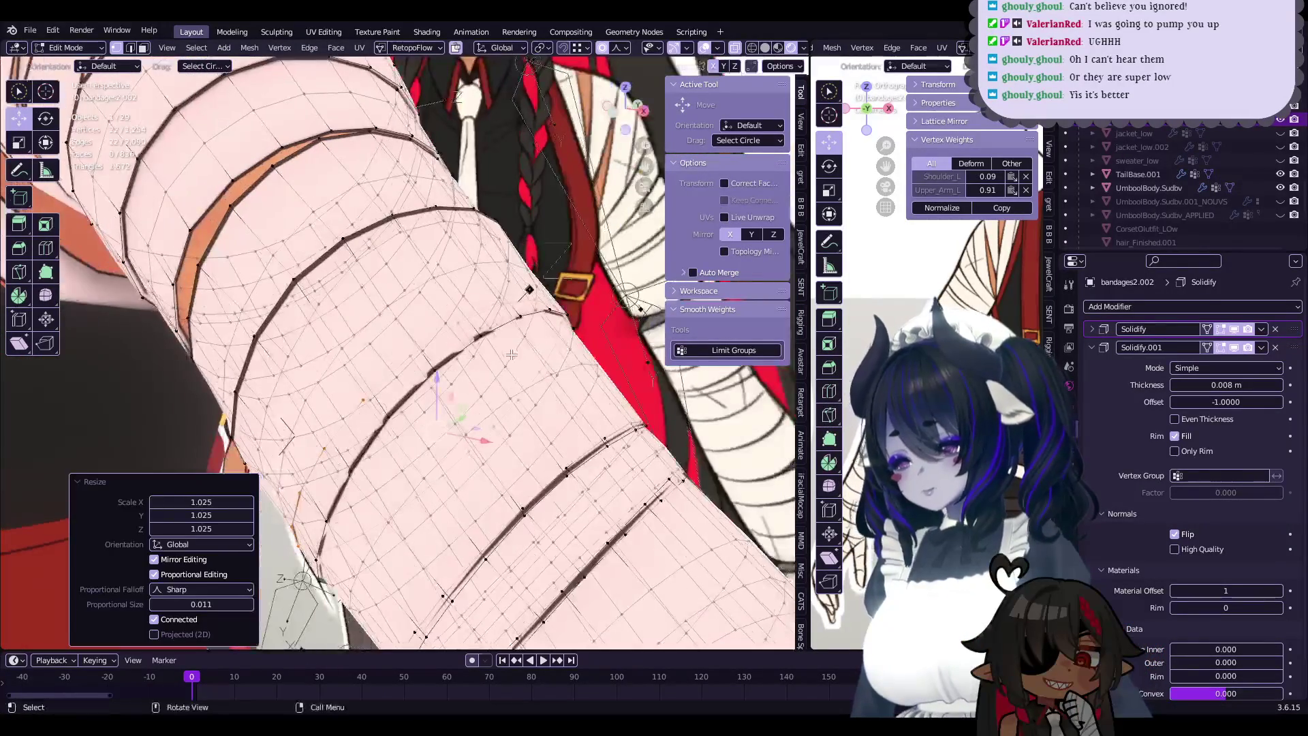
pyautogui.moveTo(516, 305)
pyautogui.mouseDown(button='middle')
pyautogui.moveTo(584, 336)
pyautogui.moveTo(565, 354)
pyautogui.moveTo(565, 385)
pyautogui.moveTo(552, 351)
pyautogui.moveTo(386, 401)
pyautogui.mouseUp(button='middle')
pyautogui.press('s')
pyautogui.press('Return')
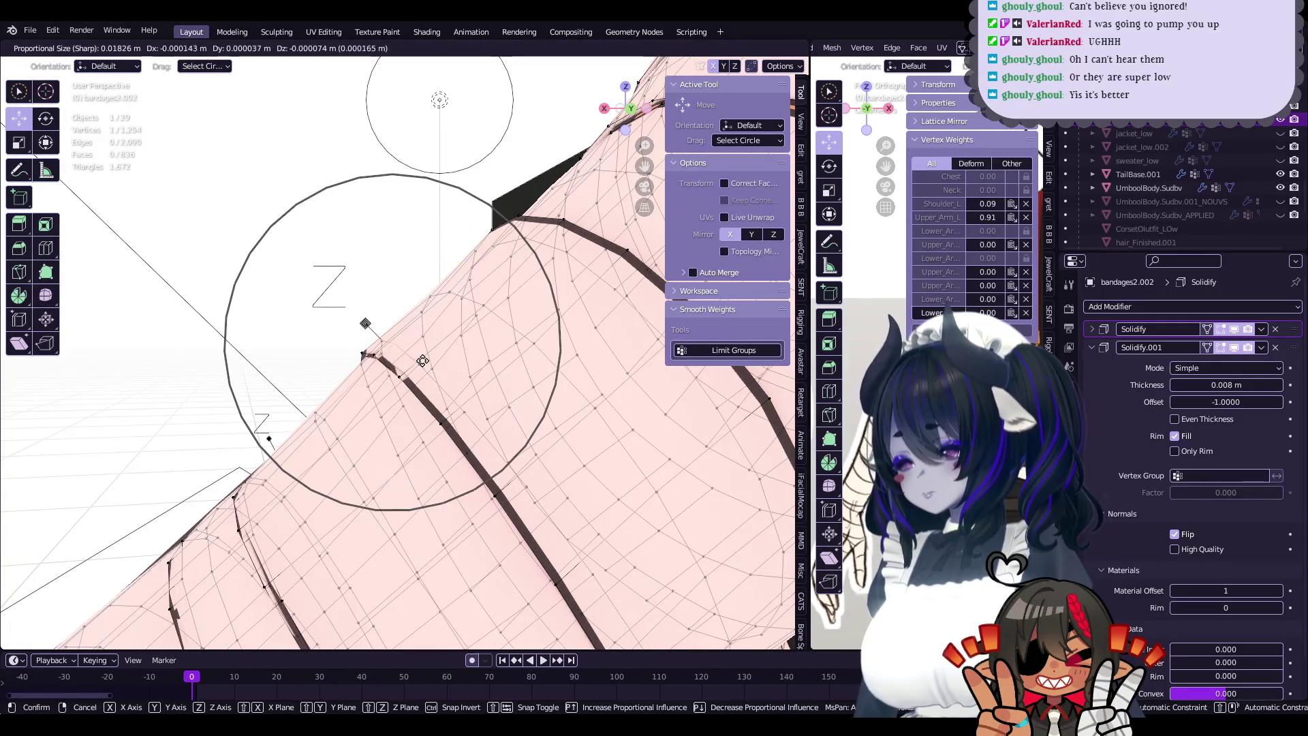
# - Finish moving the band-edge vertices, leave Edit Mode, and save the blend file
pyautogui.click(423, 361)
pyautogui.moveTo(423, 362)
pyautogui.mouseDown(button='middle')
pyautogui.moveTo(581, 360)
pyautogui.moveTo(450, 359)
pyautogui.moveTo(386, 291)
pyautogui.moveTo(380, 336)
pyautogui.moveTo(516, 369)
pyautogui.moveTo(455, 421)
pyautogui.moveTo(468, 366)
pyautogui.moveTo(400, 444)
pyautogui.moveTo(402, 406)
pyautogui.moveTo(508, 396)
pyautogui.mouseUp(button='middle')
pyautogui.click(583, 364)
pyautogui.press('g')
pyautogui.click(449, 359)
pyautogui.press('g')
pyautogui.click(387, 291)
pyautogui.press('Tab')
pyautogui.hotkey('ctrl', 's')
# - Back in Edit Mode, scale the band loop to 1.019 and move a pair of selected edge vertices
pyautogui.press('Tab')
pyautogui.scroll(3, 403, 406)
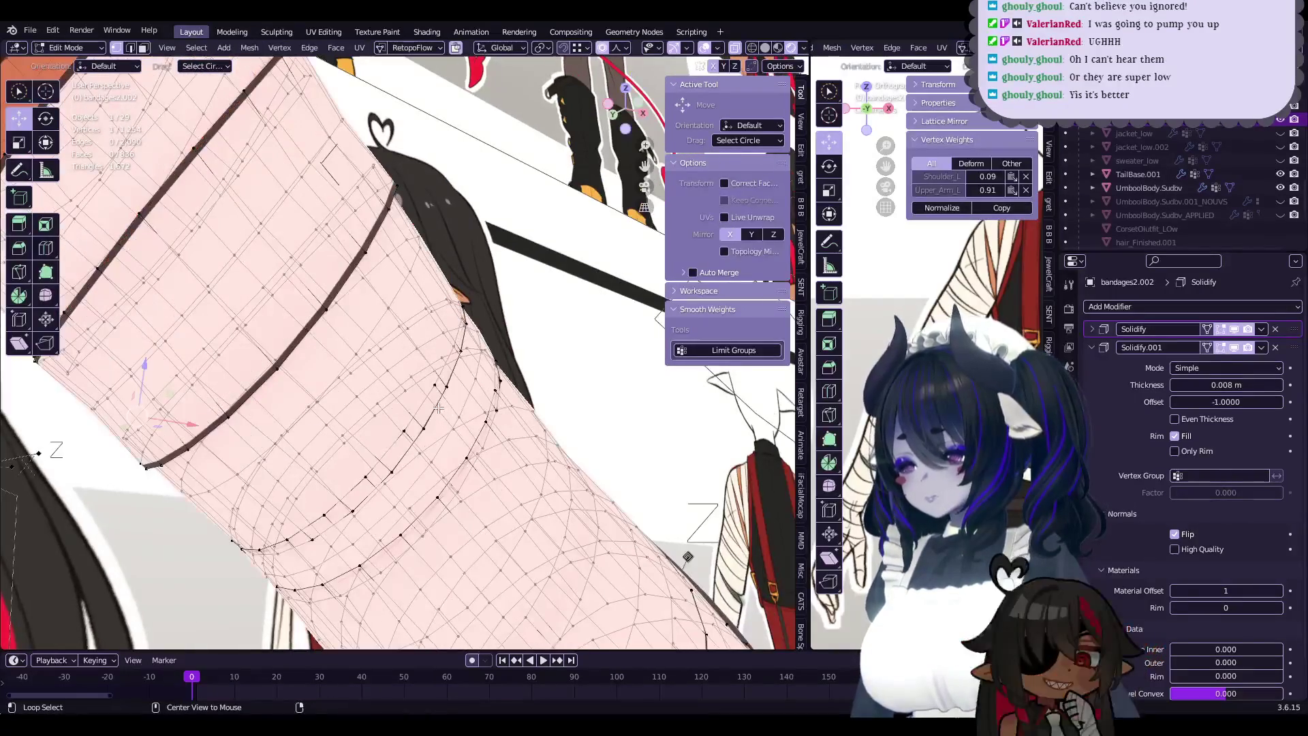
pyautogui.moveTo(419, 412); pyautogui.dragTo(454, 374, button='middle')
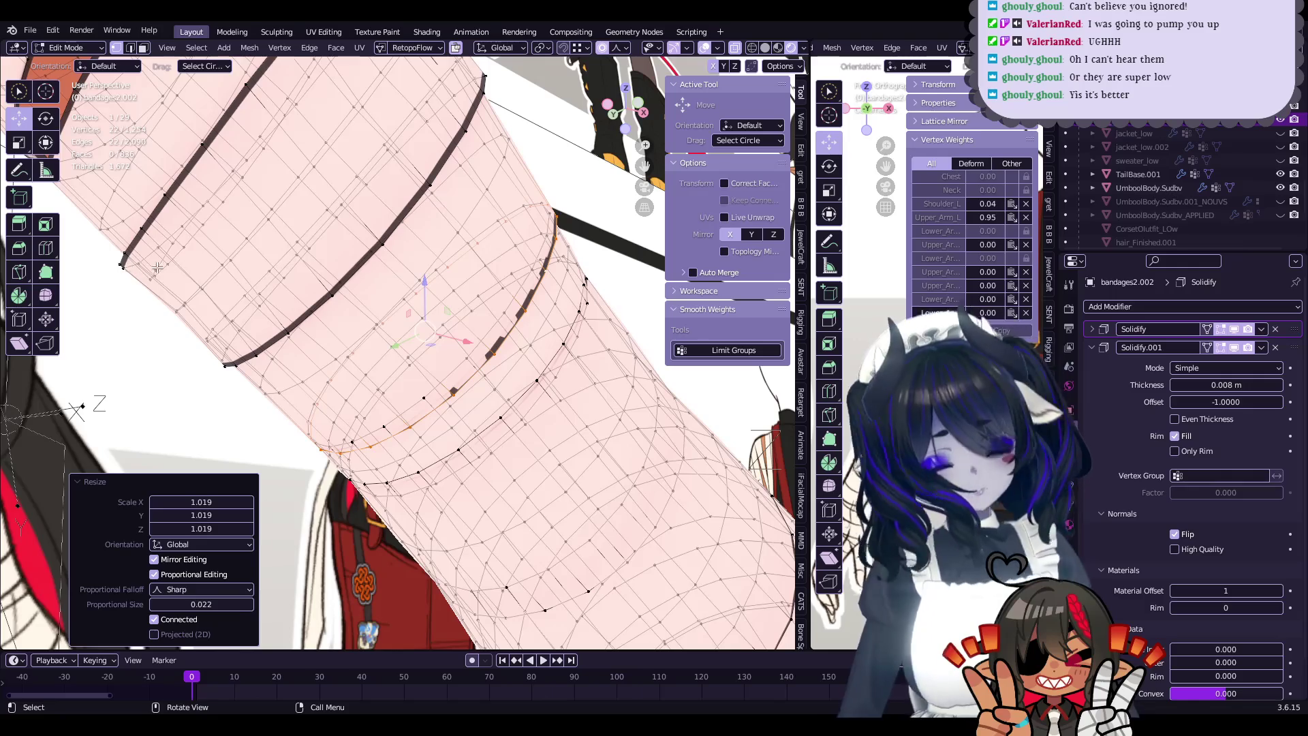
pyautogui.moveTo(224, 393); pyautogui.dragTo(333, 391, button='middle')
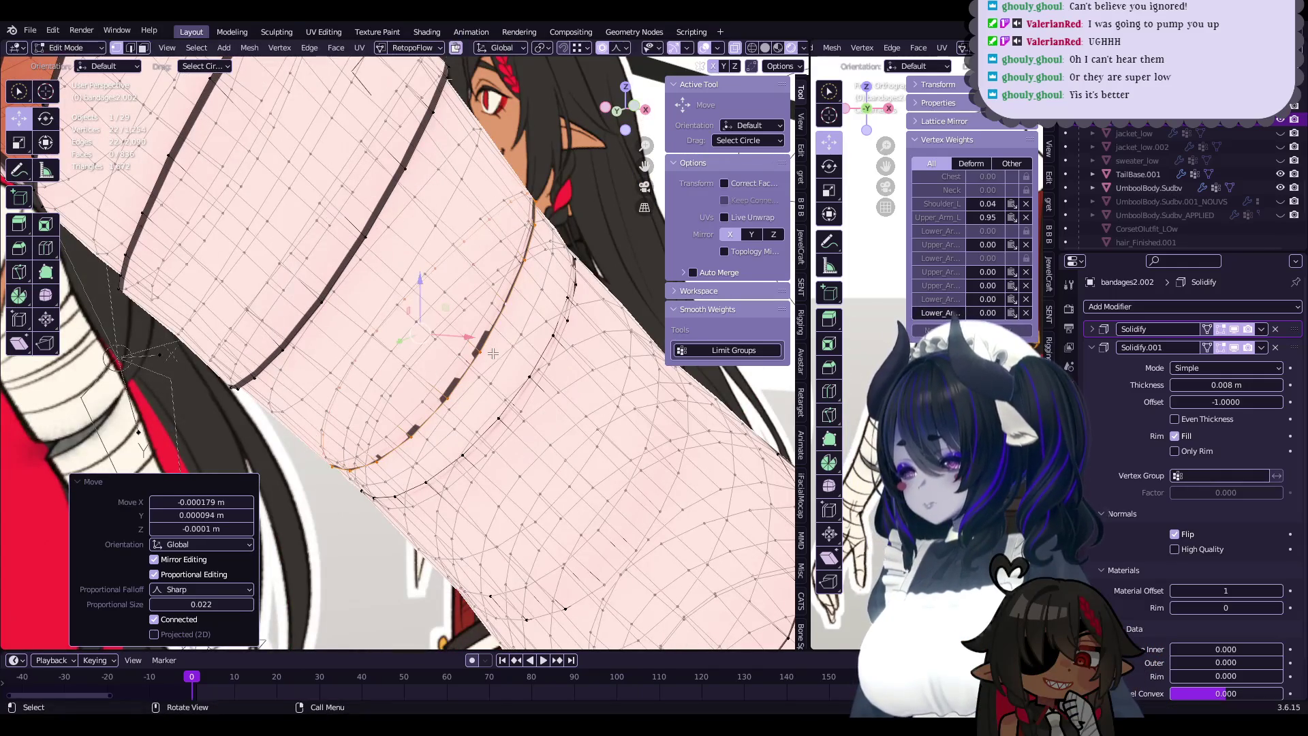
pyautogui.moveTo(458, 359)
pyautogui.mouseDown(button='middle')
pyautogui.moveTo(504, 327)
pyautogui.moveTo(574, 312)
pyautogui.moveTo(517, 385)
pyautogui.mouseUp(button='middle')
pyautogui.press('s')
pyautogui.click(517, 386)
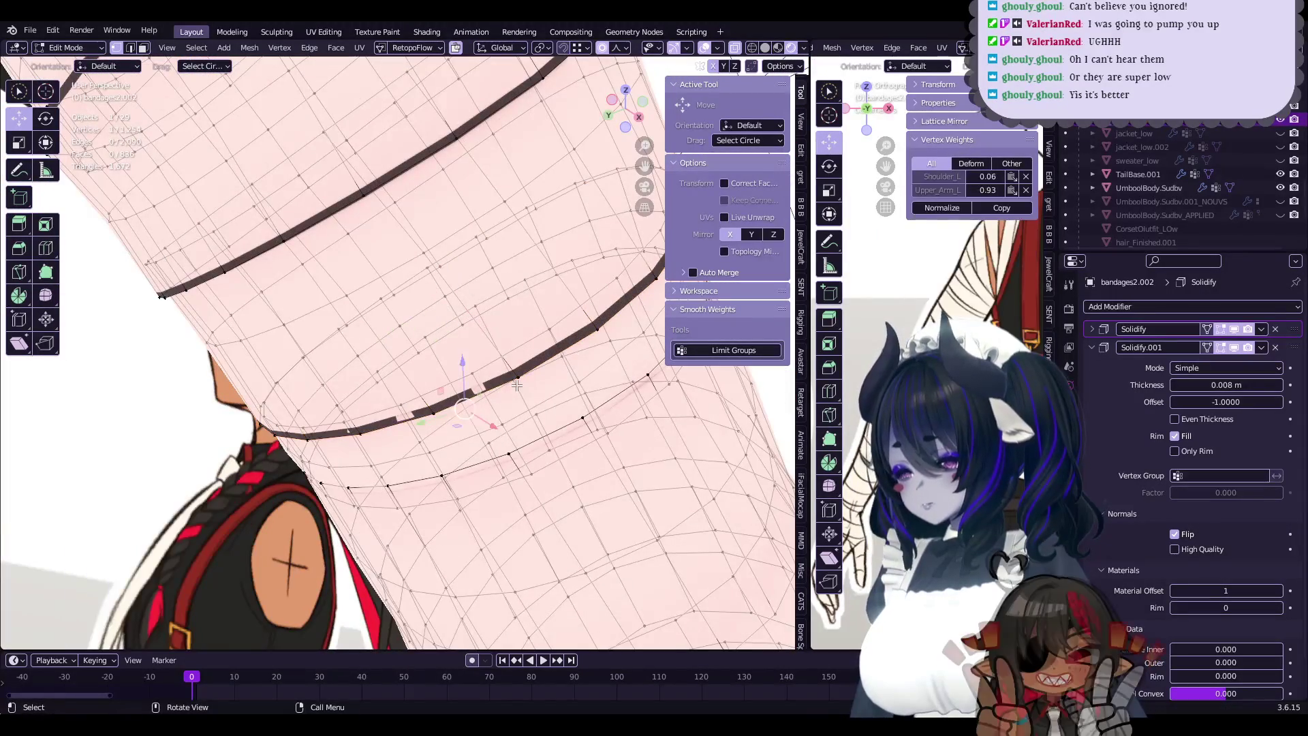
pyautogui.keyDown('shift'); pyautogui.click(437, 414); pyautogui.keyUp('shift')
pyautogui.moveTo(438, 413)
pyautogui.mouseDown(button='middle')
pyautogui.moveTo(455, 421)
pyautogui.moveTo(523, 363)
pyautogui.mouseUp(button='middle')
pyautogui.click(451, 424)
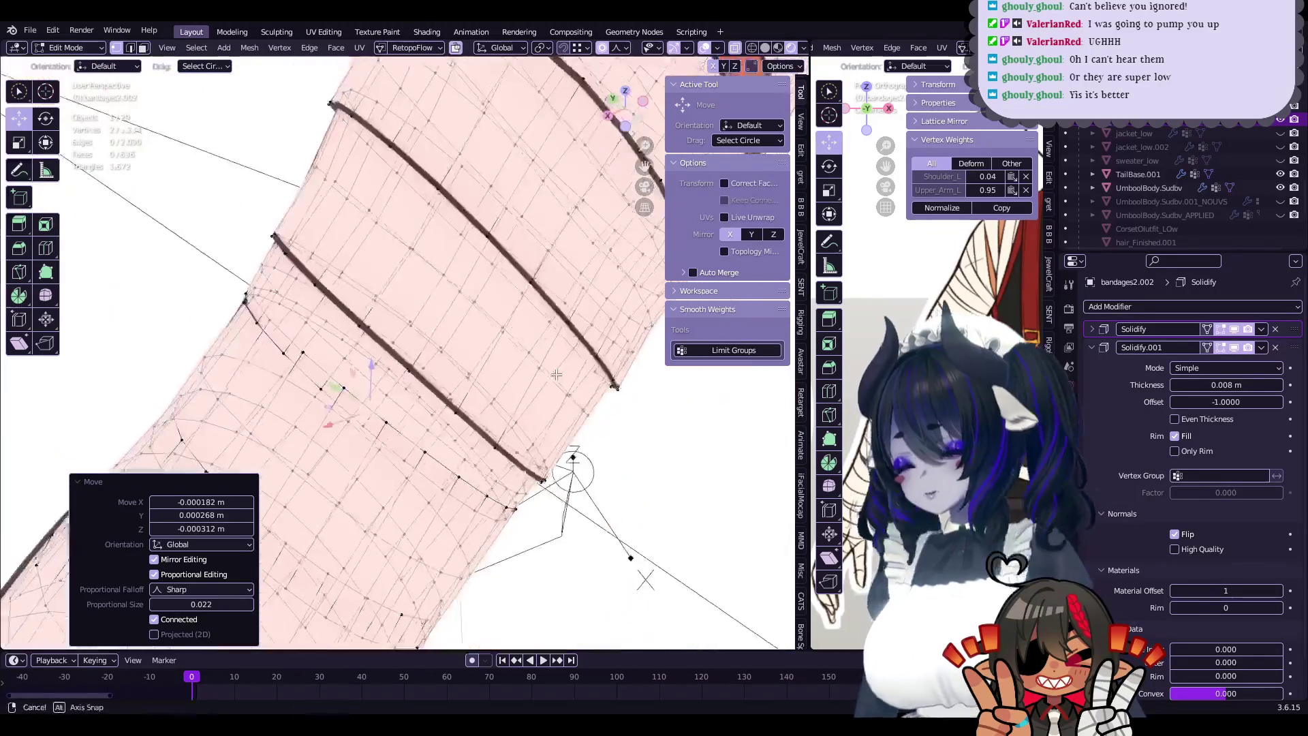
# - Select single band-edge vertices and move them with proportional editing to close the gaps
pyautogui.moveTo(523, 362)
pyautogui.mouseDown(button='middle')
pyautogui.moveTo(442, 377)
pyautogui.moveTo(512, 376)
pyautogui.moveTo(437, 382)
pyautogui.moveTo(489, 337)
pyautogui.moveTo(421, 220)
pyautogui.mouseUp(button='middle')
pyautogui.click(441, 377)
pyautogui.click(502, 380)
pyautogui.press('g')
pyautogui.click(453, 383)
pyautogui.click(423, 349)
pyautogui.keyDown('shift'); pyautogui.click(452, 383); pyautogui.keyUp('shift')
# - Make small final vertex moves along Y, with sharp proportional falloff at size 0.022
pyautogui.press('g')
pyautogui.click(449, 286)
pyautogui.moveTo(475, 254)
pyautogui.mouseDown(button='middle')
pyautogui.moveTo(439, 397)
pyautogui.moveTo(481, 395)
pyautogui.moveTo(488, 274)
pyautogui.moveTo(511, 354)
pyautogui.mouseUp(button='middle')
pyautogui.press('g')
pyautogui.click(440, 397)
pyautogui.press('g')
pyautogui.click(490, 286)
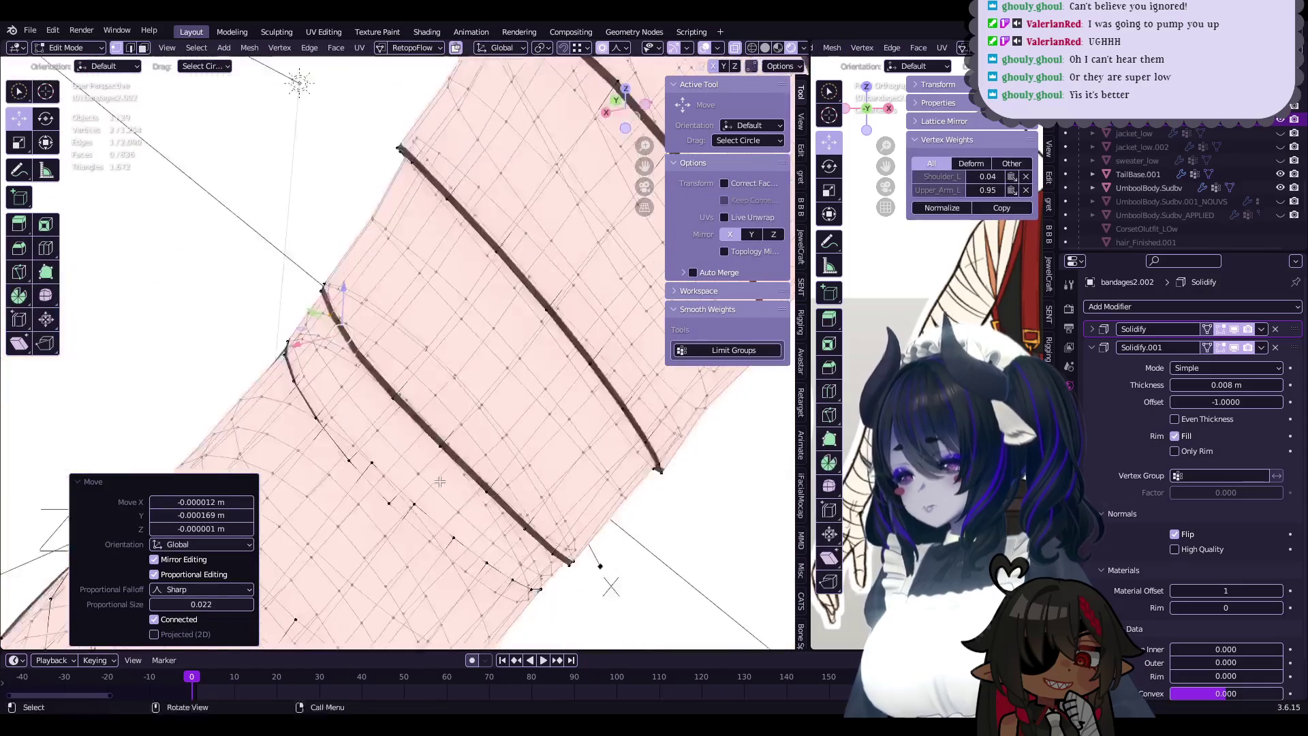
# - Preview the bandaged arm in Object Mode and save the file
pyautogui.press('Tab')
pyautogui.moveTo(534, 414)
pyautogui.mouseDown(button='middle')
pyautogui.moveTo(448, 451)
pyautogui.moveTo(447, 411)
pyautogui.mouseUp(button='middle')
pyautogui.scroll(-5, 449, 451)
pyautogui.scroll(5, 464, 404)
pyautogui.moveTo(519, 439)
pyautogui.mouseDown(button='middle')
pyautogui.moveTo(410, 447)
pyautogui.moveTo(464, 416)
pyautogui.moveTo(491, 442)
pyautogui.moveTo(407, 390)
pyautogui.moveTo(382, 320)
pyautogui.mouseUp(button='middle')
pyautogui.hotkey('ctrl', 's')
# - Back in Edit Mode, select a band edge loop on bandages2.002
pyautogui.press('Tab')
pyautogui.scroll(3, 406, 389)
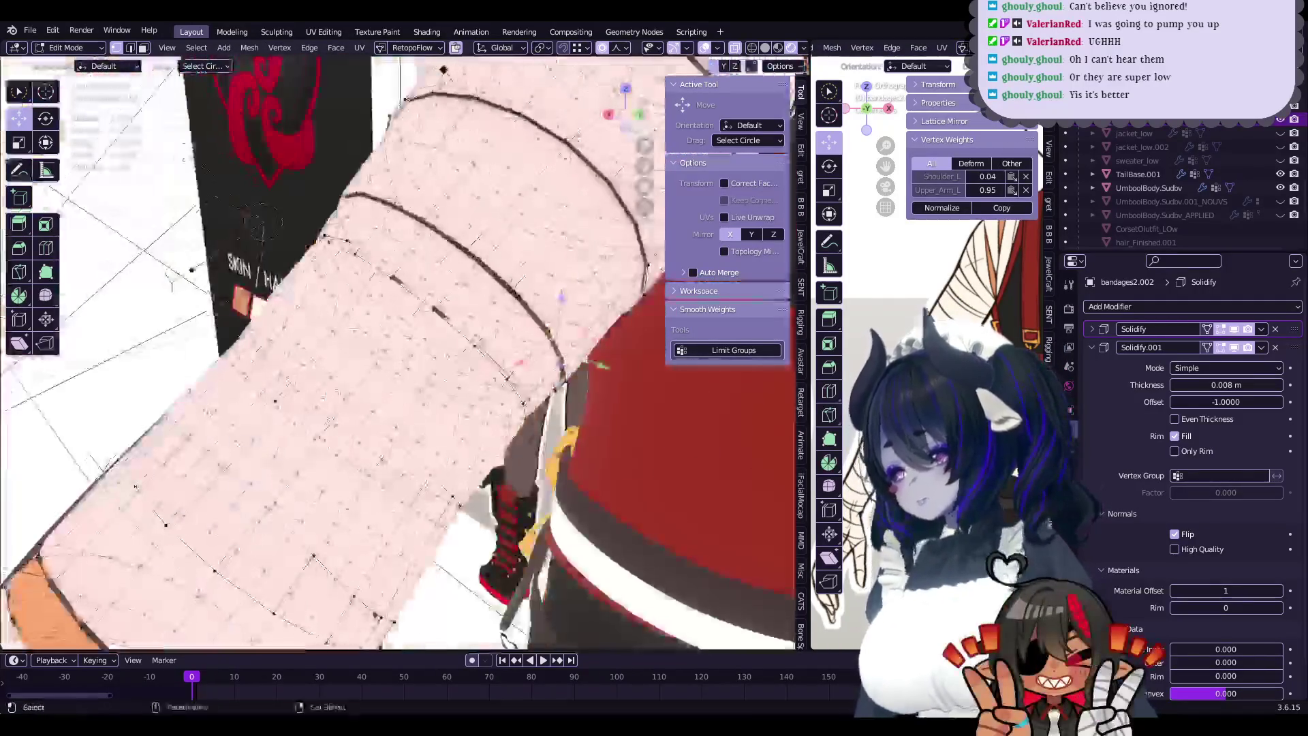
pyautogui.moveTo(261, 226); pyautogui.dragTo(346, 349, button='middle')
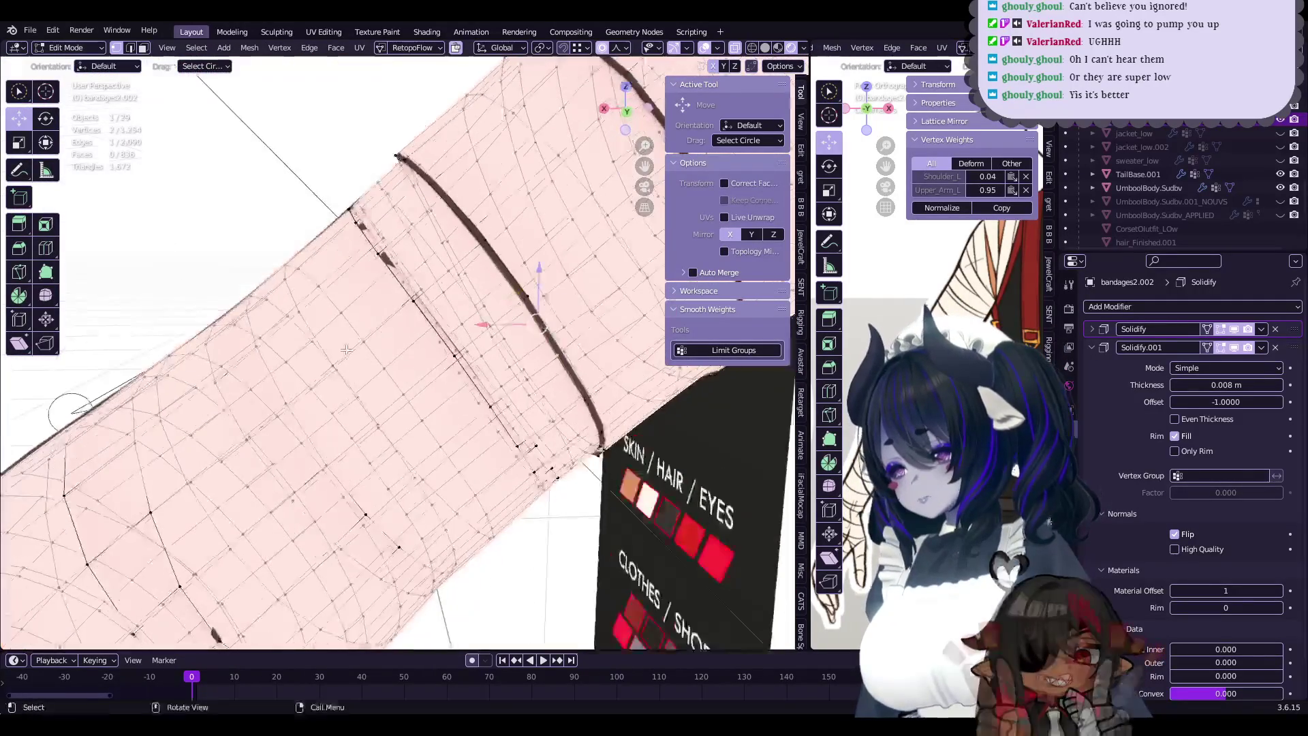
pyautogui.keyDown('alt'); pyautogui.click(376, 248); pyautogui.keyUp('alt')
pyautogui.scroll(5, 376, 248)
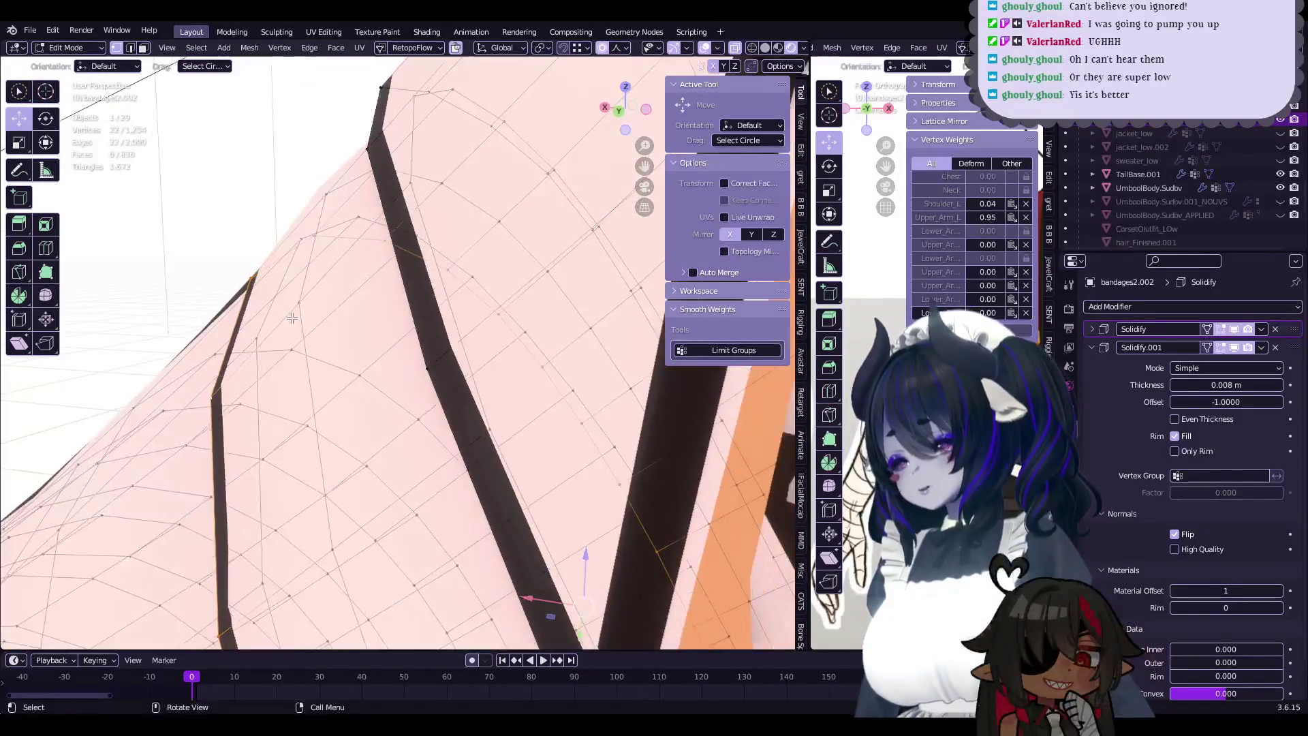
pyautogui.moveTo(313, 259); pyautogui.dragTo(264, 271, button='middle')
pyautogui.moveTo(270, 190); pyautogui.dragTo(354, 310, button='middle')
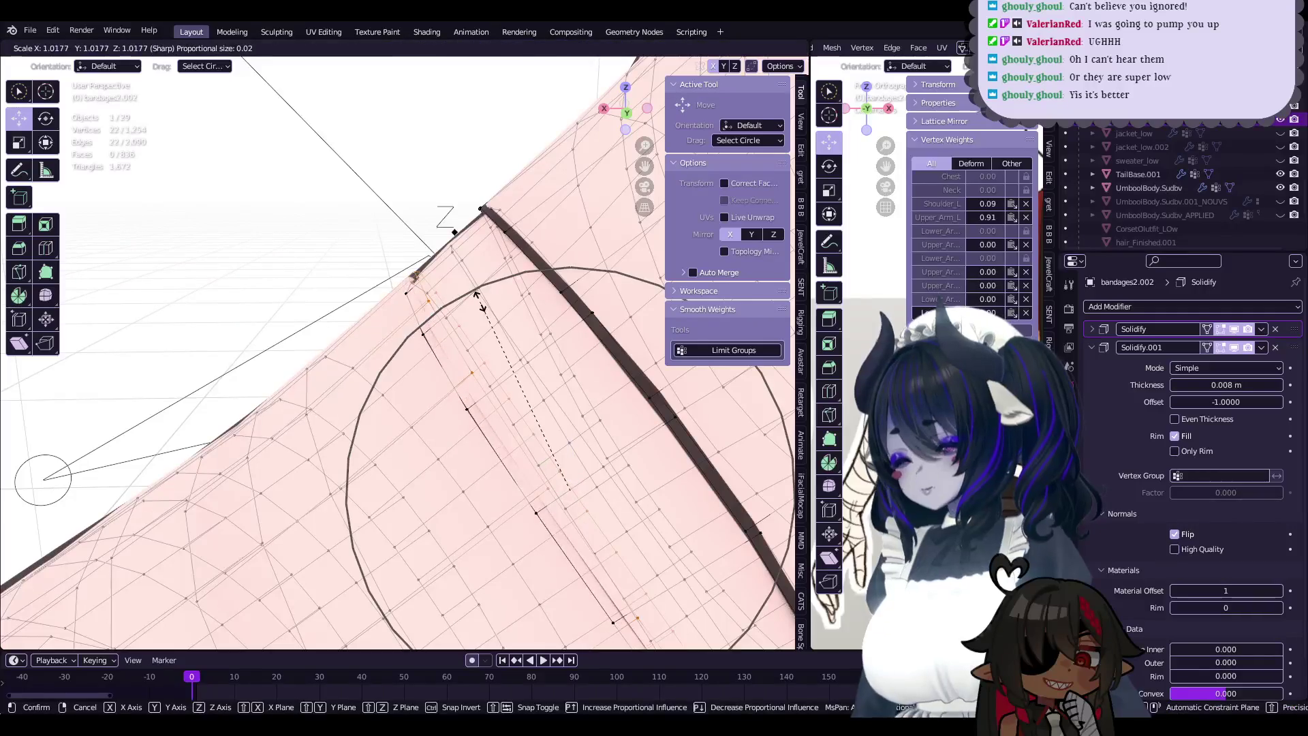
pyautogui.moveTo(482, 295); pyautogui.dragTo(498, 344, button='middle')
# - Push the whole linked bandage strip outward along its normals
pyautogui.hotkey('alt', 's')
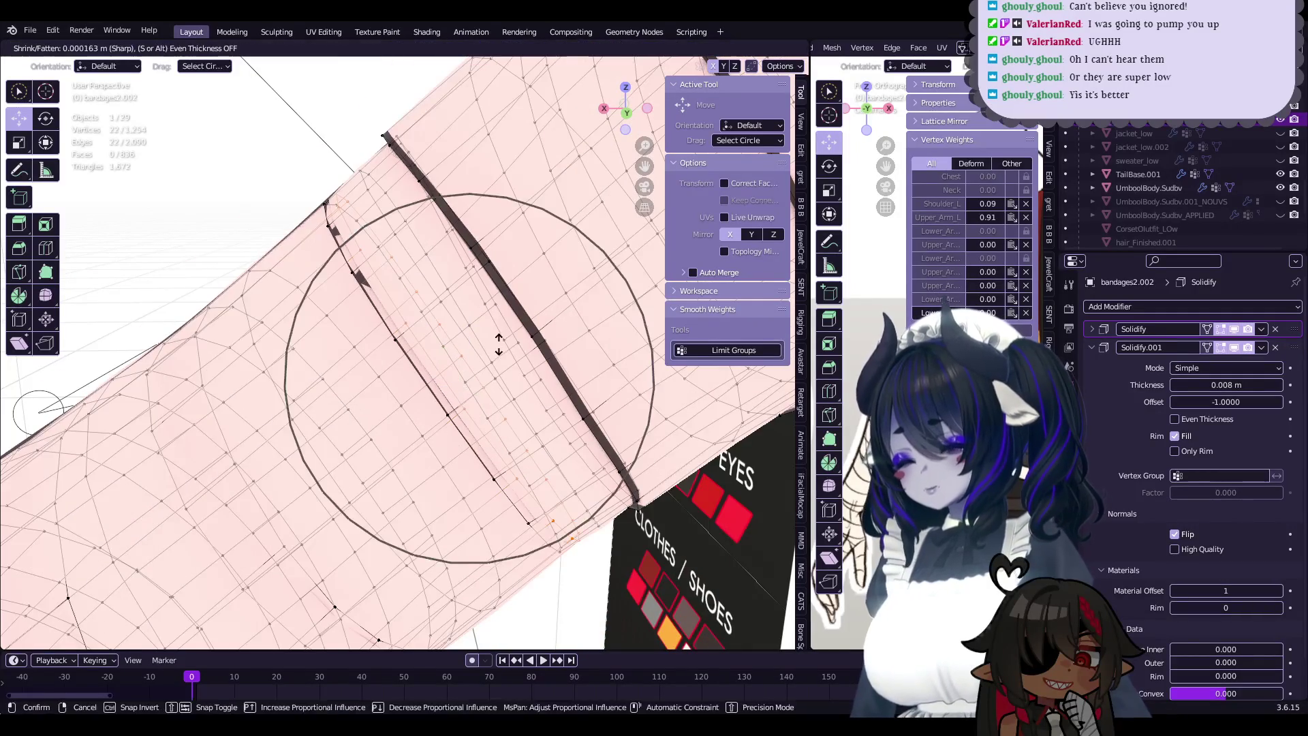
pyautogui.moveTo(359, 370)
pyautogui.mouseDown(button='middle')
pyautogui.moveTo(509, 322)
pyautogui.moveTo(559, 259)
pyautogui.mouseUp(button='middle')
pyautogui.hotkey('alt', 'a')
pyautogui.press('l')
pyautogui.hotkey('alt', 's')
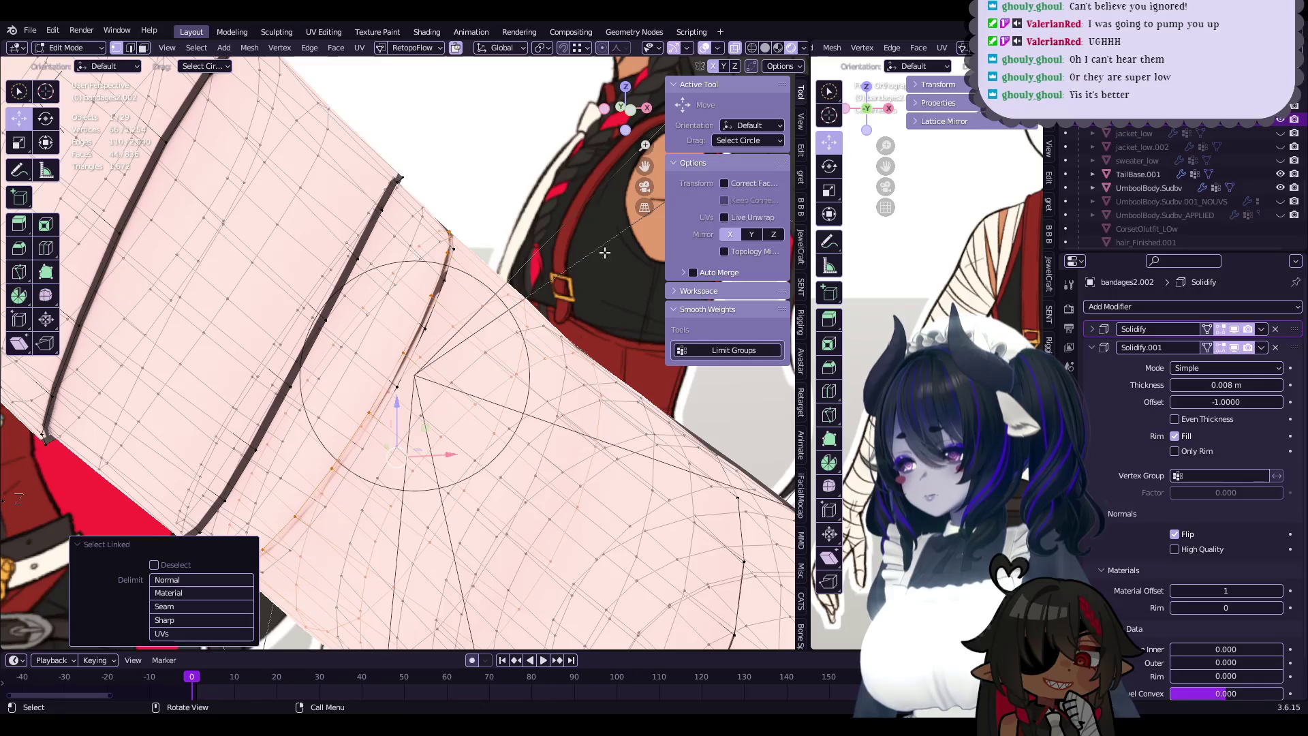
pyautogui.moveTo(606, 257)
pyautogui.mouseDown(button='middle')
pyautogui.moveTo(408, 361)
pyautogui.moveTo(438, 342)
pyautogui.mouseUp(button='middle')
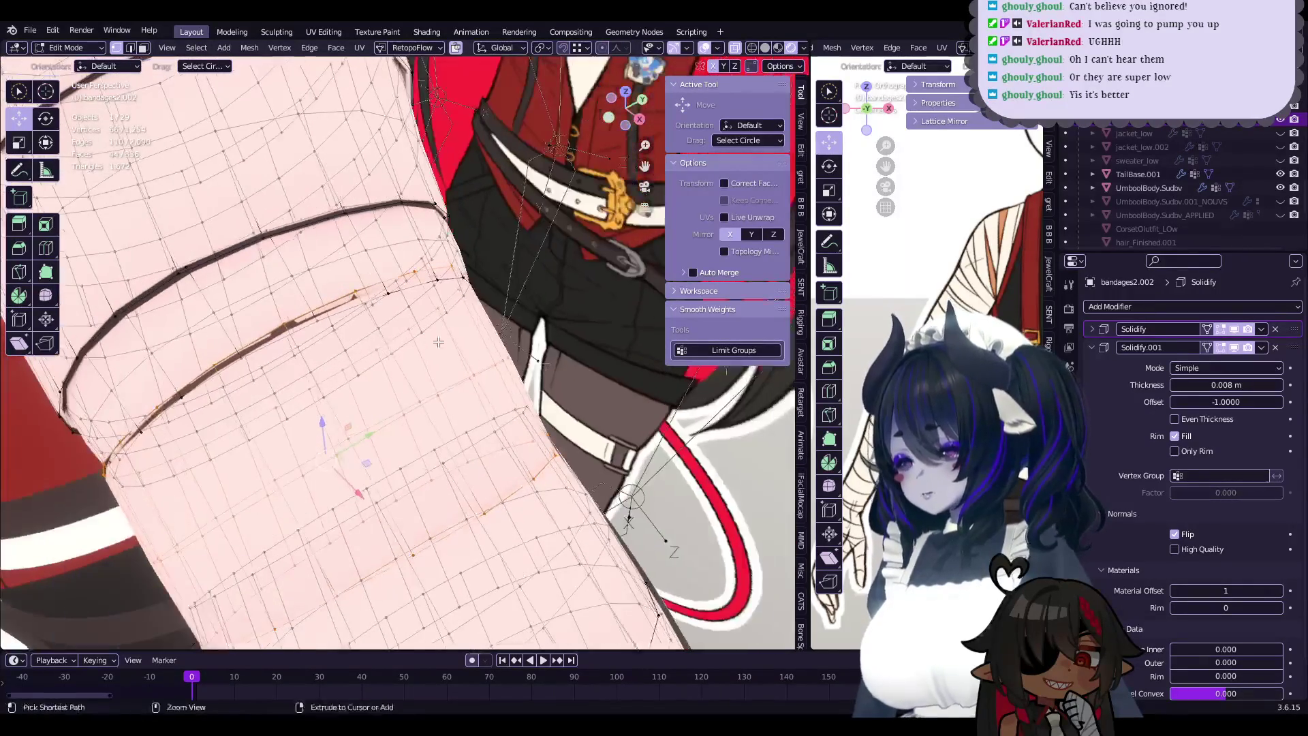
pyautogui.click(532, 306)
# - Nudge a single band vertex with proportional editing
pyautogui.moveTo(532, 306); pyautogui.dragTo(476, 327, button='middle')
pyautogui.click(424, 285)
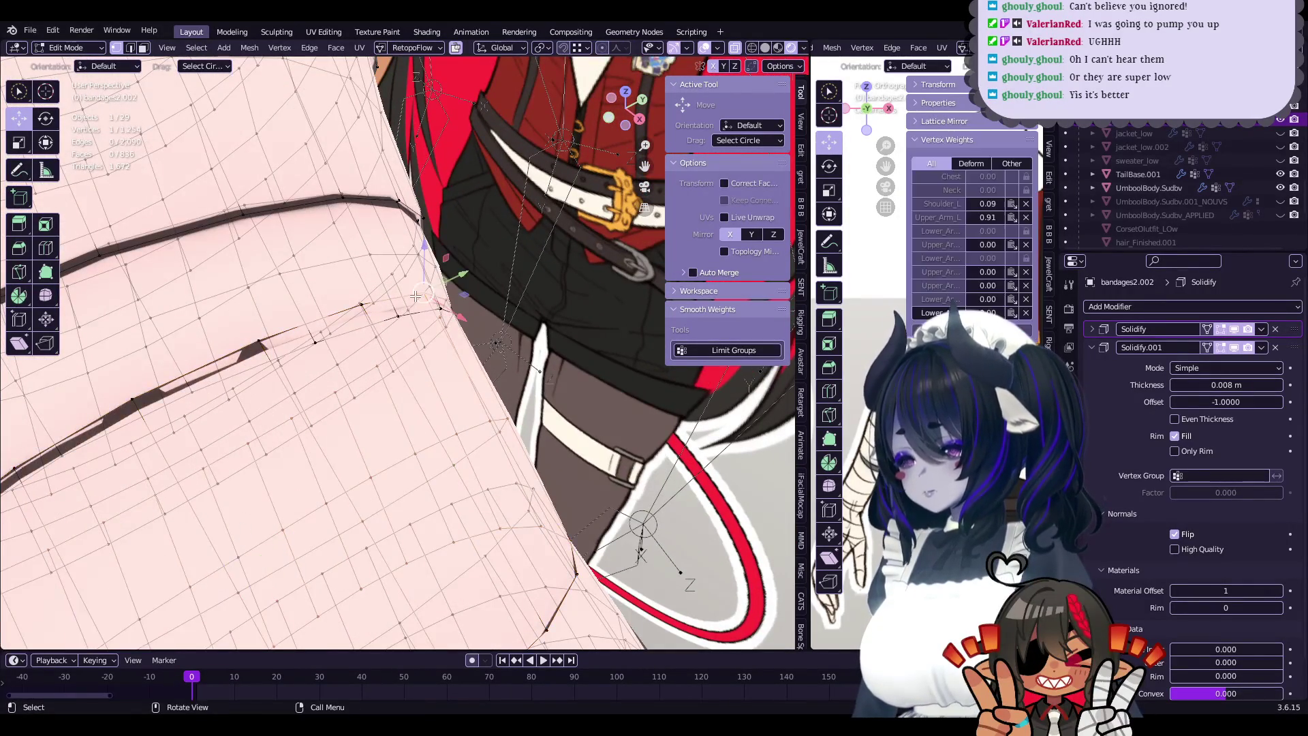
pyautogui.moveTo(424, 285); pyautogui.dragTo(566, 80, button='middle')
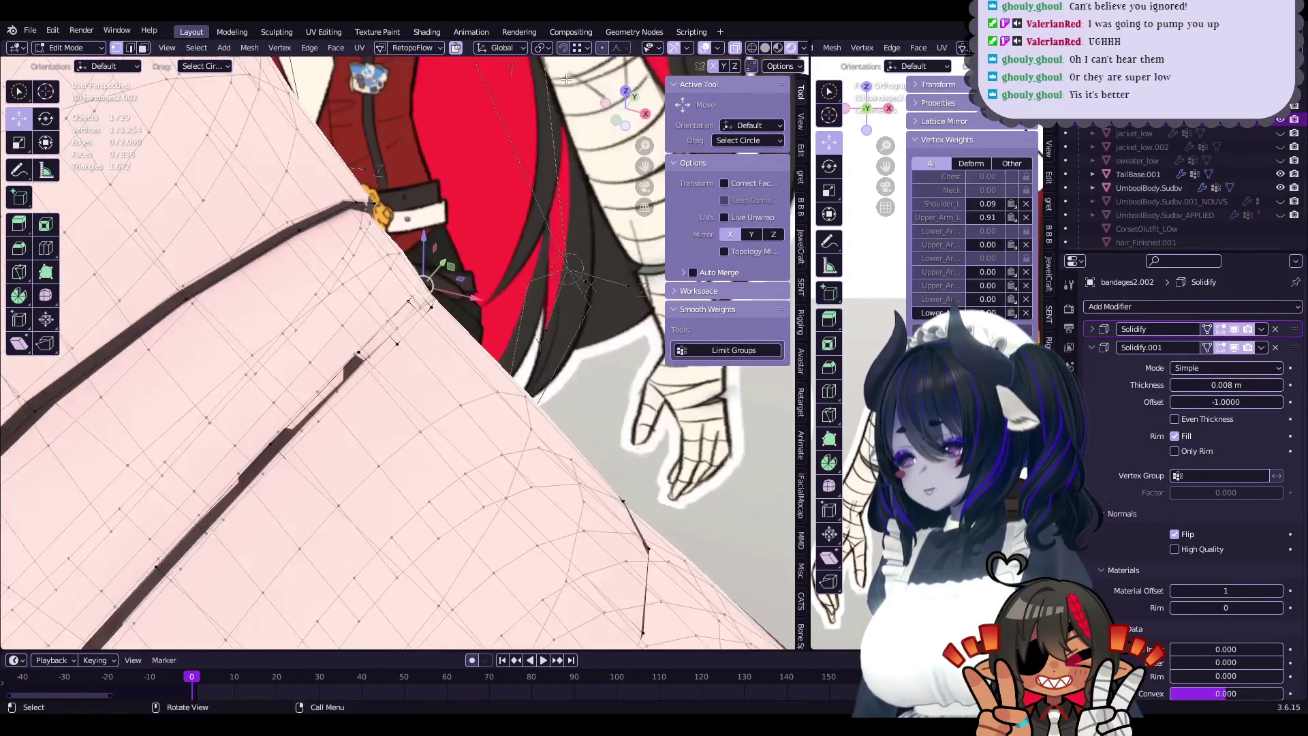
pyautogui.click(523, 236)
pyautogui.moveTo(523, 236); pyautogui.dragTo(434, 275, button='middle')
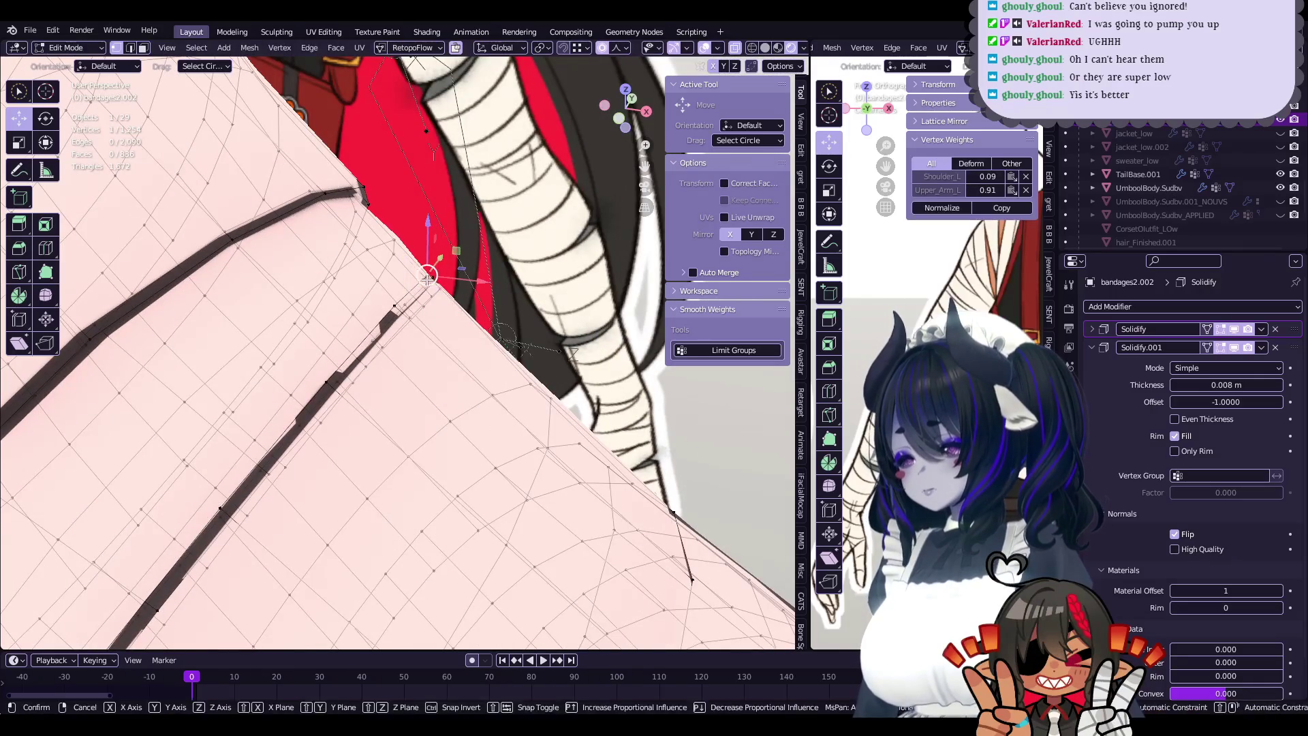
pyautogui.click(436, 271)
pyautogui.moveTo(437, 271)
pyautogui.mouseDown(button='middle')
pyautogui.moveTo(461, 467)
pyautogui.moveTo(398, 325)
pyautogui.mouseUp(button='middle')
# - Move several band-edge vertices to tighten the wrap against the arm
pyautogui.click(424, 306)
pyautogui.press('g')
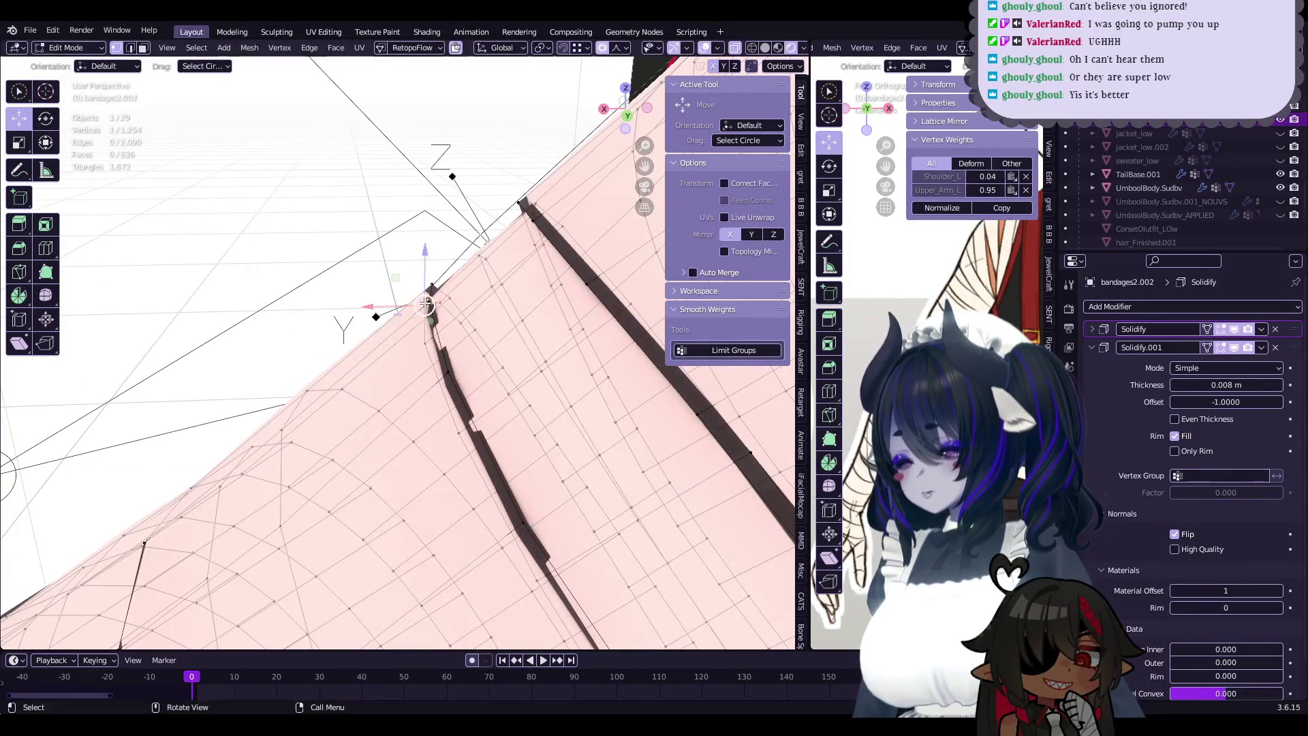
pyautogui.click(421, 302)
pyautogui.moveTo(420, 302)
pyautogui.mouseDown(button='middle')
pyautogui.moveTo(515, 481)
pyautogui.moveTo(480, 408)
pyautogui.moveTo(477, 359)
pyautogui.moveTo(499, 355)
pyautogui.moveTo(469, 391)
pyautogui.mouseUp(button='middle')
pyautogui.press('g')
pyautogui.click(476, 359)
pyautogui.press('g')
pyautogui.click(491, 348)
pyautogui.press('g')
pyautogui.click(476, 393)
# - Adjust more band vertices lower on the arm with small moves
pyautogui.moveTo(459, 412)
pyautogui.mouseDown(button='middle')
pyautogui.moveTo(447, 390)
pyautogui.moveTo(456, 416)
pyautogui.moveTo(596, 309)
pyautogui.moveTo(508, 283)
pyautogui.moveTo(503, 400)
pyautogui.moveTo(415, 448)
pyautogui.moveTo(414, 401)
pyautogui.moveTo(442, 402)
pyautogui.moveTo(402, 378)
pyautogui.mouseUp(button='middle')
pyautogui.click(448, 391)
pyautogui.press('g')
pyautogui.click(446, 389)
pyautogui.click(456, 416)
pyautogui.click(519, 271)
pyautogui.press('g')
pyautogui.click(503, 399)
# - Fine-tune a run of band-edge vertices until the edge sits snugly
pyautogui.click(421, 441)
pyautogui.click(409, 455)
pyautogui.click(404, 414)
pyautogui.click(413, 404)
pyautogui.click(379, 377)
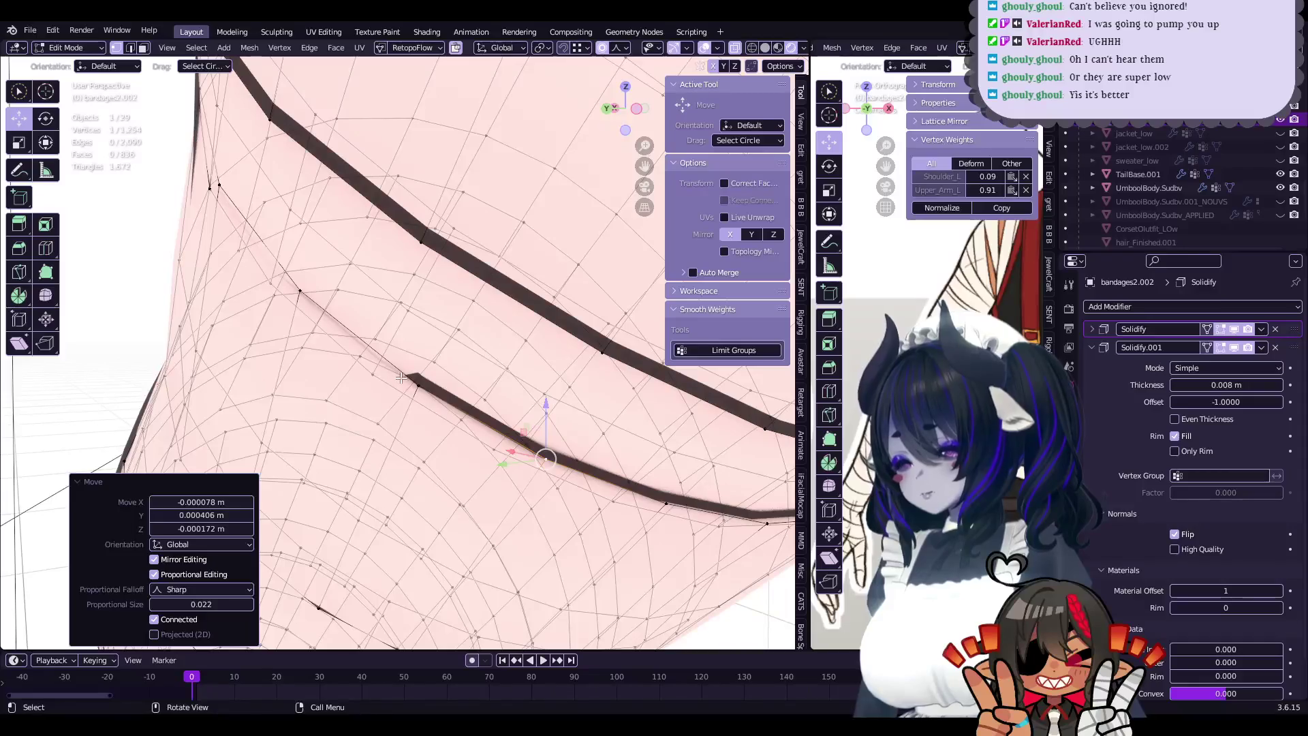
pyautogui.click(403, 390)
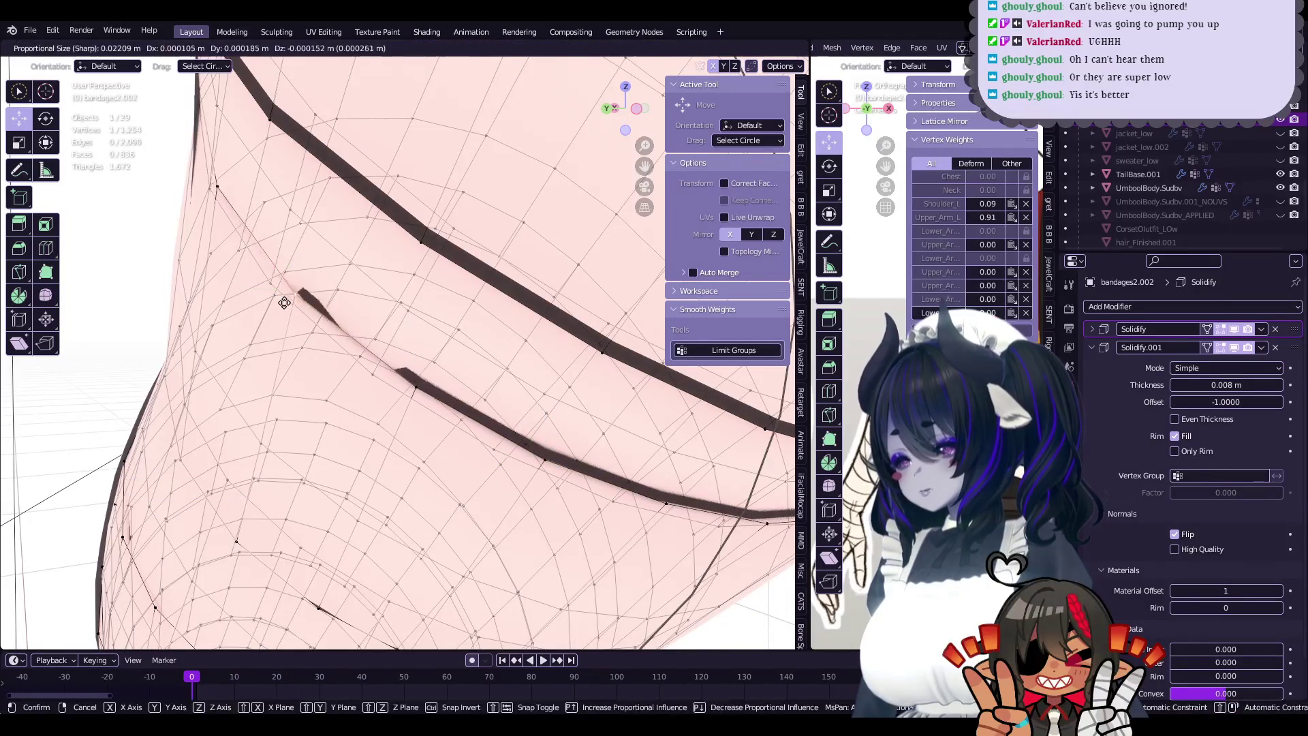
pyautogui.click(284, 303)
pyautogui.moveTo(284, 303); pyautogui.dragTo(449, 384, button='middle')
pyautogui.moveTo(501, 348); pyautogui.dragTo(456, 315, button='middle')
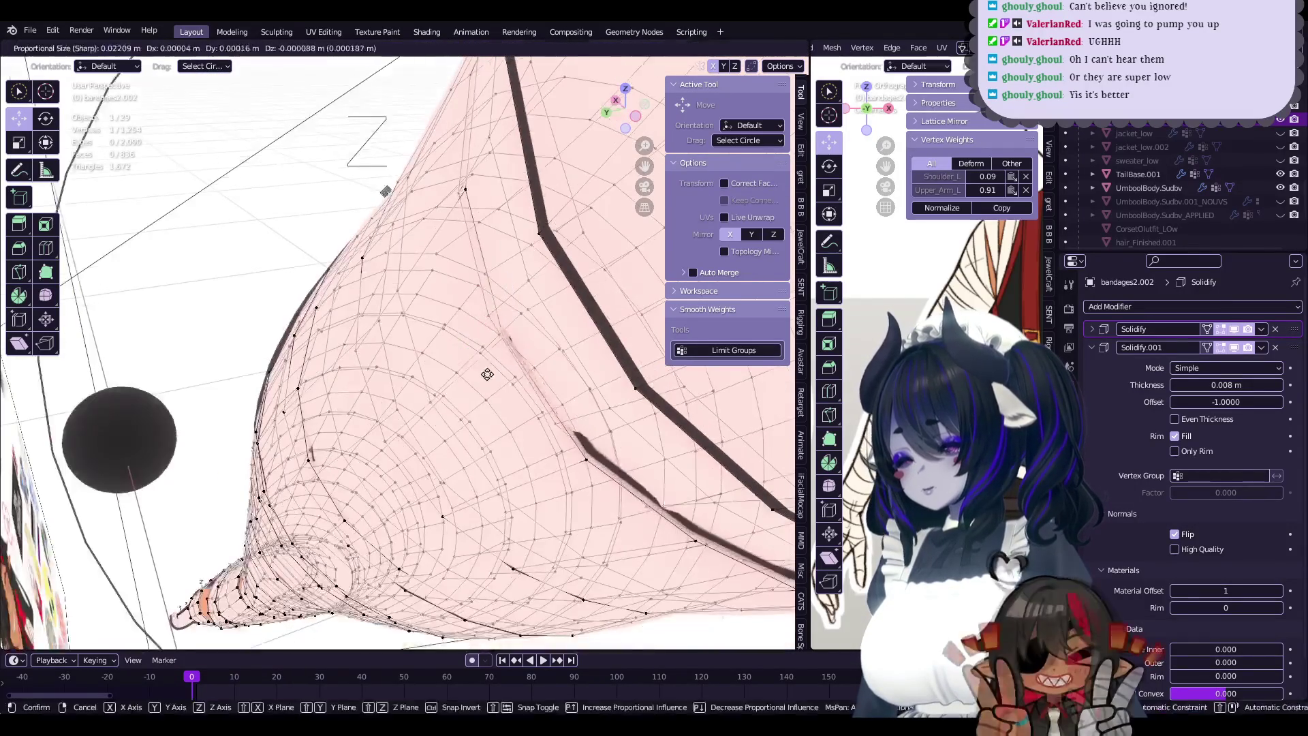
# - Move a vertex about 0.0005 m with sharp falloff 0.017, return to Object Mode, and save
pyautogui.press('g')
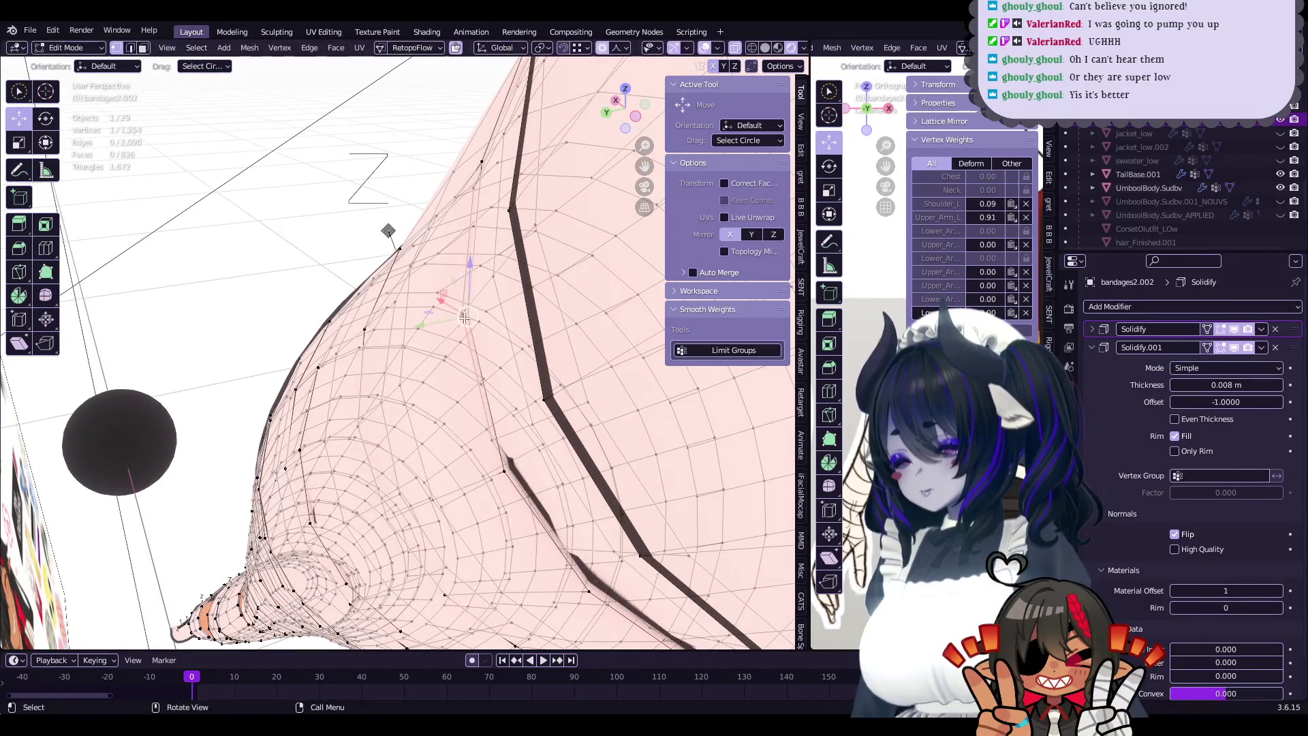
pyautogui.click(455, 317)
pyautogui.moveTo(455, 317)
pyautogui.mouseDown(button='middle')
pyautogui.moveTo(425, 259)
pyautogui.moveTo(475, 367)
pyautogui.moveTo(563, 380)
pyautogui.moveTo(425, 408)
pyautogui.moveTo(475, 432)
pyautogui.moveTo(1013, 308)
pyautogui.mouseUp(button='middle')
pyautogui.click(409, 277)
pyautogui.click(550, 379)
pyautogui.press('Tab')
pyautogui.hotkey('ctrl', 's')
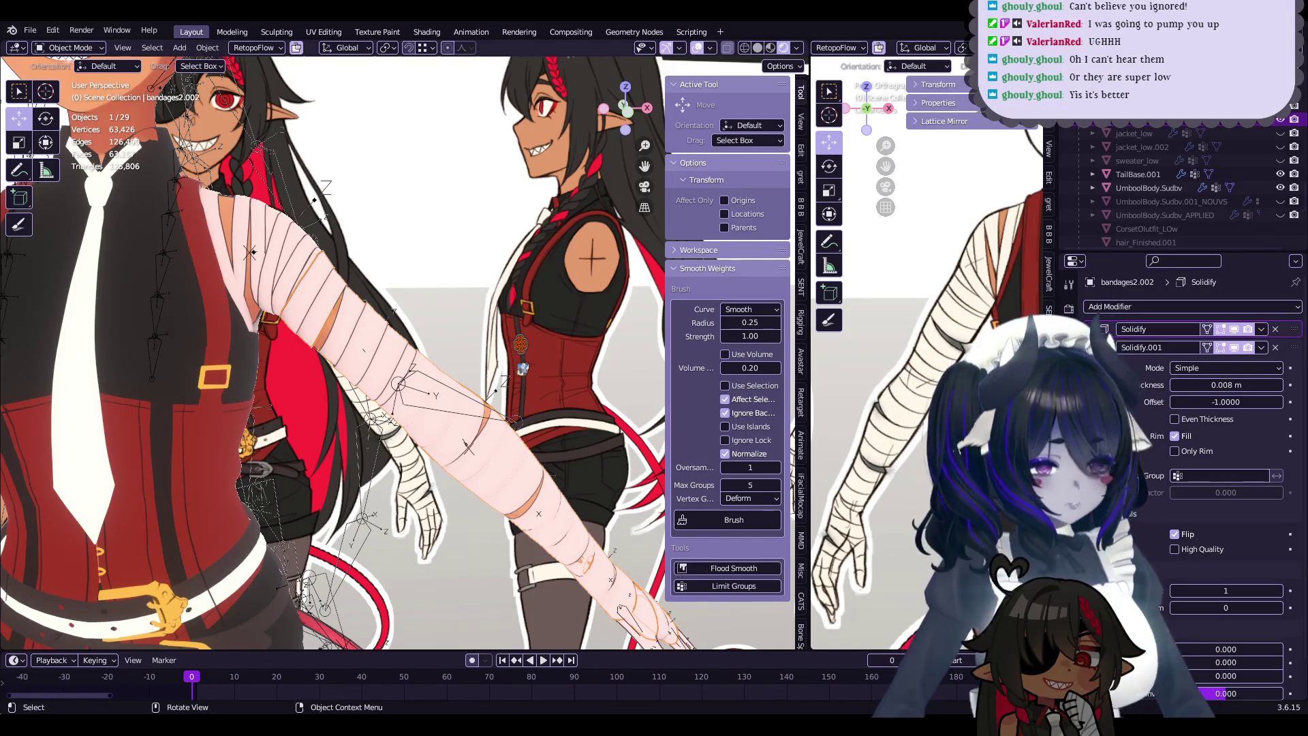
# - Re-enter Edit Mode on bandages2.002 and view the band from below
pyautogui.press('Tab')
pyautogui.scroll(4, 477, 409)
pyautogui.scroll(4, 504, 381)
pyautogui.scroll(3, 524, 350)
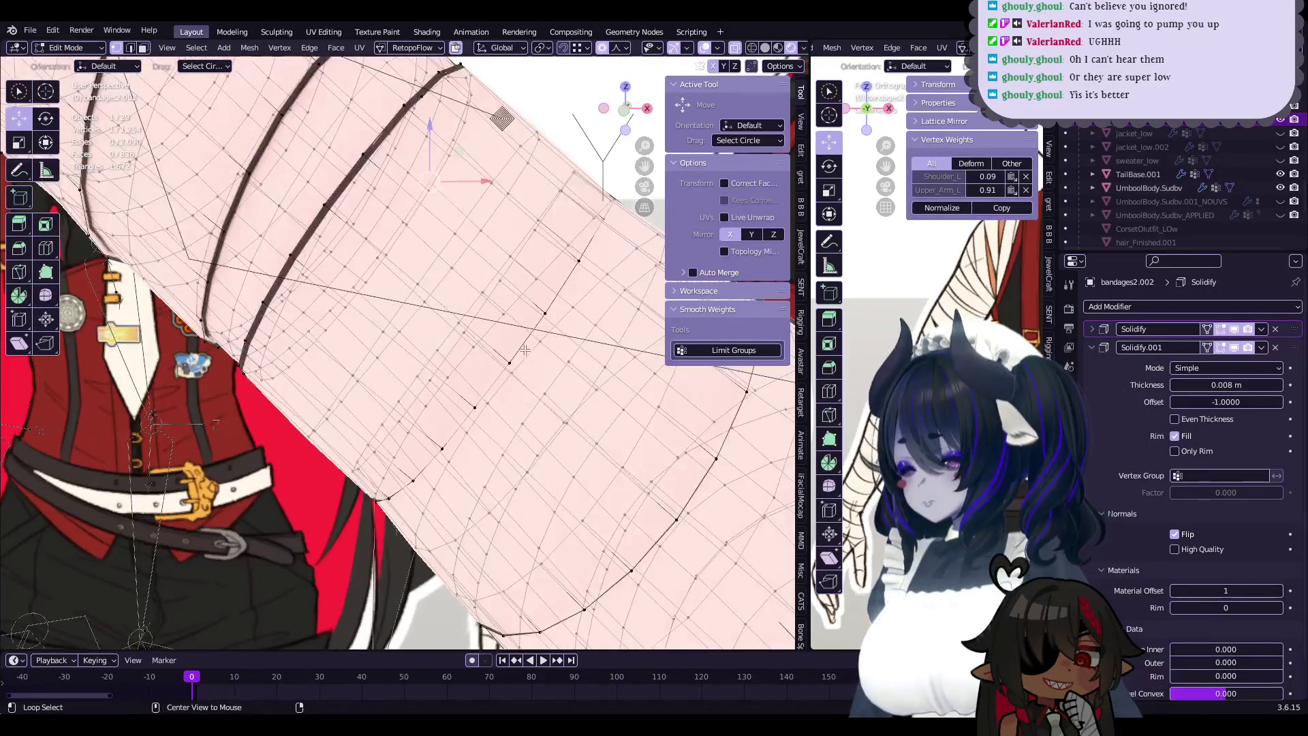
pyautogui.scroll(-3, 536, 335)
pyautogui.scroll(-3, 535, 320)
pyautogui.press('k')
pyautogui.moveTo(542, 308); pyautogui.dragTo(488, 277, button='middle')
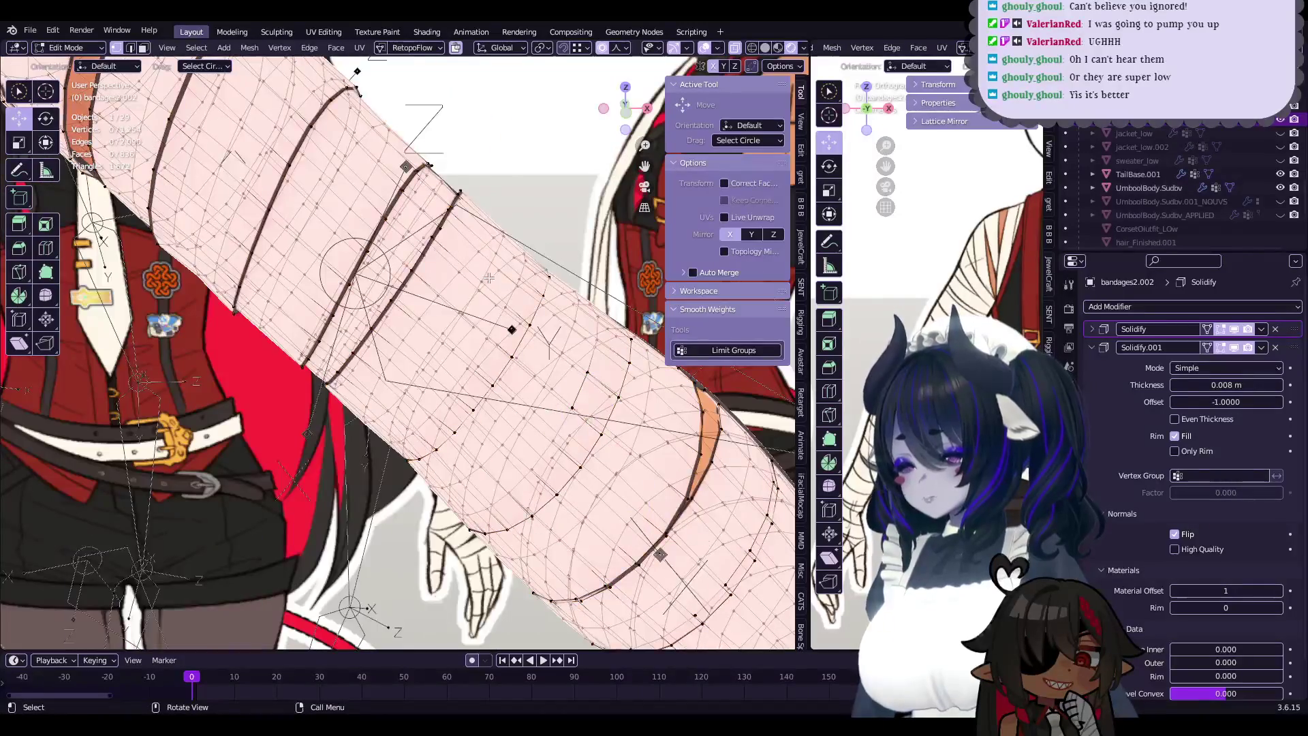
pyautogui.moveTo(482, 360); pyautogui.dragTo(415, 403, button='middle')
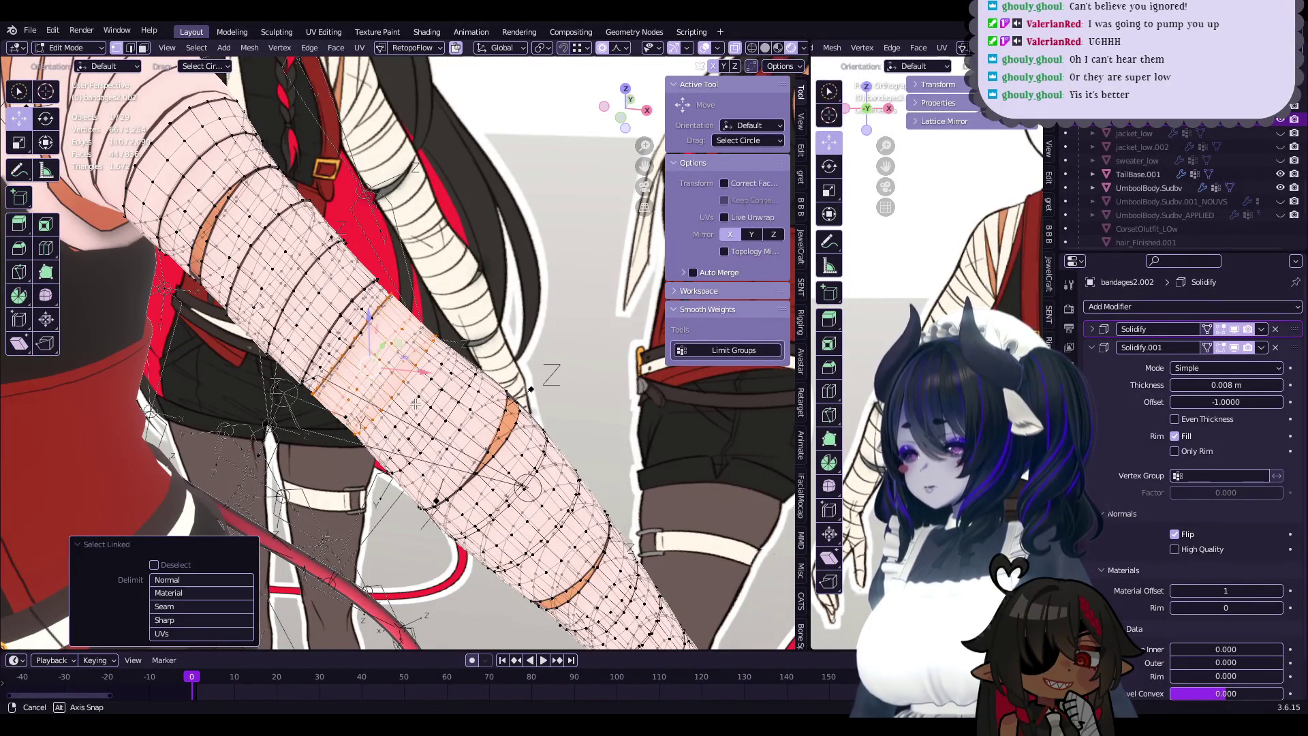
pyautogui.moveTo(415, 404); pyautogui.dragTo(425, 404, button='middle')
pyautogui.scroll(2, 424, 404)
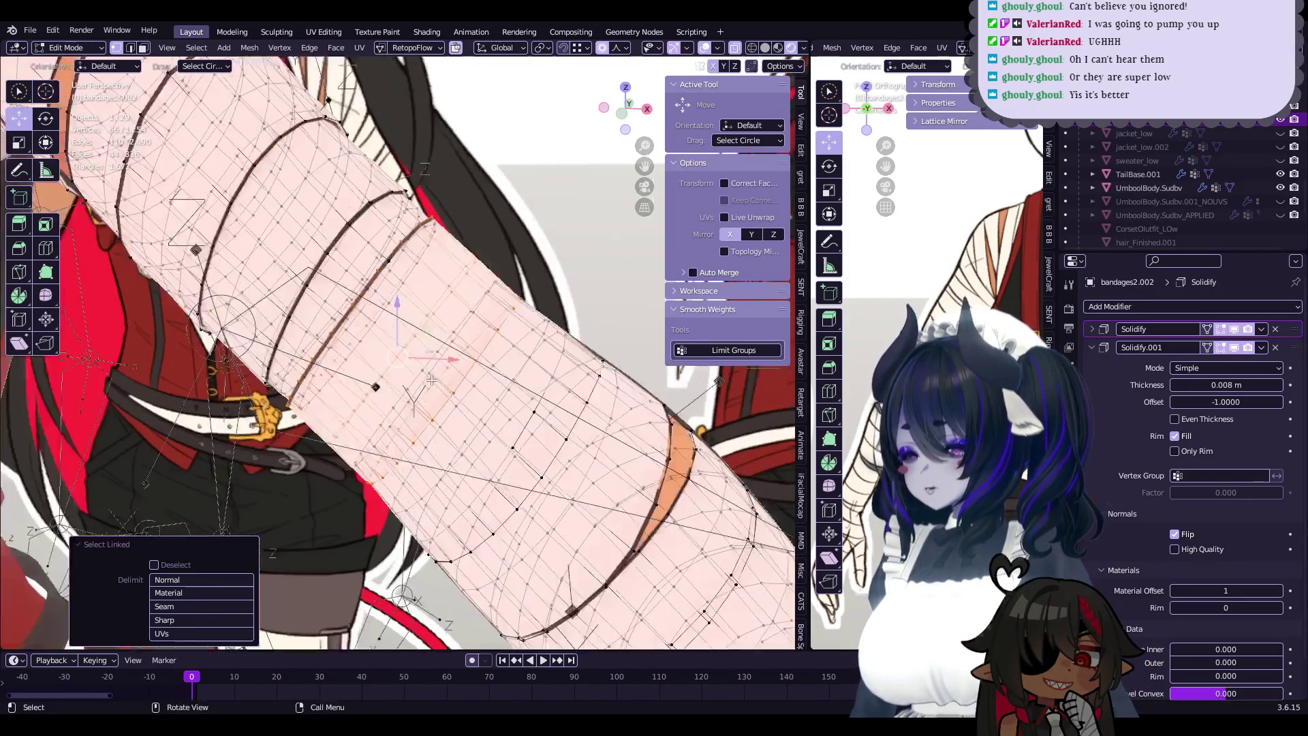
# - Slightly enlarge, then shrink the band loop with proportional scaling
pyautogui.click(489, 346)
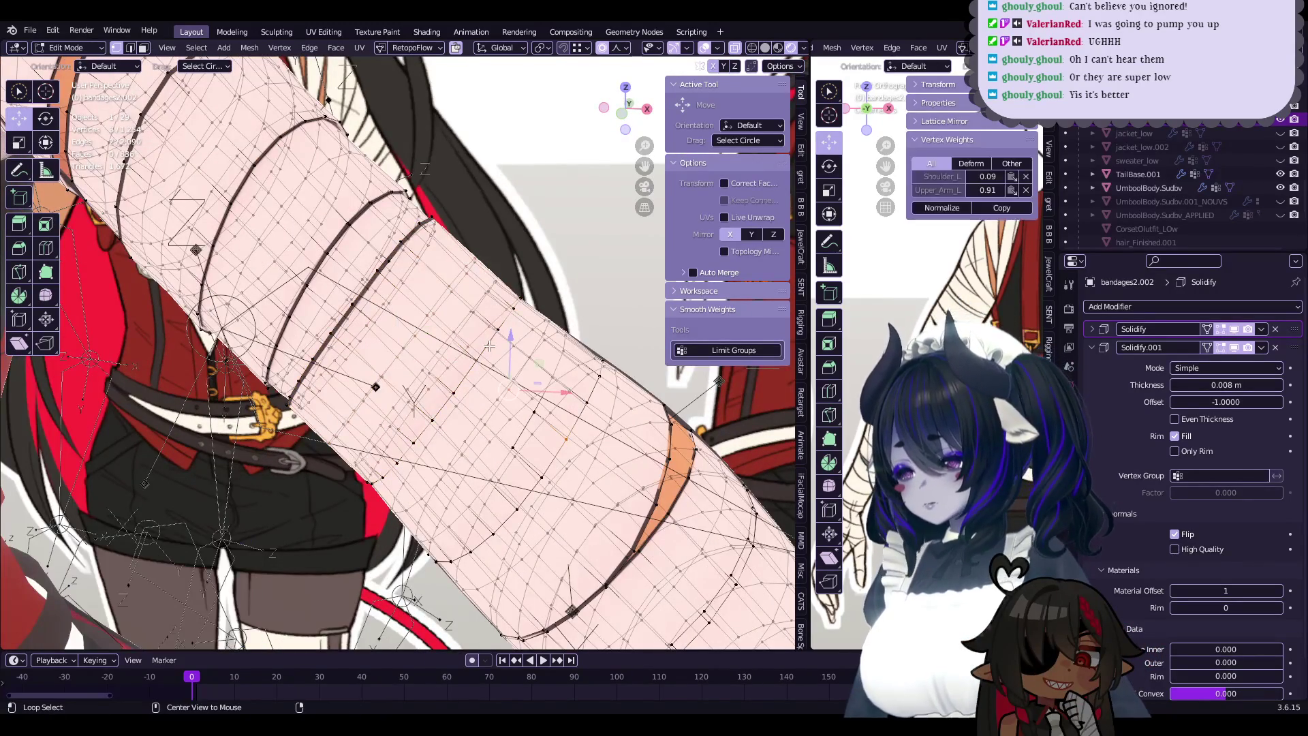
pyautogui.click(523, 355)
pyautogui.moveTo(523, 355)
pyautogui.mouseDown(button='middle')
pyautogui.moveTo(543, 382)
pyautogui.moveTo(430, 352)
pyautogui.mouseUp(button='middle')
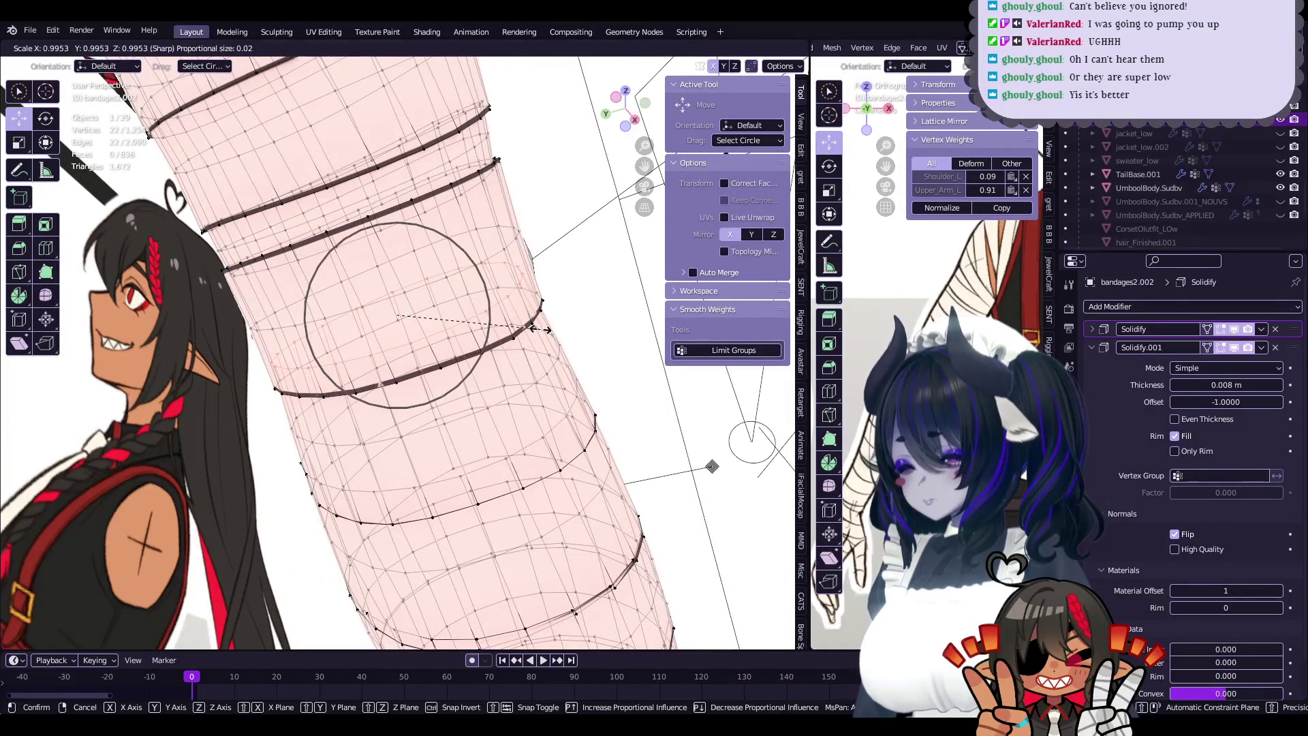
pyautogui.click(536, 328)
pyautogui.moveTo(536, 329)
pyautogui.mouseDown(button='middle')
pyautogui.moveTo(462, 445)
pyautogui.moveTo(448, 407)
pyautogui.moveTo(332, 388)
pyautogui.moveTo(354, 440)
pyautogui.moveTo(461, 439)
pyautogui.moveTo(382, 470)
pyautogui.moveTo(375, 404)
pyautogui.moveTo(394, 444)
pyautogui.mouseUp(button='middle')
pyautogui.press('Tab')
pyautogui.press('Tab')
pyautogui.press('Tab')
pyautogui.scroll(2, 429, 412)
pyautogui.press('Tab')
# - Nudge band-edge vertices about -0.0003 m in X and Y with sharp falloff 0.017
pyautogui.click(477, 419)
pyautogui.click(333, 388)
pyautogui.click(353, 440)
pyautogui.press('g')
pyautogui.click(378, 463)
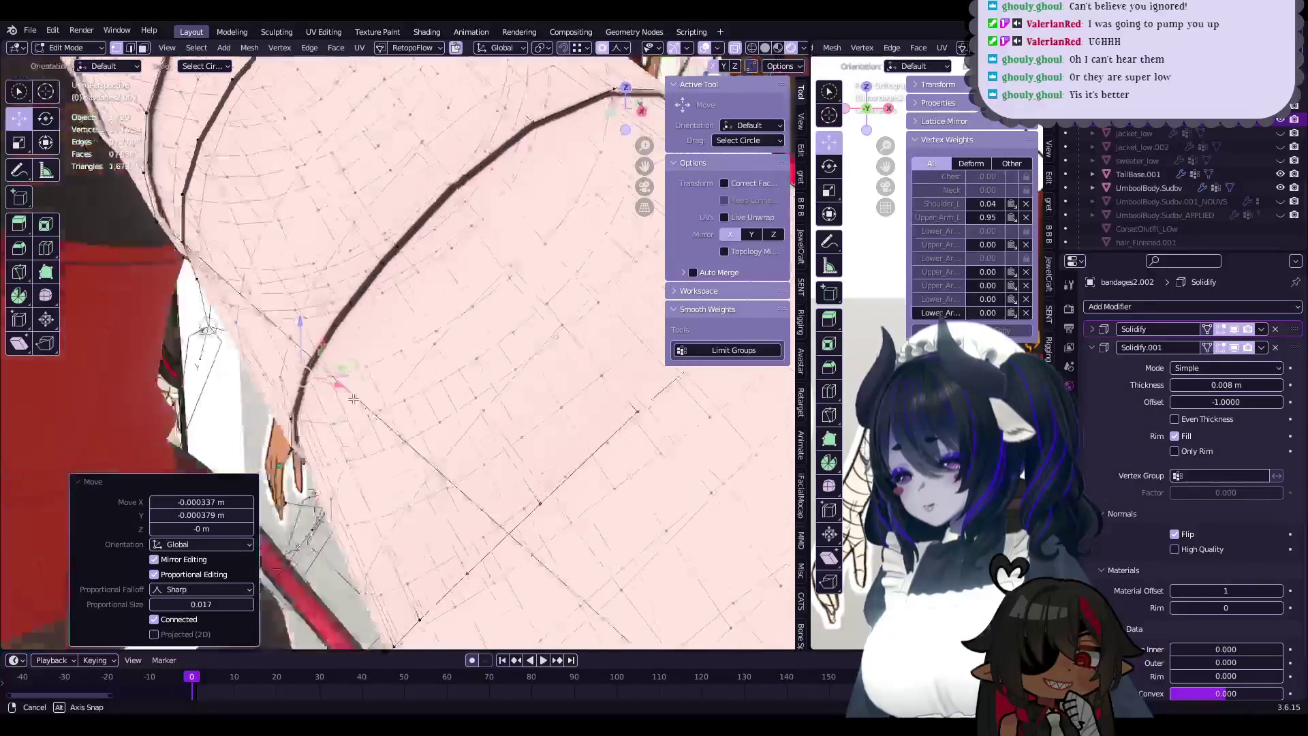
pyautogui.moveTo(333, 448); pyautogui.dragTo(469, 406, button='middle')
# - Save the file and slightly shrink a selection of band-edge vertices
pyautogui.press('Tab')
pyautogui.hotkey('ctrl', 's')
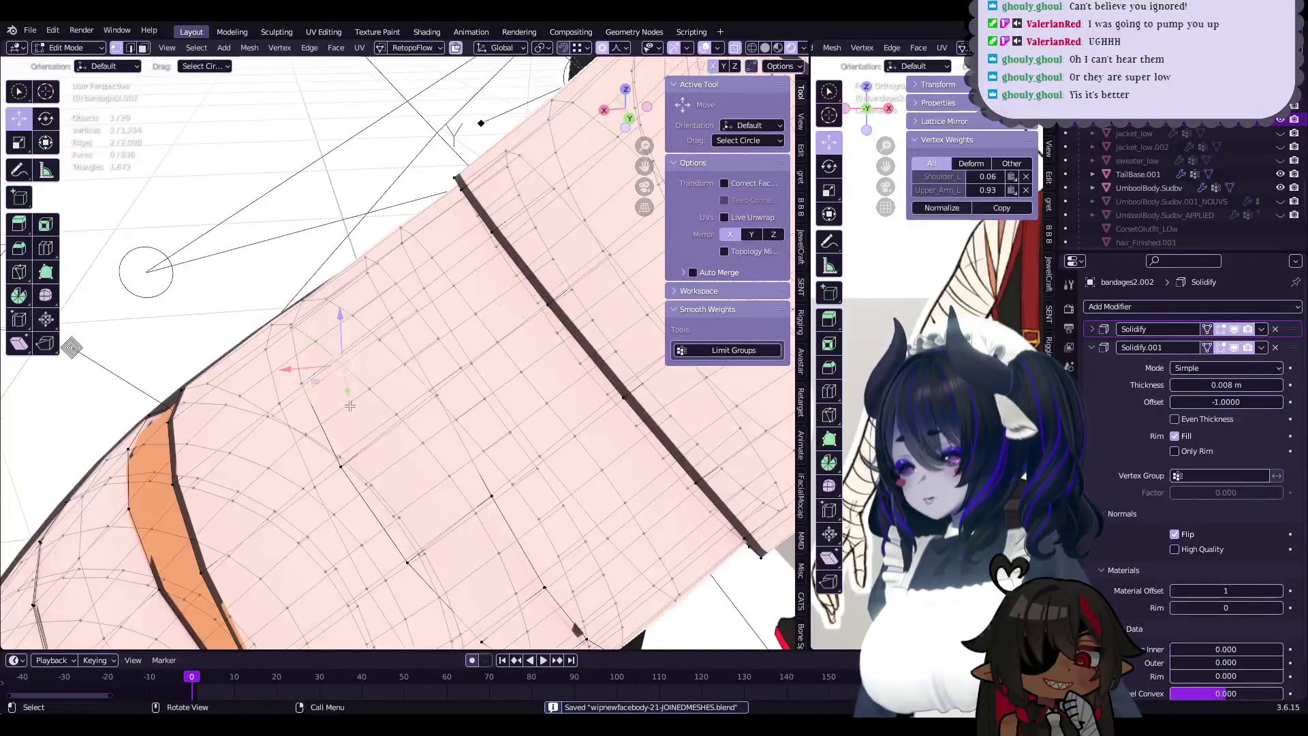
pyautogui.moveTo(349, 406); pyautogui.dragTo(364, 392, button='middle')
pyautogui.keyDown('alt'); pyautogui.click(368, 389); pyautogui.keyUp('alt')
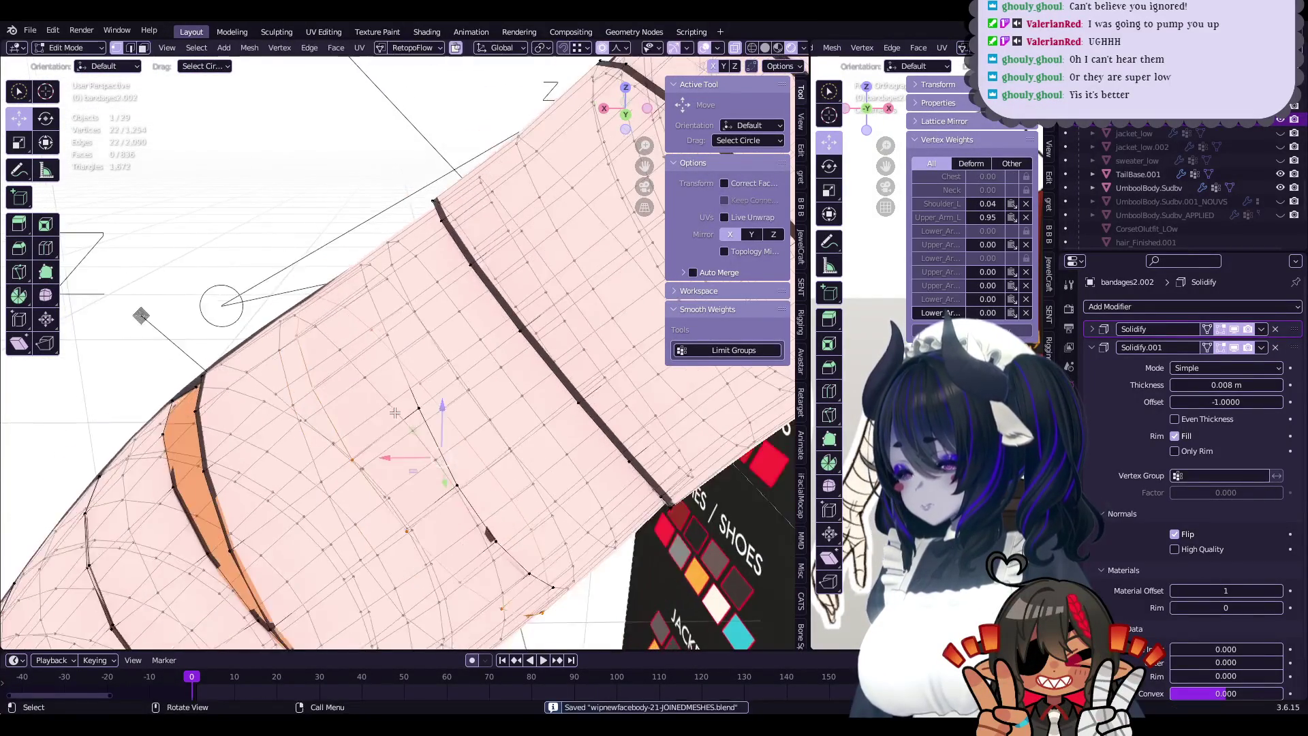
pyautogui.click(382, 389)
pyautogui.moveTo(381, 390); pyautogui.dragTo(417, 369, button='middle')
# - Check the UmboolBody.Subdv body mesh edges, then reselect bandages2.002 in Edit Mode
pyautogui.press('Tab')
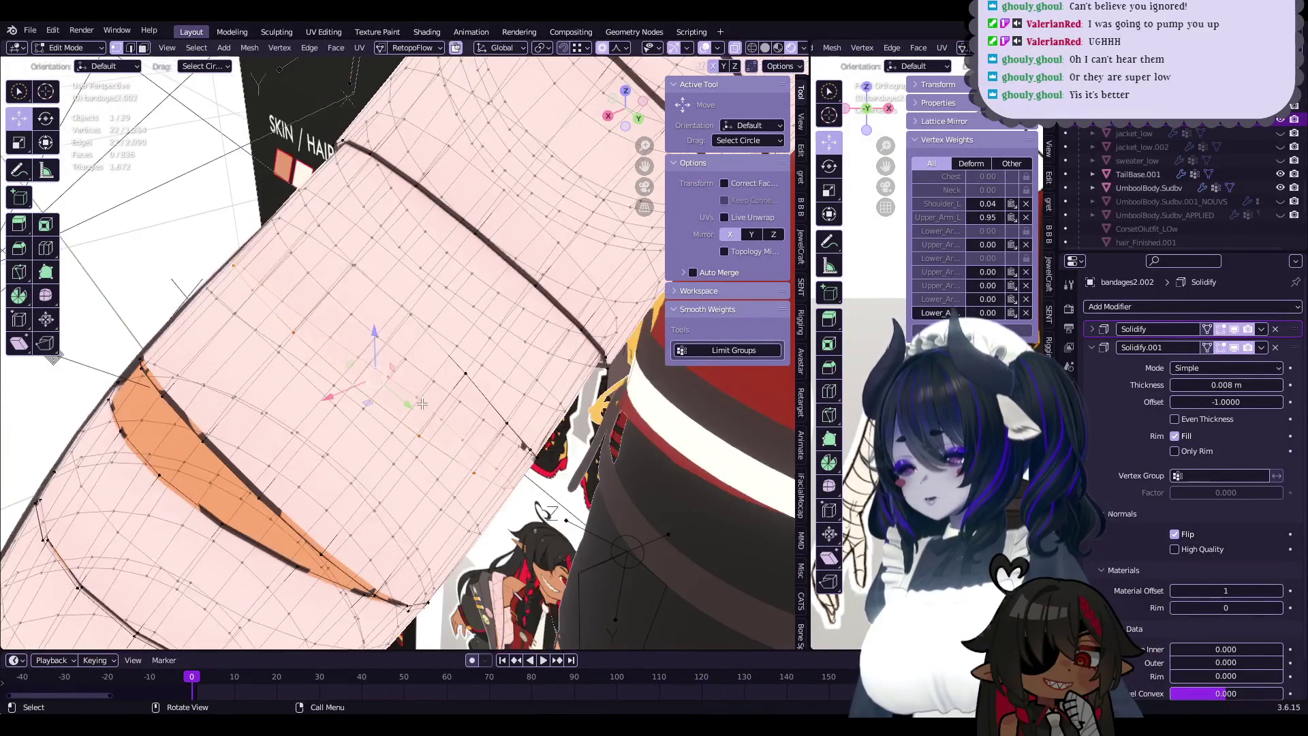
pyautogui.click(417, 370)
pyautogui.moveTo(354, 445); pyautogui.dragTo(285, 403, button='middle')
pyautogui.press('Tab')
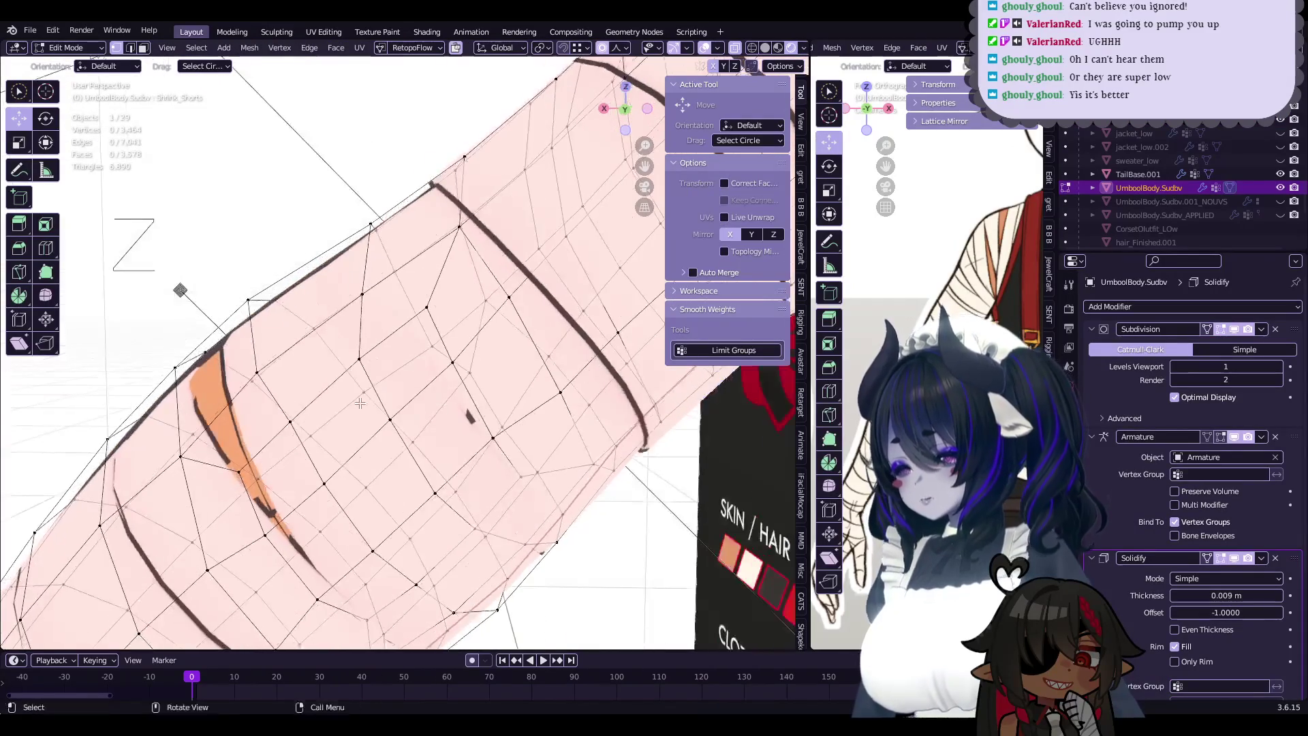
pyautogui.press('Tab')
pyautogui.click(284, 397)
pyautogui.press('Tab')
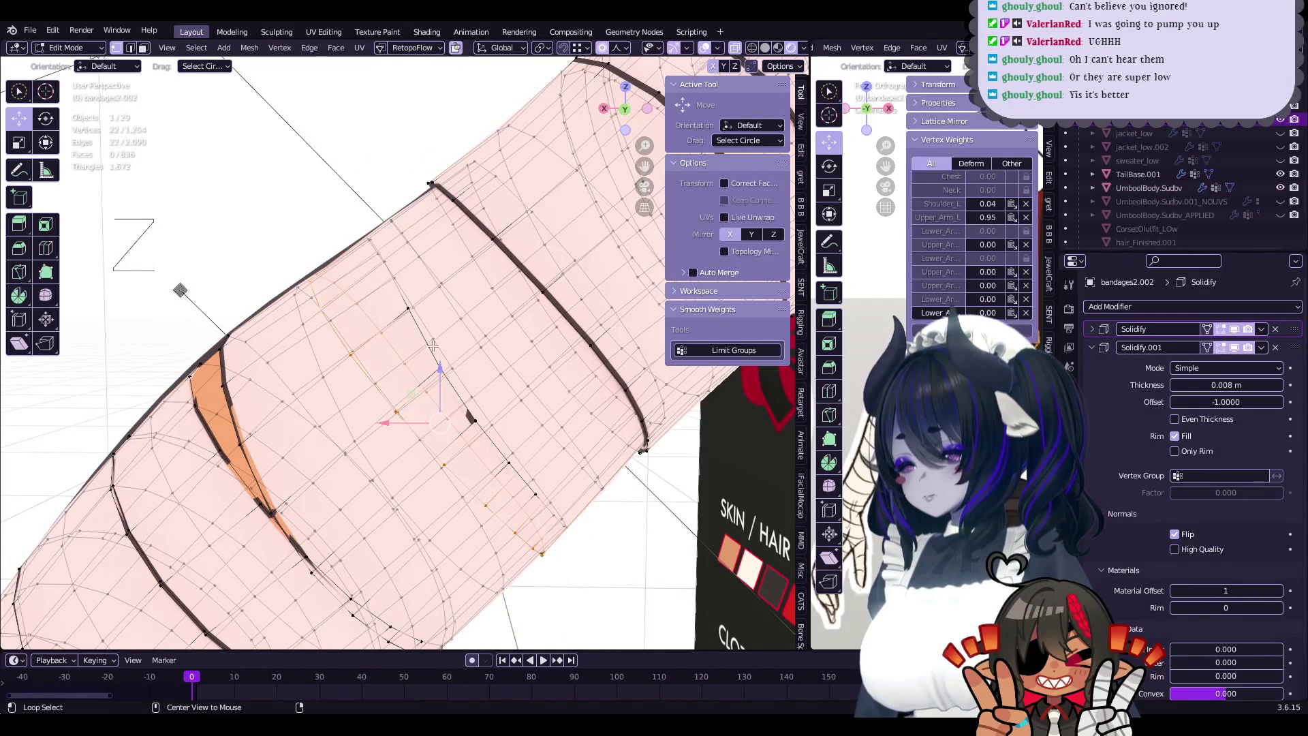
# - Scale the loop beside the orange gap up to 1.027 with proportional editing
pyautogui.keyDown('alt'); pyautogui.click(464, 359); pyautogui.keyUp('alt')
pyautogui.press('s')
pyautogui.moveTo(547, 376)
pyautogui.mouseDown(button='middle')
pyautogui.moveTo(447, 391)
pyautogui.moveTo(485, 360)
pyautogui.moveTo(622, 341)
pyautogui.mouseUp(button='middle')
pyautogui.keyDown('alt'); pyautogui.click(470, 371); pyautogui.keyUp('alt')
pyautogui.press('s')
pyautogui.click(599, 346)
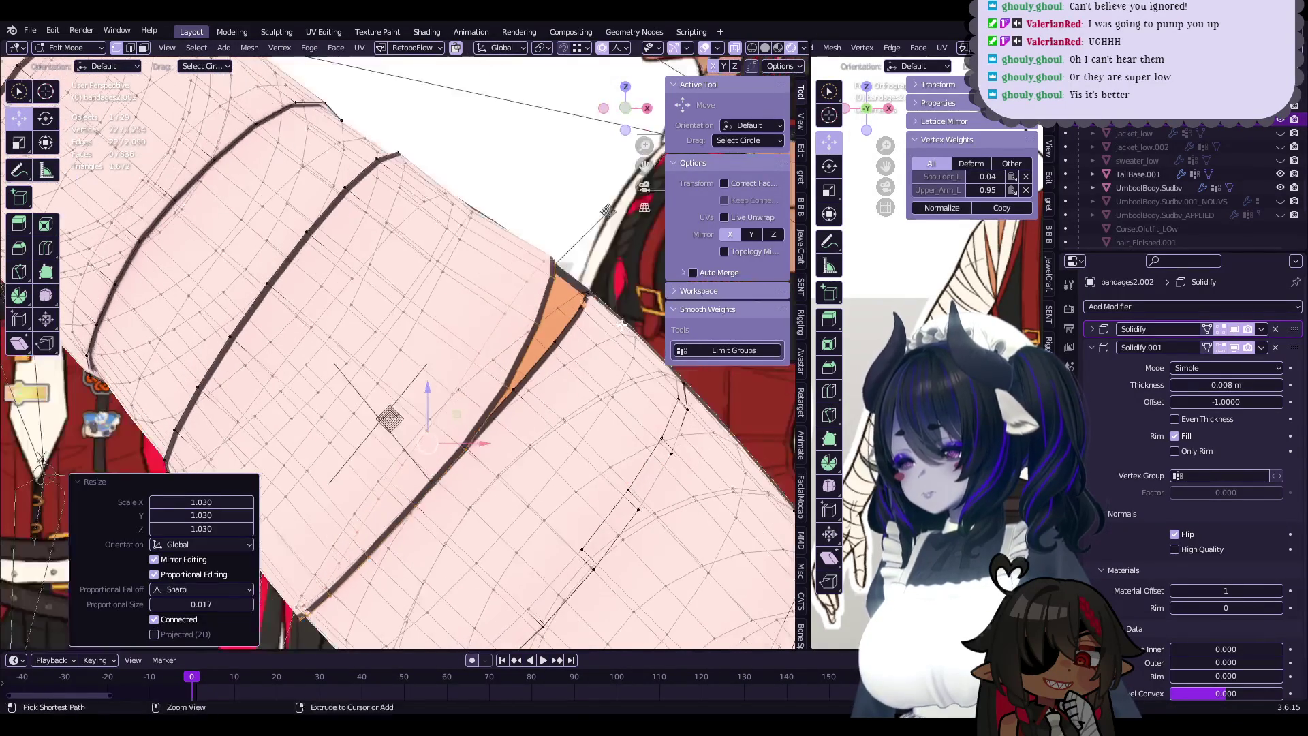
pyautogui.press('s')
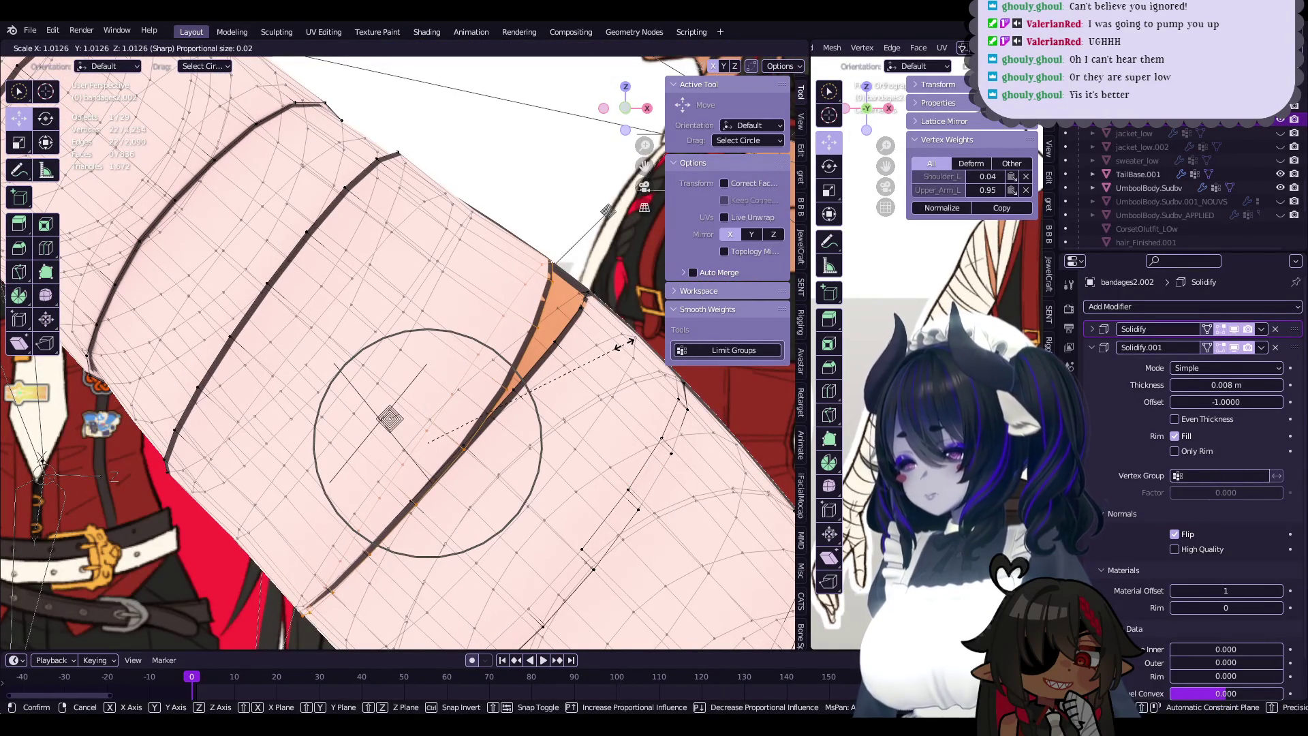
pyautogui.click(625, 340)
pyautogui.moveTo(625, 341)
pyautogui.mouseDown(button='middle')
pyautogui.moveTo(465, 469)
pyautogui.moveTo(435, 449)
pyautogui.moveTo(470, 472)
pyautogui.mouseUp(button='middle')
# - Nudge gap-edge vertices about -0.0003 m along Z with sharp falloff
pyautogui.click(452, 450)
pyautogui.press('g')
pyautogui.scroll(-4, 457, 455)
pyautogui.click(464, 457)
pyautogui.moveTo(541, 519)
pyautogui.mouseDown(button='middle')
pyautogui.moveTo(409, 368)
pyautogui.moveTo(515, 321)
pyautogui.moveTo(569, 374)
pyautogui.moveTo(511, 469)
pyautogui.moveTo(430, 423)
pyautogui.moveTo(365, 346)
pyautogui.moveTo(352, 365)
pyautogui.mouseUp(button='middle')
pyautogui.click(388, 373)
pyautogui.press('g')
pyautogui.click(424, 355)
# - Preview the band, then nudge more gap-edge vertices with falloff widened to 0.024
pyautogui.click(569, 375)
pyautogui.press('g')
pyautogui.click(569, 374)
pyautogui.press('Tab')
pyautogui.press('Tab')
pyautogui.press('g')
pyautogui.click(381, 368)
pyautogui.scroll(3, 365, 346)
pyautogui.click(352, 366)
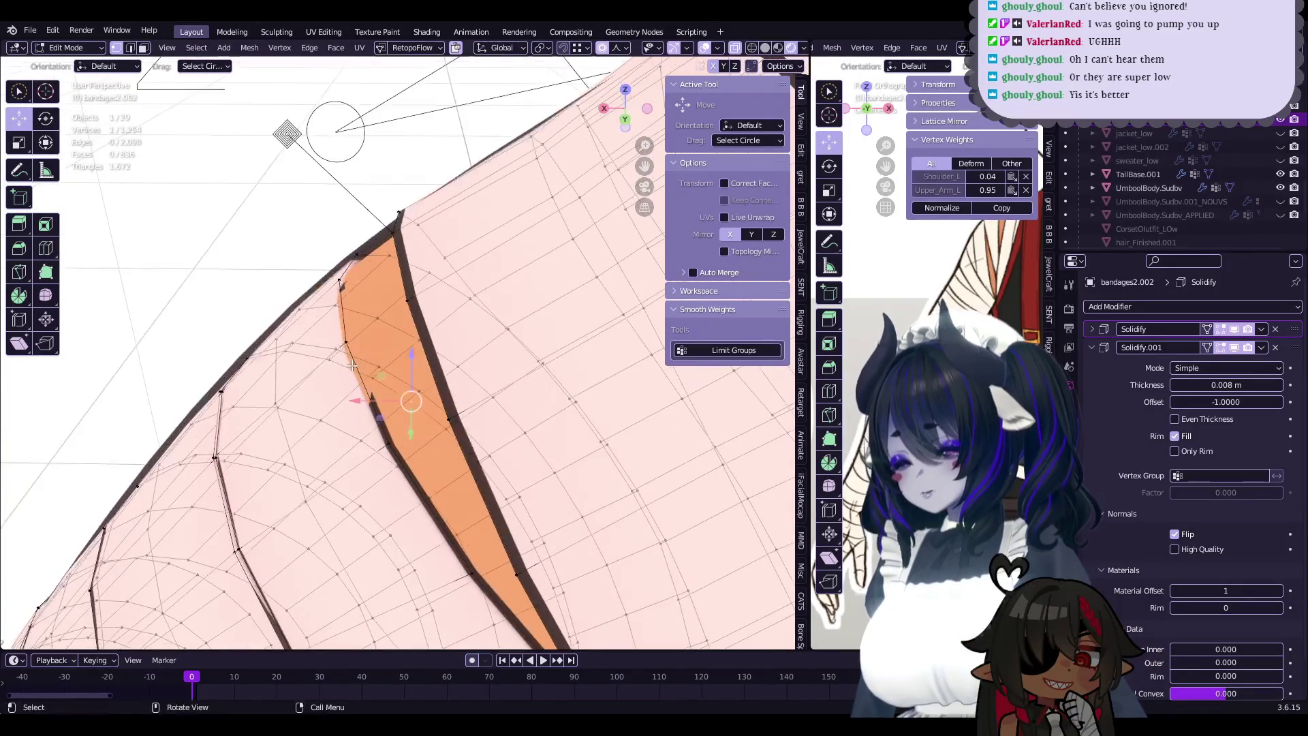
# - Even out the orange gap by moving its corner vertices with proportional editing
pyautogui.click(351, 342)
pyautogui.moveTo(351, 342)
pyautogui.mouseDown(button='middle')
pyautogui.moveTo(443, 337)
pyautogui.moveTo(399, 272)
pyautogui.mouseUp(button='middle')
pyautogui.click(429, 320)
pyautogui.press('g')
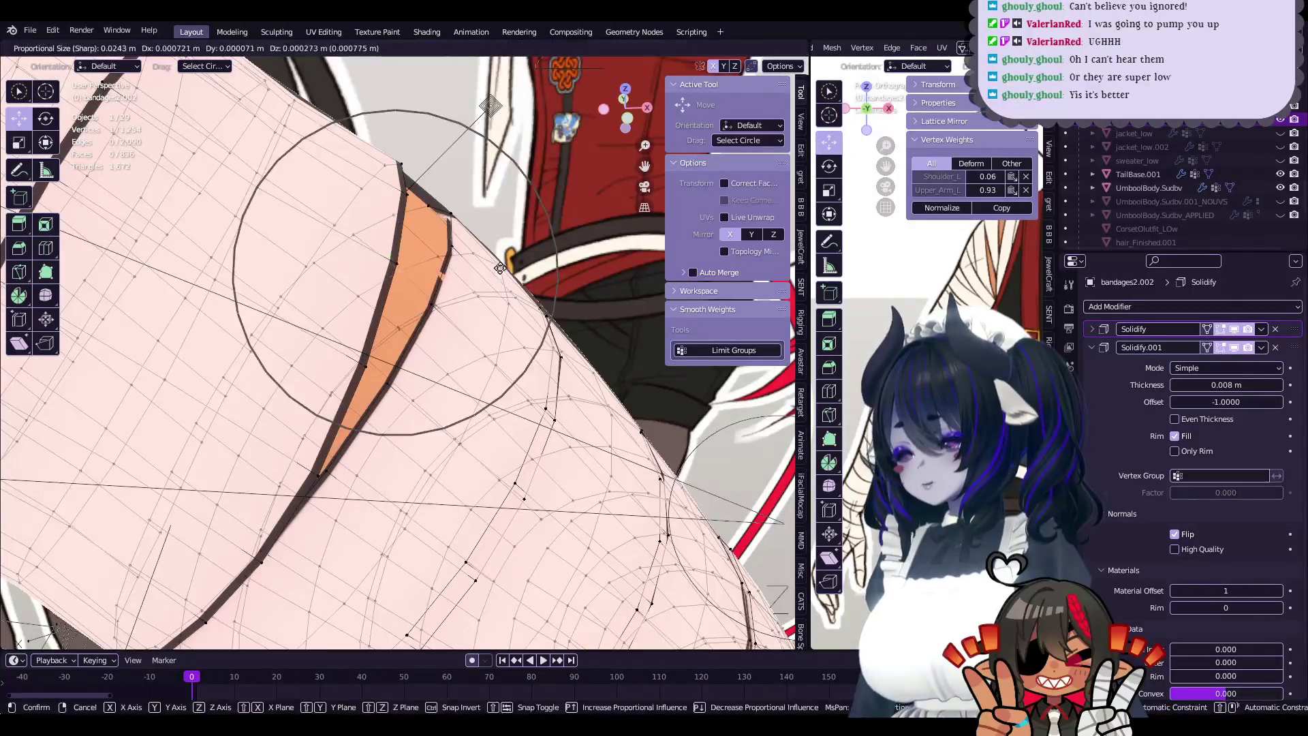
pyautogui.click(476, 256)
pyautogui.moveTo(475, 255)
pyautogui.mouseDown(button='middle')
pyautogui.moveTo(532, 296)
pyautogui.moveTo(522, 351)
pyautogui.moveTo(438, 321)
pyautogui.moveTo(508, 296)
pyautogui.moveTo(533, 355)
pyautogui.moveTo(502, 336)
pyautogui.moveTo(553, 294)
pyautogui.moveTo(517, 324)
pyautogui.mouseUp(button='middle')
pyautogui.click(507, 336)
# - Enlarge a nearby loop by 1.013 with sharp falloff 0.015 and return to Object Mode
pyautogui.press('Tab')
pyautogui.press('Tab')
pyautogui.scroll(2, 484, 352)
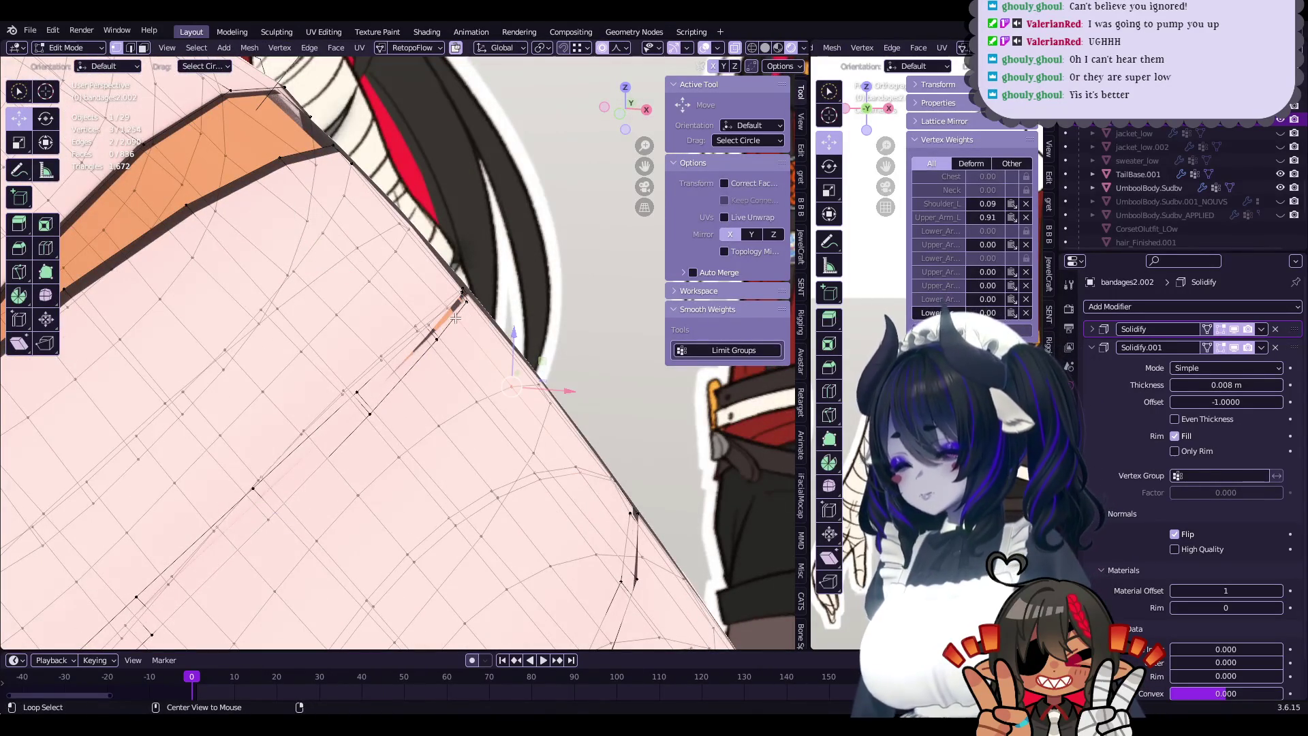
pyautogui.click(521, 326)
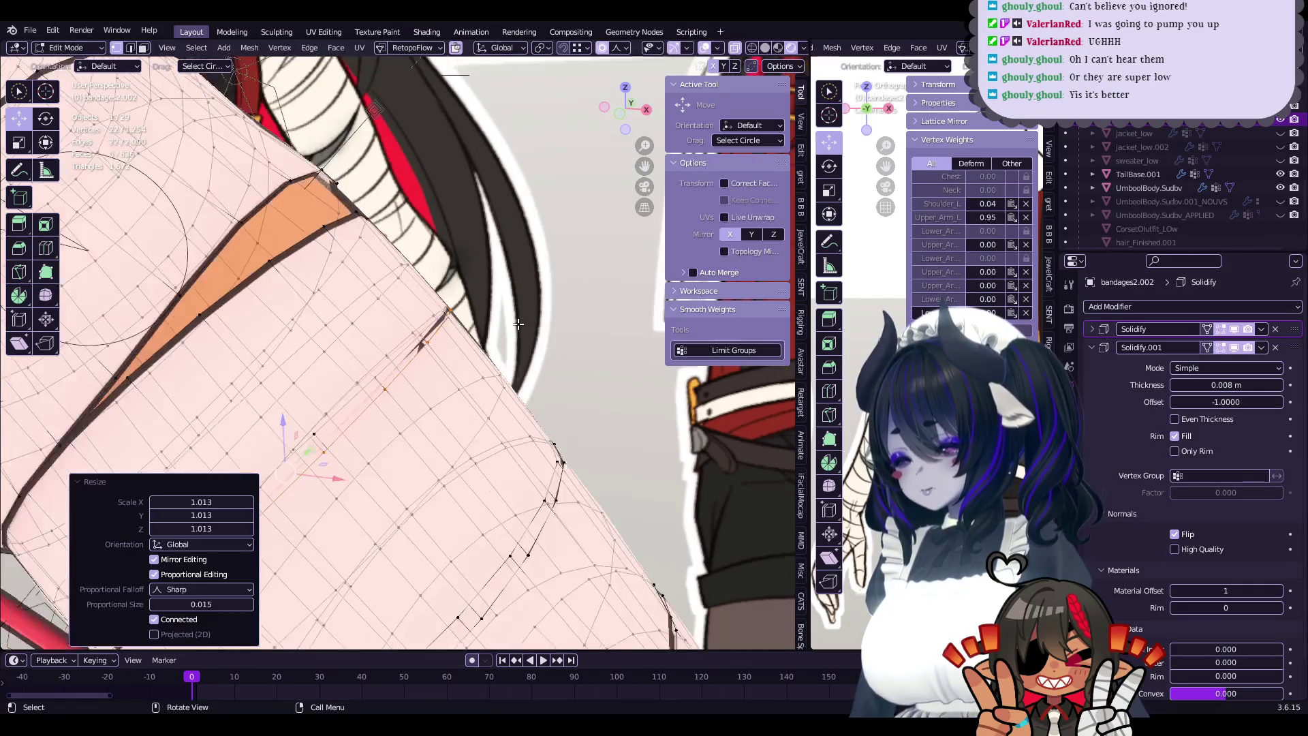
pyautogui.moveTo(521, 325); pyautogui.dragTo(480, 328, button='middle')
pyautogui.press('Tab')
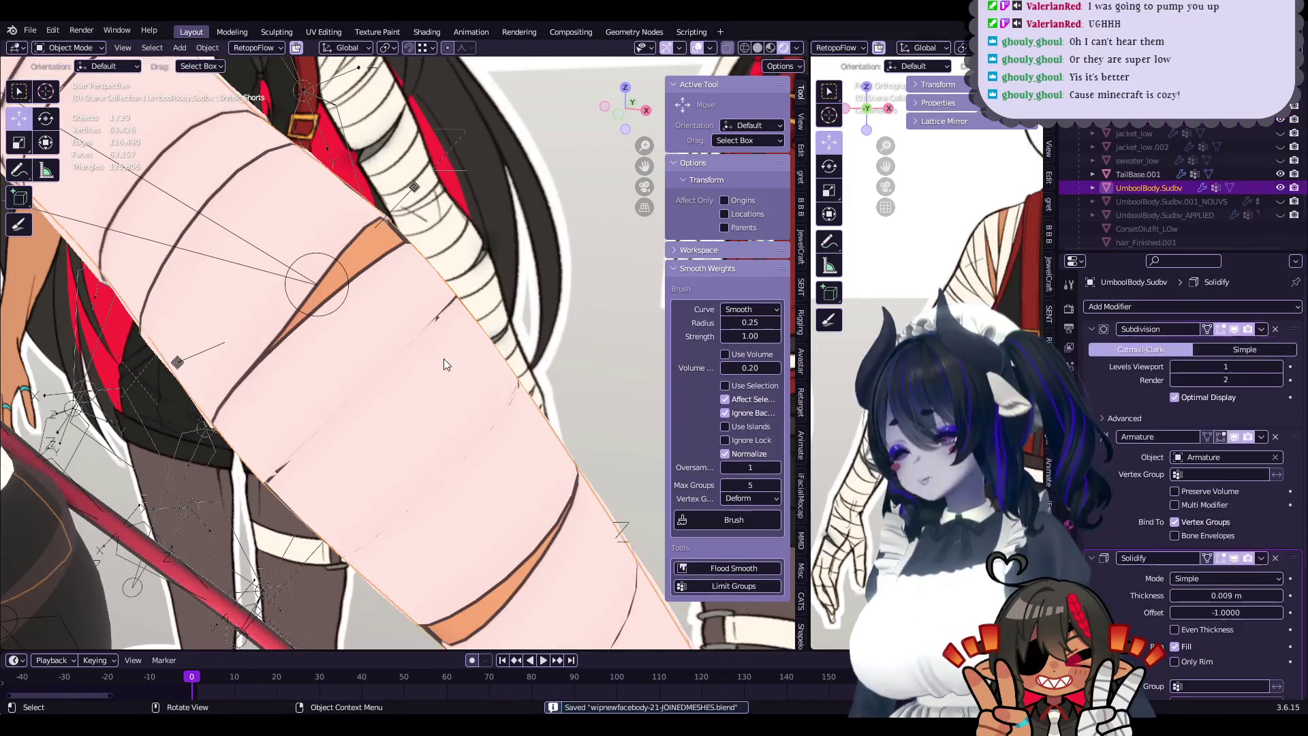
# - Select bandages2.002, enter Edit Mode, then return to Object Mode to preview the bandage
pyautogui.click(443, 358)
pyautogui.scroll(5, 476, 329)
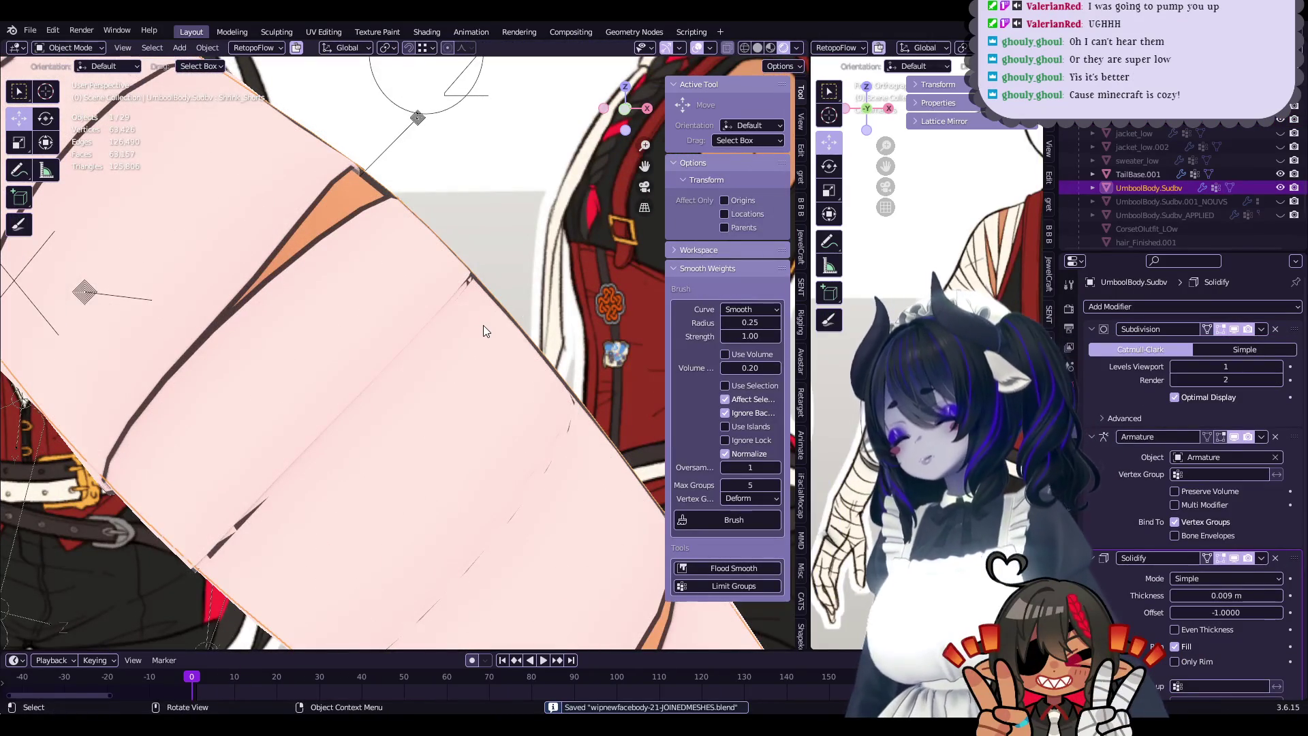
pyautogui.click(484, 326)
pyautogui.press('Tab')
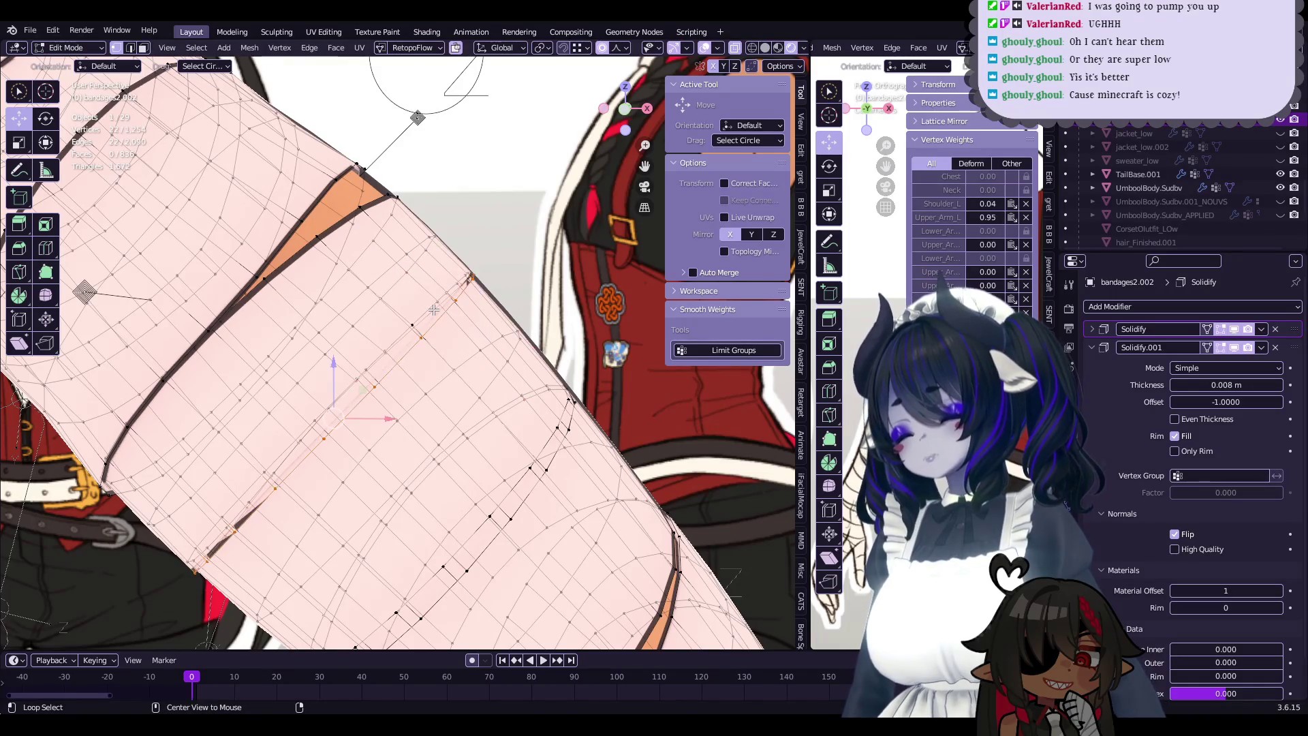
pyautogui.moveTo(490, 311); pyautogui.dragTo(501, 340, button='middle')
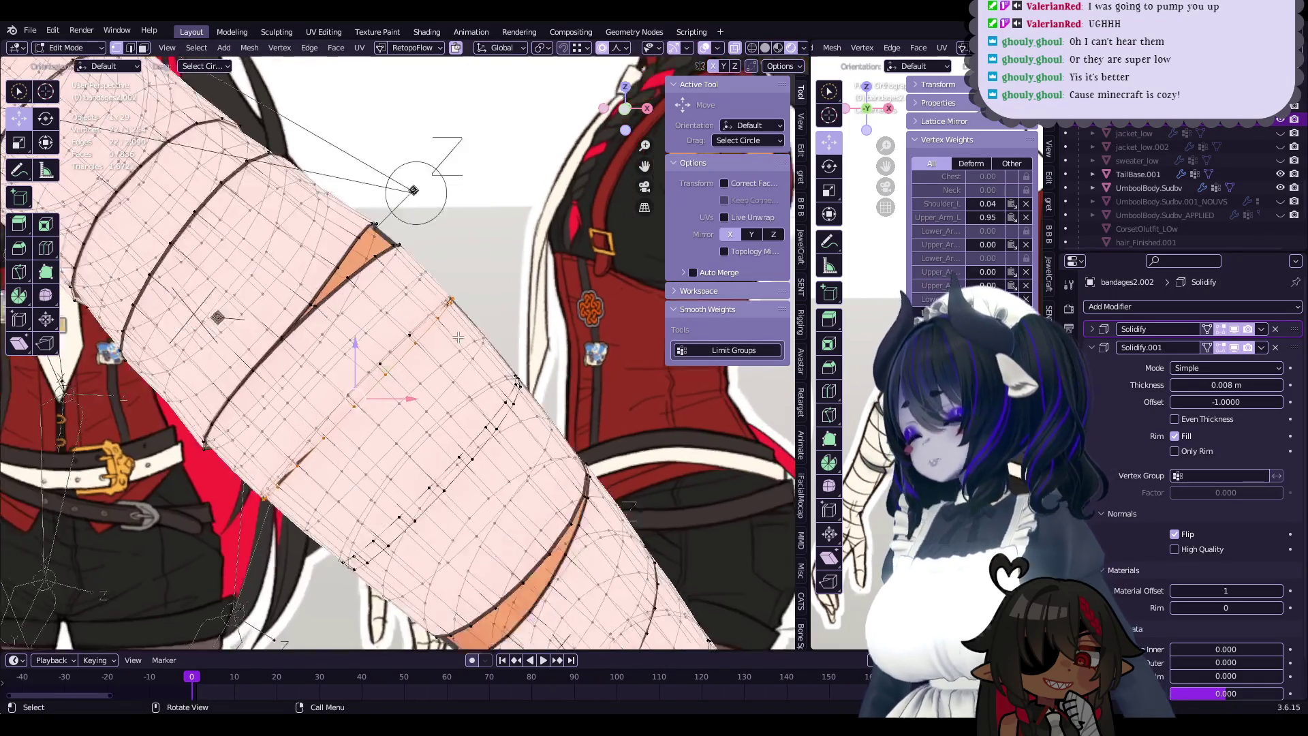
pyautogui.press('Tab')
pyautogui.scroll(3, 501, 341)
pyautogui.scroll(-5, 501, 341)
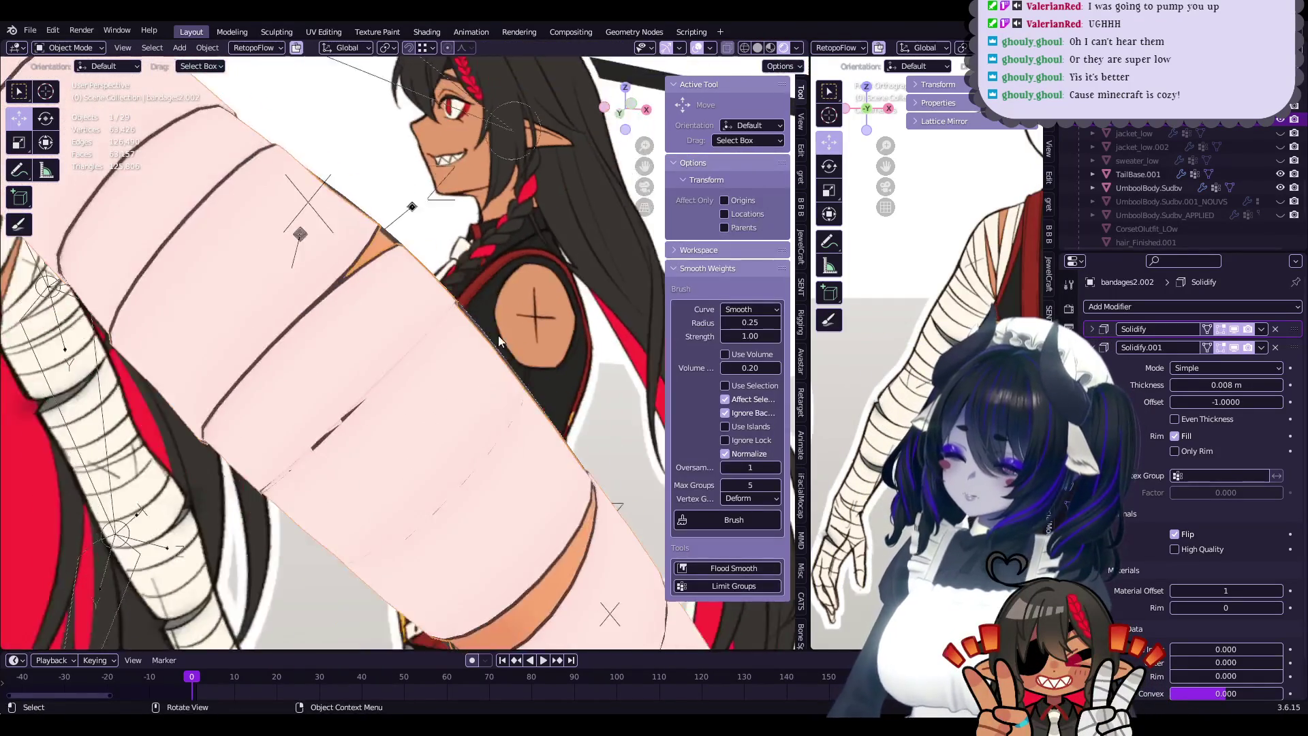
# - Reselect bandages2.002 and go back into Edit Mode on its band vertices
pyautogui.click(342, 287)
pyautogui.click(323, 263)
pyautogui.scroll(2, 354, 293)
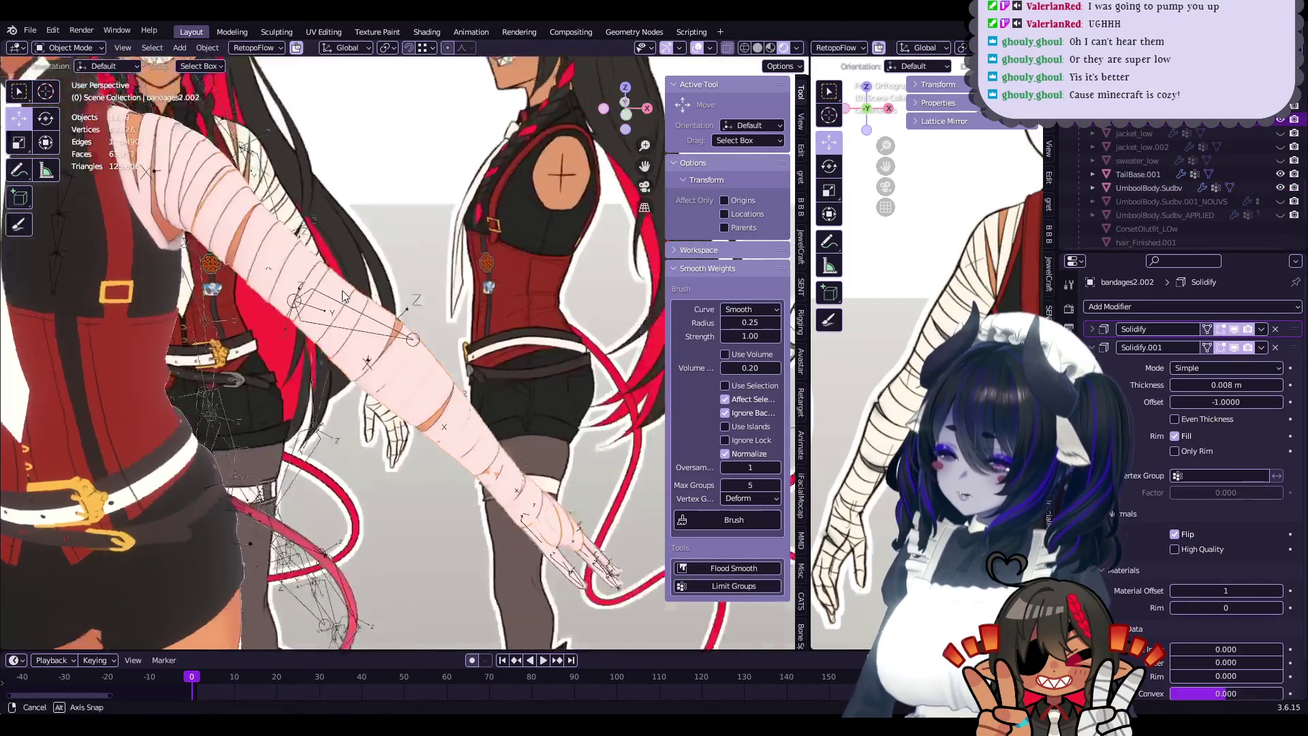
pyautogui.press('Tab')
pyautogui.scroll(4, 466, 370)
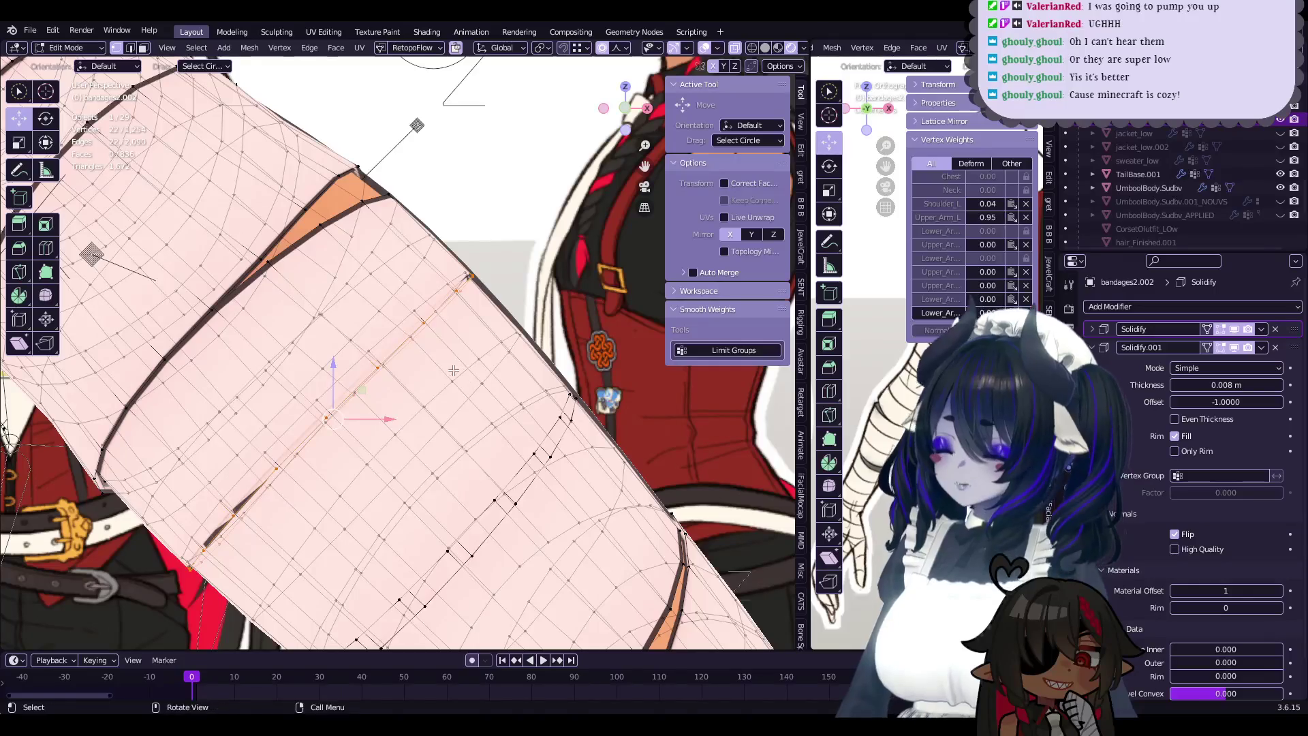
pyautogui.press('c')
pyautogui.press('Escape')
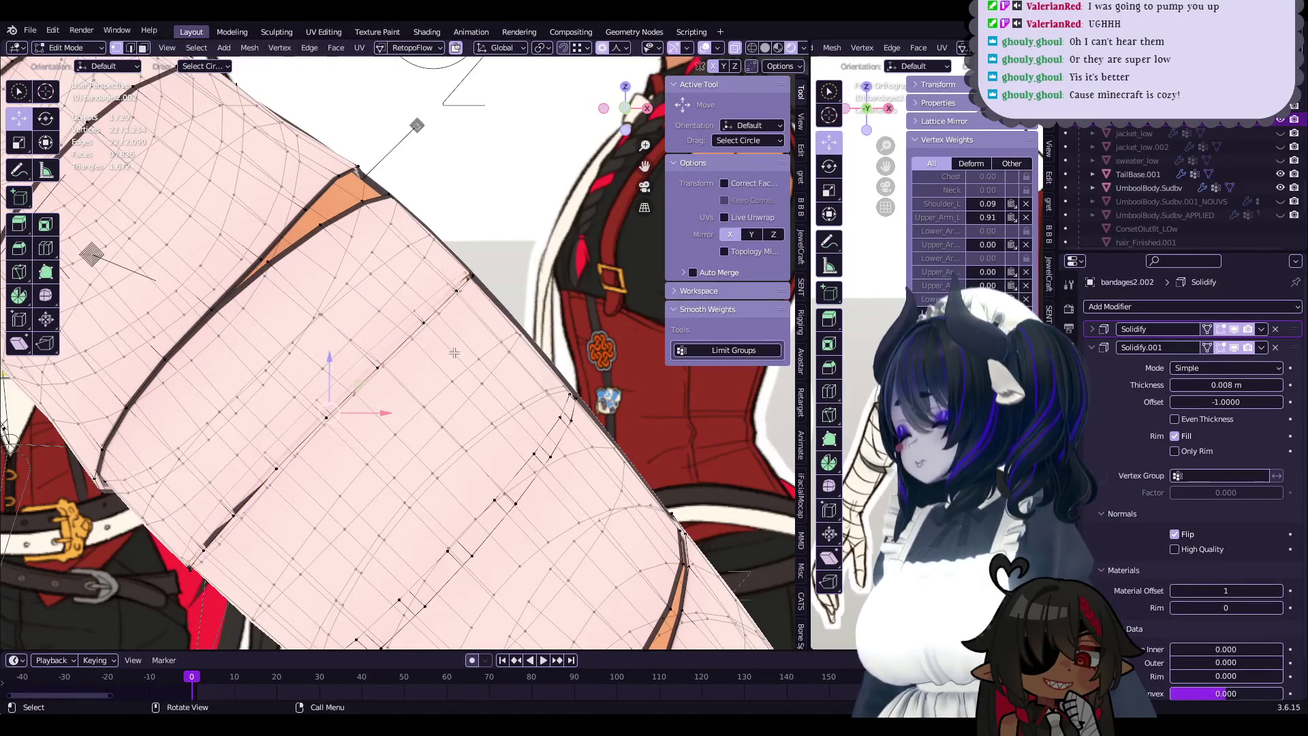
# - Scale the middle bandage loop up by 1.036 with sharp proportional falloff 0.015
pyautogui.press('s')
pyautogui.click(487, 343)
pyautogui.moveTo(487, 343); pyautogui.dragTo(463, 386, button='middle')
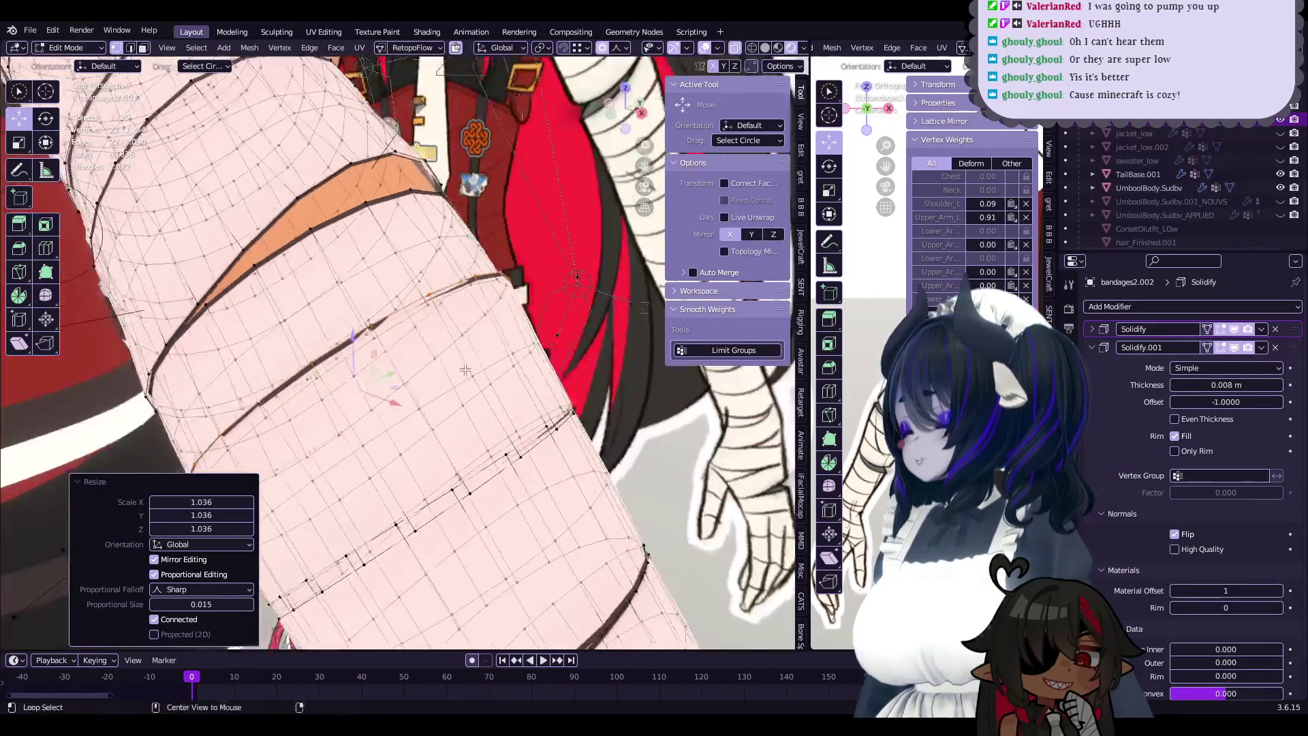
pyautogui.click(565, 359)
pyautogui.moveTo(566, 360)
pyautogui.mouseDown(button='middle')
pyautogui.moveTo(387, 327)
pyautogui.moveTo(398, 320)
pyautogui.moveTo(374, 298)
pyautogui.moveTo(521, 348)
pyautogui.mouseUp(button='middle')
# - Shift the loop about 0.0004 m along X with proportional editing
pyautogui.press('g')
pyautogui.click(401, 317)
pyautogui.click(493, 346)
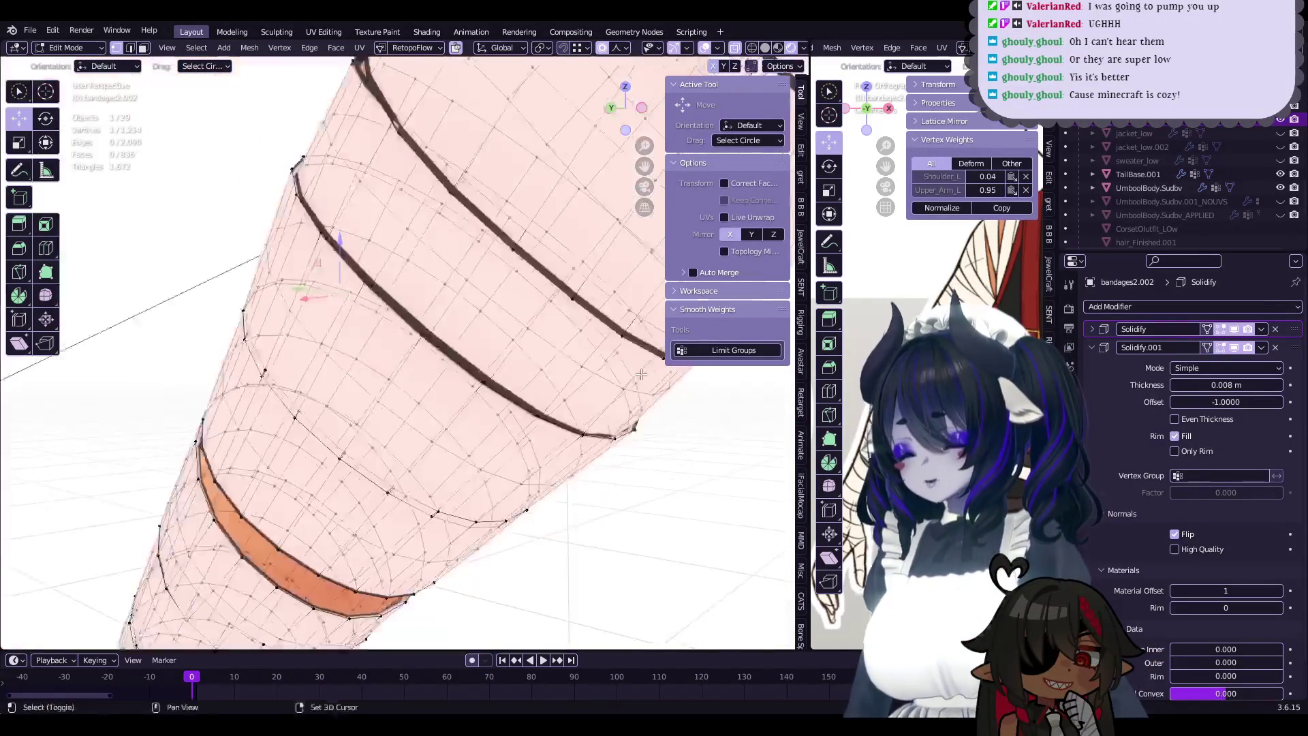
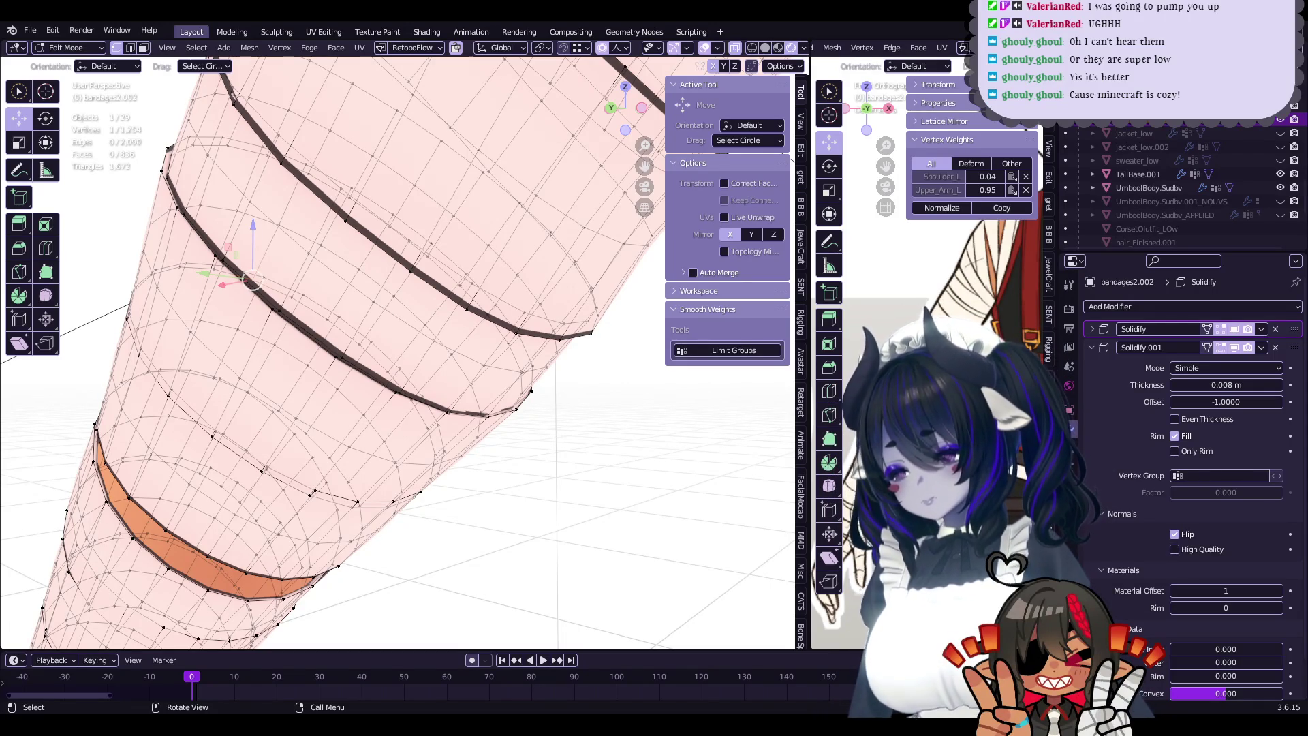
# - Soft-move several groups of bandage vertices with proportional editing to tighten the bands
pyautogui.moveTo(361, 297)
pyautogui.mouseDown(button='middle')
pyautogui.moveTo(445, 402)
pyautogui.moveTo(574, 380)
pyautogui.moveTo(554, 426)
pyautogui.moveTo(557, 361)
pyautogui.moveTo(475, 403)
pyautogui.mouseUp(button='middle')
pyautogui.press('g')
pyautogui.click(555, 379)
pyautogui.press('g')
pyautogui.click(577, 388)
pyautogui.press('g')
pyautogui.click(552, 424)
pyautogui.press('g')
pyautogui.scroll(3, 550, 354)
pyautogui.click(575, 398)
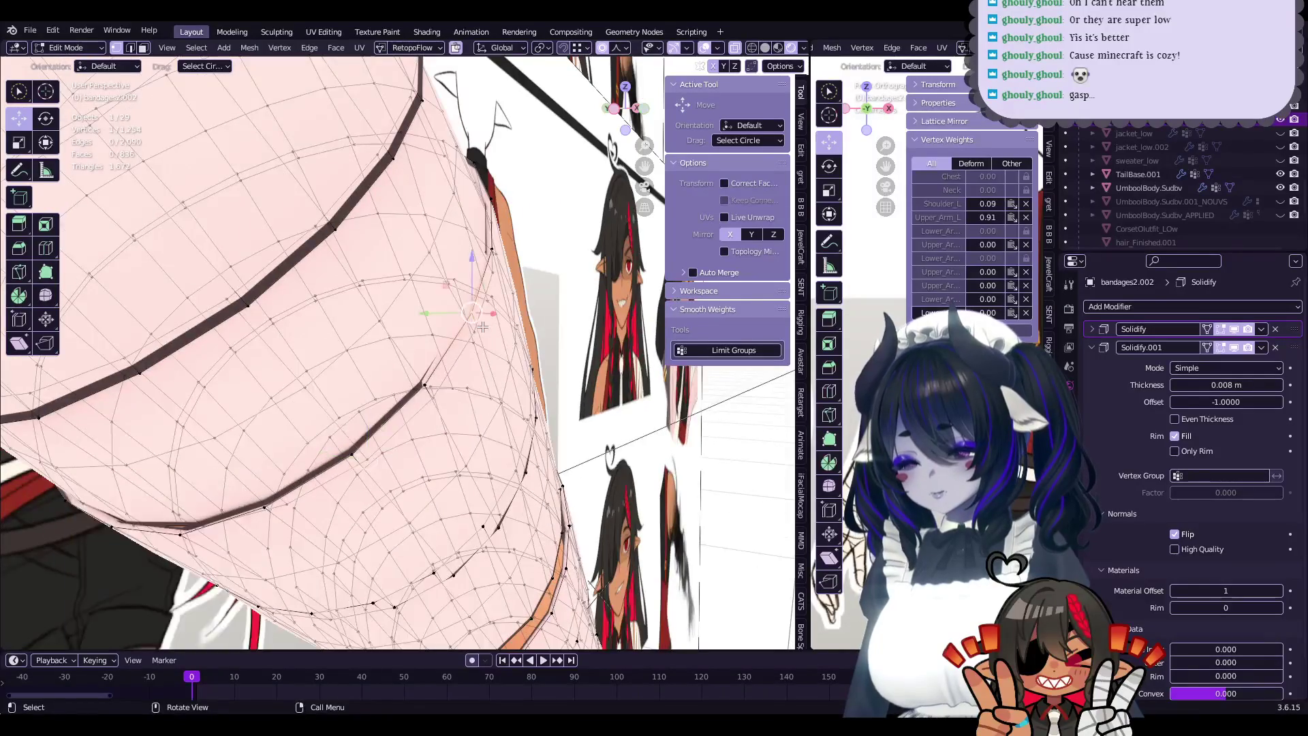
# - Nudge more band vertices toward the upper arm, then preview in Object Mode and save
pyautogui.press('g')
pyautogui.click(477, 330)
pyautogui.moveTo(477, 331)
pyautogui.mouseDown(button='middle')
pyautogui.moveTo(407, 403)
pyautogui.moveTo(488, 427)
pyautogui.moveTo(417, 397)
pyautogui.moveTo(412, 411)
pyautogui.moveTo(446, 442)
pyautogui.moveTo(434, 461)
pyautogui.mouseUp(button='middle')
pyautogui.press('g')
pyautogui.click(430, 418)
pyautogui.press('g')
pyautogui.click(483, 422)
pyautogui.press('Tab')
pyautogui.press('Tab')
pyautogui.hotkey('ctrl', 's')
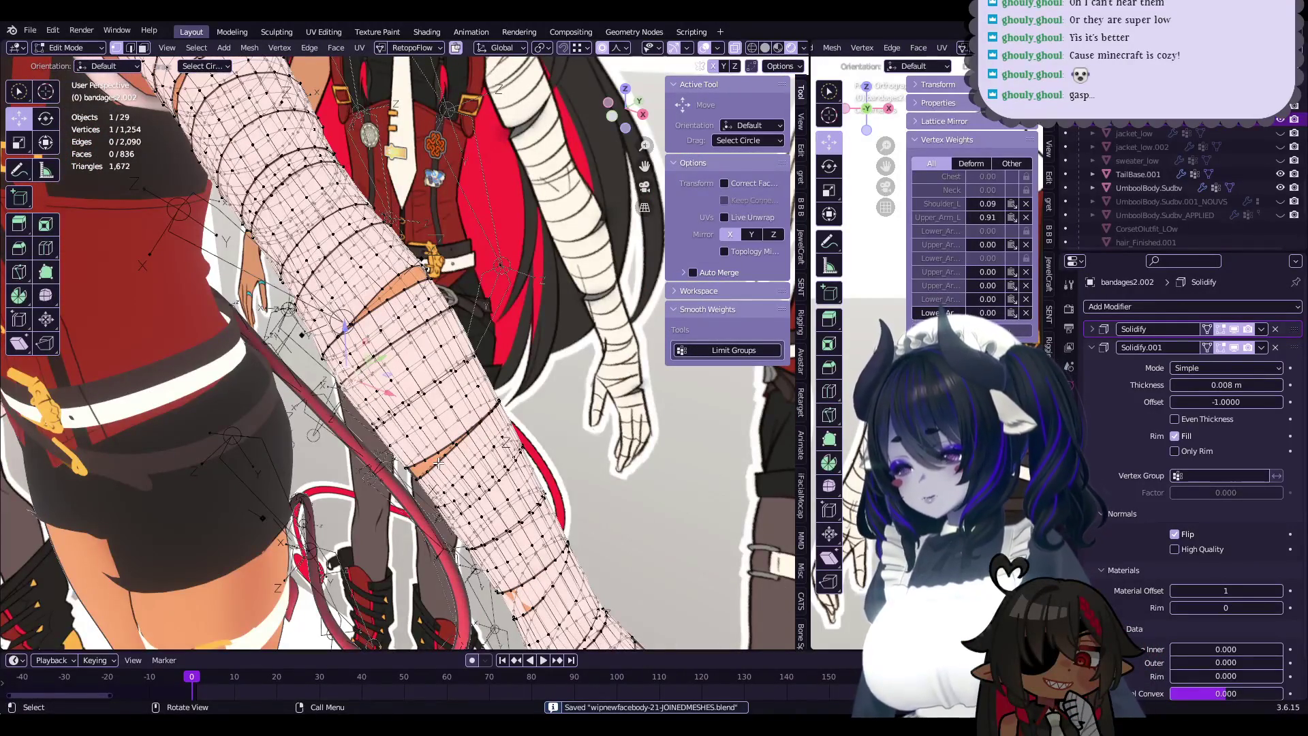
# - Softly rescale the band's vertex rings so the wrap closes in around the arm
pyautogui.scroll(3, 438, 462)
pyautogui.moveTo(439, 463); pyautogui.dragTo(463, 418, button='middle')
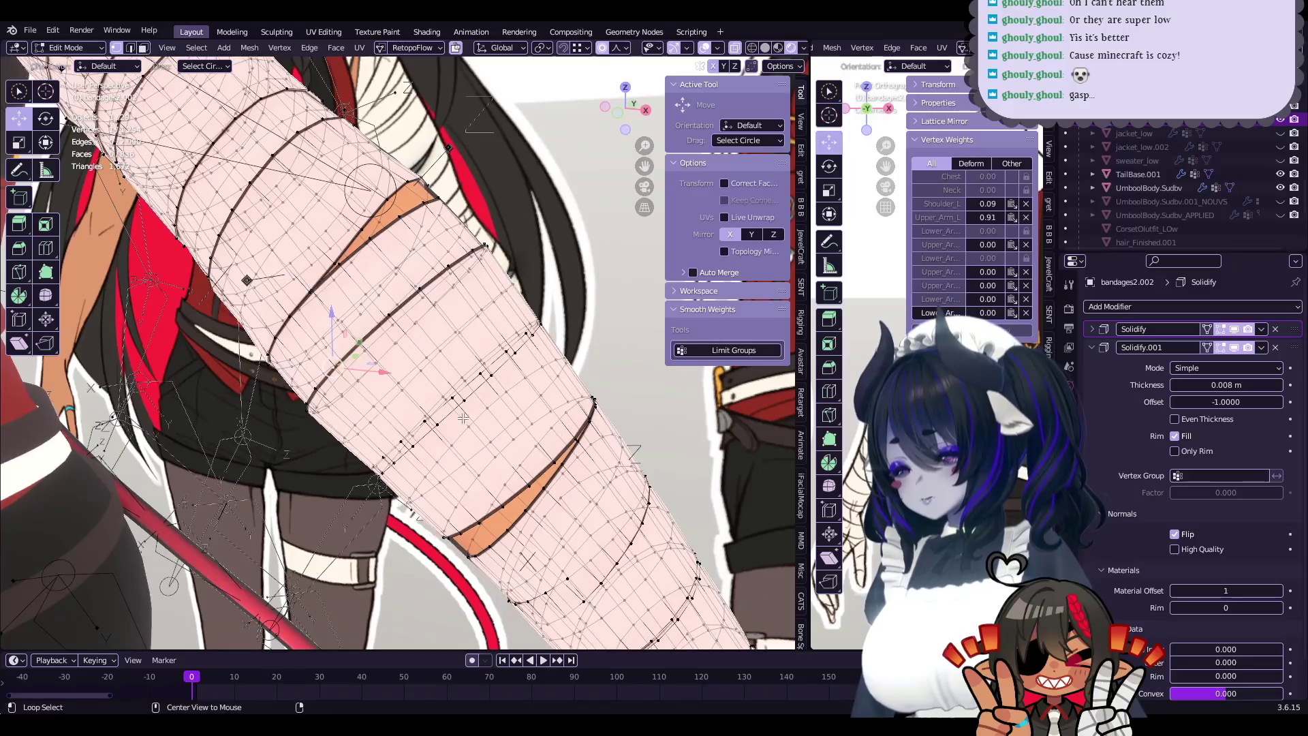
pyautogui.click(586, 379)
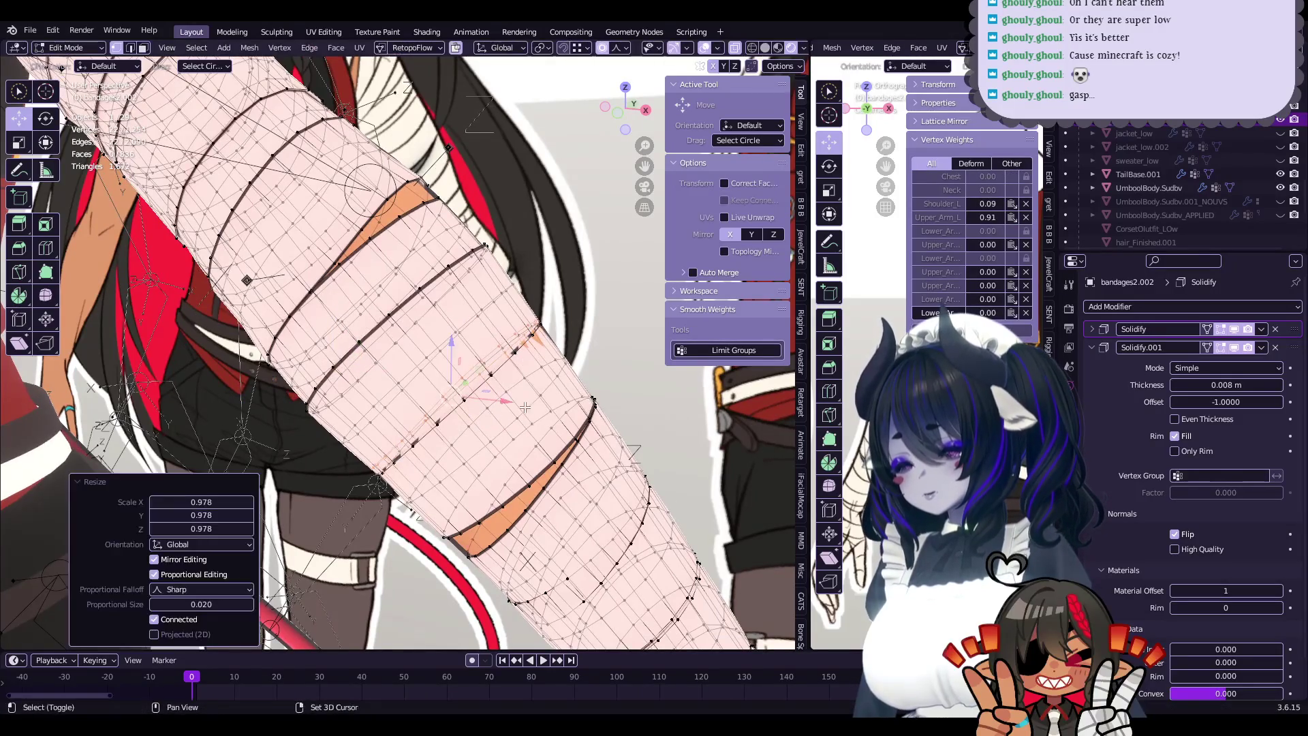
pyautogui.scroll(5, 496, 363)
pyautogui.keyDown('alt'); pyautogui.click(495, 363); pyautogui.keyUp('alt')
pyautogui.click(579, 356)
pyautogui.moveTo(579, 356)
pyautogui.mouseDown(button='middle')
pyautogui.moveTo(534, 411)
pyautogui.moveTo(504, 391)
pyautogui.moveTo(507, 426)
pyautogui.mouseUp(button='middle')
pyautogui.click(530, 403)
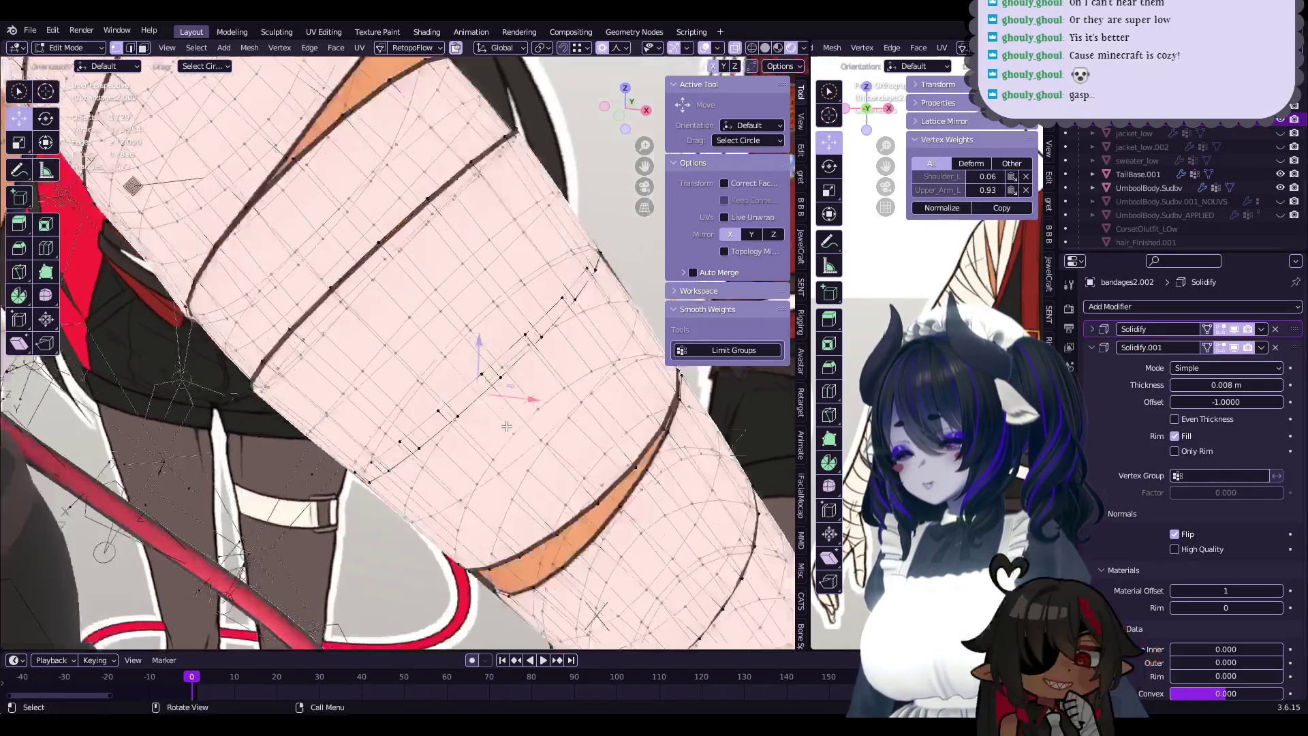
pyautogui.click(566, 340)
pyautogui.moveTo(566, 341); pyautogui.dragTo(501, 425, button='middle')
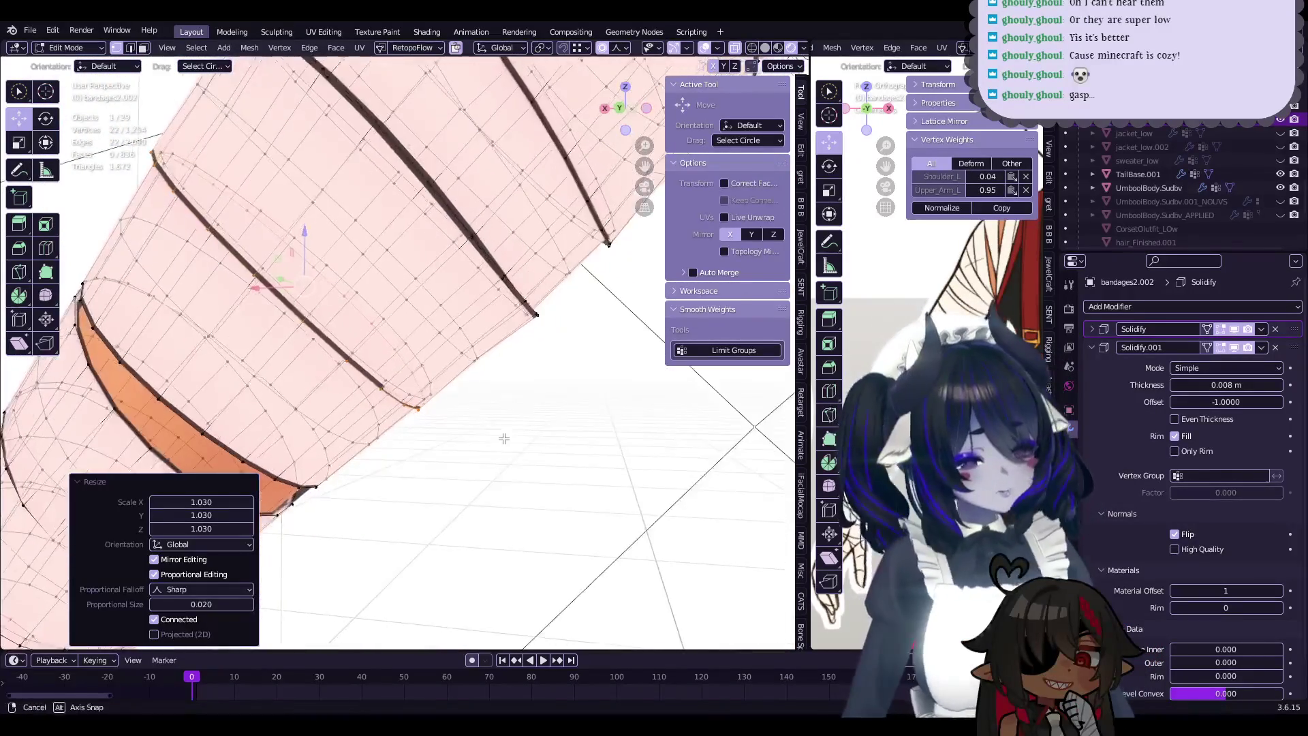
pyautogui.moveTo(502, 425)
pyautogui.mouseDown(button='middle')
pyautogui.moveTo(462, 459)
pyautogui.moveTo(486, 435)
pyautogui.moveTo(502, 457)
pyautogui.moveTo(477, 436)
pyautogui.mouseUp(button='middle')
# - Reposition individual band-edge vertices and return to Object Mode to check the wrap
pyautogui.click(418, 442)
pyautogui.click(488, 439)
pyautogui.scroll(4, 477, 429)
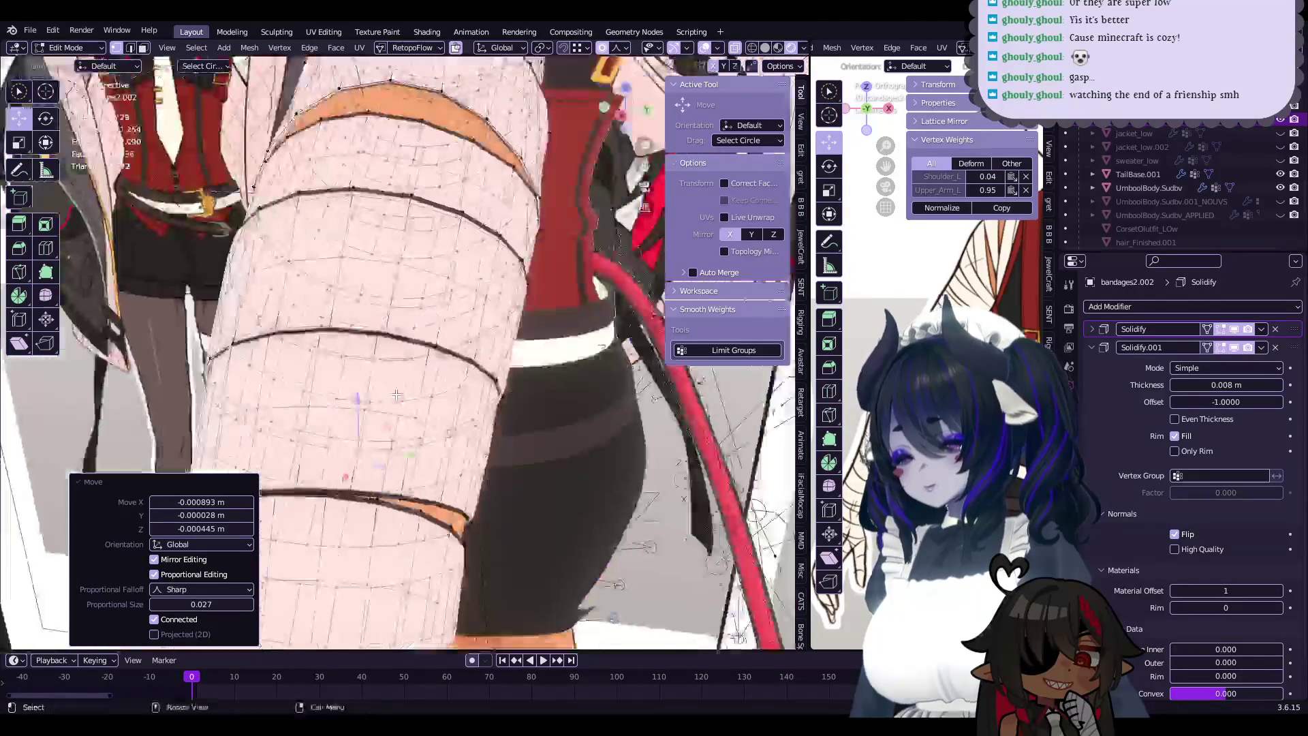
pyautogui.press('Tab')
pyautogui.press('Tab')
pyautogui.scroll(3, 409, 409)
pyautogui.moveTo(408, 409)
pyautogui.mouseDown(button='middle')
pyautogui.moveTo(341, 403)
pyautogui.moveTo(335, 376)
pyautogui.mouseUp(button='middle')
pyautogui.press('g')
pyautogui.click(342, 403)
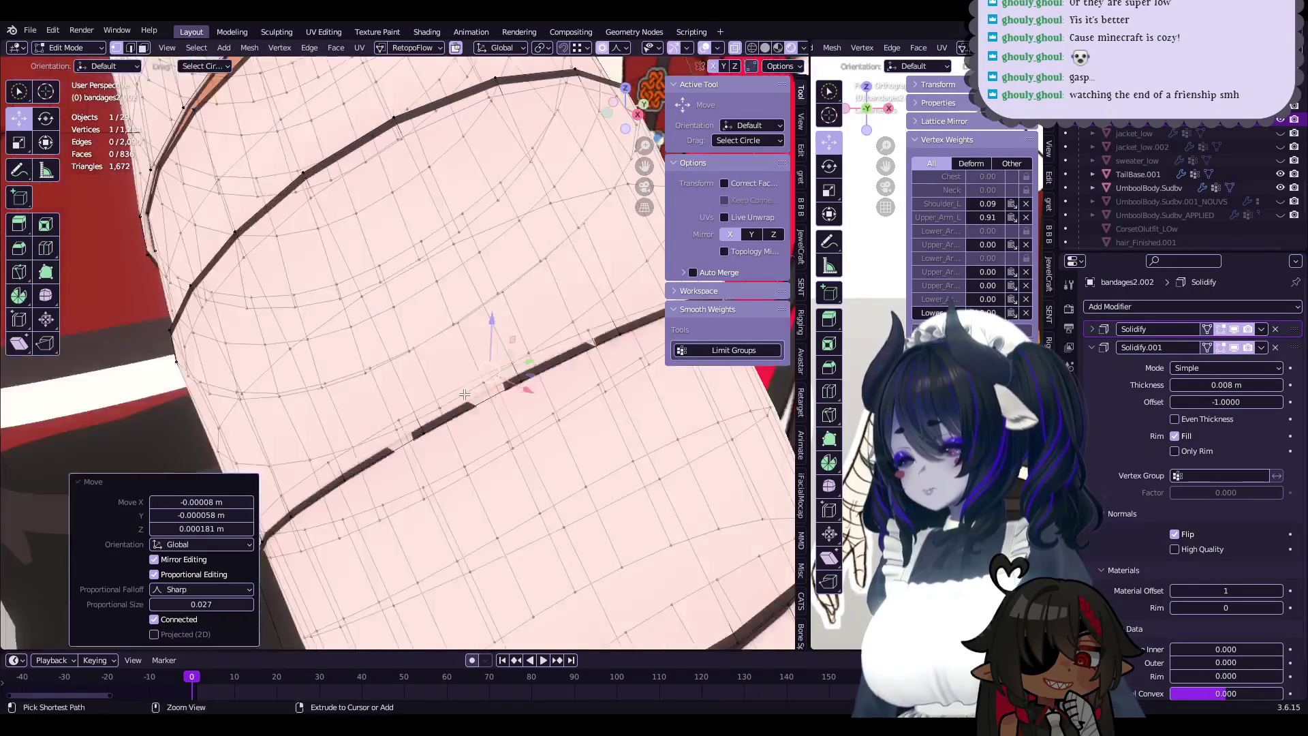
pyautogui.scroll(-4, 335, 376)
pyautogui.press('Tab')
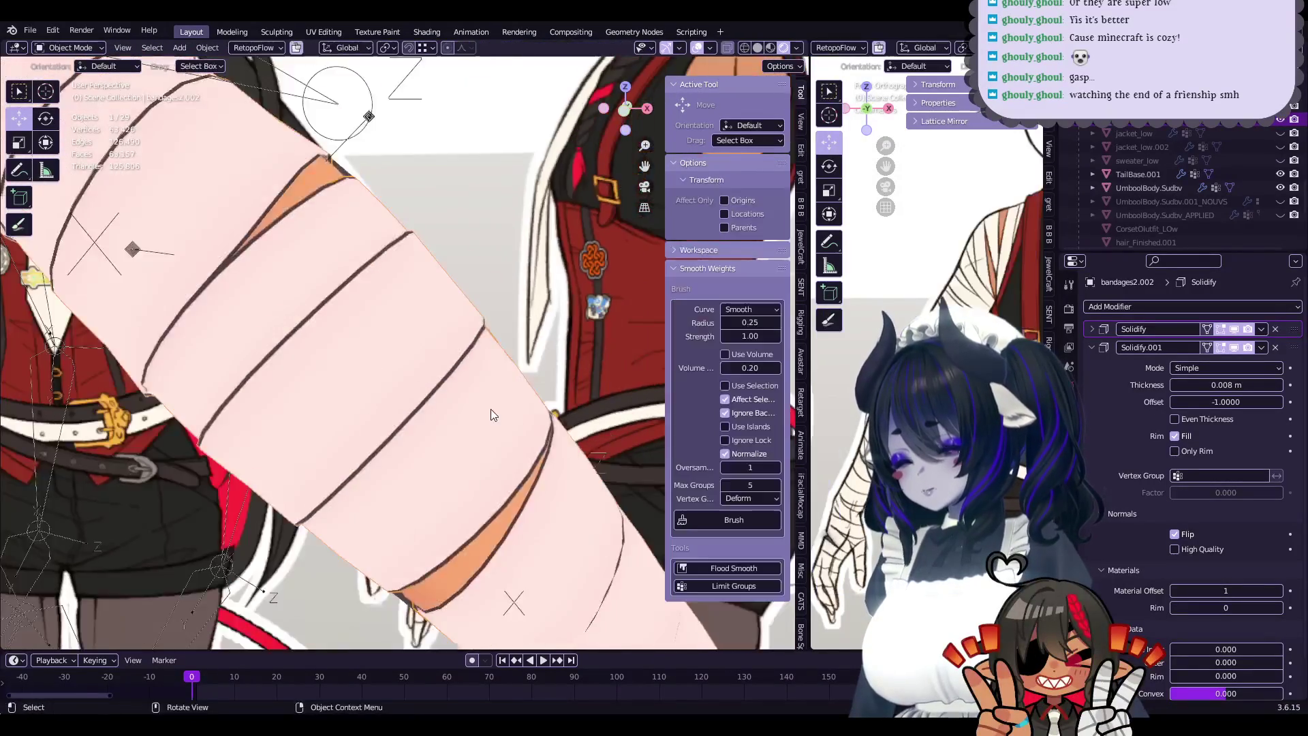
# - Save pnewfacebody-21-JOINEDMESHES.blend and re-enter Edit Mode on the arm bandage mesh
pyautogui.scroll(-3, 484, 419)
pyautogui.hotkey('ctrl', 's')
pyautogui.moveTo(489, 414)
pyautogui.mouseDown(button='middle')
pyautogui.moveTo(367, 402)
pyautogui.moveTo(263, 413)
pyautogui.moveTo(562, 403)
pyautogui.mouseUp(button='middle')
pyautogui.scroll(5, 367, 403)
pyautogui.scroll(-5, 562, 402)
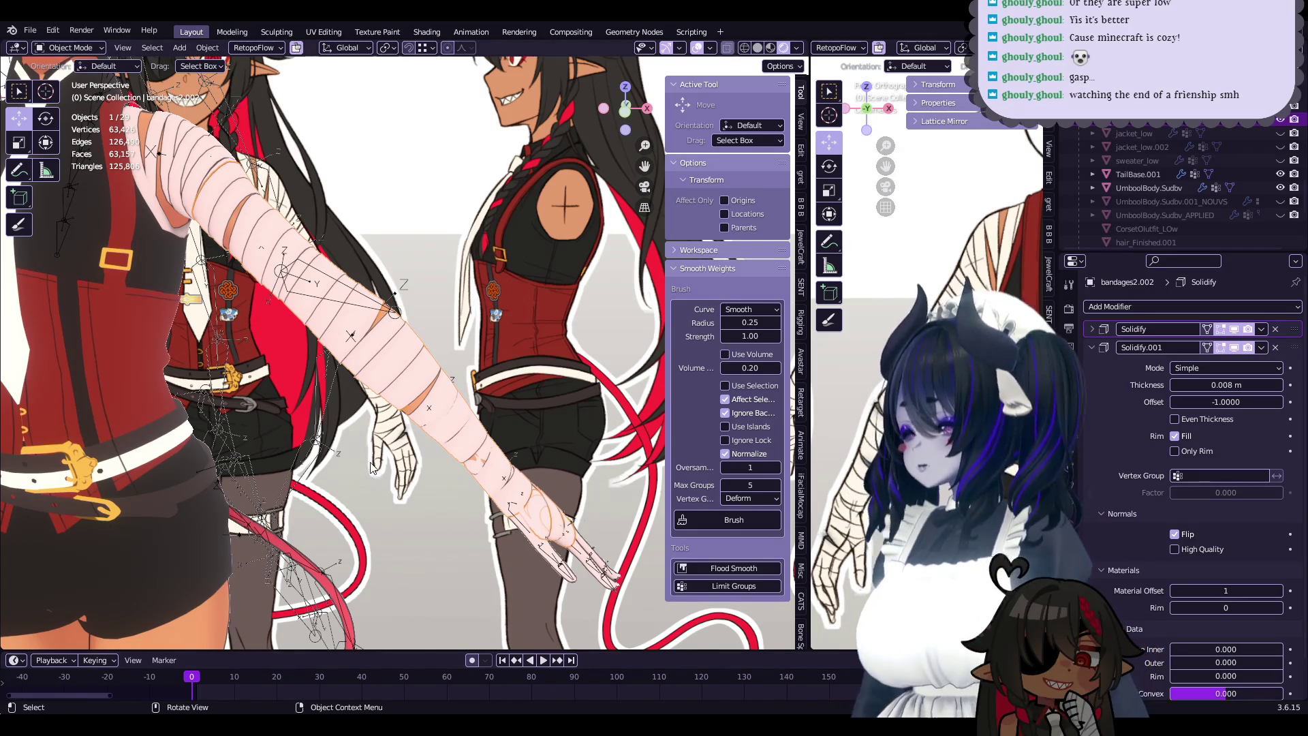
pyautogui.scroll(5, 371, 467)
pyautogui.moveTo(461, 440)
pyautogui.mouseDown(button='middle')
pyautogui.moveTo(394, 365)
pyautogui.moveTo(492, 456)
pyautogui.mouseUp(button='middle')
pyautogui.scroll(5, 422, 409)
pyautogui.scroll(-5, 393, 366)
pyautogui.hotkey('ctrl', 's')
pyautogui.moveTo(470, 326); pyautogui.dragTo(455, 405, button='middle')
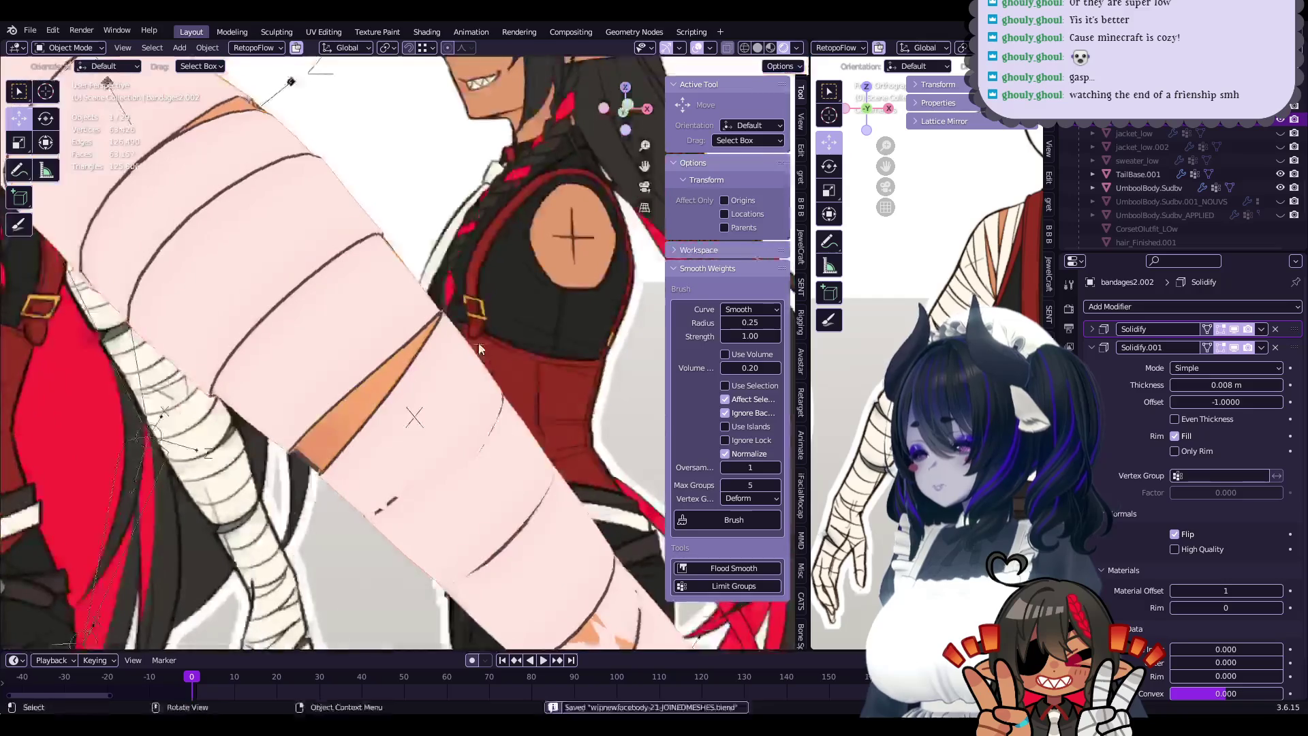
pyautogui.press('Tab')
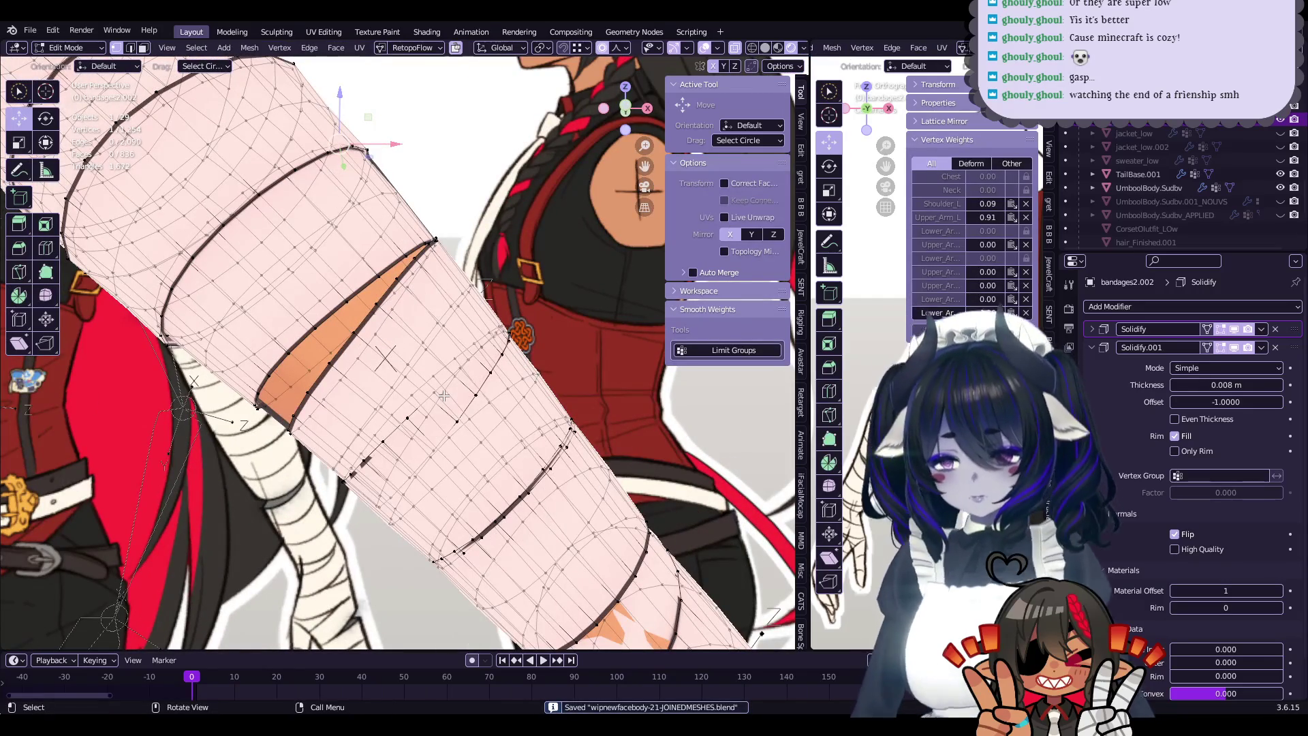
# - Scale a lower bandage edge loop up slightly to 1.021, then save the file
pyautogui.moveTo(436, 394)
pyautogui.mouseDown(button='middle')
pyautogui.moveTo(371, 425)
pyautogui.moveTo(499, 384)
pyautogui.mouseUp(button='middle')
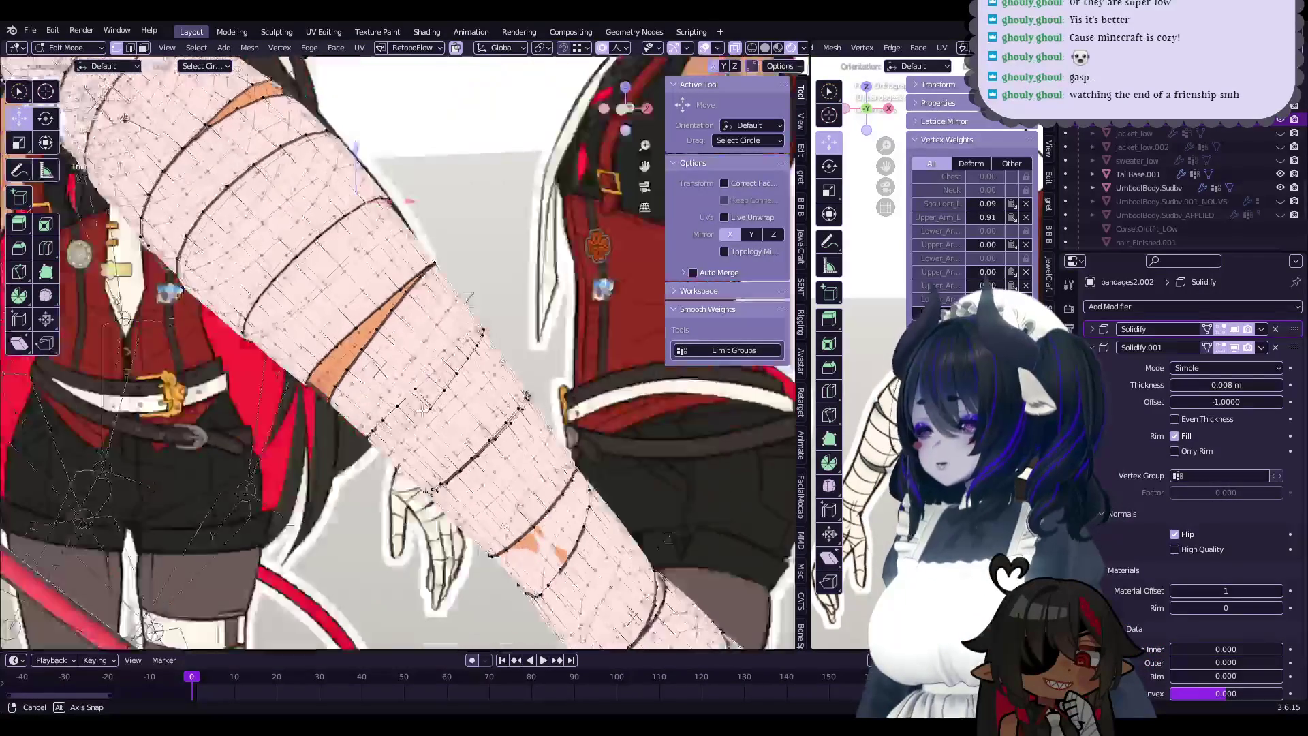
pyautogui.keyDown('alt'); pyautogui.click(517, 365); pyautogui.keyUp('alt')
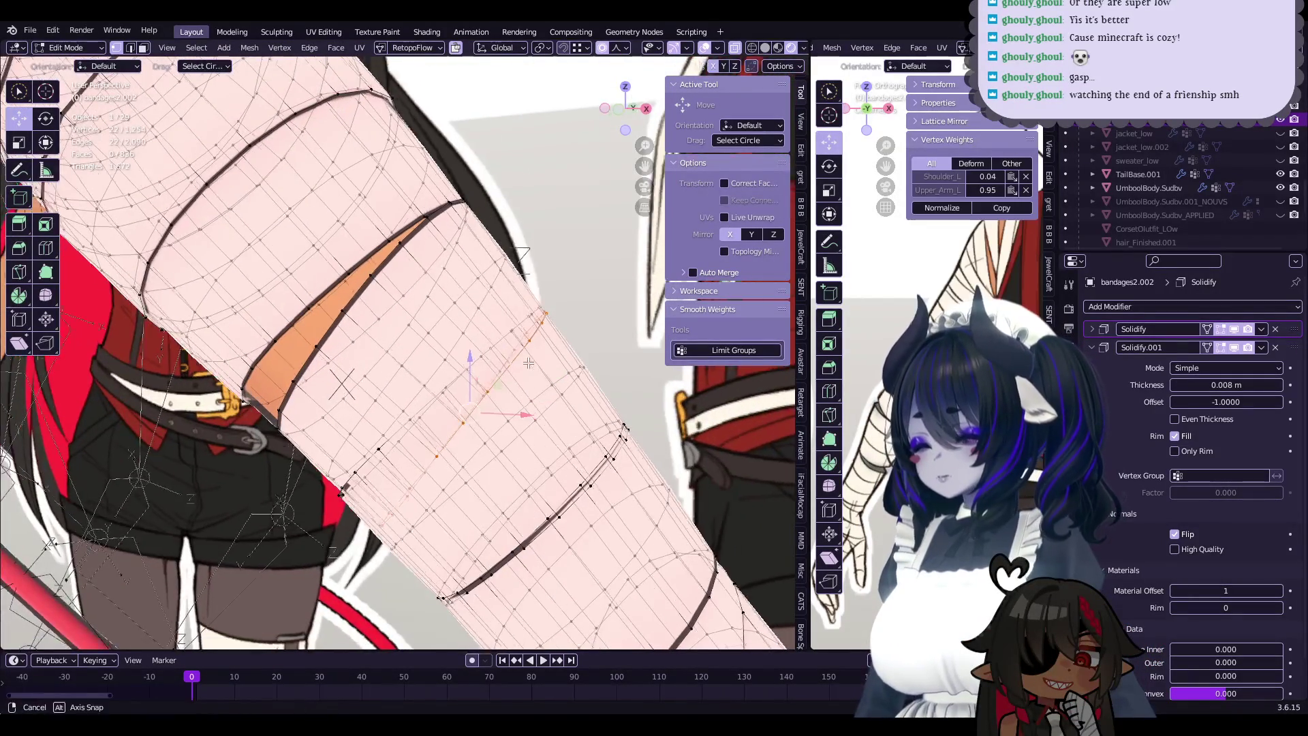
pyautogui.press('s')
pyautogui.moveTo(566, 386); pyautogui.dragTo(526, 409, button='middle')
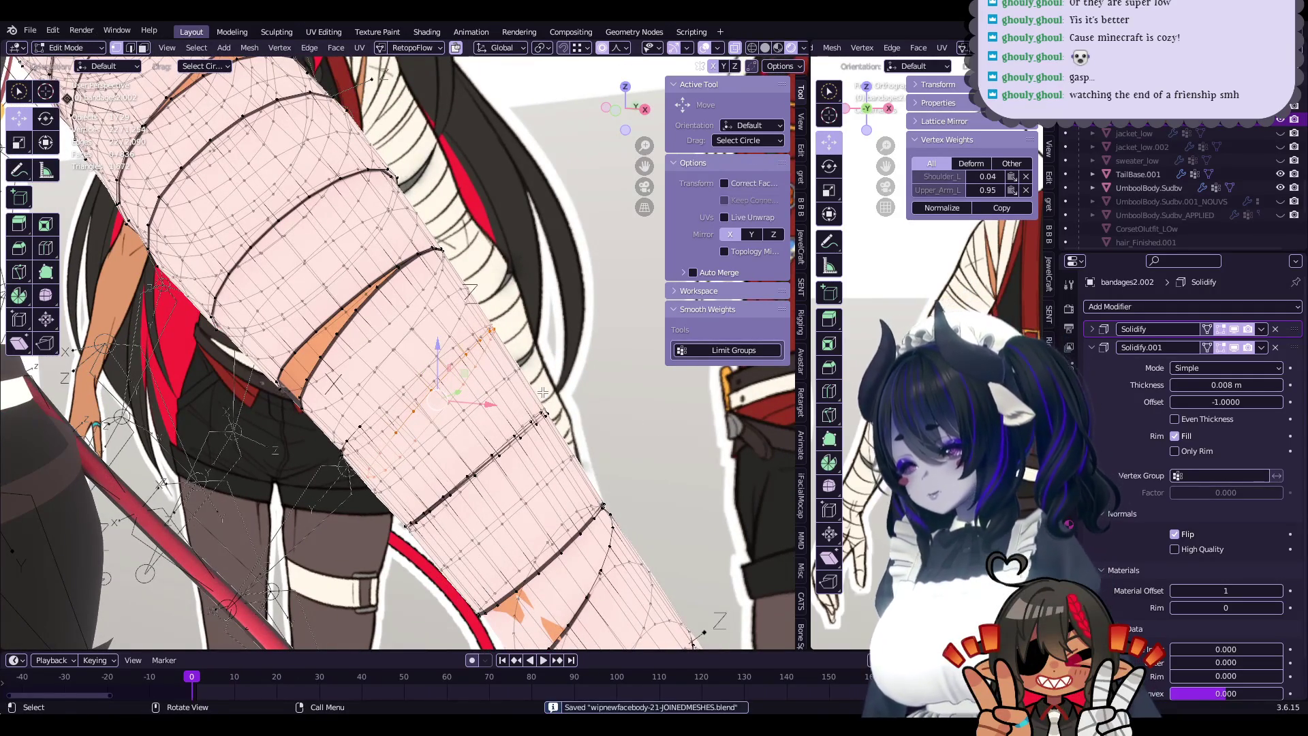
pyautogui.click(538, 386)
pyautogui.hotkey('ctrl', 's')
pyautogui.scroll(5, 518, 390)
pyautogui.moveTo(518, 389); pyautogui.dragTo(487, 397, button='middle')
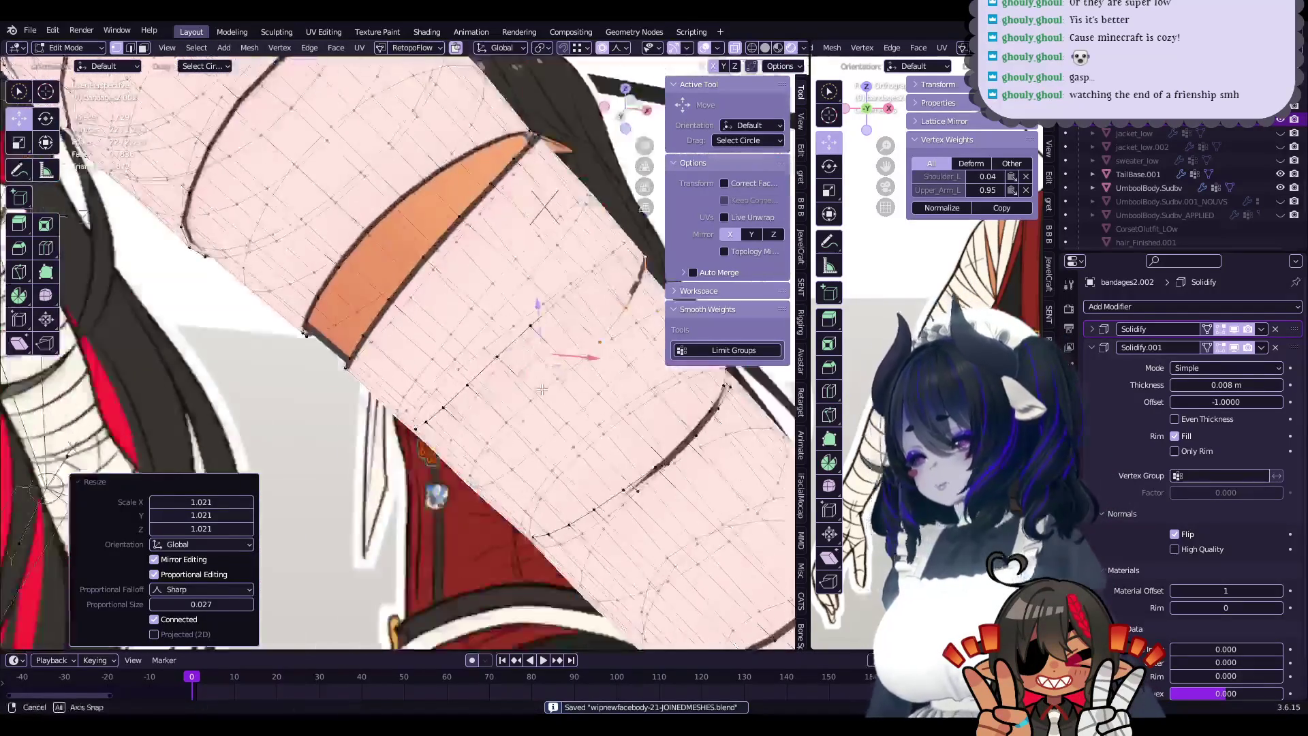
# - Rescale around a band vertex and reposition band-edge vertices near the elbow
pyautogui.click(508, 390)
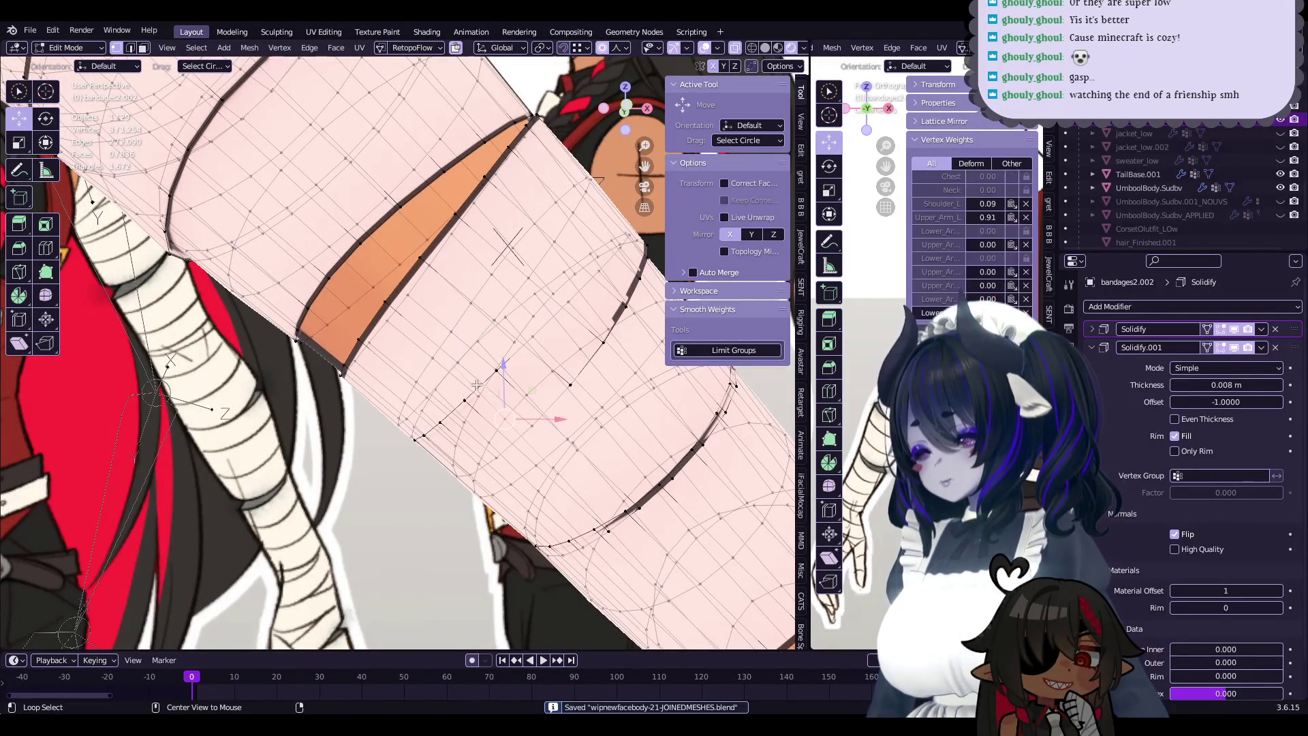
pyautogui.press('s')
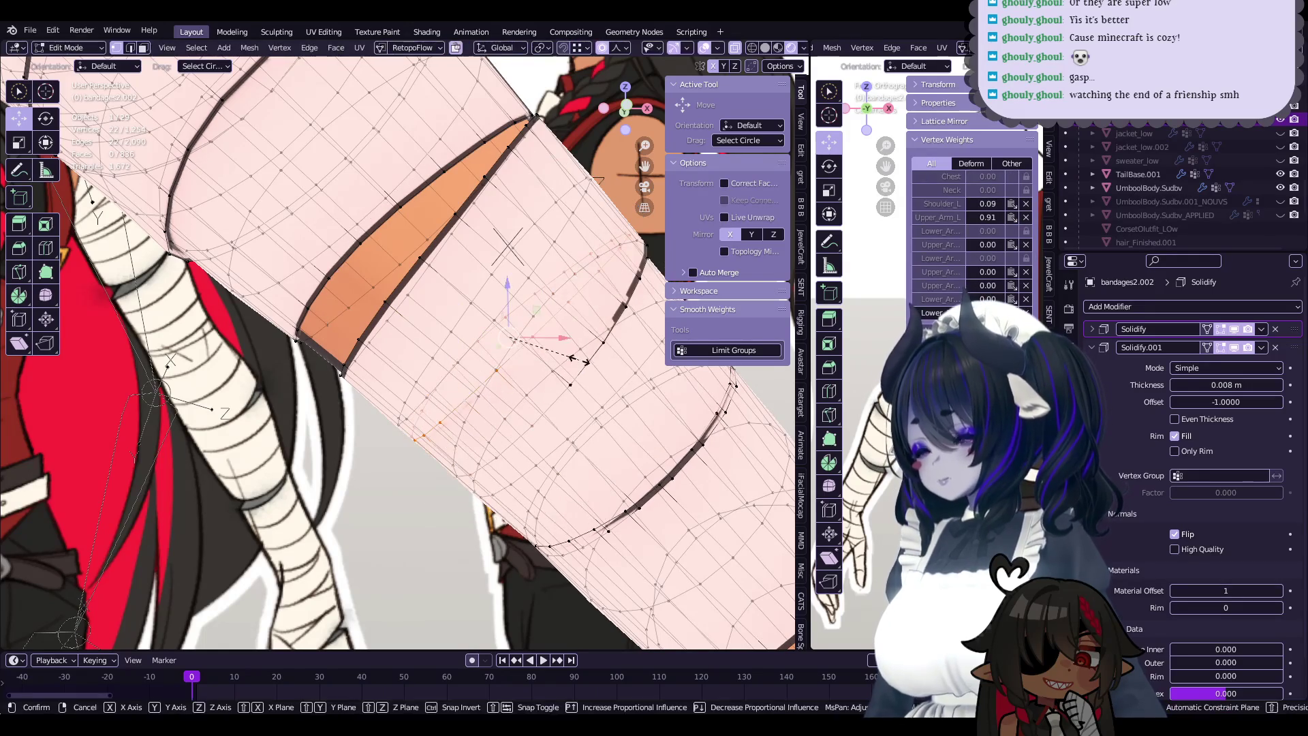
pyautogui.click(572, 361)
pyautogui.moveTo(572, 361)
pyautogui.mouseDown(button='middle')
pyautogui.moveTo(436, 459)
pyautogui.moveTo(537, 421)
pyautogui.moveTo(547, 436)
pyautogui.mouseUp(button='middle')
pyautogui.click(442, 463)
pyautogui.click(428, 461)
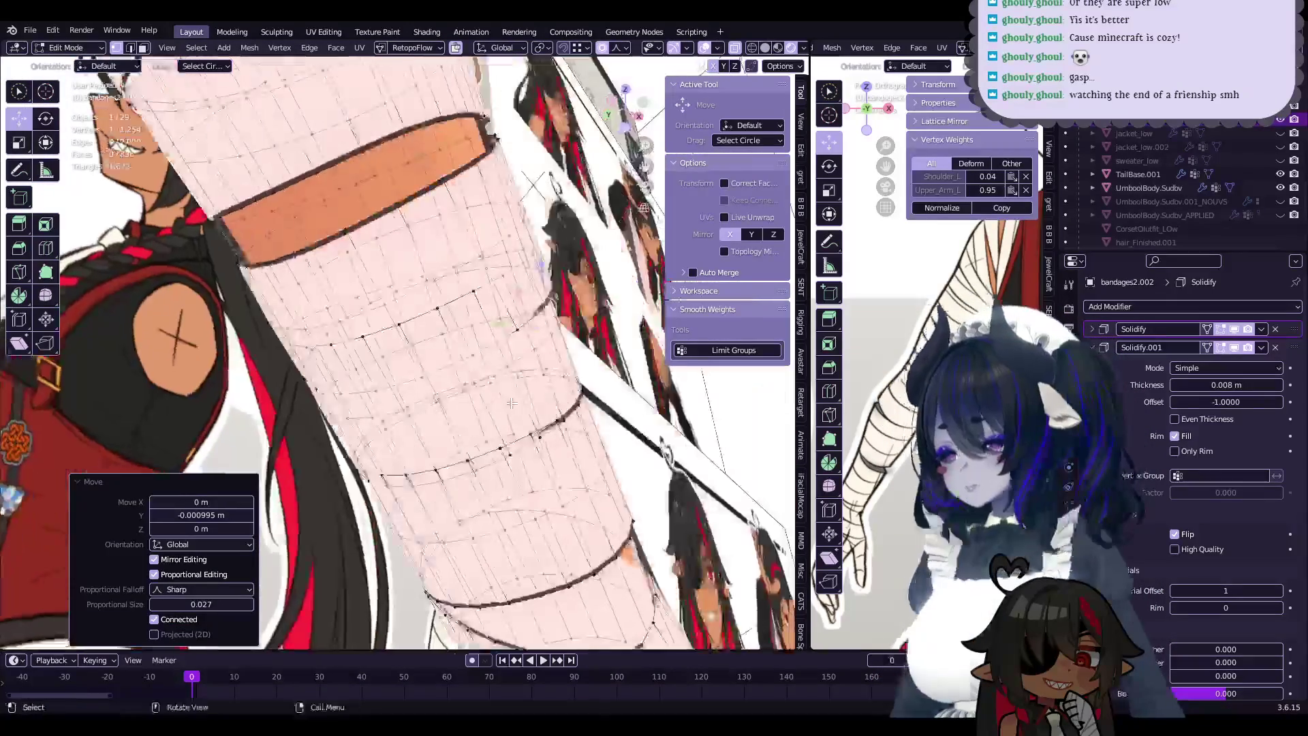
pyautogui.click(547, 436)
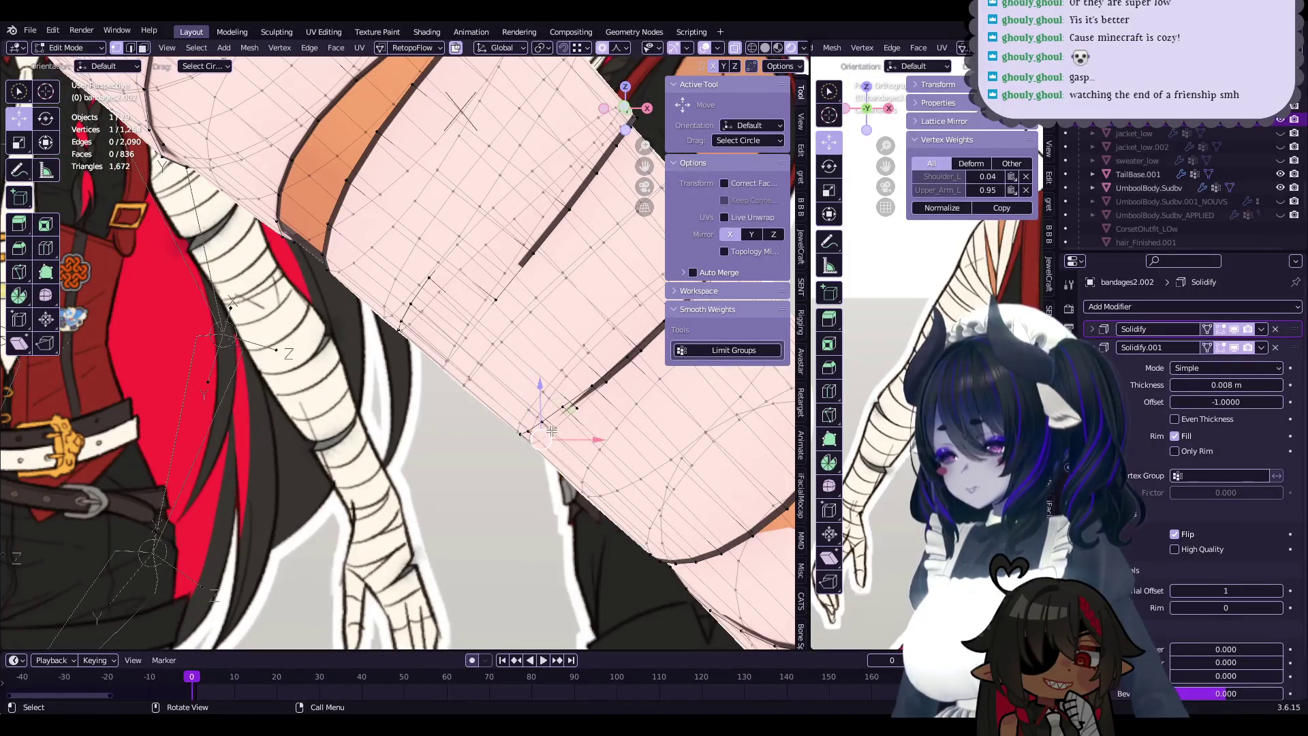
pyautogui.press('g')
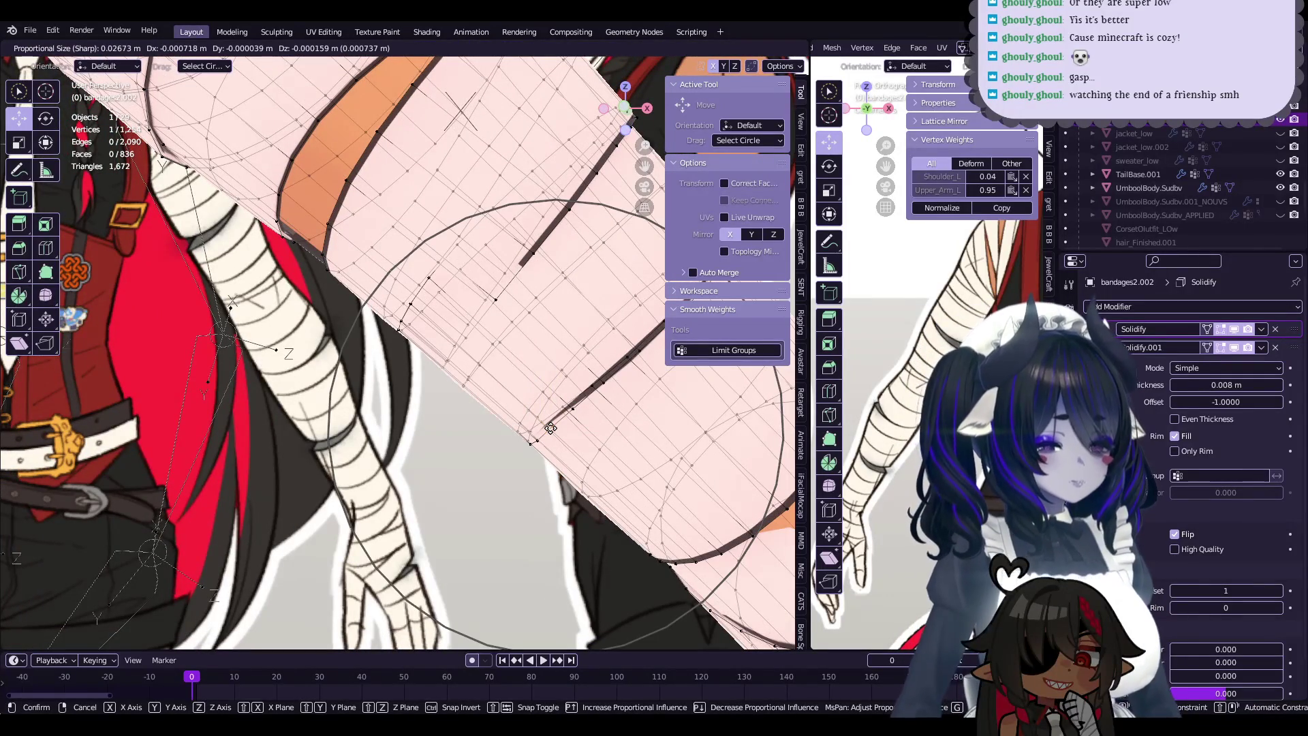
pyautogui.click(550, 428)
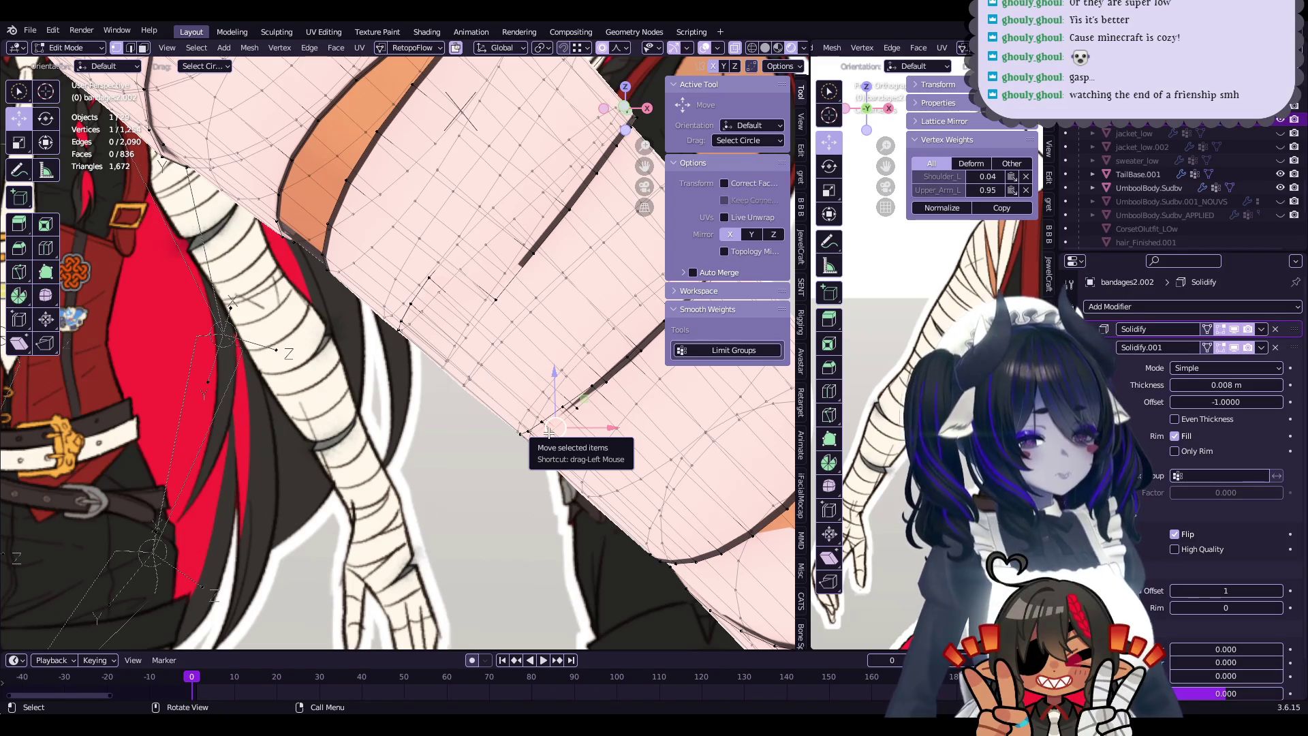
# - Brush-select more band vertices and nudge them with sharp proportional falloff at size 0.027
pyautogui.moveTo(549, 432); pyautogui.dragTo(518, 434, button='middle')
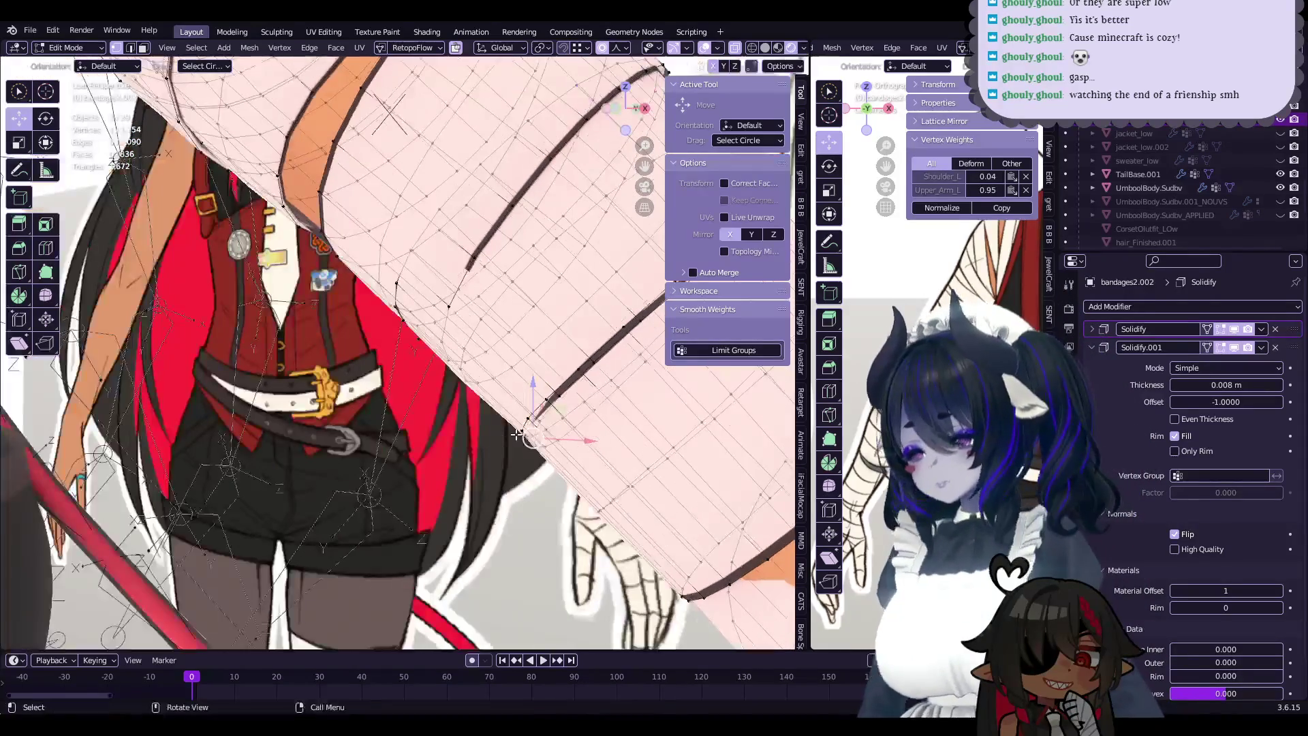
pyautogui.rightClick(515, 436)
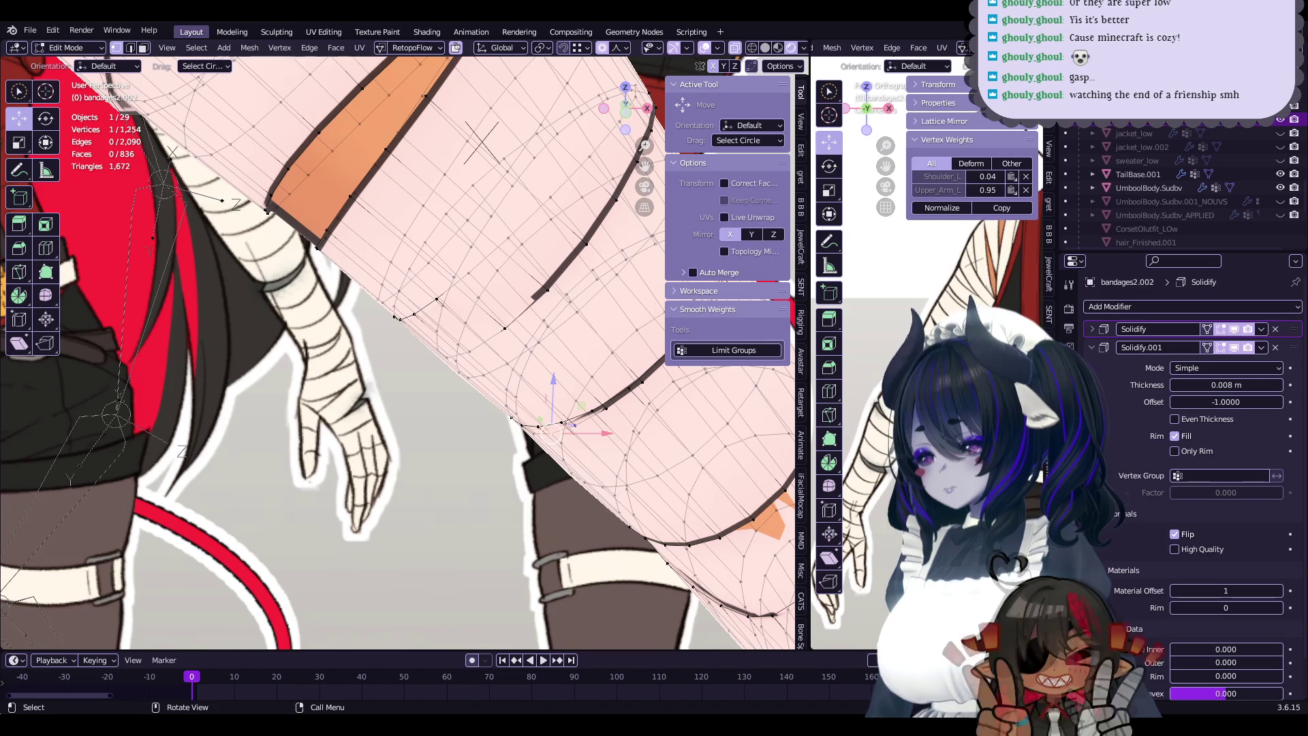
pyautogui.moveTo(541, 427)
pyautogui.mouseDown(button='middle')
pyautogui.moveTo(538, 460)
pyautogui.moveTo(523, 429)
pyautogui.moveTo(540, 407)
pyautogui.mouseUp(button='middle')
pyautogui.press('c')
pyautogui.click(593, 475)
pyautogui.click(578, 469)
pyautogui.click(477, 414)
pyautogui.moveTo(441, 492)
pyautogui.mouseDown(button='middle')
pyautogui.moveTo(475, 504)
pyautogui.moveTo(474, 455)
pyautogui.moveTo(414, 480)
pyautogui.mouseUp(button='middle')
pyautogui.click(493, 521)
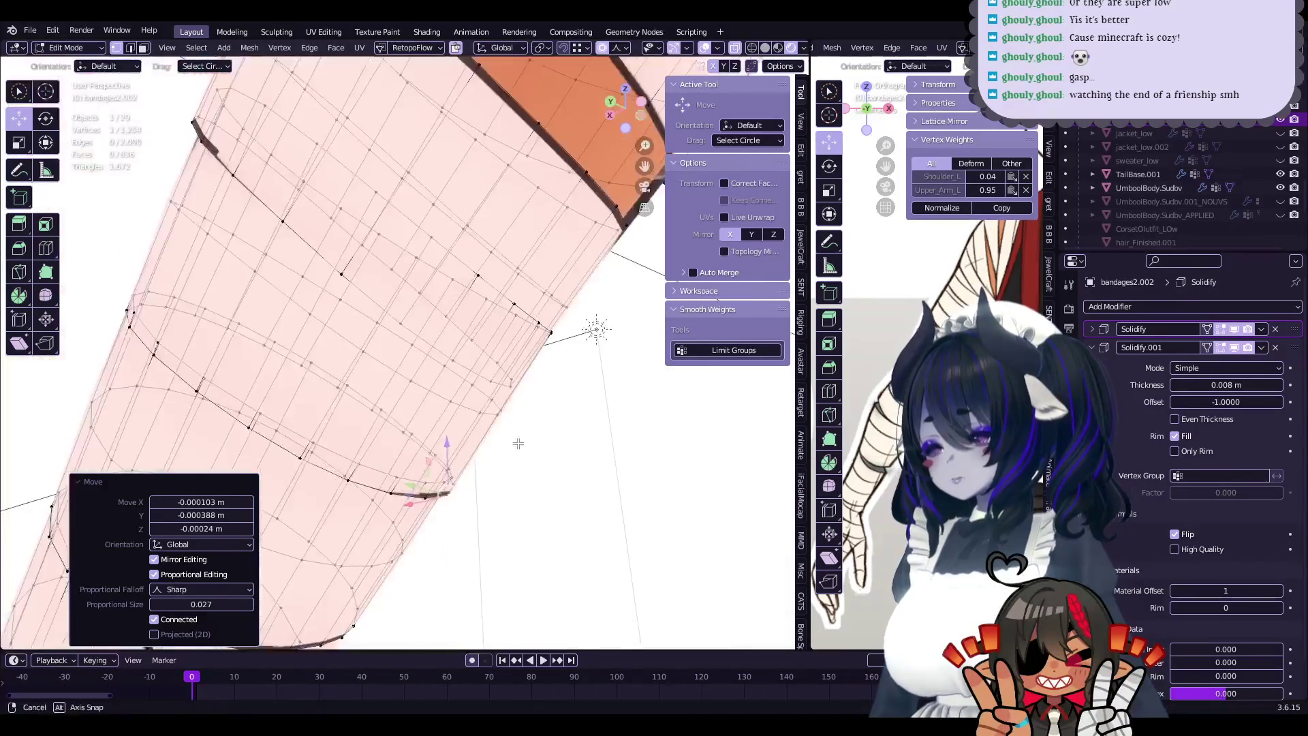
# - Proportionally nudge several upper-arm band vertices closer to the arm surface
pyautogui.press('g')
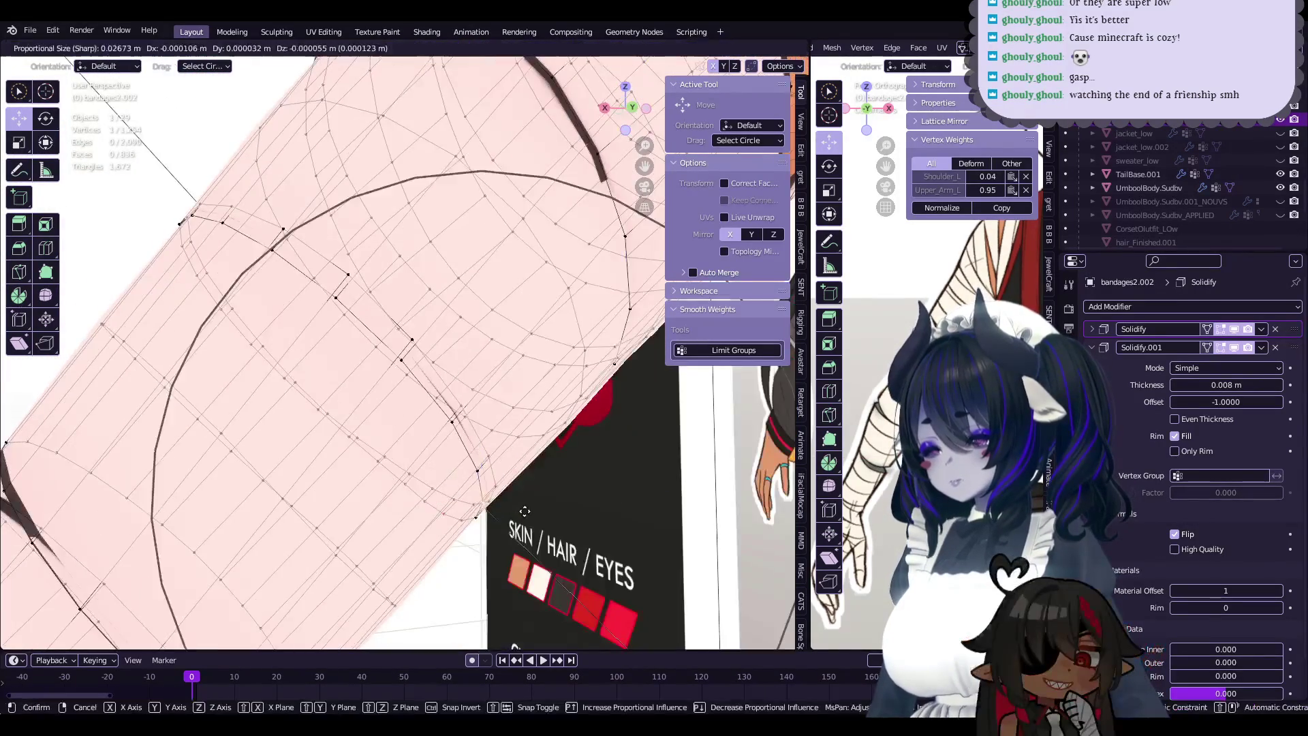
pyautogui.click(529, 516)
pyautogui.moveTo(529, 516)
pyautogui.mouseDown(button='middle')
pyautogui.moveTo(588, 438)
pyautogui.moveTo(605, 359)
pyautogui.moveTo(434, 423)
pyautogui.moveTo(373, 426)
pyautogui.moveTo(620, 479)
pyautogui.moveTo(500, 414)
pyautogui.mouseUp(button='middle')
pyautogui.press('g')
pyautogui.click(605, 359)
pyautogui.click(409, 434)
pyautogui.press('g')
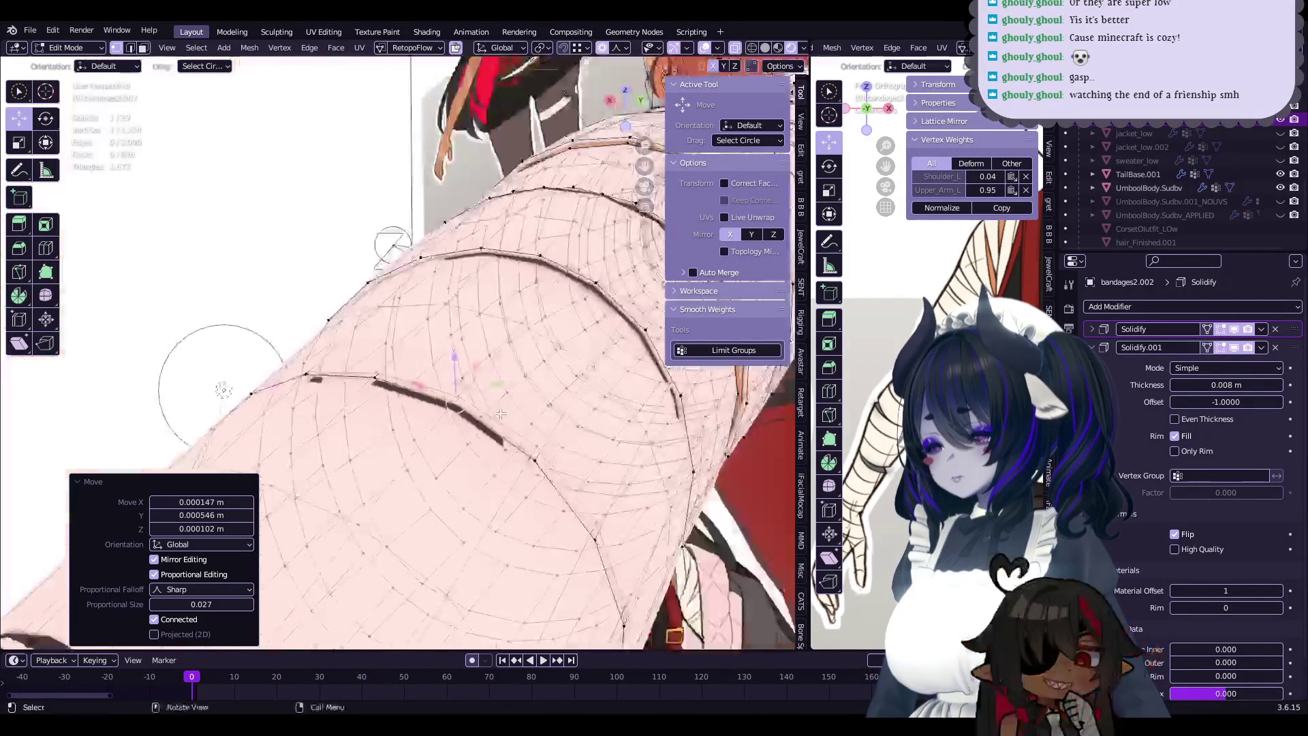
pyautogui.moveTo(553, 480)
pyautogui.mouseDown(button='middle')
pyautogui.moveTo(666, 509)
pyautogui.moveTo(604, 500)
pyautogui.moveTo(551, 538)
pyautogui.mouseUp(button='middle')
pyautogui.press('g')
pyautogui.click(673, 513)
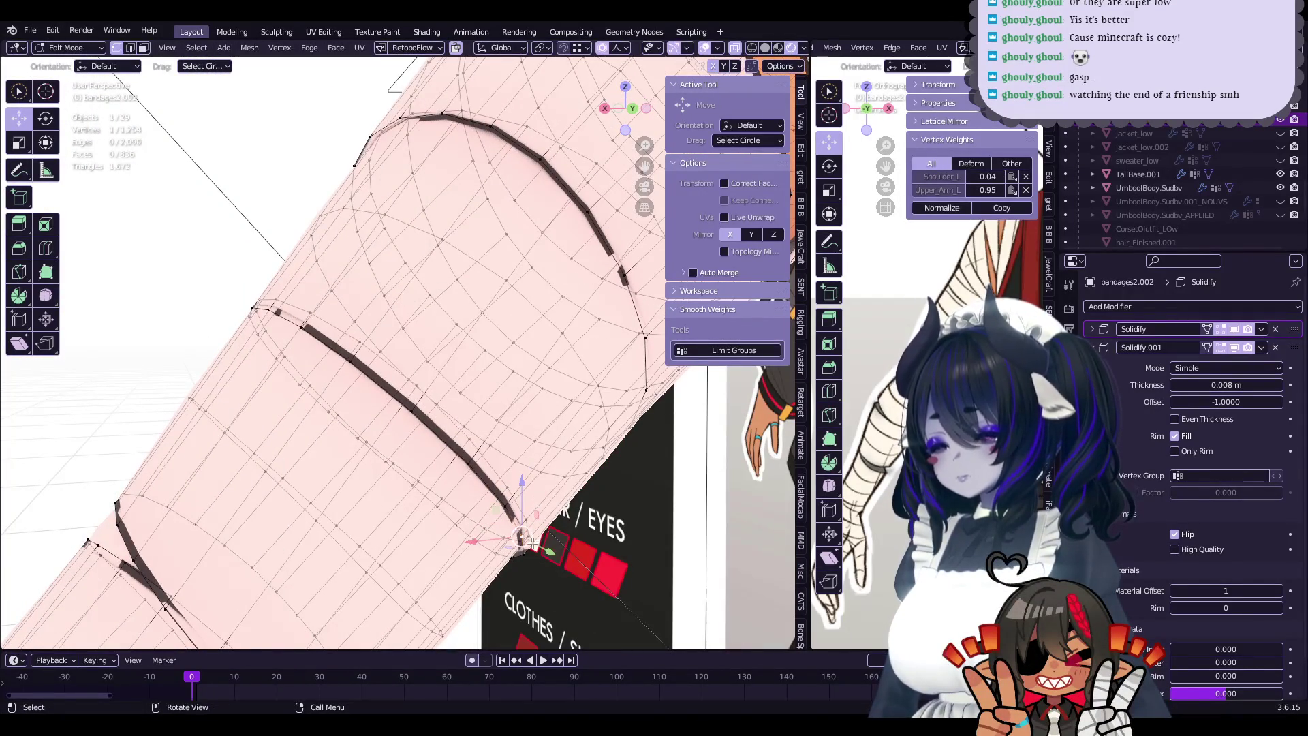
# - Continue soft-falloff vertex nudges on the bands from new viewing angles
pyautogui.press('g')
pyautogui.click(532, 542)
pyautogui.moveTo(532, 541); pyautogui.dragTo(422, 482, button='middle')
pyautogui.moveTo(612, 567); pyautogui.dragTo(487, 499, button='middle')
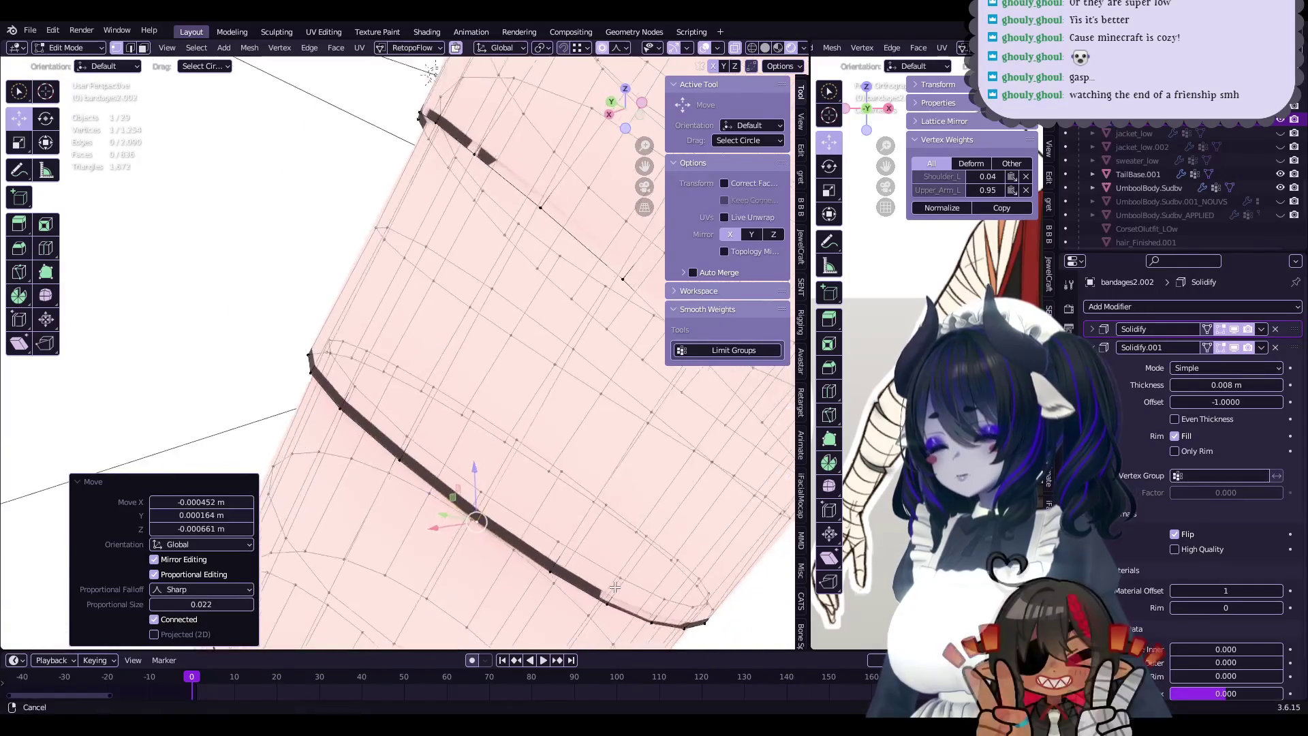
pyautogui.press('g')
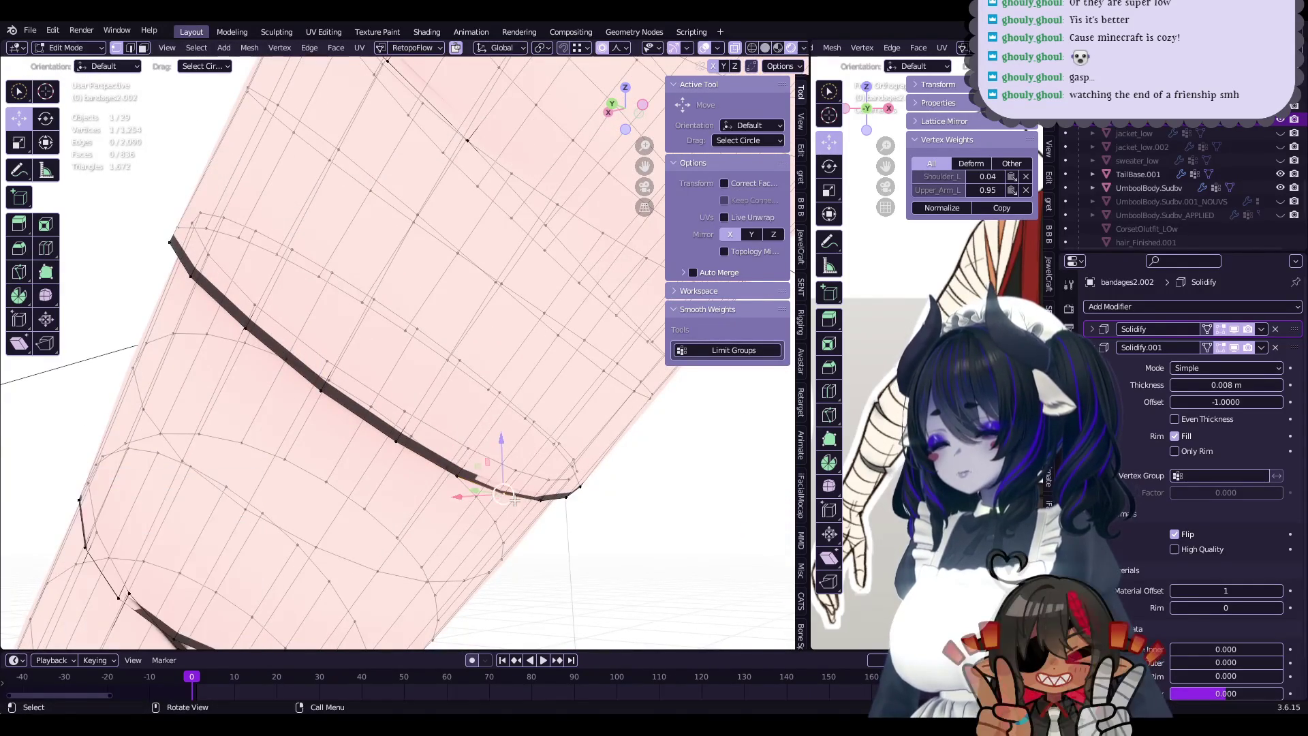
pyautogui.click(490, 497)
pyautogui.moveTo(490, 497)
pyautogui.mouseDown(button='middle')
pyautogui.moveTo(540, 508)
pyautogui.moveTo(434, 482)
pyautogui.moveTo(573, 364)
pyautogui.moveTo(582, 474)
pyautogui.moveTo(579, 419)
pyautogui.moveTo(540, 479)
pyautogui.moveTo(510, 488)
pyautogui.moveTo(526, 436)
pyautogui.mouseUp(button='middle')
pyautogui.press('g')
pyautogui.click(540, 519)
# - Move vertices near the sleeve edge at proportional size 0.020
pyautogui.click(587, 417)
pyautogui.press('g')
pyautogui.press('g')
pyautogui.click(540, 479)
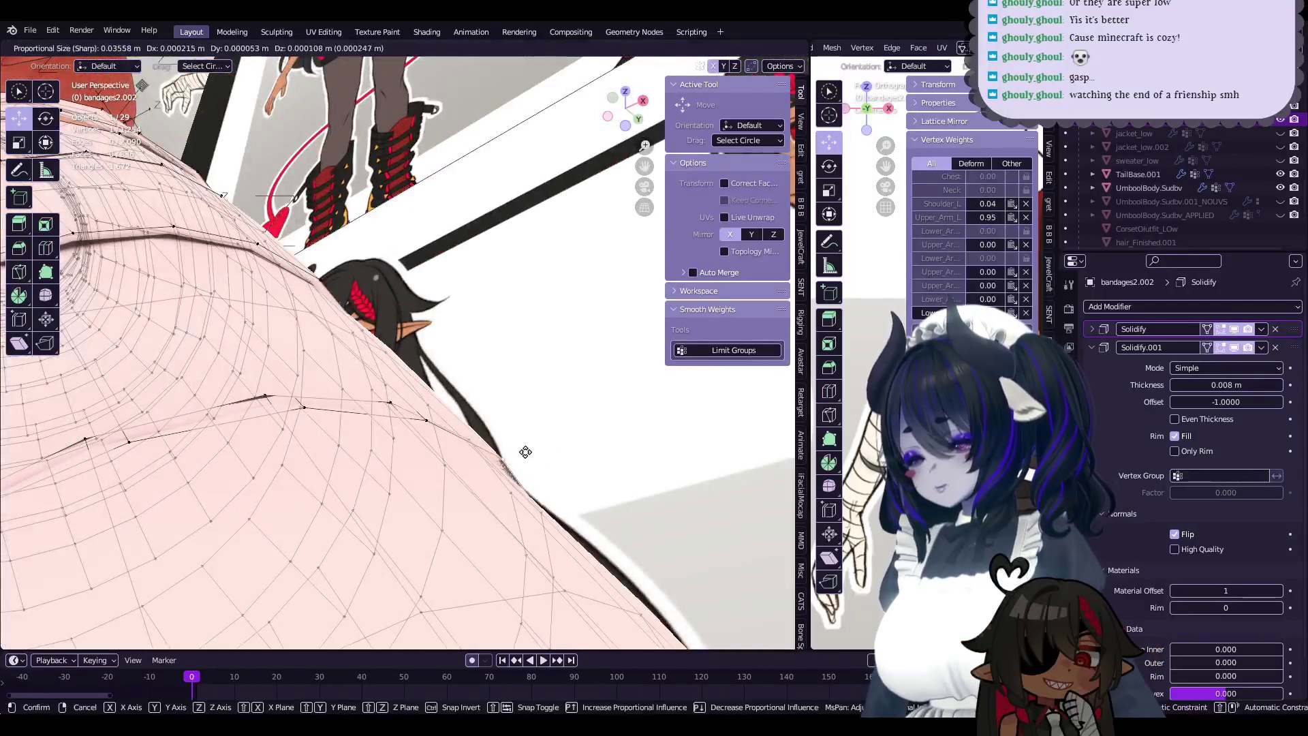
pyautogui.click(524, 451)
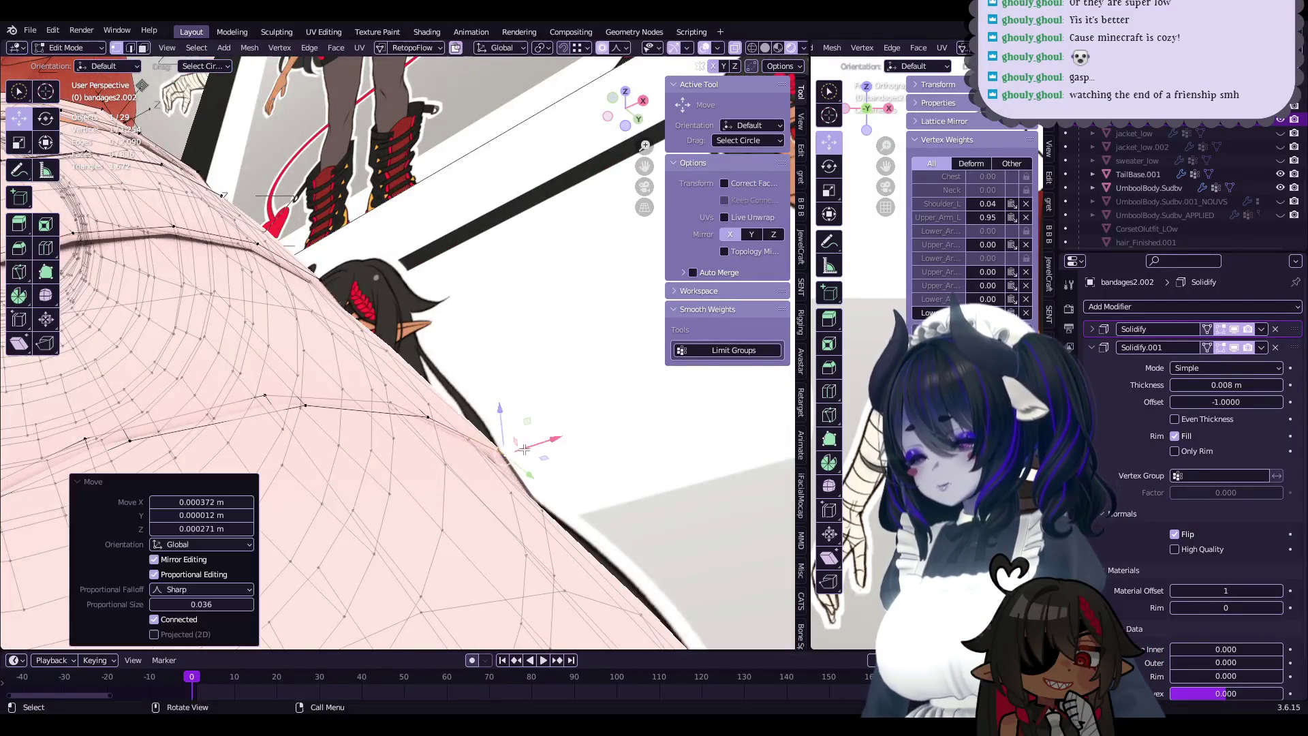
pyautogui.moveTo(525, 451); pyautogui.dragTo(464, 525, button='middle')
pyautogui.moveTo(398, 485); pyautogui.dragTo(362, 467, button='middle')
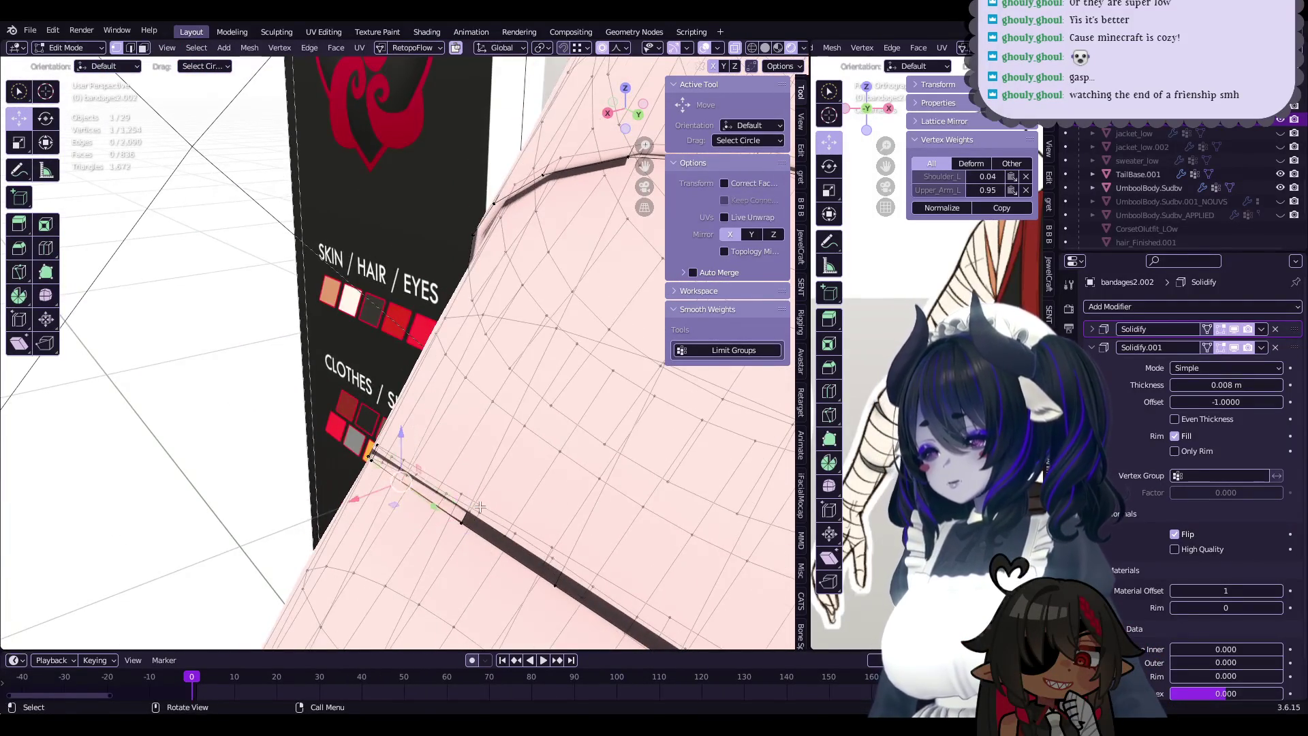
pyautogui.click(447, 487)
pyautogui.moveTo(447, 486); pyautogui.dragTo(547, 487, button='middle')
pyautogui.press('g')
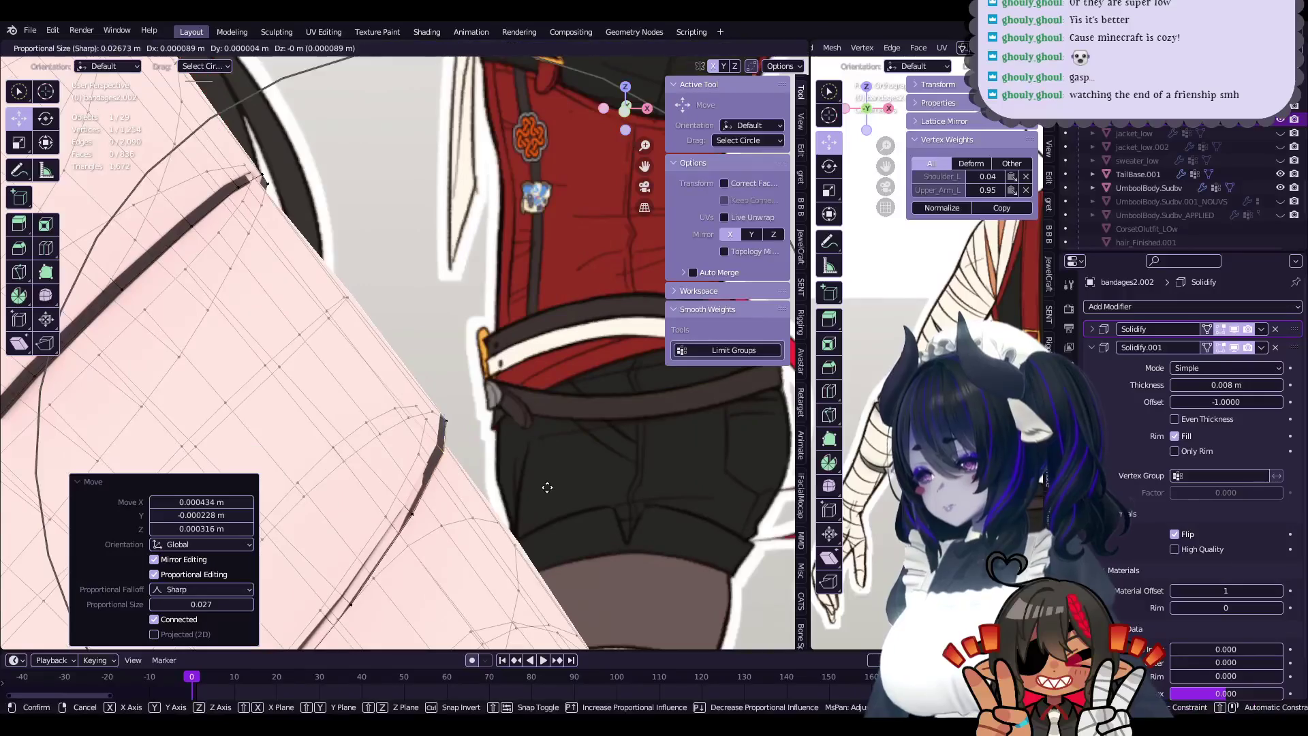
pyautogui.moveTo(465, 454)
pyautogui.mouseDown(button='middle')
pyautogui.moveTo(481, 456)
pyautogui.moveTo(464, 459)
pyautogui.mouseUp(button='middle')
pyautogui.click(530, 458)
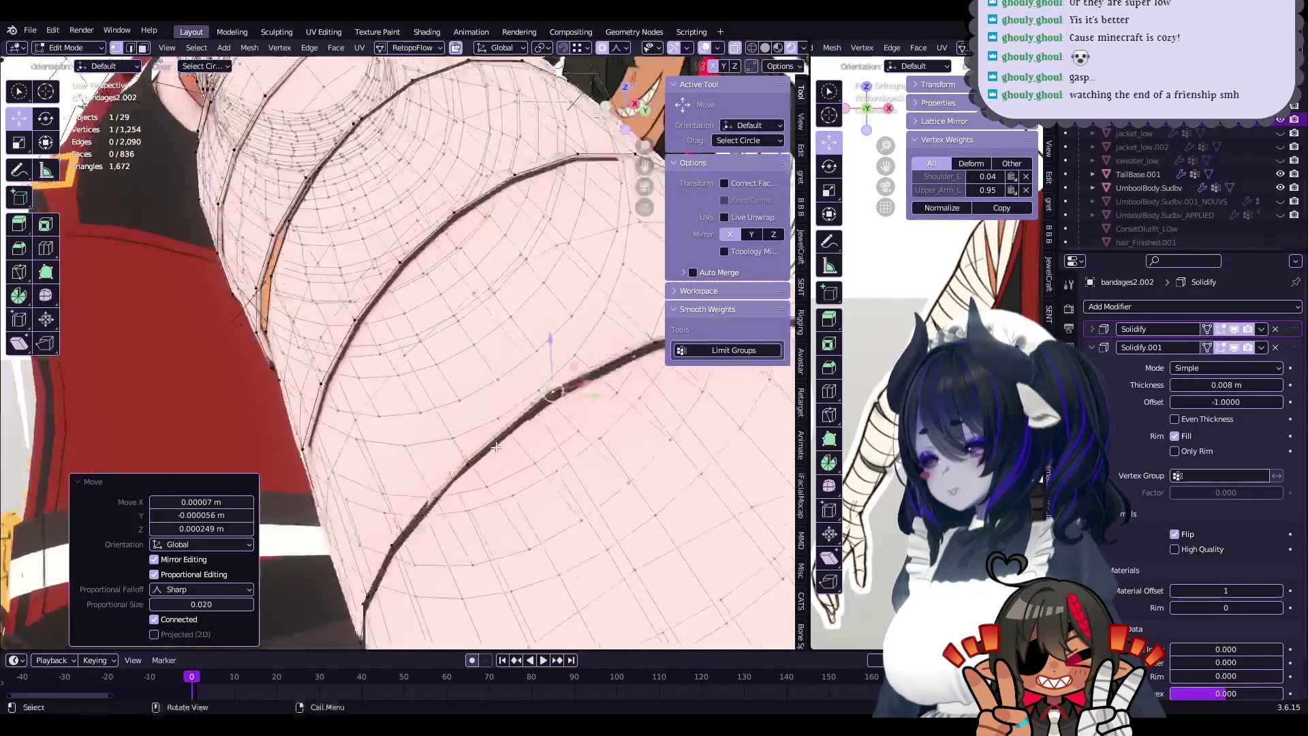
# - Adjust the remaining bandage ring vertices and return to Object Mode
pyautogui.click(451, 467)
pyautogui.moveTo(451, 467); pyautogui.dragTo(538, 477, button='middle')
pyautogui.click(560, 478)
pyautogui.press('Tab')
pyautogui.press('Tab')
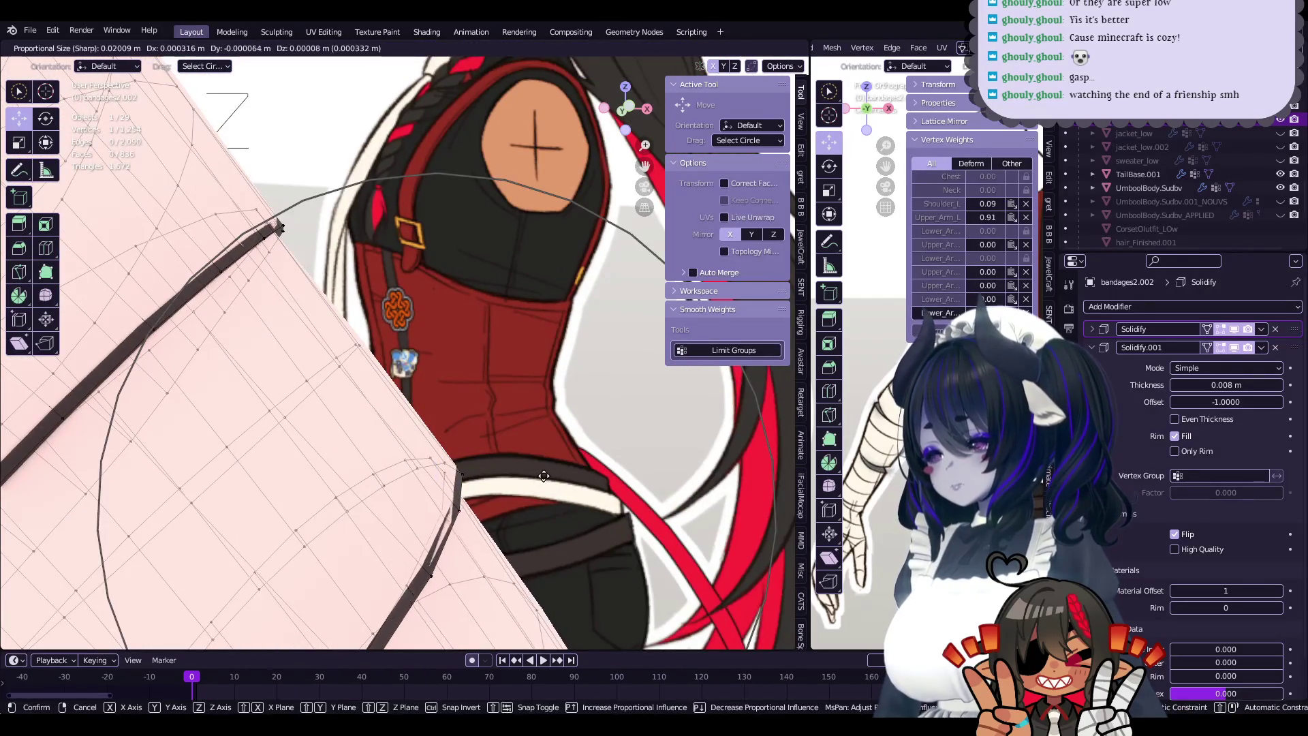
pyautogui.click(402, 496)
pyautogui.moveTo(401, 496)
pyautogui.mouseDown(button='middle')
pyautogui.moveTo(475, 507)
pyautogui.moveTo(516, 434)
pyautogui.mouseUp(button='middle')
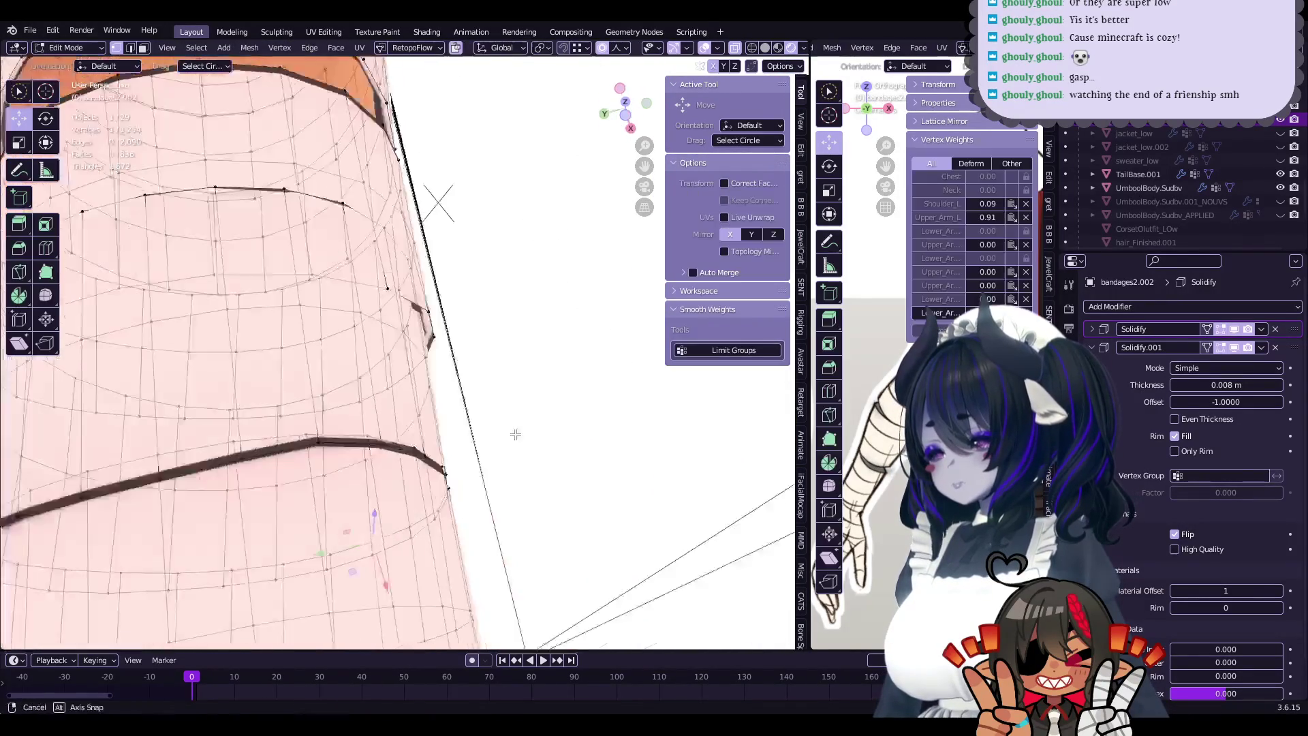
pyautogui.click(429, 450)
pyautogui.moveTo(429, 449)
pyautogui.mouseDown(button='middle')
pyautogui.moveTo(453, 487)
pyautogui.moveTo(456, 471)
pyautogui.mouseUp(button='middle')
pyautogui.click(461, 491)
pyautogui.press('Tab')
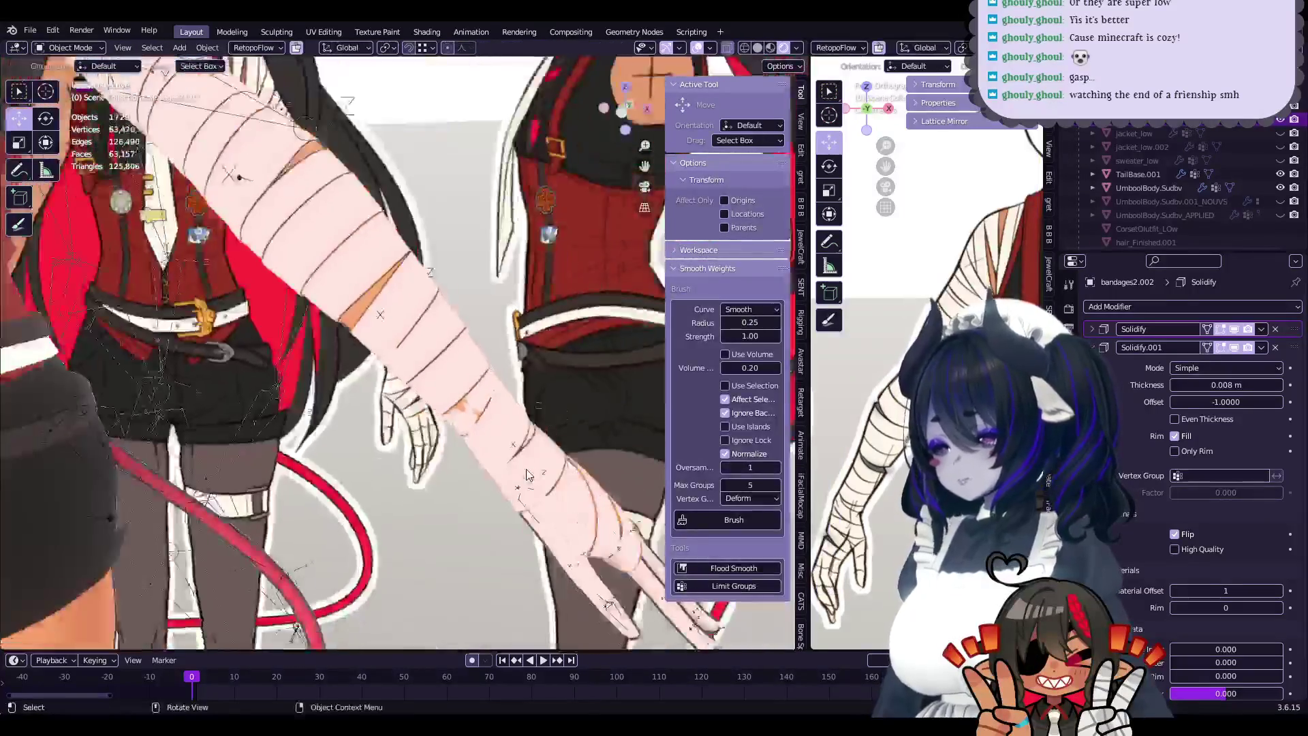
# - Scale one bandage band edge loop up to 1.048 in Edit Mode
pyautogui.moveTo(456, 471)
pyautogui.mouseDown(button='middle')
pyautogui.moveTo(528, 475)
pyautogui.moveTo(560, 379)
pyautogui.mouseUp(button='middle')
pyautogui.press('Tab')
pyautogui.keyDown('alt'); pyautogui.click(549, 324); pyautogui.keyUp('alt')
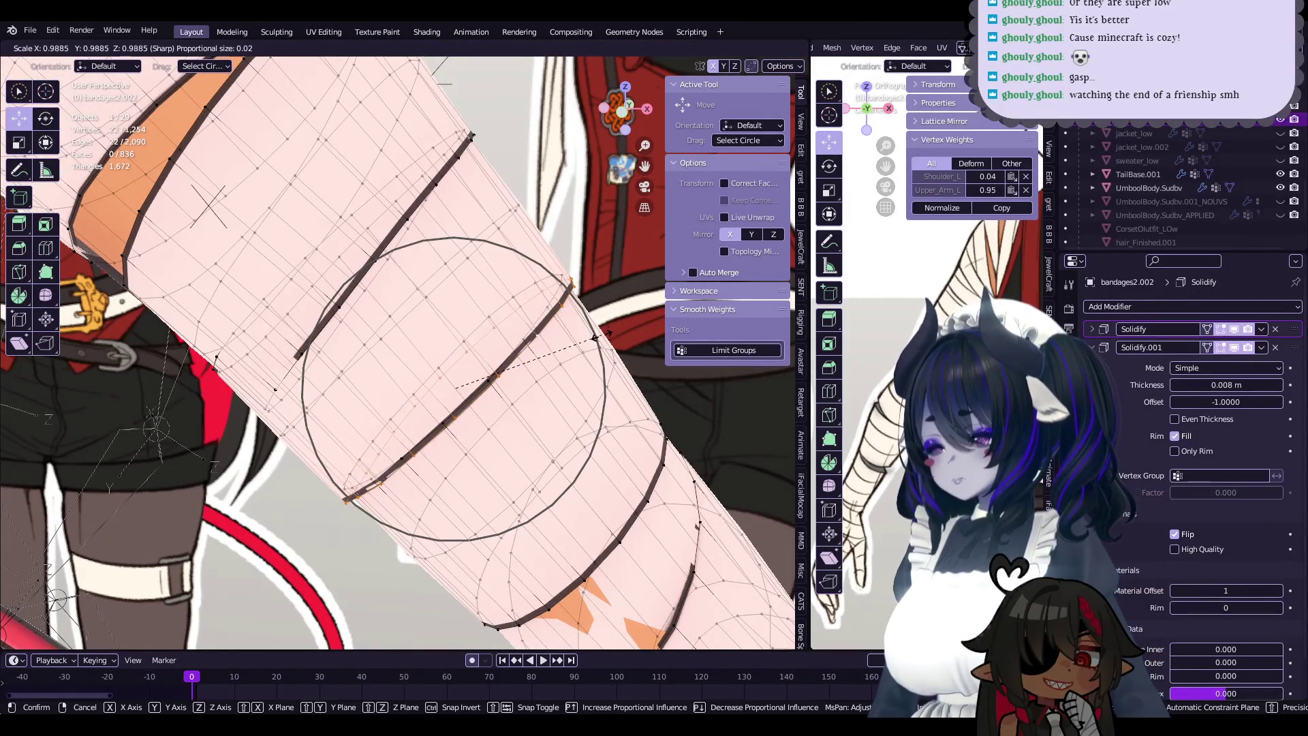
pyautogui.click(600, 338)
pyautogui.keyDown('alt'); pyautogui.click(549, 319); pyautogui.keyUp('alt')
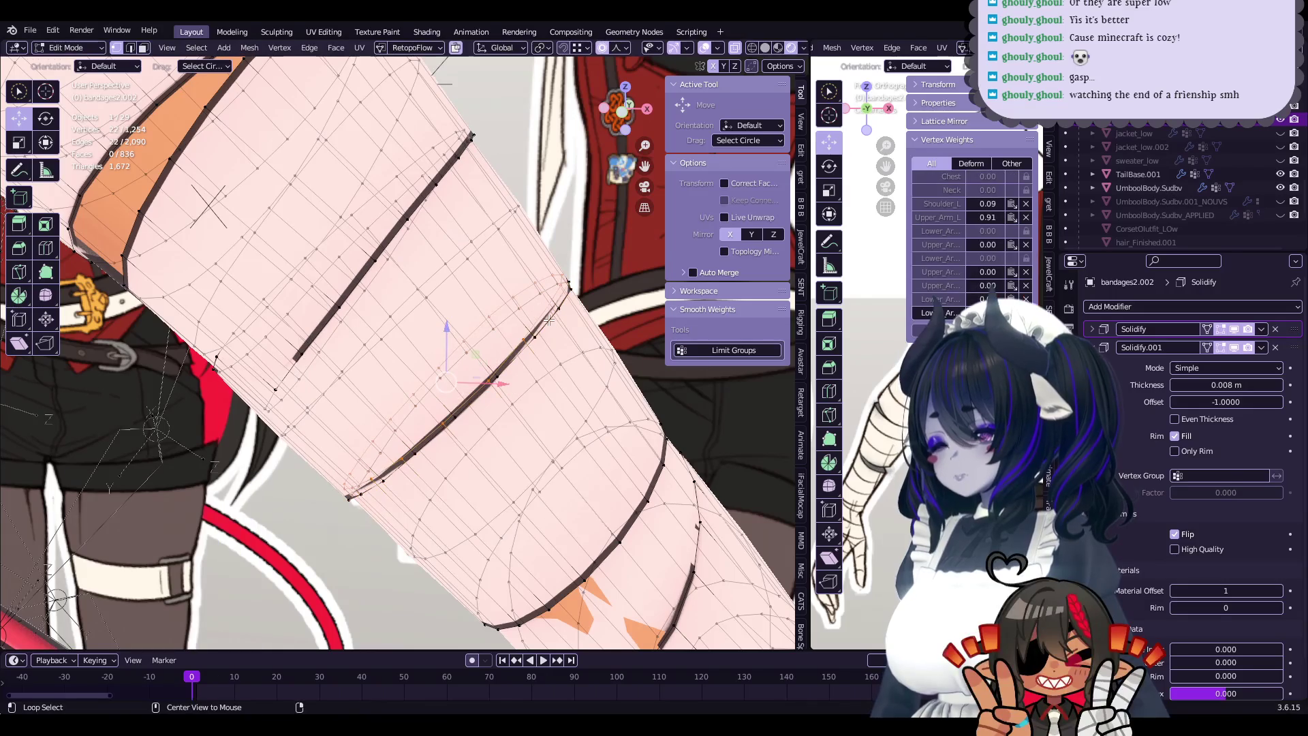
pyautogui.click(594, 324)
pyautogui.moveTo(594, 325); pyautogui.dragTo(483, 512, button='middle')
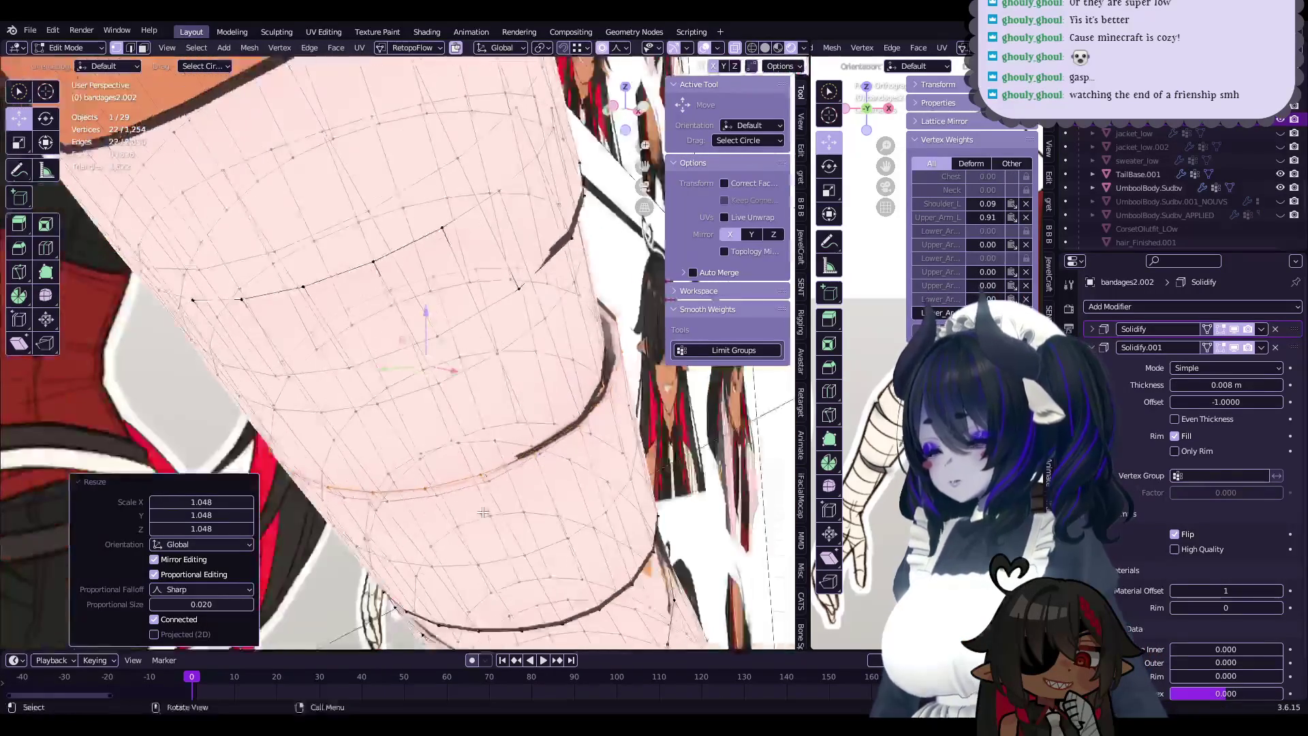
# - Nudge the first few band vertices inward with proportional editing
pyautogui.click(433, 484)
pyautogui.click(427, 504)
pyautogui.moveTo(426, 503)
pyautogui.mouseDown(button='middle')
pyautogui.moveTo(626, 492)
pyautogui.moveTo(491, 502)
pyautogui.mouseUp(button='middle')
pyautogui.press('g')
pyautogui.click(519, 497)
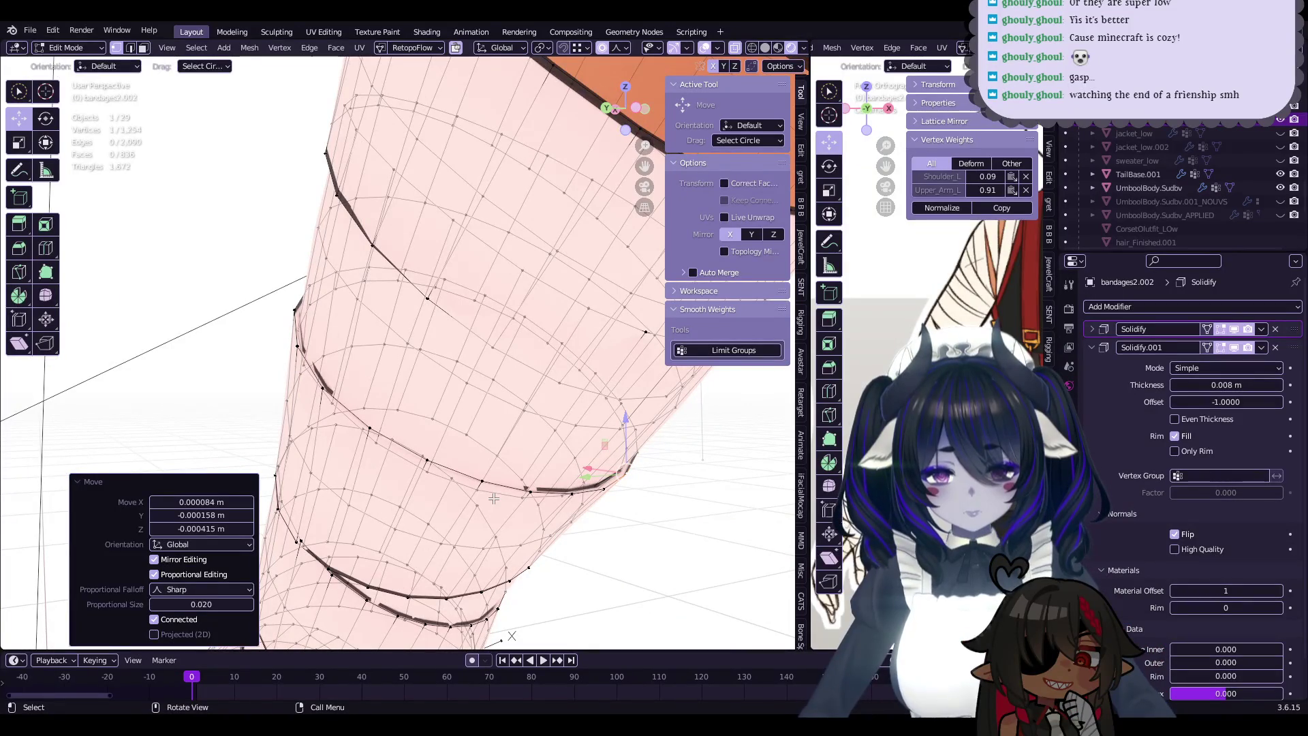
pyautogui.click(431, 463)
pyautogui.click(428, 463)
pyautogui.moveTo(427, 463)
pyautogui.mouseDown(button='middle')
pyautogui.moveTo(452, 500)
pyautogui.moveTo(545, 448)
pyautogui.moveTo(513, 470)
pyautogui.mouseUp(button='middle')
pyautogui.click(452, 507)
pyautogui.press('g')
pyautogui.click(545, 448)
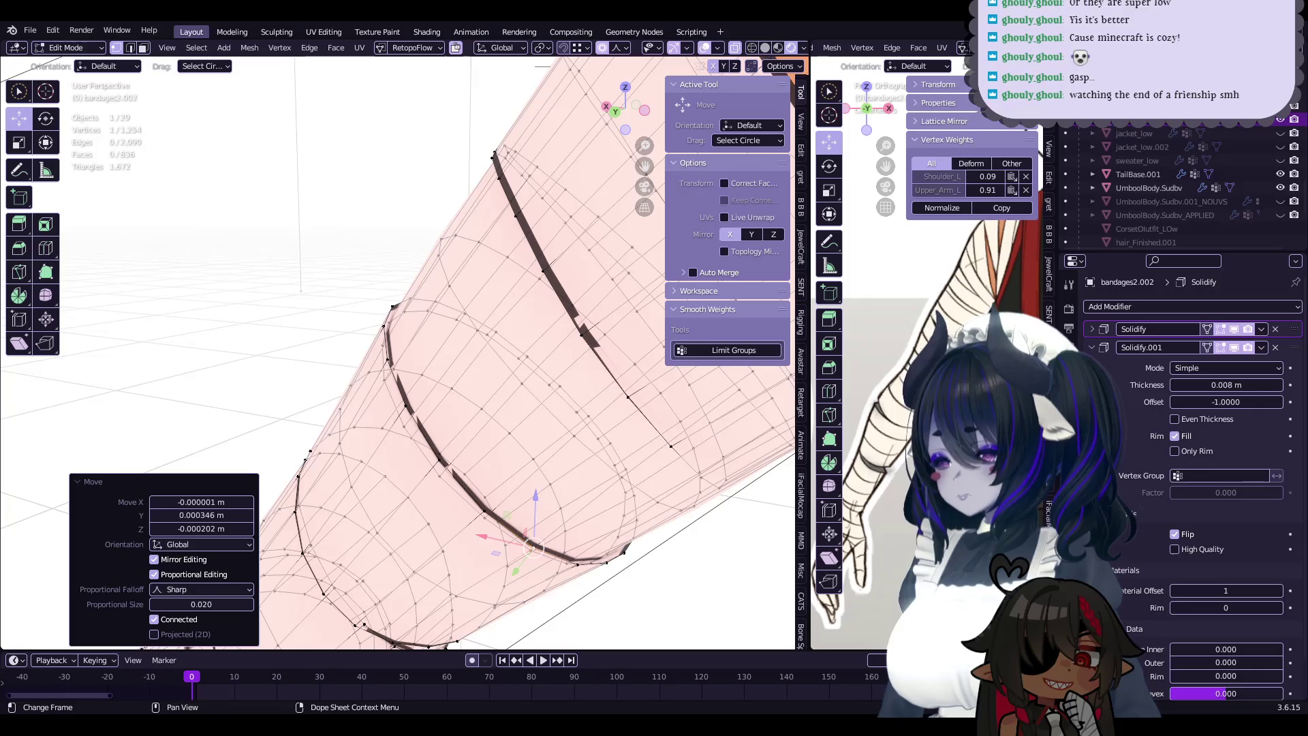
# - Tighten more vertices around the bandage ring with small soft-falloff moves
pyautogui.moveTo(514, 504)
pyautogui.mouseDown(button='middle')
pyautogui.moveTo(524, 474)
pyautogui.moveTo(500, 470)
pyautogui.moveTo(579, 476)
pyautogui.moveTo(441, 413)
pyautogui.moveTo(612, 387)
pyautogui.moveTo(512, 350)
pyautogui.moveTo(566, 489)
pyautogui.moveTo(583, 414)
pyautogui.moveTo(511, 470)
pyautogui.moveTo(524, 419)
pyautogui.moveTo(632, 398)
pyautogui.mouseUp(button='middle')
pyautogui.click(495, 472)
pyautogui.click(485, 468)
pyautogui.click(579, 476)
pyautogui.click(632, 482)
pyautogui.click(512, 349)
pyautogui.press('g')
pyautogui.click(512, 350)
pyautogui.press('g')
pyautogui.click(590, 415)
pyautogui.press('g')
pyautogui.click(511, 427)
# - Make further small vertex adjustments on the arm bands, checking from the front
pyautogui.press('g')
pyautogui.click(523, 419)
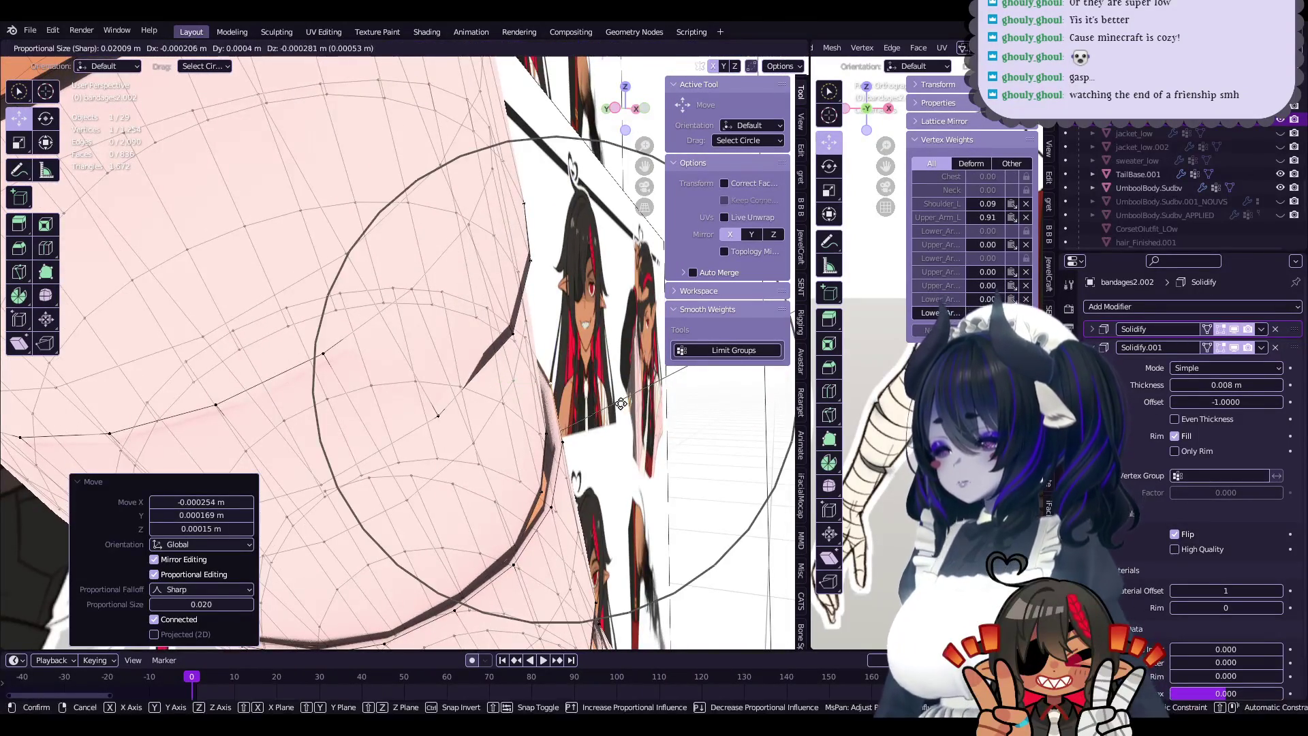
pyautogui.click(621, 403)
pyautogui.click(565, 437)
pyautogui.click(554, 447)
pyautogui.moveTo(554, 448)
pyautogui.mouseDown(button='middle')
pyautogui.moveTo(472, 485)
pyautogui.moveTo(489, 435)
pyautogui.moveTo(513, 425)
pyautogui.mouseUp(button='middle')
pyautogui.click(489, 435)
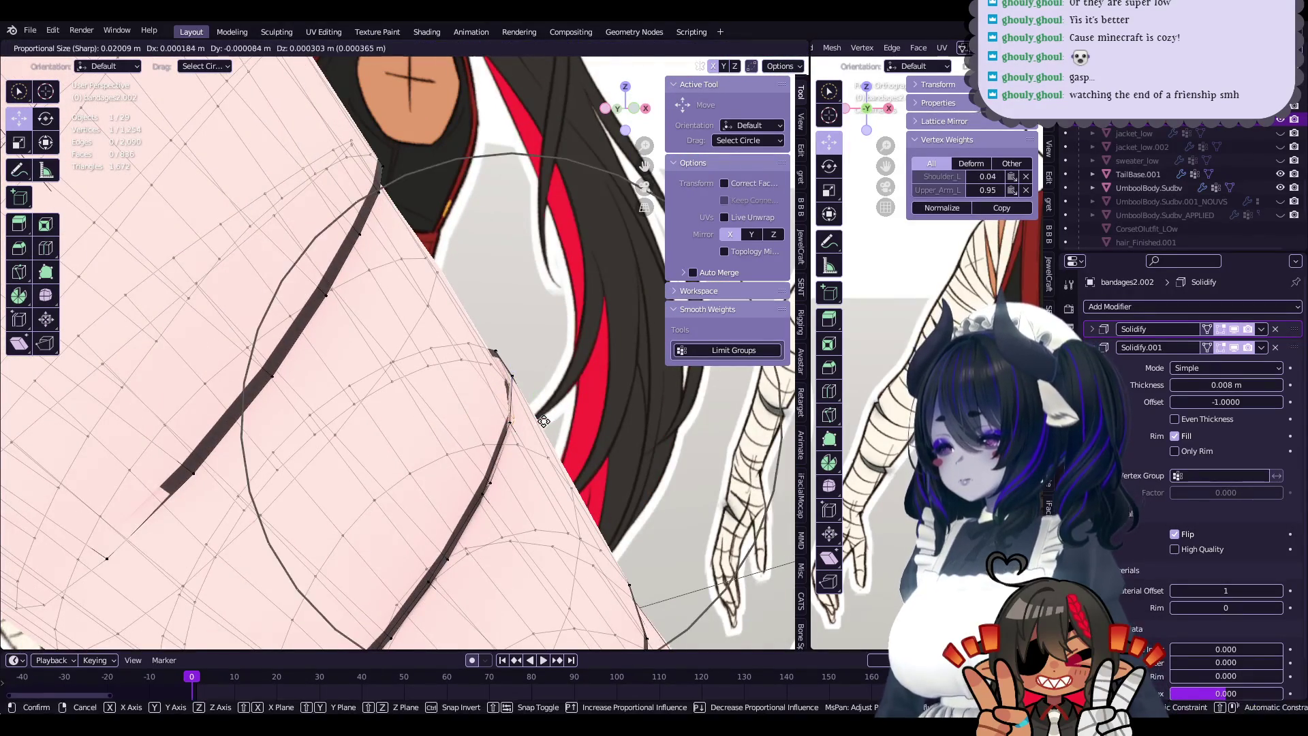
pyautogui.click(543, 421)
pyautogui.moveTo(529, 380); pyautogui.dragTo(530, 382)
pyautogui.moveTo(530, 382)
pyautogui.mouseDown(button='middle')
pyautogui.moveTo(503, 417)
pyautogui.moveTo(531, 395)
pyautogui.moveTo(359, 400)
pyautogui.moveTo(455, 447)
pyautogui.moveTo(443, 495)
pyautogui.moveTo(465, 463)
pyautogui.moveTo(474, 475)
pyautogui.moveTo(574, 444)
pyautogui.moveTo(479, 449)
pyautogui.moveTo(434, 475)
pyautogui.moveTo(451, 368)
pyautogui.moveTo(523, 464)
pyautogui.moveTo(513, 447)
pyautogui.moveTo(528, 467)
pyautogui.moveTo(545, 459)
pyautogui.moveTo(537, 478)
pyautogui.moveTo(349, 453)
pyautogui.moveTo(445, 511)
pyautogui.moveTo(394, 431)
pyautogui.moveTo(543, 419)
pyautogui.moveTo(498, 391)
pyautogui.moveTo(493, 336)
pyautogui.mouseUp(button='middle')
# - Preview the bands in Object Mode, then refine two more vertices
pyautogui.press('Tab')
pyautogui.press('Tab')
pyautogui.press('g')
pyautogui.click(444, 496)
pyautogui.click(470, 465)
pyautogui.press('g')
pyautogui.click(473, 470)
# - Shift the selected band loop slightly with proportional falloff
pyautogui.press('Tab')
pyautogui.press('Tab')
pyautogui.press('Tab')
pyautogui.press('Tab')
# - Make several sub-millimetre band vertex moves at proportional size 0.014
pyautogui.scroll(2, 434, 474)
pyautogui.click(434, 474)
pyautogui.press('g')
pyautogui.click(463, 361)
pyautogui.press('g')
pyautogui.click(537, 474)
pyautogui.press('g')
pyautogui.click(542, 464)
pyautogui.press('g')
pyautogui.click(530, 481)
pyautogui.press('g')
pyautogui.click(447, 516)
pyautogui.press('Tab')
pyautogui.press('Tab')
pyautogui.press('g')
pyautogui.click(494, 333)
# - Nudge the last upper-arm band vertices, then view the whole wrapped arm in Object Mode
pyautogui.click(394, 351)
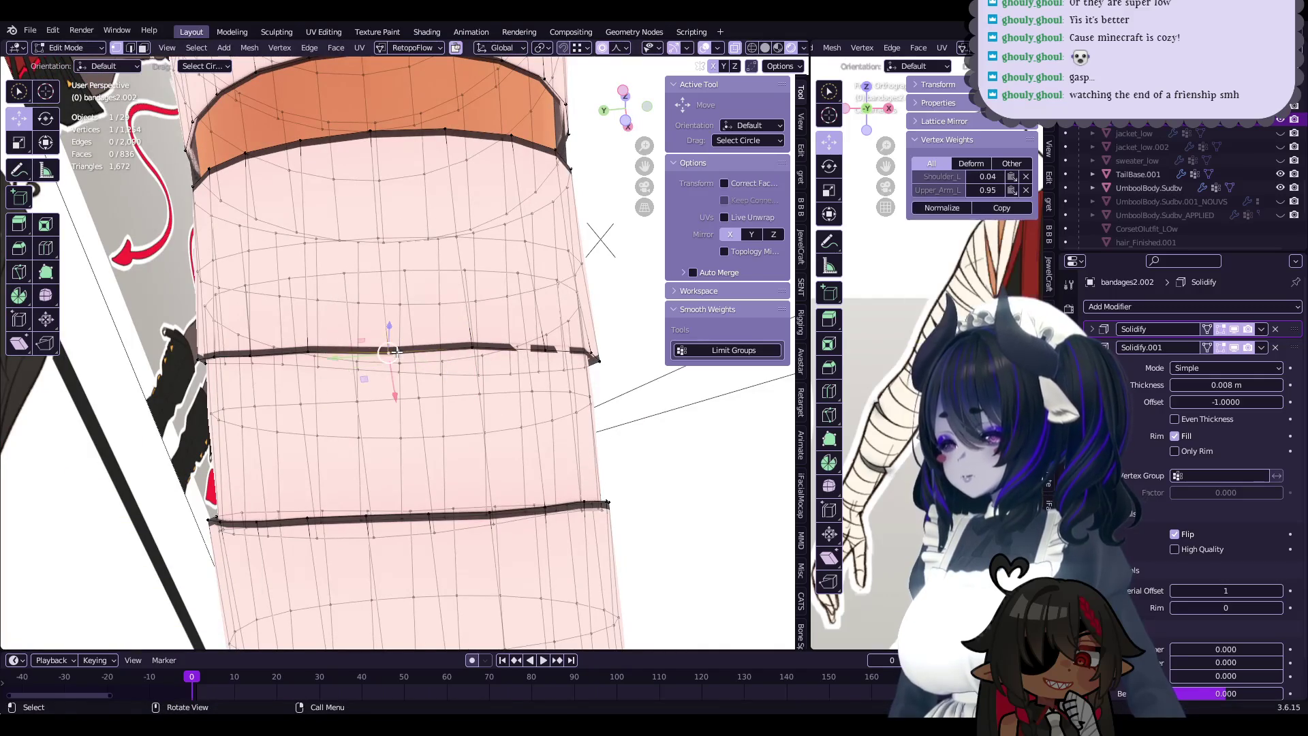
pyautogui.click(392, 350)
pyautogui.click(550, 349)
pyautogui.moveTo(551, 349)
pyautogui.mouseDown(button='middle')
pyautogui.moveTo(607, 343)
pyautogui.moveTo(508, 426)
pyautogui.moveTo(461, 368)
pyautogui.moveTo(549, 404)
pyautogui.moveTo(488, 442)
pyautogui.moveTo(388, 418)
pyautogui.moveTo(486, 419)
pyautogui.moveTo(509, 442)
pyautogui.moveTo(427, 386)
pyautogui.moveTo(367, 613)
pyautogui.mouseUp(button='middle')
pyautogui.click(614, 338)
pyautogui.press('Tab')
pyautogui.press('Tab')
pyautogui.press('g')
pyautogui.click(473, 384)
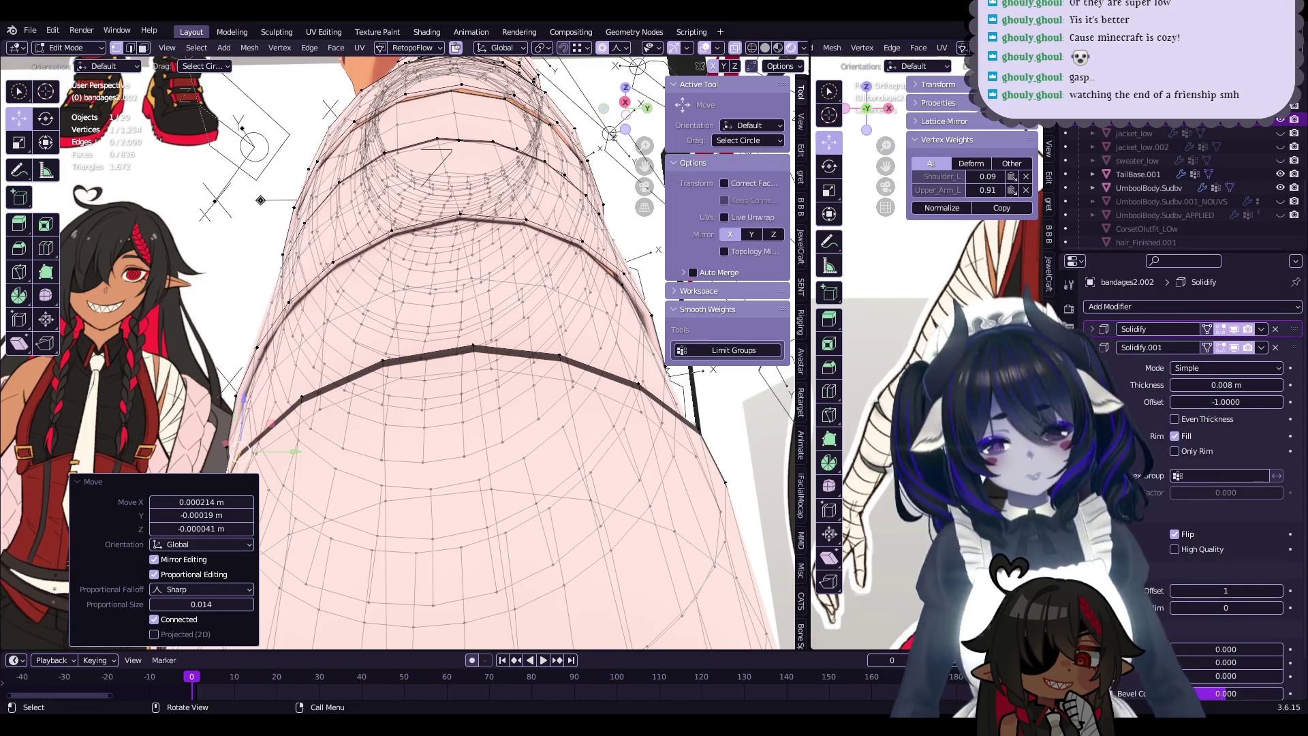
pyautogui.moveTo(477, 409)
pyautogui.mouseDown(button='middle')
pyautogui.moveTo(557, 463)
pyautogui.moveTo(388, 426)
pyautogui.moveTo(431, 422)
pyautogui.mouseUp(button='middle')
pyautogui.press('Tab')
pyautogui.scroll(-5, 432, 422)
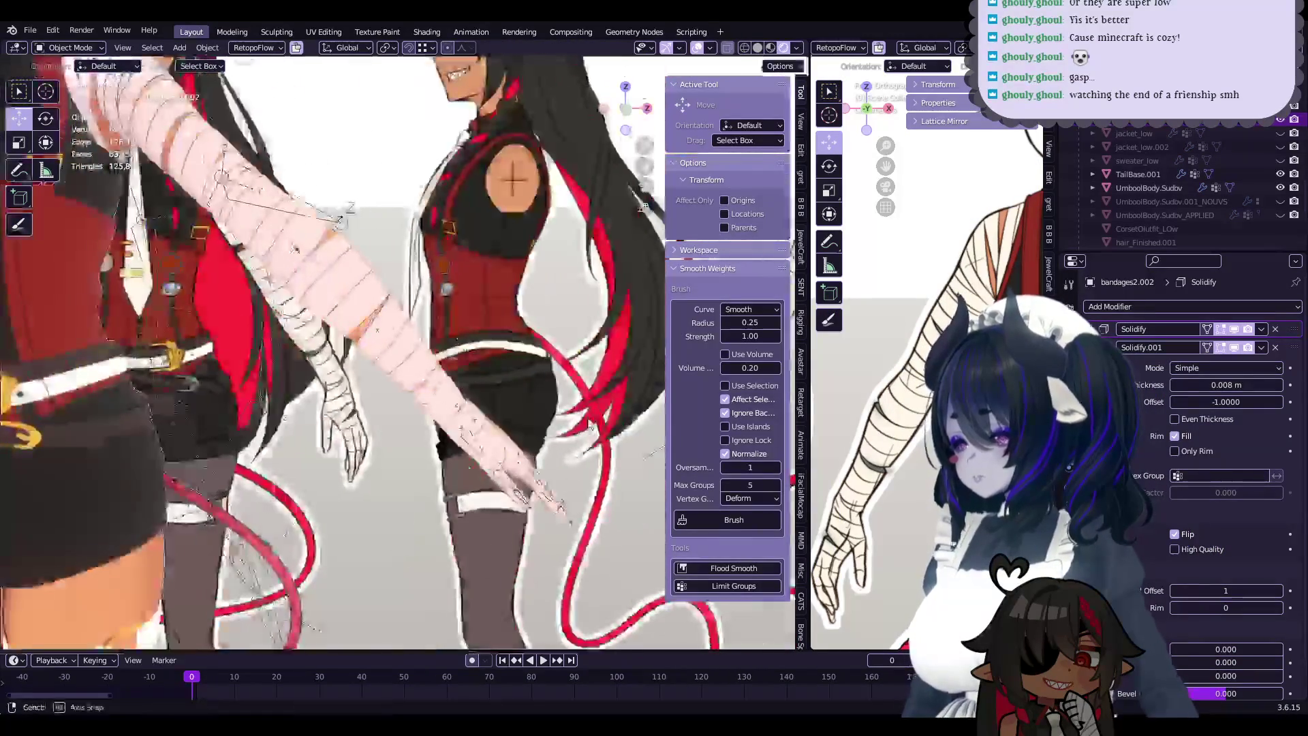
# - Select the upper bandage wrap bandages2.002 and enter Edit Mode
pyautogui.click(589, 487)
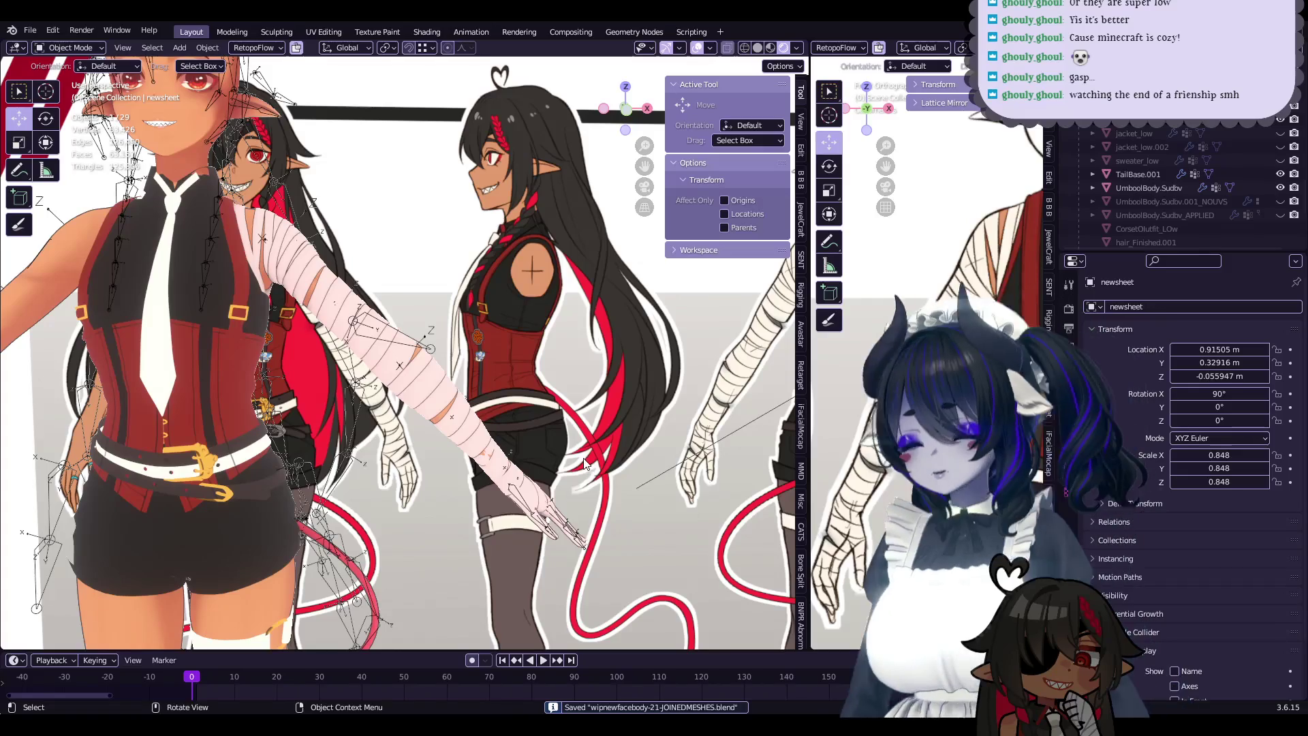
pyautogui.moveTo(559, 431)
pyautogui.mouseDown(button='middle')
pyautogui.moveTo(482, 460)
pyautogui.moveTo(582, 454)
pyautogui.moveTo(578, 435)
pyautogui.moveTo(547, 449)
pyautogui.moveTo(382, 379)
pyautogui.moveTo(449, 440)
pyautogui.moveTo(382, 409)
pyautogui.moveTo(557, 435)
pyautogui.moveTo(579, 392)
pyautogui.mouseUp(button='middle')
pyautogui.scroll(5, 382, 379)
pyautogui.click(449, 439)
pyautogui.press('Tab')
# - Nudge several bandages2.002 vertices at proportional size 0.018, then select bandages2.001 in Object Mode
pyautogui.press('g')
pyautogui.click(565, 406)
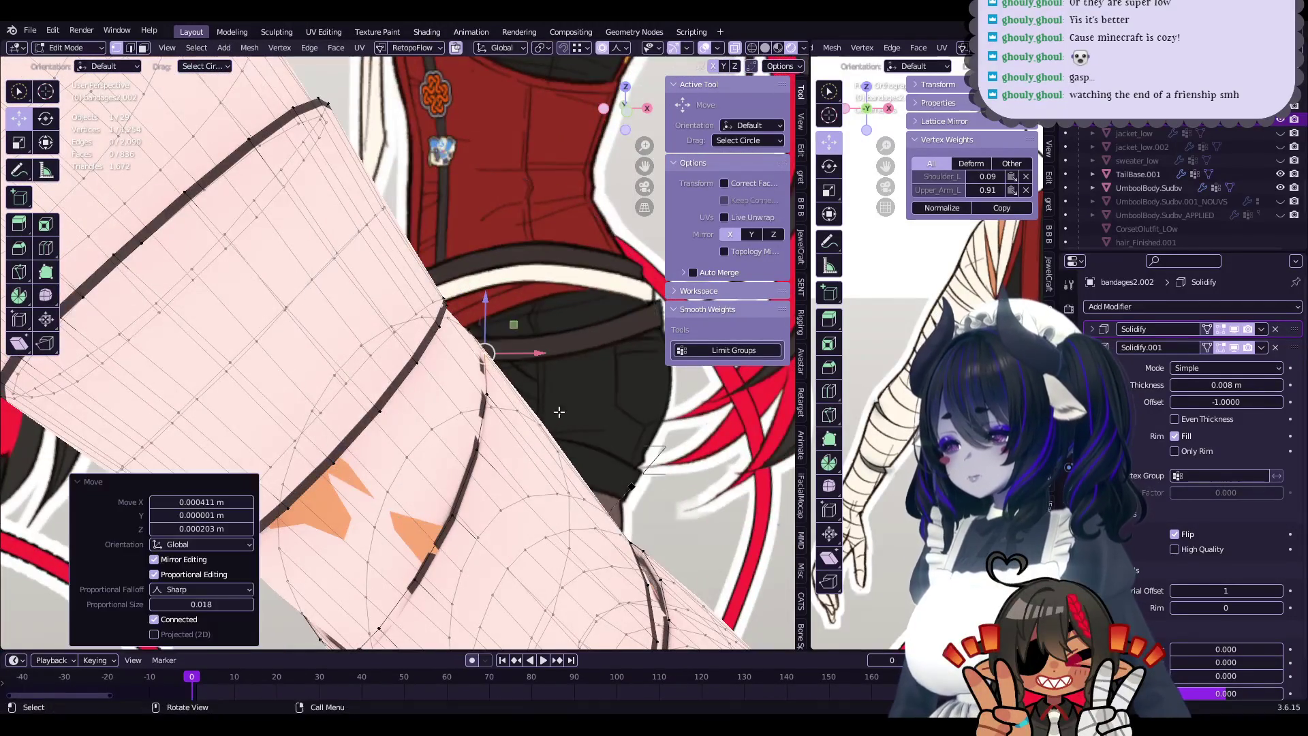
pyautogui.press('g')
pyautogui.click(578, 379)
pyautogui.moveTo(578, 380)
pyautogui.mouseDown(button='middle')
pyautogui.moveTo(410, 425)
pyautogui.moveTo(575, 405)
pyautogui.moveTo(455, 419)
pyautogui.moveTo(471, 430)
pyautogui.mouseUp(button='middle')
pyautogui.click(410, 425)
pyautogui.click(487, 414)
pyautogui.press('g')
pyautogui.click(584, 404)
pyautogui.click(455, 418)
pyautogui.press('Tab')
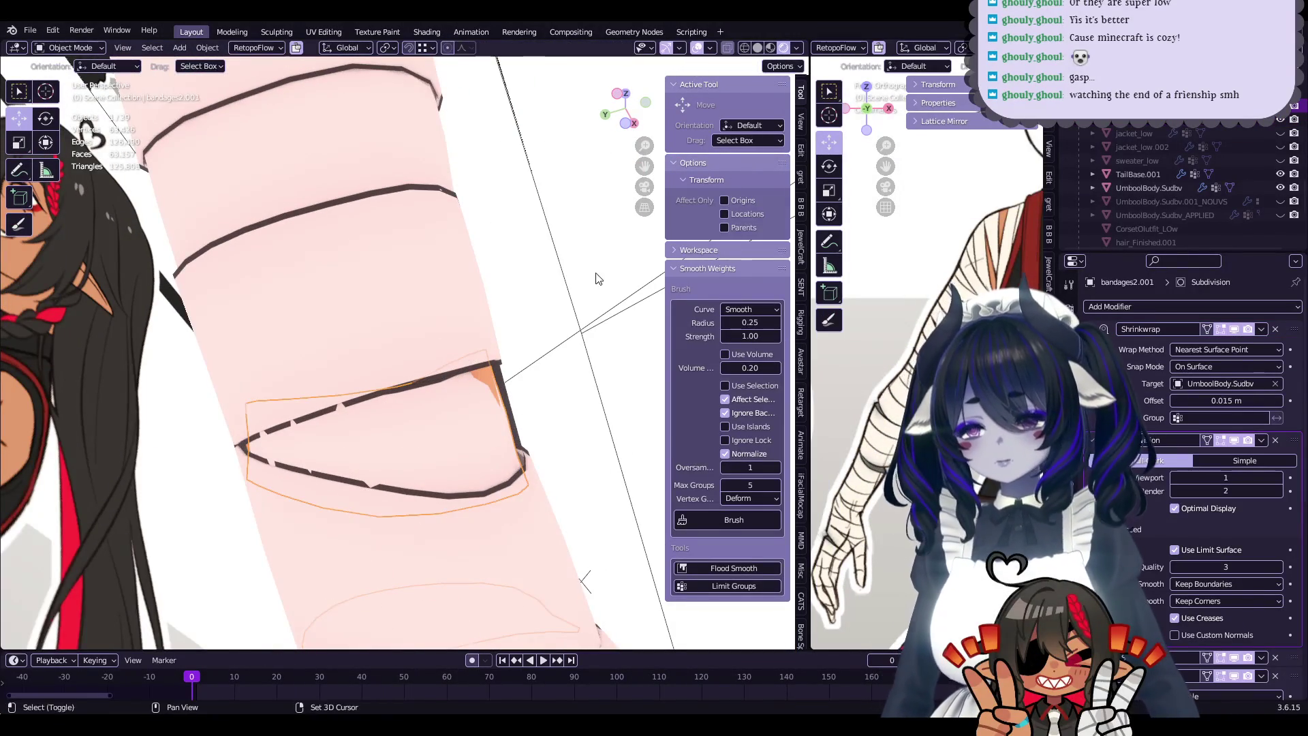
# - Duplicate the bandage band in place, removing its Shrinkwrap and applying its Subdivision modifier
pyautogui.hotkey('shift', 'd')
pyautogui.press('Escape')
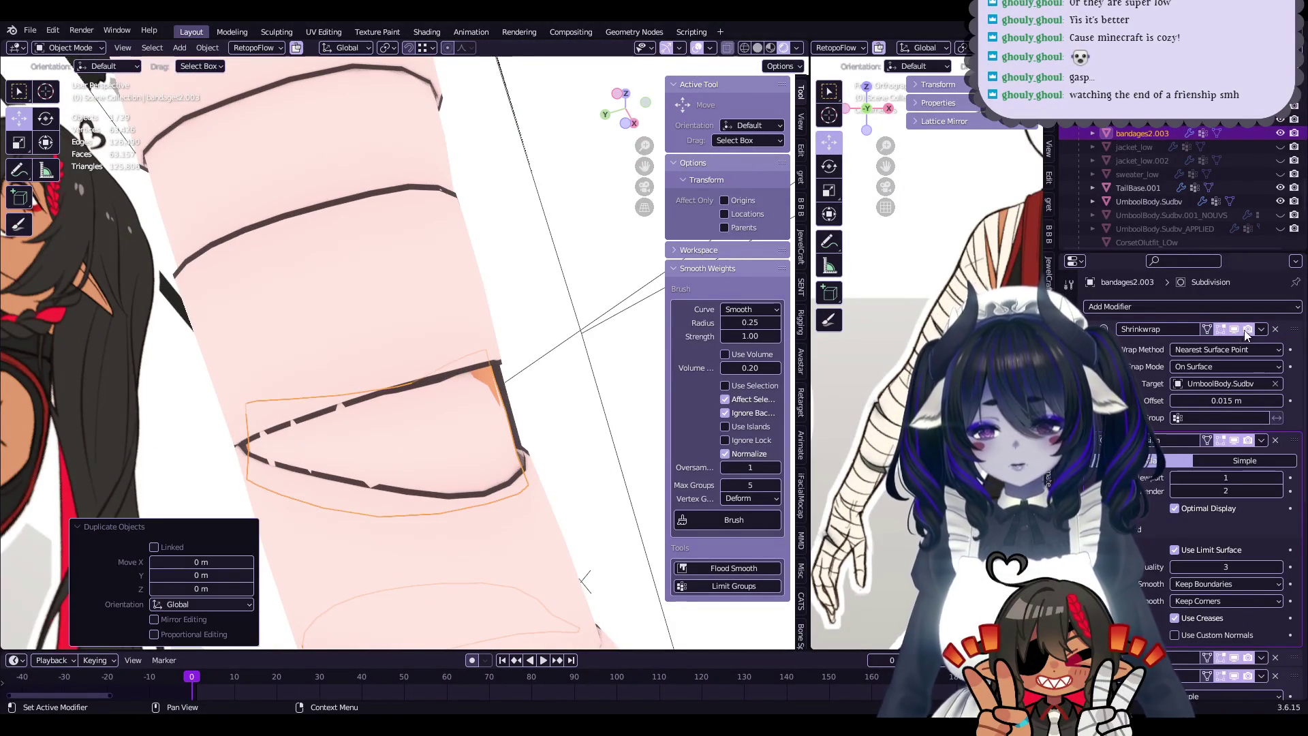
pyautogui.click(1261, 329)
pyautogui.click(1258, 339)
pyautogui.click(1261, 343)
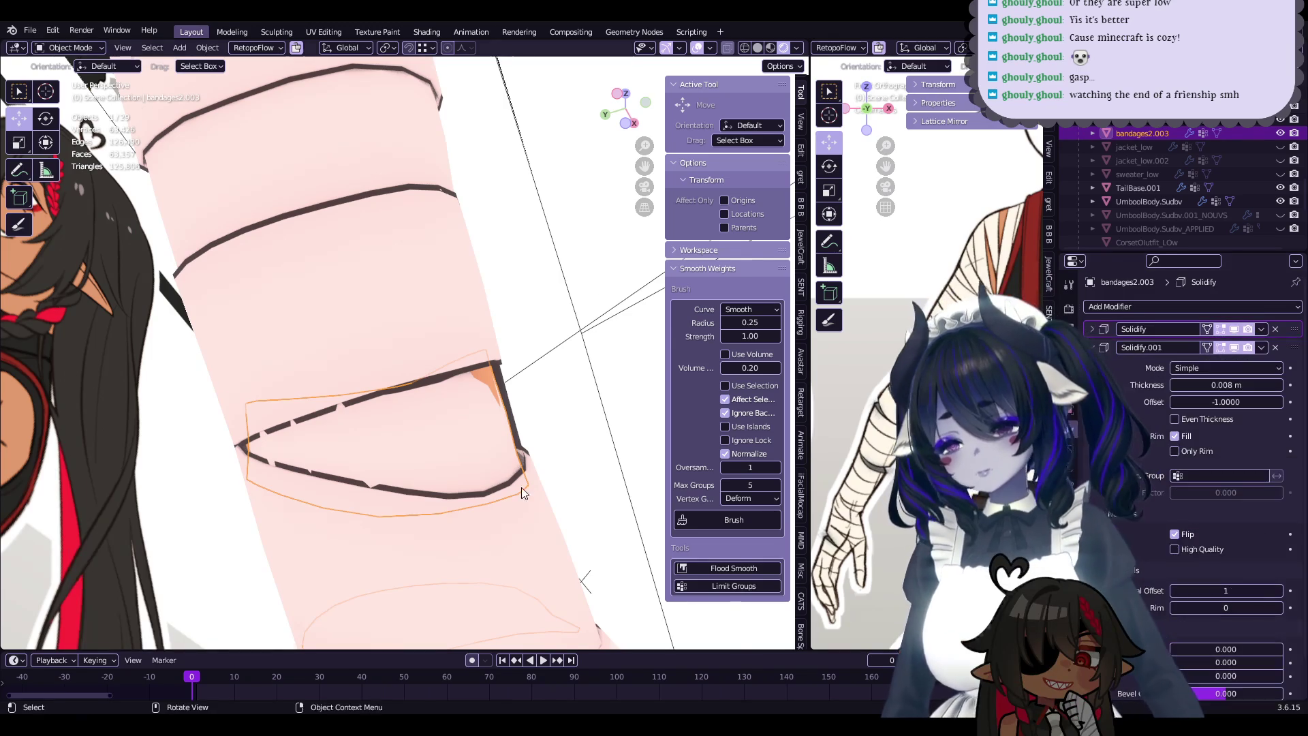
# - Adjust the copy's vertices with soft-falloff moves around the elbow
pyautogui.press('Tab')
pyautogui.press('g')
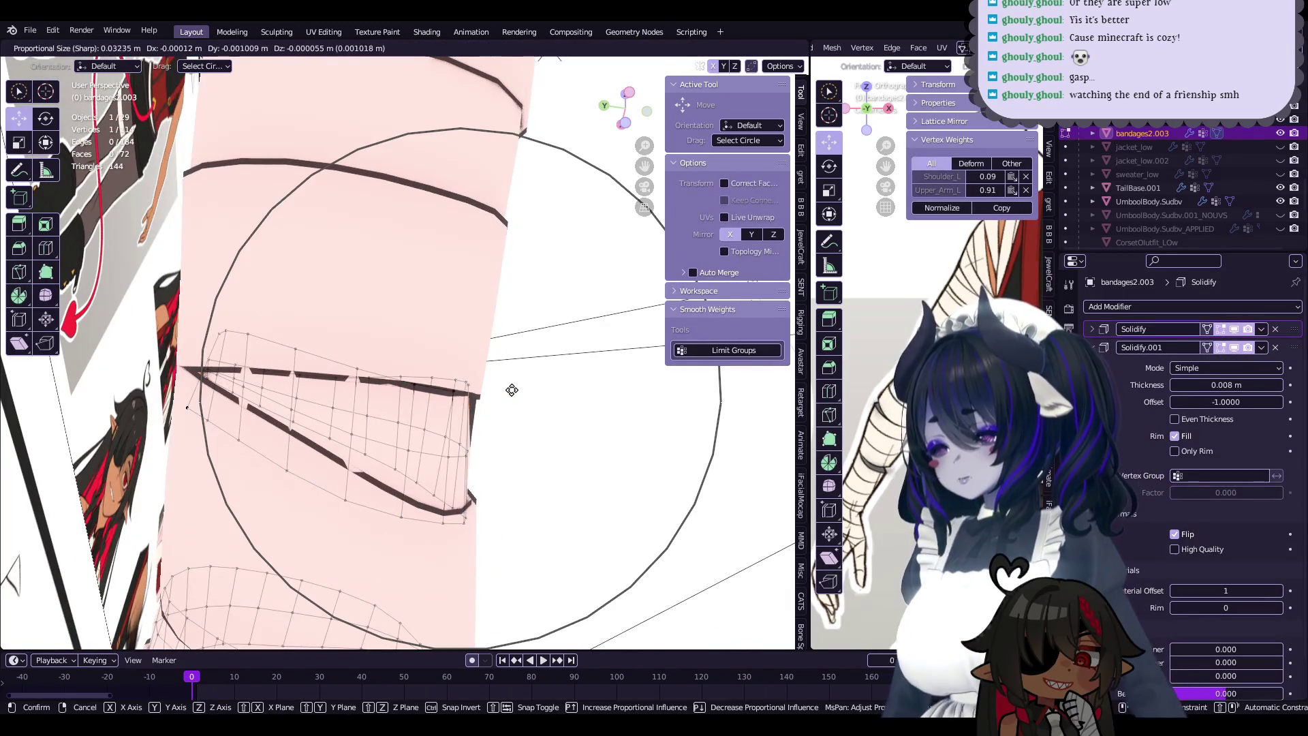
pyautogui.click(512, 389)
pyautogui.moveTo(514, 391)
pyautogui.mouseDown(button='middle')
pyautogui.moveTo(380, 369)
pyautogui.moveTo(408, 354)
pyautogui.moveTo(482, 482)
pyautogui.mouseUp(button='middle')
pyautogui.click(524, 387)
pyautogui.press('g')
pyautogui.click(426, 341)
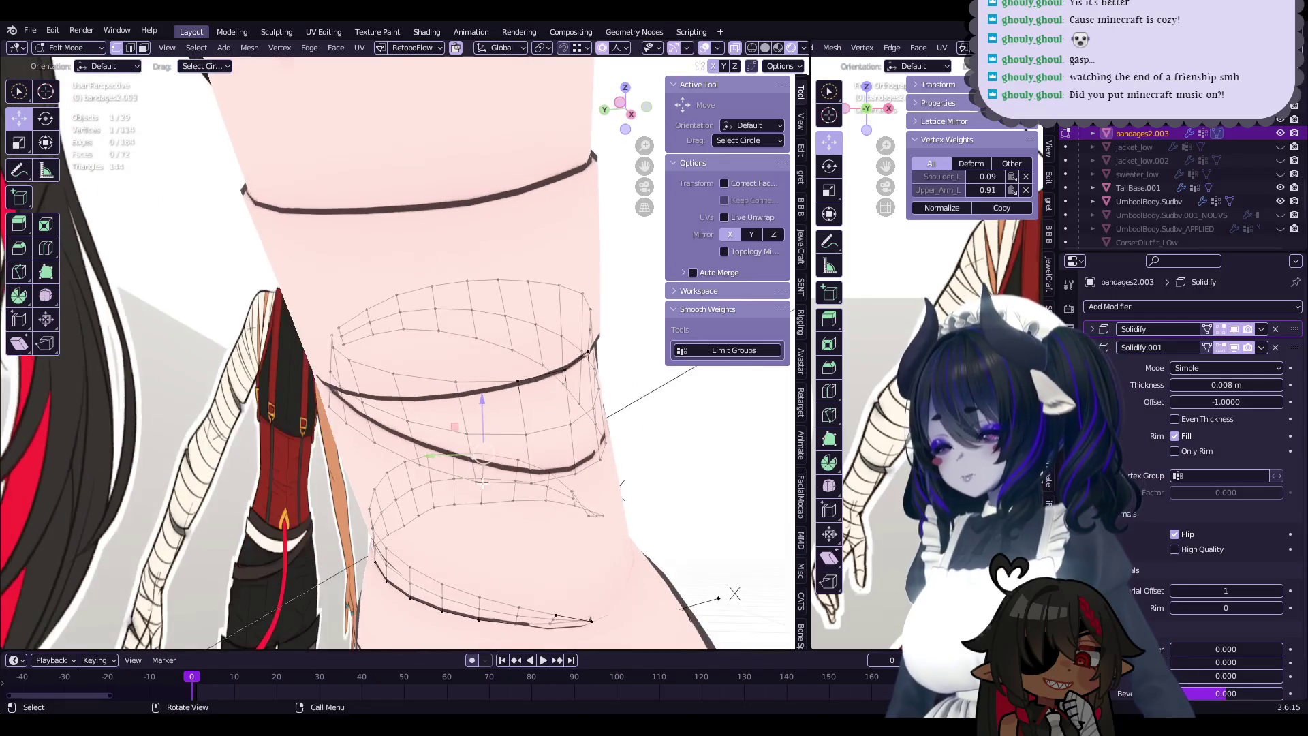
pyautogui.hotkey('ctrl', 'z')
pyautogui.rightClick(482, 484)
pyautogui.press('Escape')
pyautogui.hotkey('ctrl', 'shift', 'z')
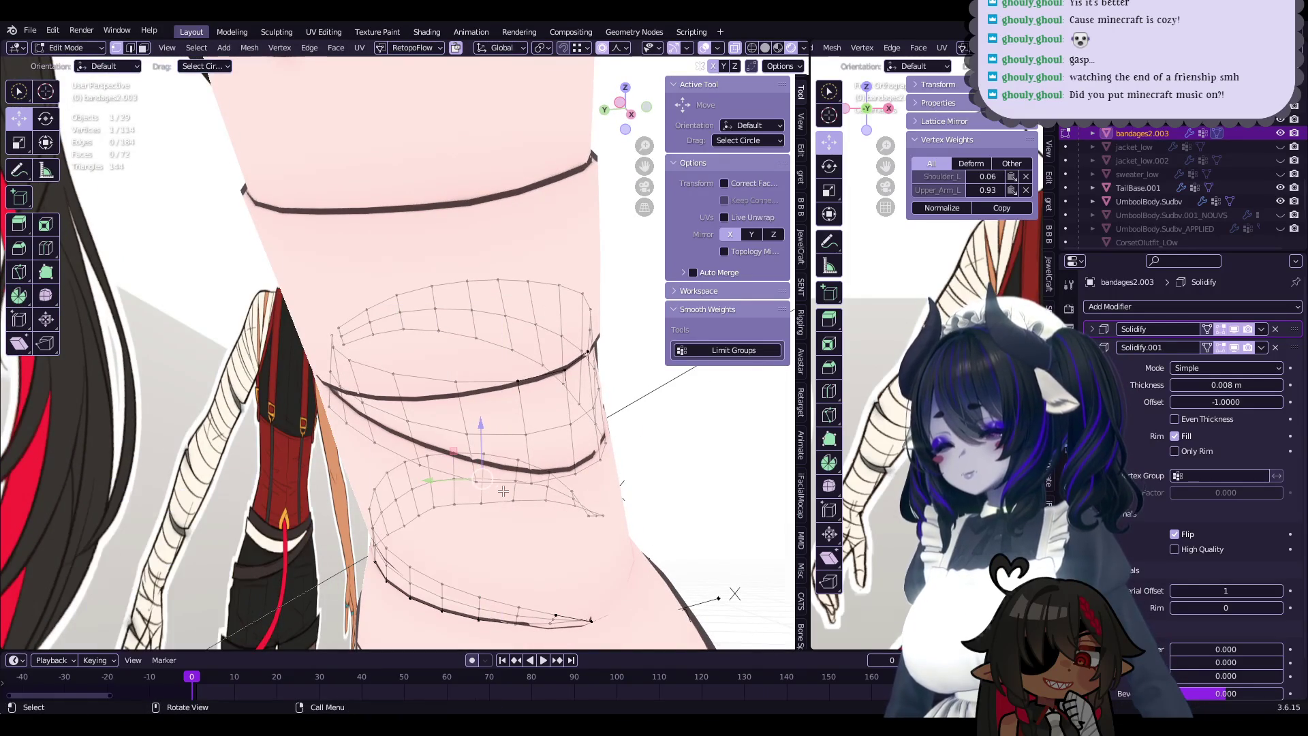
pyautogui.click(481, 484)
pyautogui.moveTo(482, 484); pyautogui.dragTo(461, 437, button='middle')
# - Rotate the elbow loop 51.4° around Z and even it with Set Edge Flow at tension 180
pyautogui.keyDown('alt'); pyautogui.click(483, 430); pyautogui.keyUp('alt')
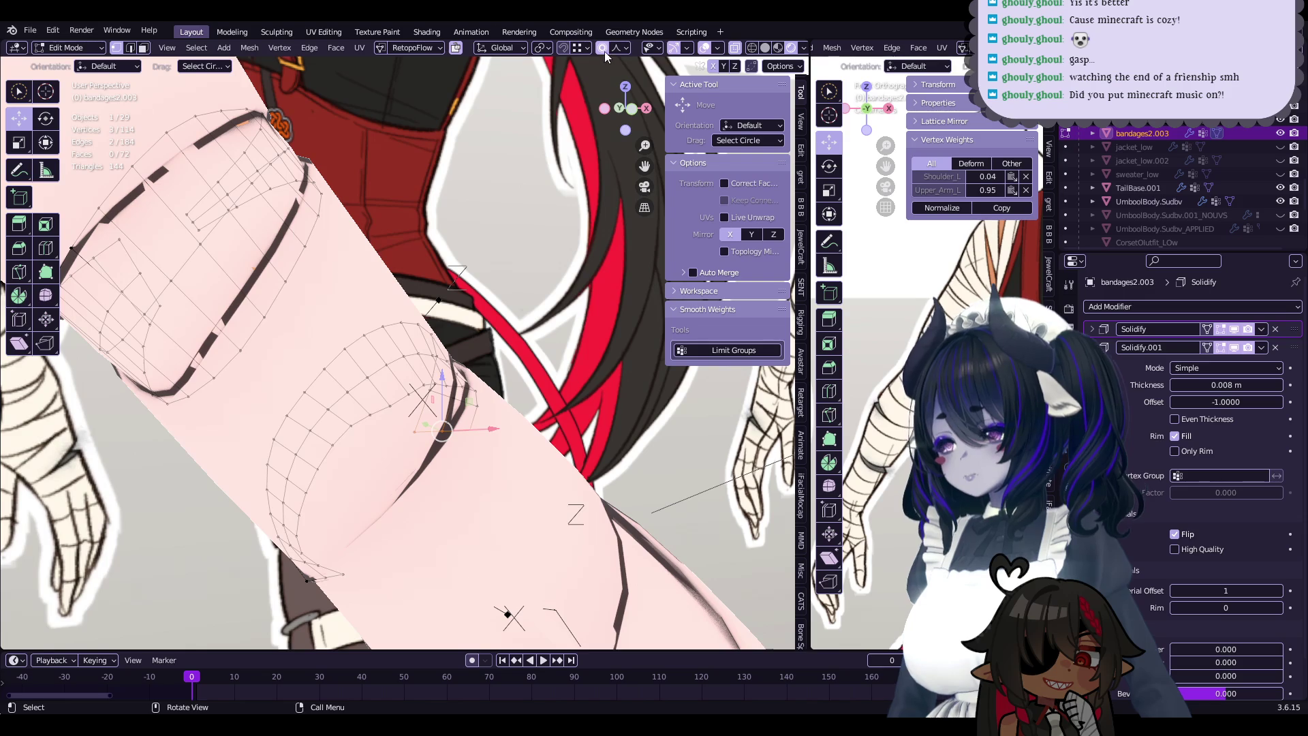
pyautogui.moveTo(485, 365)
pyautogui.mouseDown(button='middle')
pyautogui.moveTo(477, 443)
pyautogui.moveTo(496, 511)
pyautogui.moveTo(588, 429)
pyautogui.mouseUp(button='middle')
pyautogui.press('r')
pyautogui.click(481, 470)
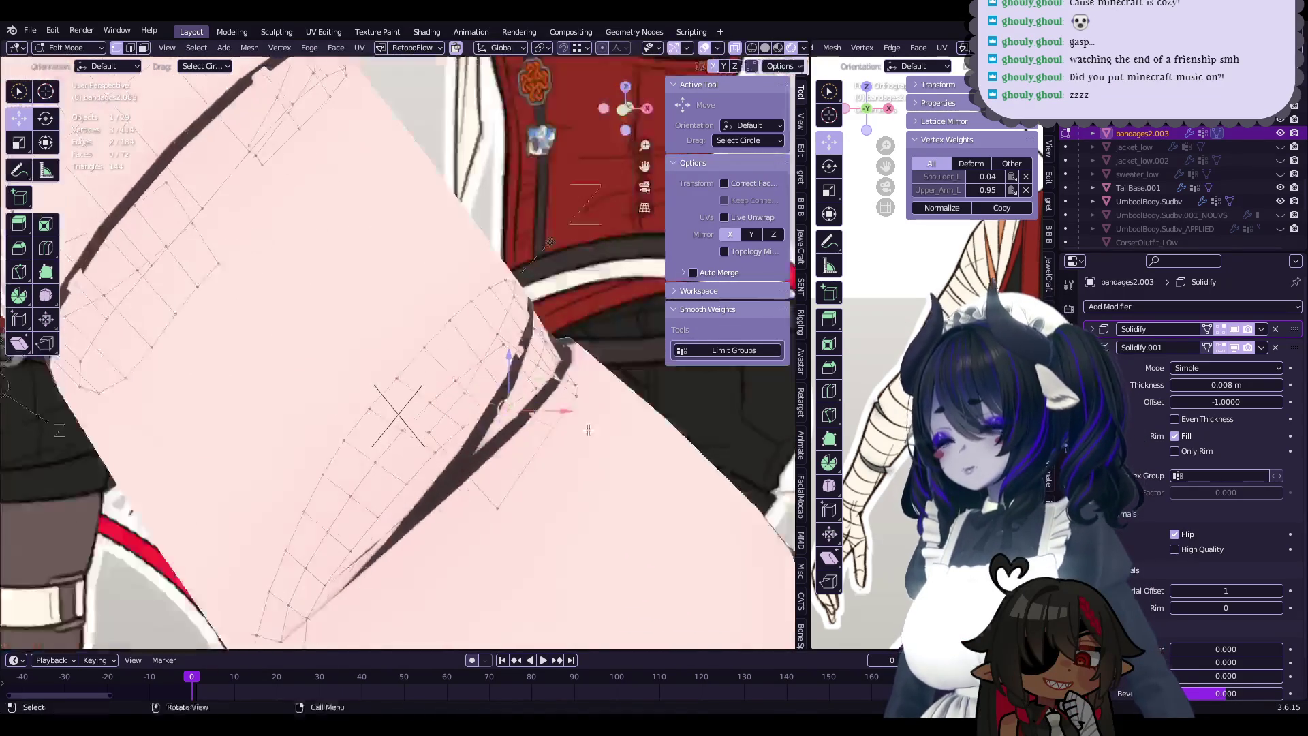
pyautogui.rightClick(598, 488)
pyautogui.click(593, 463)
pyautogui.moveTo(593, 463); pyautogui.dragTo(687, 52, button='middle')
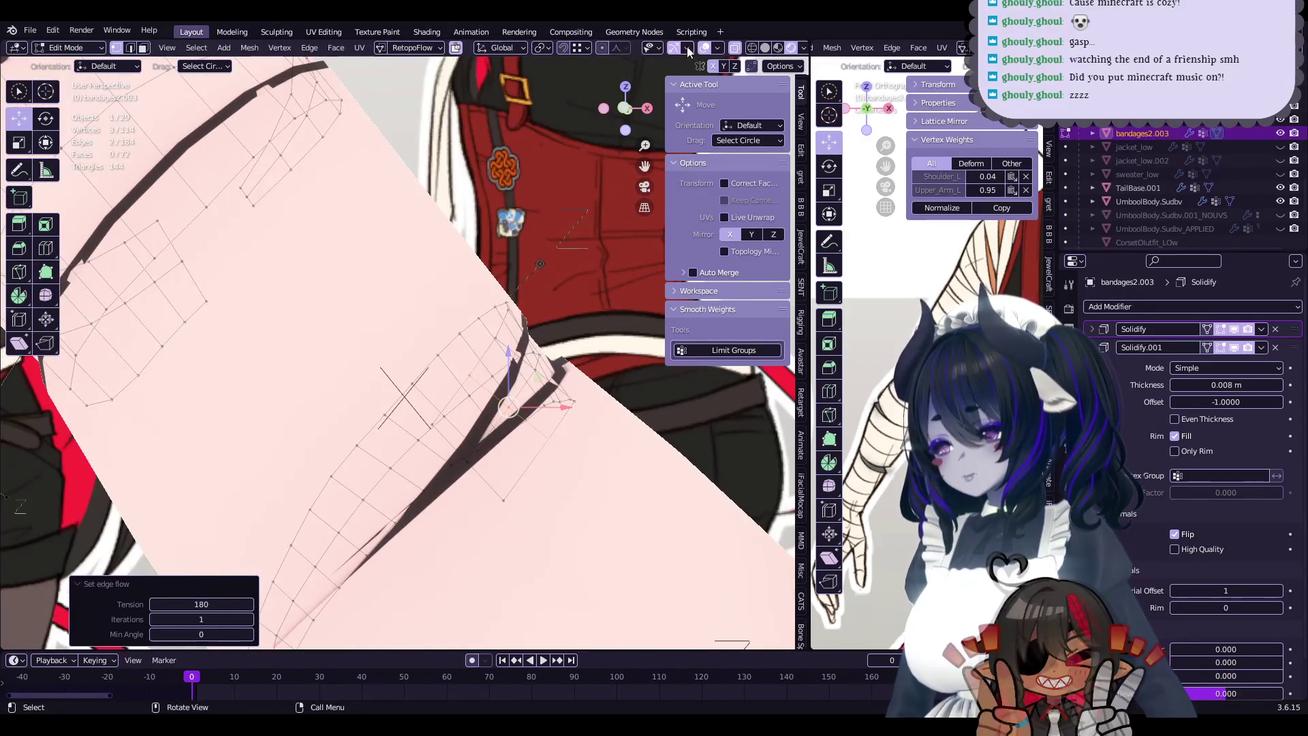
pyautogui.moveTo(476, 272); pyautogui.dragTo(404, 308, button='middle')
pyautogui.press('Tab')
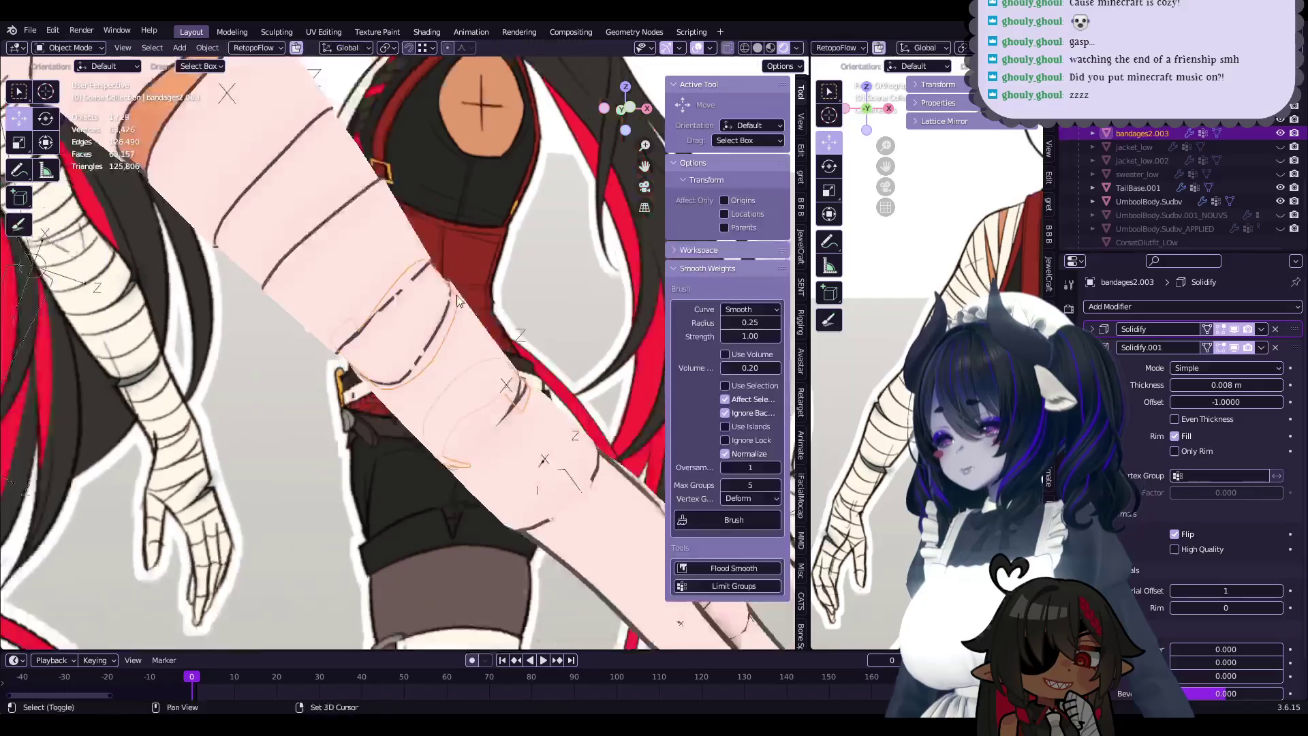
# - Select bandages2.002 and nudge a vertex near the elbow in Edit Mode
pyautogui.click(405, 301)
pyautogui.press('Tab')
pyautogui.moveTo(405, 301)
pyautogui.mouseDown(button='middle')
pyautogui.moveTo(498, 351)
pyautogui.moveTo(482, 350)
pyautogui.mouseUp(button='middle')
pyautogui.click(482, 350)
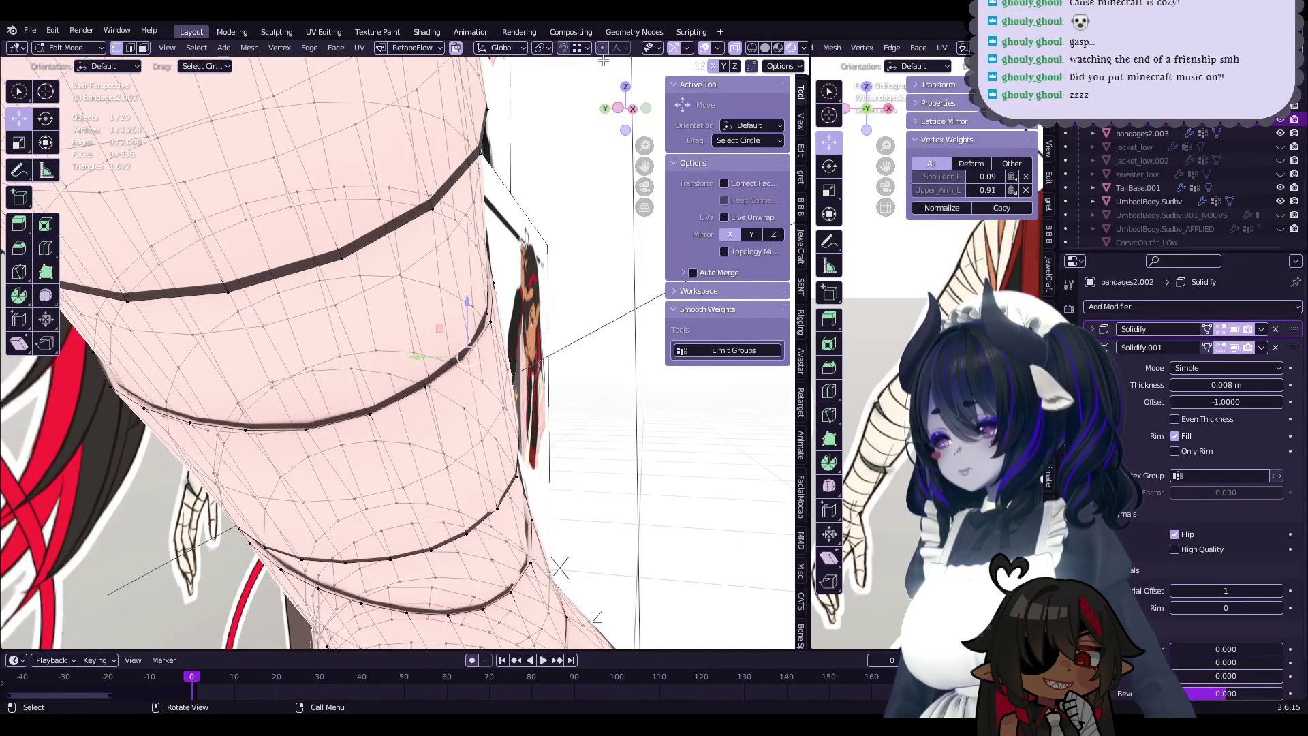
pyautogui.click(573, 297)
pyautogui.moveTo(573, 297)
pyautogui.mouseDown(button='middle')
pyautogui.moveTo(476, 373)
pyautogui.moveTo(438, 376)
pyautogui.moveTo(525, 307)
pyautogui.moveTo(434, 331)
pyautogui.moveTo(449, 304)
pyautogui.mouseUp(button='middle')
pyautogui.press('Tab')
# - Pull more bandages2.002 vertices in toward the arm with proportional moves
pyautogui.press('Tab')
pyautogui.click(438, 376)
pyautogui.click(452, 387)
# - Proportionally move several more elbow-wrap vertices closer against the arm
pyautogui.press('Tab')
pyautogui.press('Tab')
pyautogui.click(434, 330)
pyautogui.click(461, 320)
pyautogui.moveTo(364, 351)
pyautogui.mouseDown(button='middle')
pyautogui.moveTo(456, 329)
pyautogui.moveTo(362, 345)
pyautogui.moveTo(344, 422)
pyautogui.moveTo(502, 539)
pyautogui.mouseUp(button='middle')
pyautogui.press('g')
pyautogui.click(478, 321)
pyautogui.hotkey('ctrl', 'Tab')
pyautogui.moveTo(515, 584)
pyautogui.mouseDown(button='middle')
pyautogui.moveTo(463, 446)
pyautogui.moveTo(389, 410)
pyautogui.moveTo(477, 409)
pyautogui.moveTo(515, 429)
pyautogui.moveTo(530, 404)
pyautogui.moveTo(457, 461)
pyautogui.moveTo(477, 450)
pyautogui.moveTo(392, 406)
pyautogui.mouseUp(button='middle')
pyautogui.press('Tab')
pyautogui.keyDown('alt'); pyautogui.click(504, 436); pyautogui.keyUp('alt')
pyautogui.press('g')
pyautogui.click(542, 375)
pyautogui.scroll(5, 477, 409)
pyautogui.click(465, 423)
pyautogui.press('g')
pyautogui.click(477, 450)
# - Make small nudges to upper-arm bandage vertices so they hug the skin
pyautogui.click(442, 453)
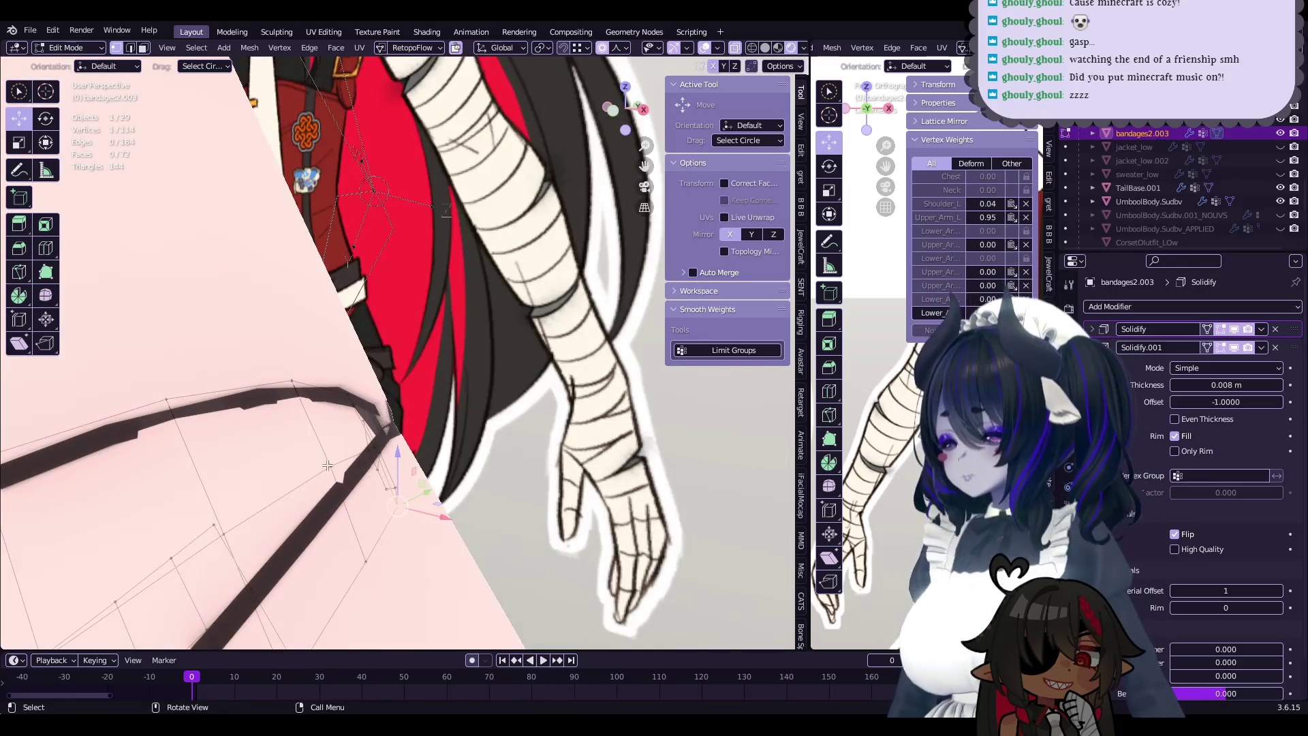
pyautogui.click(327, 465)
pyautogui.moveTo(327, 465); pyautogui.dragTo(476, 466, button='middle')
pyautogui.press('g')
pyautogui.click(479, 466)
pyautogui.click(230, 386)
pyautogui.moveTo(230, 386)
pyautogui.mouseDown(button='middle')
pyautogui.moveTo(329, 368)
pyautogui.moveTo(354, 347)
pyautogui.moveTo(377, 433)
pyautogui.moveTo(440, 390)
pyautogui.mouseUp(button='middle')
pyautogui.press('g')
pyautogui.click(330, 368)
pyautogui.click(350, 378)
# - Rotate three bandages2.003 vertices -3.57° at sharp proportional size 0.012, then enter Sculpt Mode with Grab
pyautogui.keyDown('alt'); pyautogui.click(421, 406); pyautogui.keyUp('alt')
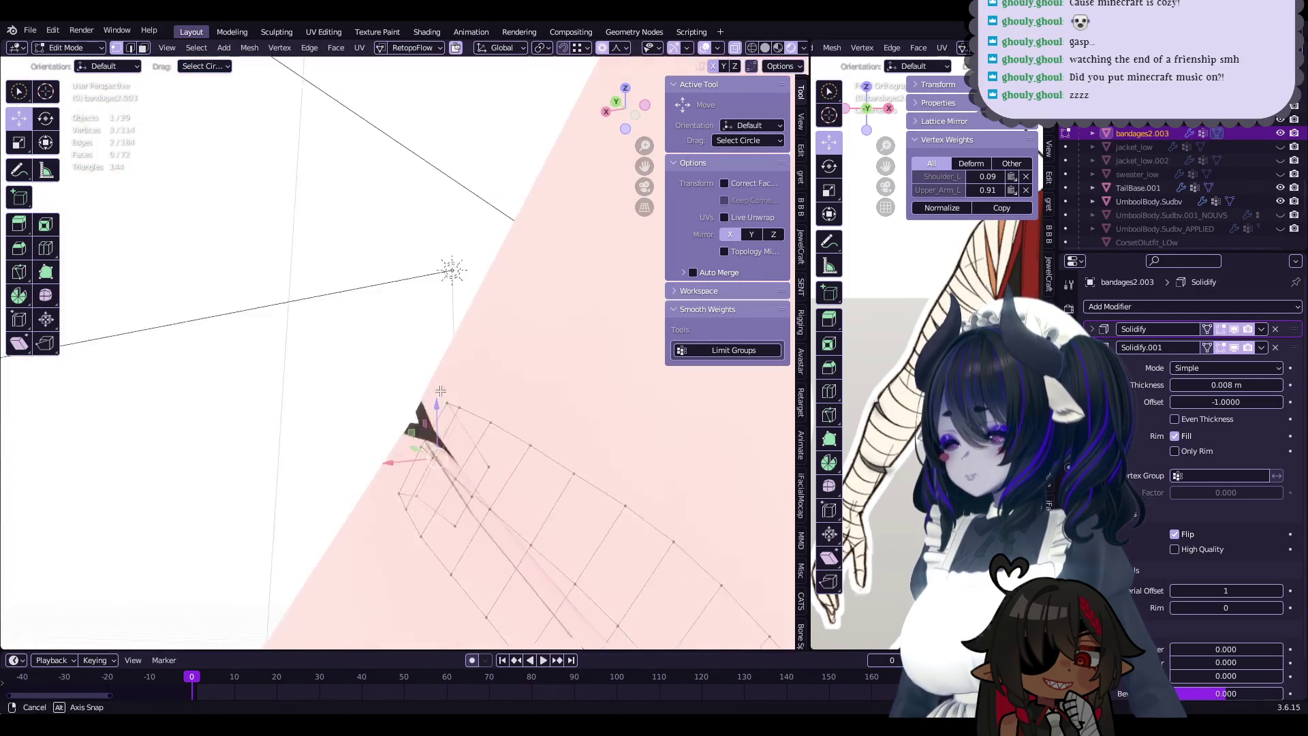
pyautogui.click(545, 412)
pyautogui.moveTo(545, 412)
pyautogui.mouseDown(button='middle')
pyautogui.moveTo(346, 386)
pyautogui.moveTo(406, 430)
pyautogui.moveTo(409, 393)
pyautogui.moveTo(467, 426)
pyautogui.mouseUp(button='middle')
pyautogui.click(345, 386)
pyautogui.click(372, 378)
pyautogui.hotkey('ctrl', 'Tab')
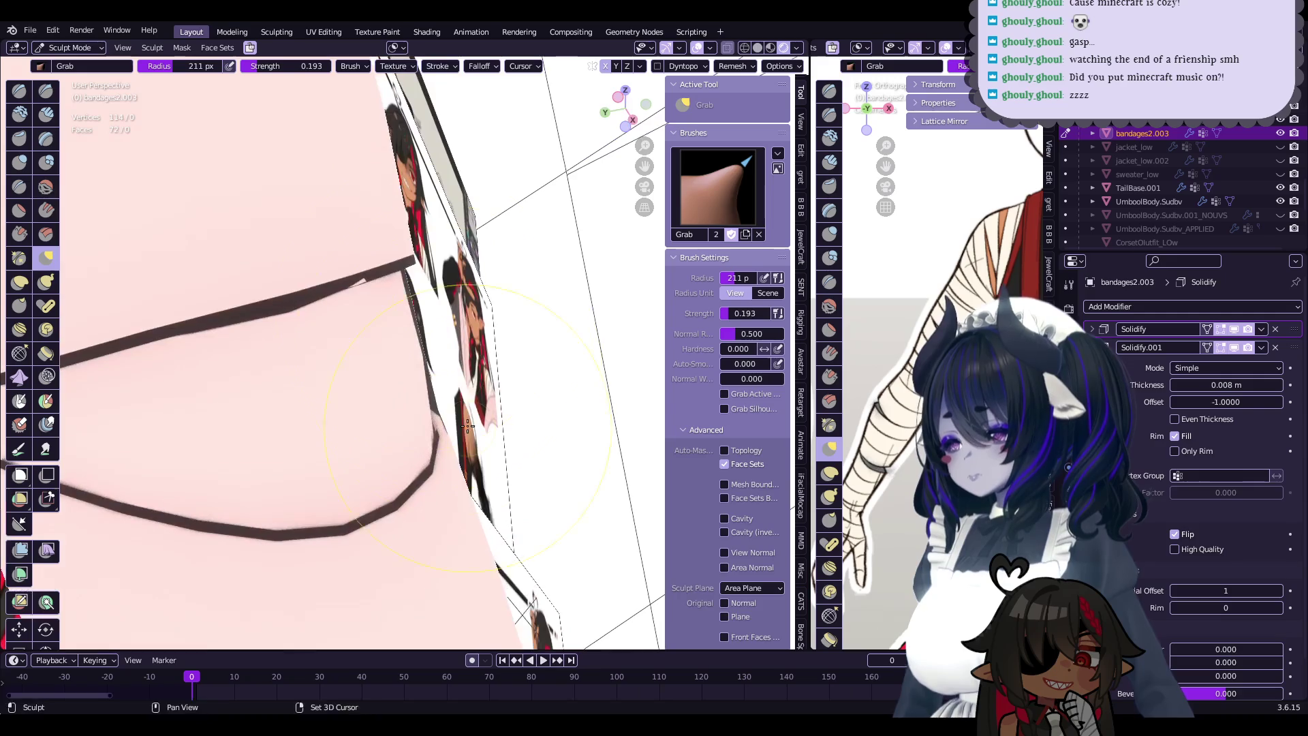
# - Move the protruding bandage edge vertices in and scale them to 0.920
pyautogui.moveTo(350, 297)
pyautogui.mouseDown(button='middle')
pyautogui.moveTo(350, 365)
pyautogui.moveTo(269, 350)
pyautogui.moveTo(338, 485)
pyautogui.mouseUp(button='middle')
pyautogui.press('Tab')
pyautogui.click(286, 578)
pyautogui.moveTo(286, 578)
pyautogui.mouseDown(button='middle')
pyautogui.moveTo(414, 410)
pyautogui.moveTo(476, 412)
pyautogui.moveTo(435, 374)
pyautogui.mouseUp(button='middle')
pyautogui.click(414, 410)
pyautogui.press('g')
pyautogui.click(411, 412)
pyautogui.press('g')
pyautogui.click(538, 393)
# - Refine the edge with a Grab sculpt and a proportional move at size 0.009
pyautogui.hotkey('ctrl', 'Tab')
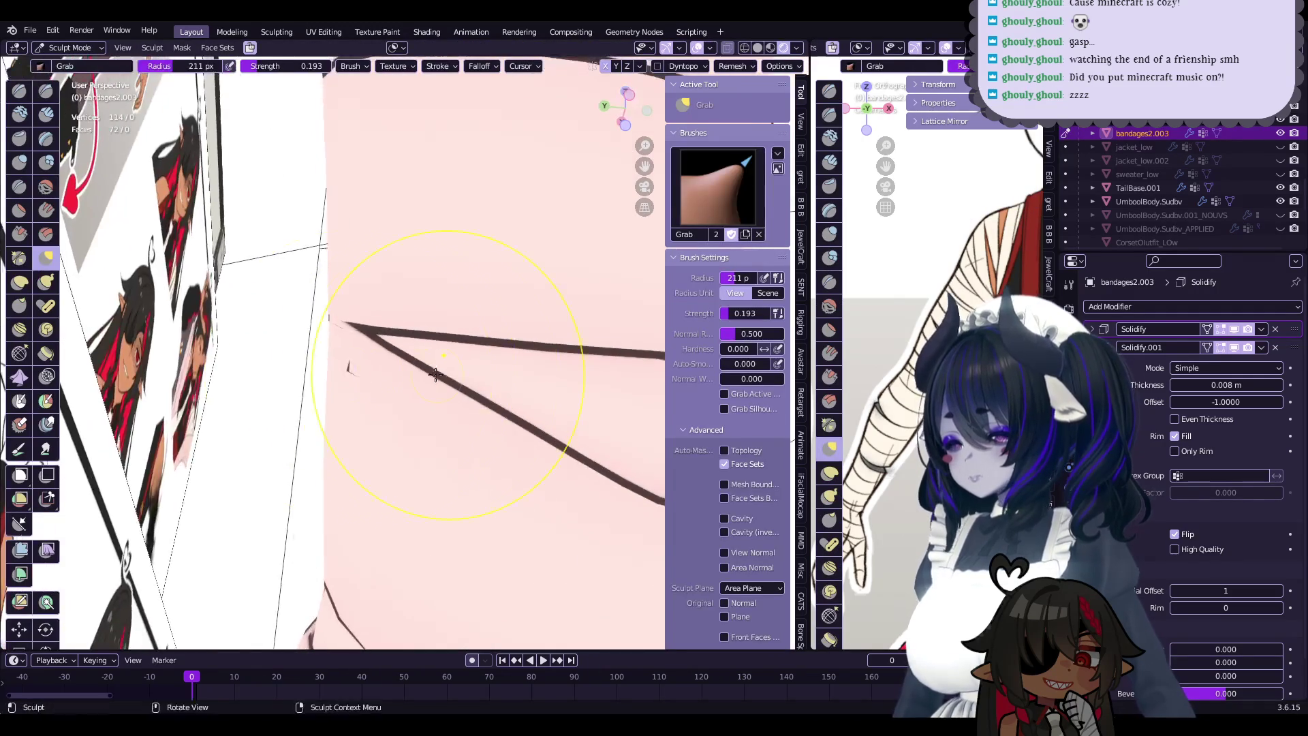
pyautogui.moveTo(355, 343)
pyautogui.mouseDown(button='middle')
pyautogui.moveTo(466, 379)
pyautogui.moveTo(505, 451)
pyautogui.mouseUp(button='middle')
pyautogui.press('Tab')
pyautogui.press('g')
pyautogui.click(560, 318)
pyautogui.moveTo(575, 330)
pyautogui.mouseDown(button='middle')
pyautogui.moveTo(435, 383)
pyautogui.moveTo(537, 402)
pyautogui.moveTo(107, 71)
pyautogui.mouseUp(button='middle')
pyautogui.press('Tab')
pyautogui.click(70, 79)
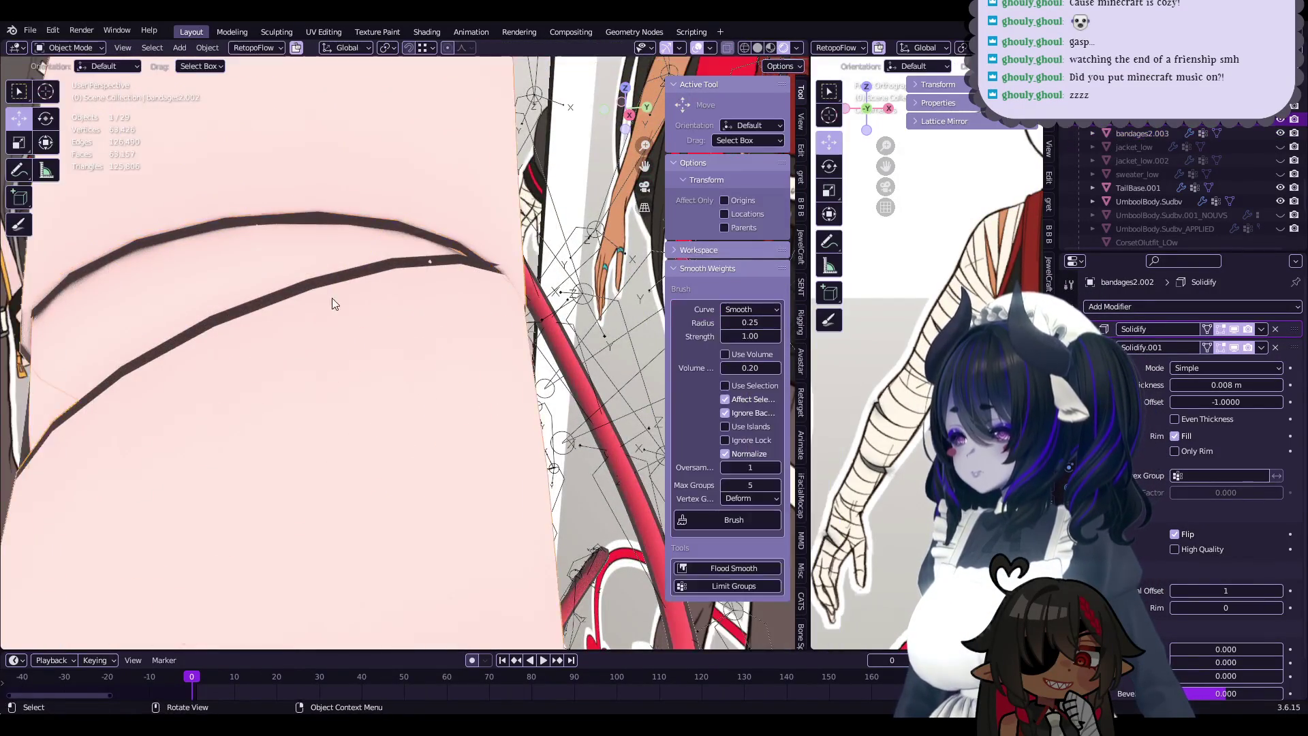
# - Finish the pending vertex move, return to Object Mode and save the blend file
pyautogui.moveTo(332, 296); pyautogui.dragTo(460, 349, button='middle')
pyautogui.scroll(2, 513, 279)
pyautogui.moveTo(513, 278)
pyautogui.keyDown('shift'); pyautogui.mouseDown(button='middle')
pyautogui.moveTo(416, 351)
pyautogui.moveTo(278, 318)
pyautogui.mouseUp(button='middle'); pyautogui.keyUp('shift')
pyautogui.click(441, 342)
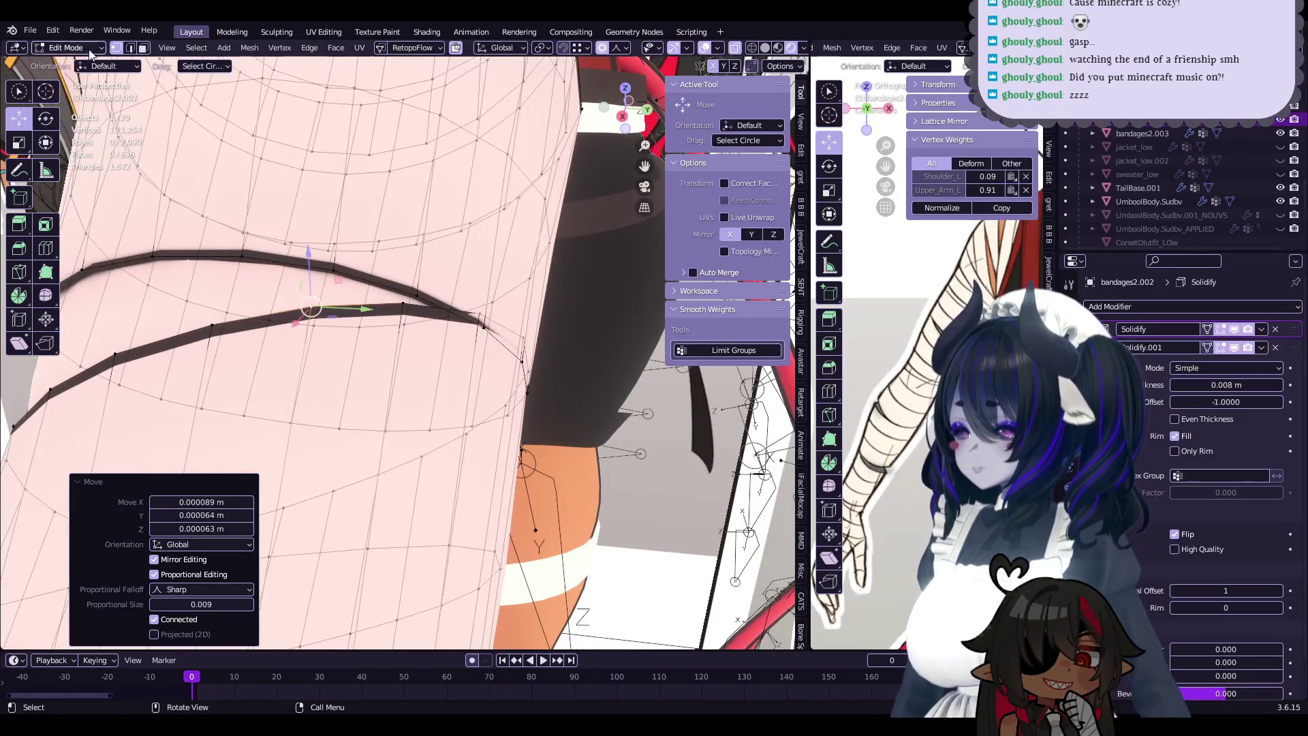
pyautogui.click(90, 48)
pyautogui.click(68, 63)
pyautogui.moveTo(451, 361); pyautogui.dragTo(498, 315, button='middle')
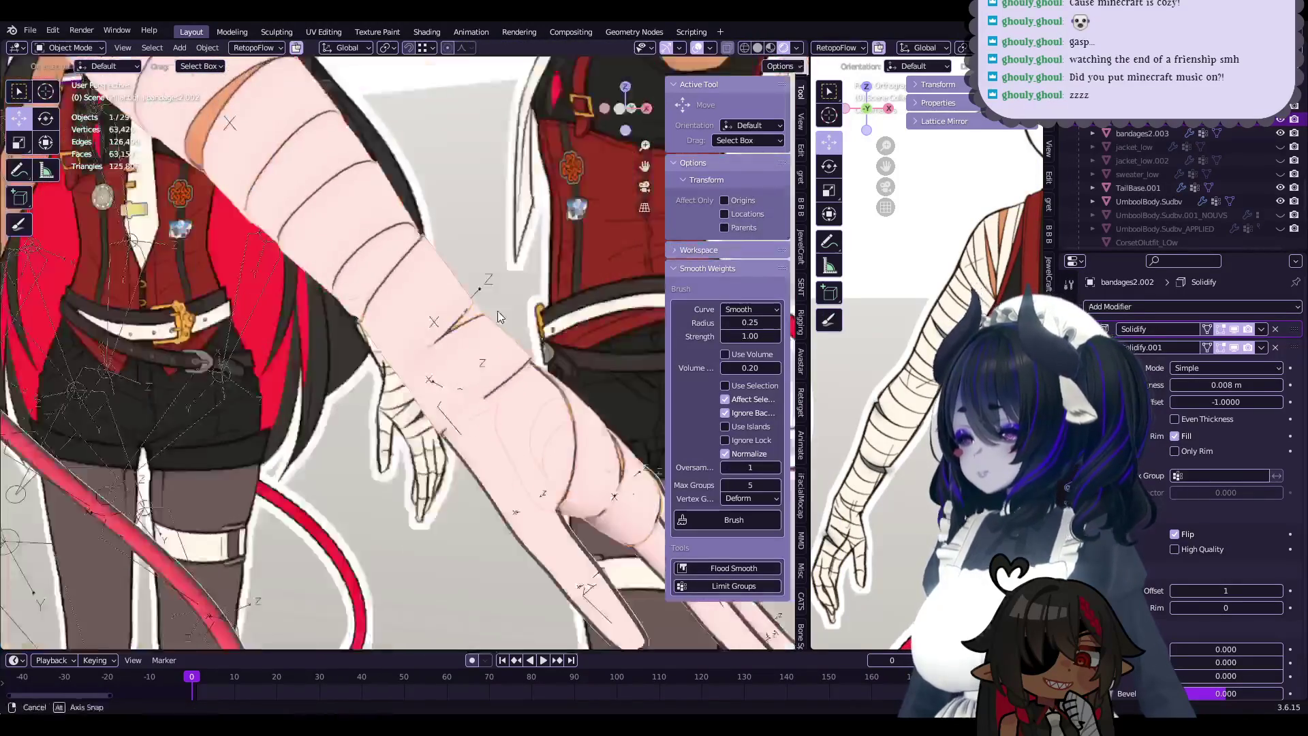
pyautogui.hotkey('ctrl', 's')
# - Proportionally nudge bandages2.002 edge vertices, pushing one slightly down along Z
pyautogui.moveTo(497, 316)
pyautogui.mouseDown(button='middle')
pyautogui.moveTo(385, 379)
pyautogui.moveTo(419, 397)
pyautogui.mouseUp(button='middle')
pyautogui.press('Tab')
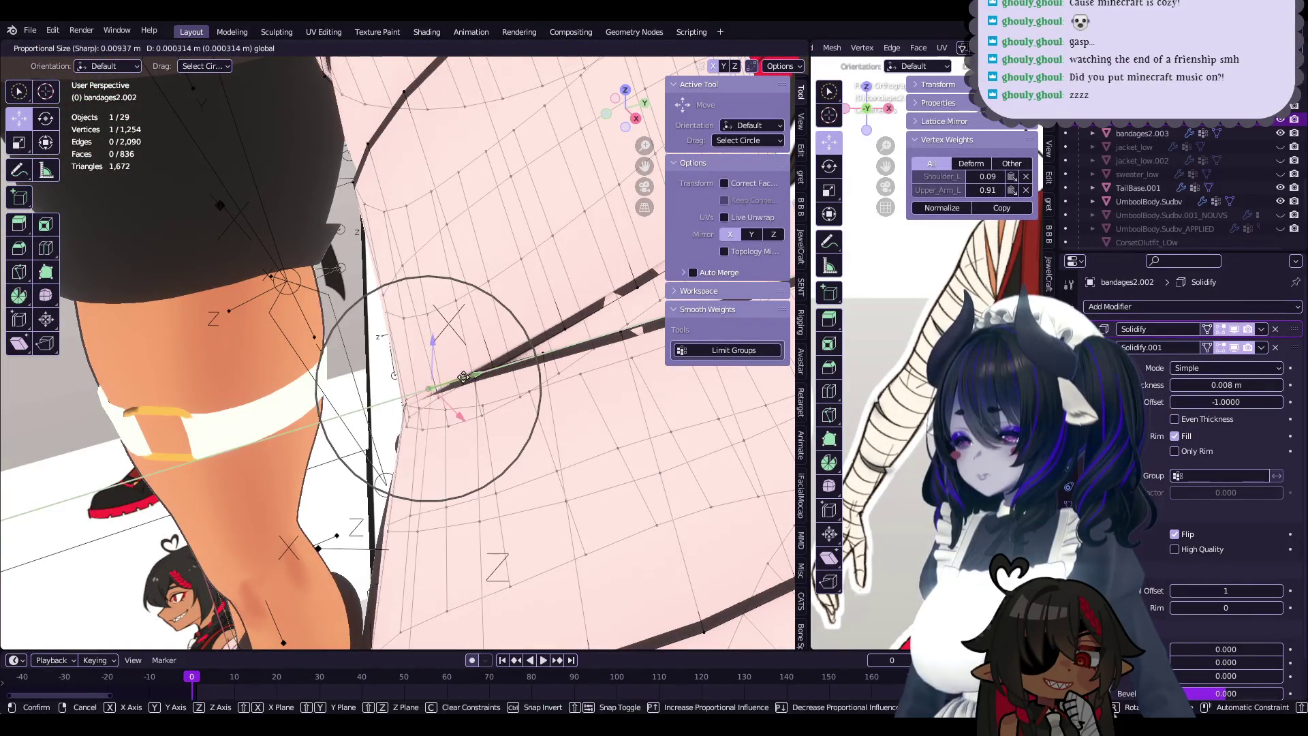
pyautogui.click(514, 361)
pyautogui.moveTo(514, 361); pyautogui.dragTo(444, 407, button='middle')
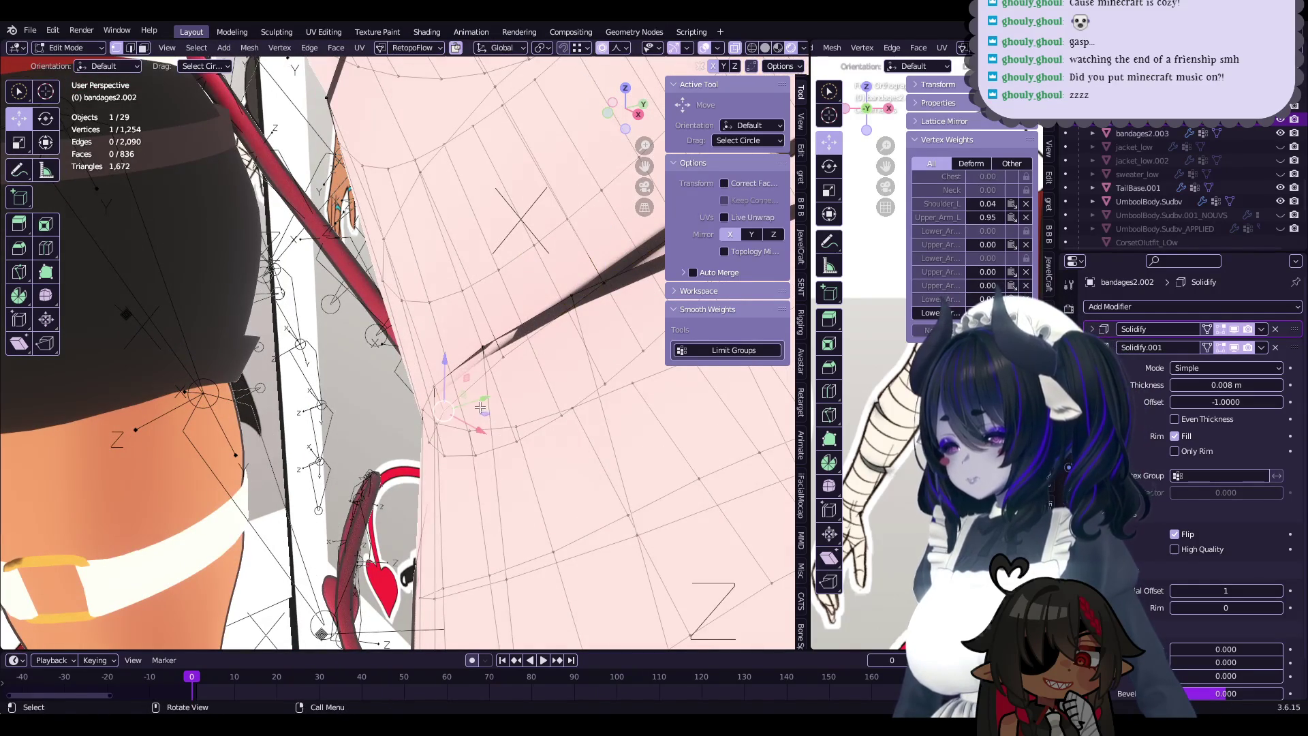
pyautogui.click(445, 413)
pyautogui.moveTo(446, 413)
pyautogui.mouseDown(button='middle')
pyautogui.moveTo(487, 419)
pyautogui.moveTo(429, 423)
pyautogui.moveTo(382, 375)
pyautogui.mouseUp(button='middle')
pyautogui.click(417, 415)
pyautogui.click(401, 414)
pyautogui.click(382, 375)
pyautogui.moveTo(382, 375); pyautogui.dragTo(383, 379)
# - Adjust more ring-edge vertices along Z and X at sharp proportional size 0.018
pyautogui.moveTo(384, 380)
pyautogui.mouseDown(button='middle')
pyautogui.moveTo(419, 414)
pyautogui.moveTo(326, 371)
pyautogui.mouseUp(button='middle')
pyautogui.moveTo(327, 340); pyautogui.dragTo(326, 371)
pyautogui.click(326, 371)
pyautogui.moveTo(327, 371)
pyautogui.mouseDown(button='middle')
pyautogui.moveTo(349, 379)
pyautogui.moveTo(396, 363)
pyautogui.moveTo(473, 396)
pyautogui.mouseUp(button='middle')
pyautogui.click(350, 379)
pyautogui.click(364, 382)
pyautogui.click(349, 359)
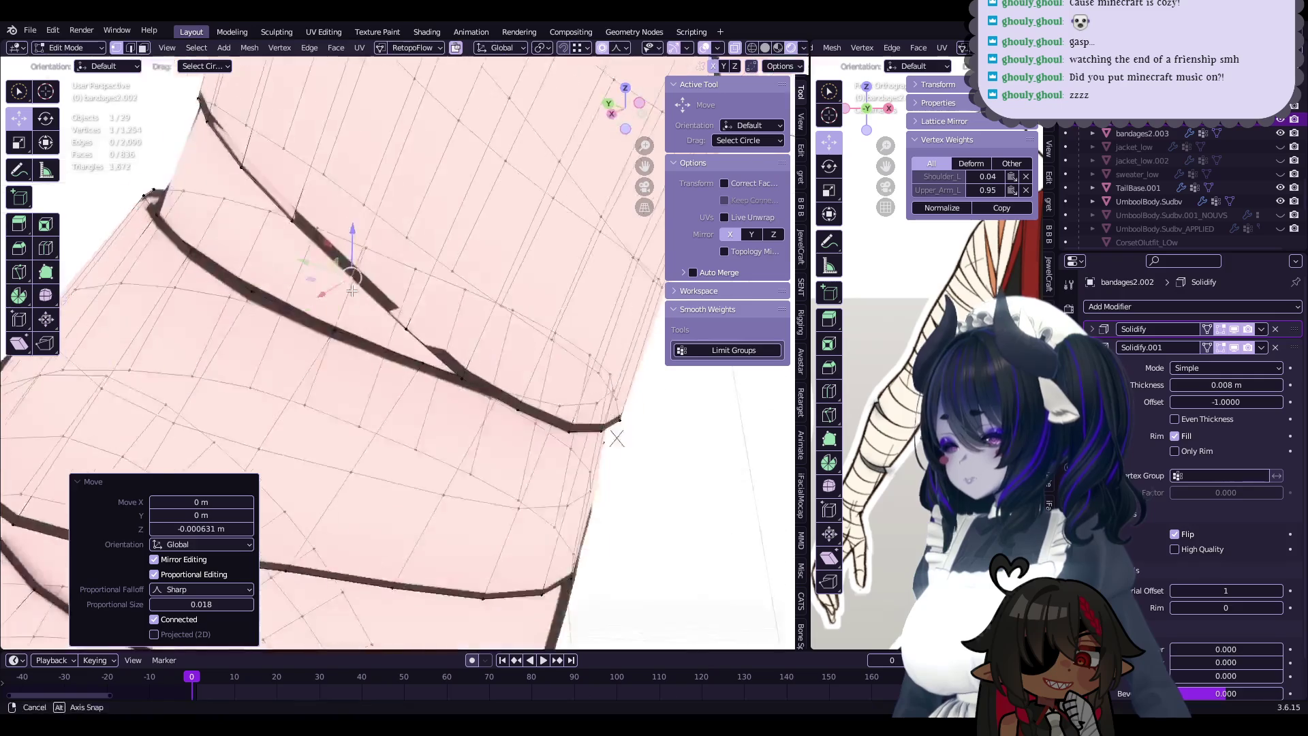
pyautogui.click(473, 397)
pyautogui.click(479, 395)
# - Press further band vertices onto the skin with X- and Y-constrained moves
pyautogui.click(327, 281)
pyautogui.moveTo(479, 395)
pyautogui.mouseDown(button='middle')
pyautogui.moveTo(327, 281)
pyautogui.moveTo(449, 368)
pyautogui.moveTo(446, 403)
pyautogui.moveTo(426, 398)
pyautogui.mouseUp(button='middle')
pyautogui.click(337, 266)
pyautogui.press('g')
pyautogui.press('x')
pyautogui.click(457, 417)
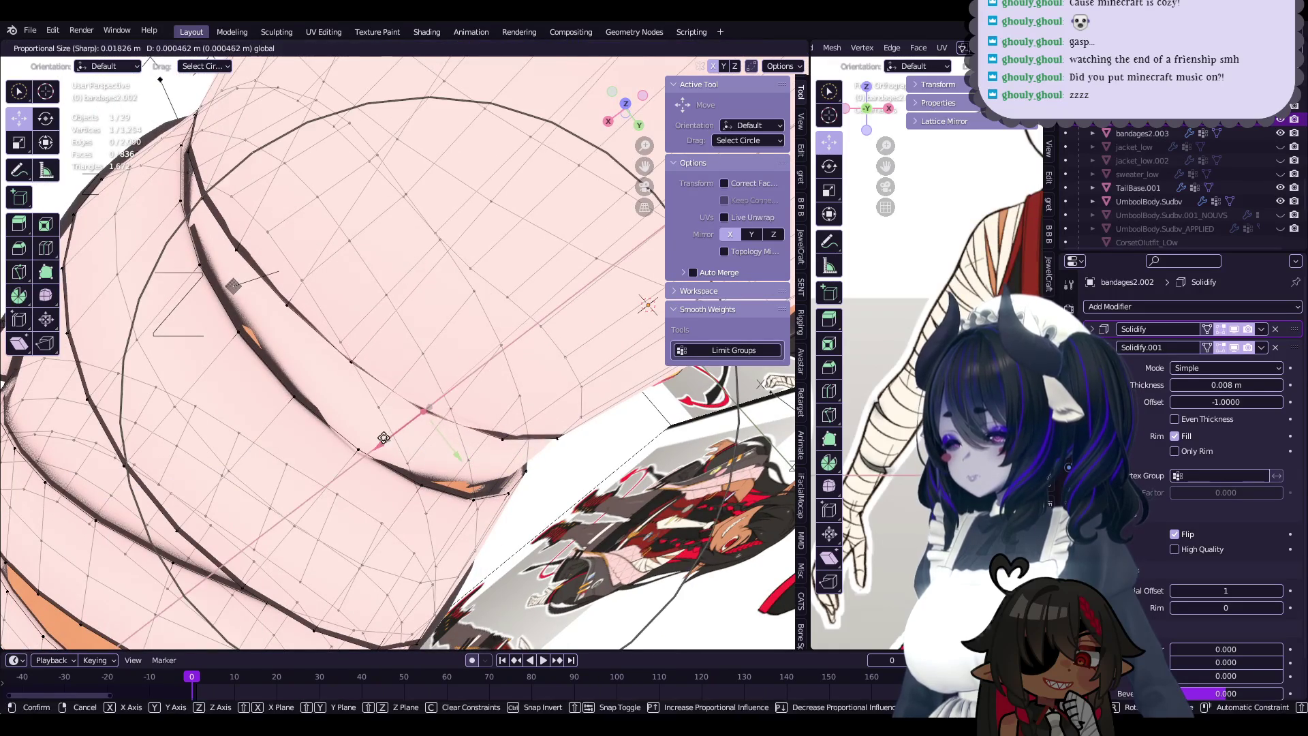
pyautogui.click(376, 442)
pyautogui.moveTo(377, 442)
pyautogui.mouseDown(button='middle')
pyautogui.moveTo(427, 354)
pyautogui.moveTo(584, 312)
pyautogui.mouseUp(button='middle')
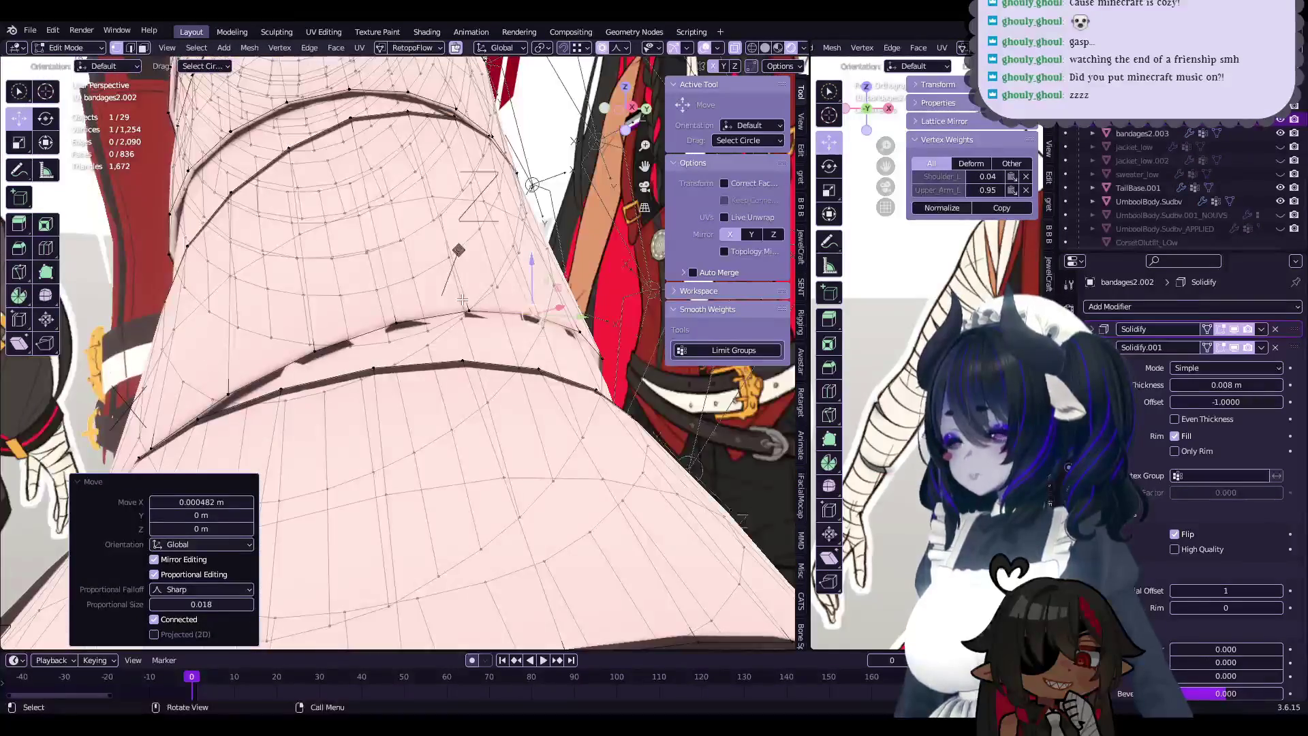
# - Continue sub-millimetre proportional nudges on bandages2.002's band vertices
pyautogui.moveTo(589, 310)
pyautogui.mouseDown(button='middle')
pyautogui.moveTo(547, 307)
pyautogui.moveTo(331, 401)
pyautogui.moveTo(368, 376)
pyautogui.moveTo(497, 381)
pyautogui.moveTo(408, 377)
pyautogui.moveTo(462, 380)
pyautogui.mouseUp(button='middle')
pyautogui.click(555, 307)
pyautogui.click(359, 375)
pyautogui.press('g')
pyautogui.click(436, 373)
pyautogui.press('g')
pyautogui.click(409, 377)
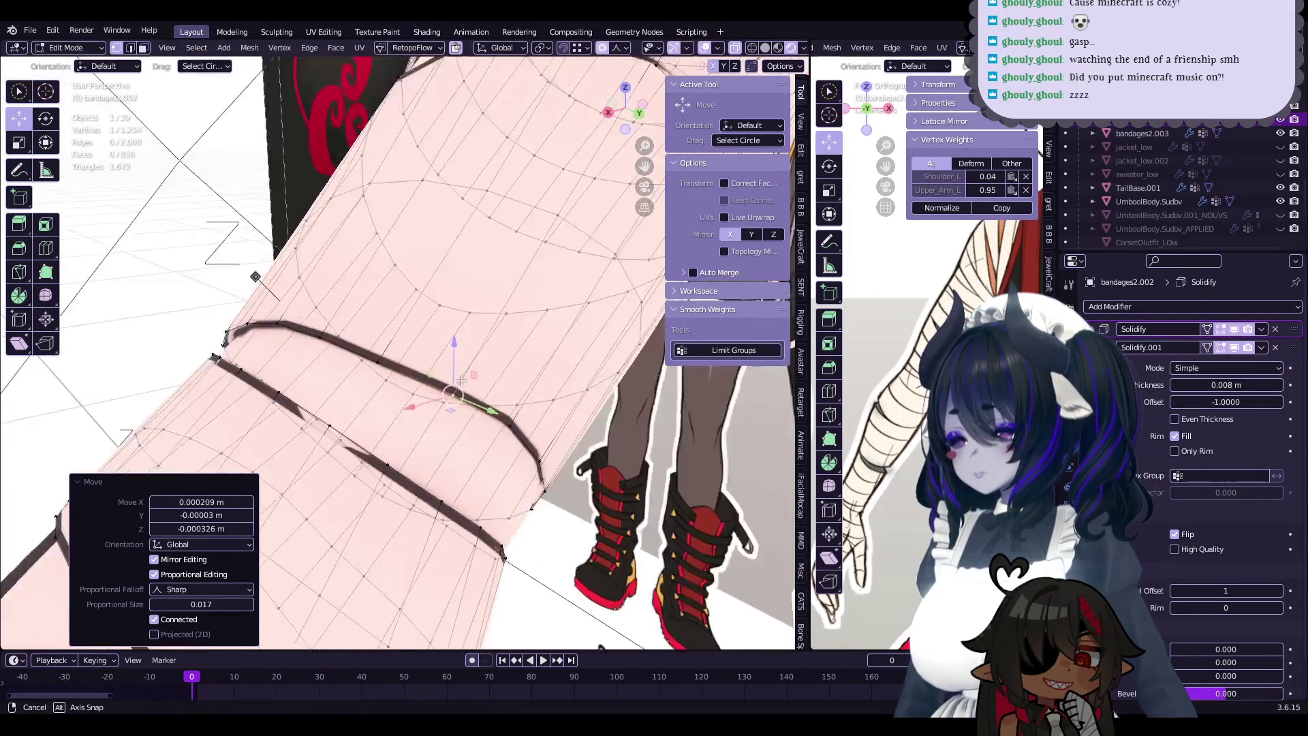
pyautogui.click(452, 442)
pyautogui.moveTo(497, 420)
pyautogui.mouseDown(button='middle')
pyautogui.moveTo(456, 443)
pyautogui.moveTo(452, 379)
pyautogui.mouseUp(button='middle')
pyautogui.click(453, 448)
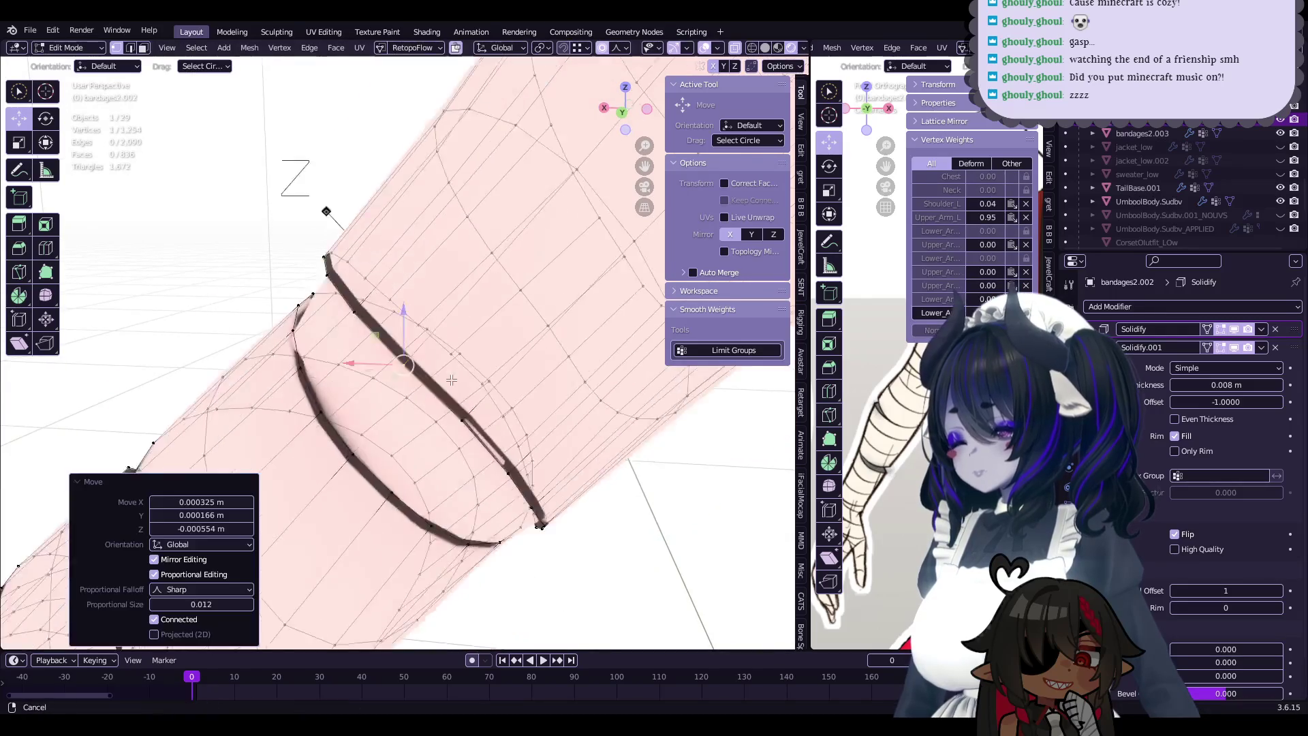
# - Move close-up vertices twice more at proportional size 0.012 and leave Edit Mode
pyautogui.moveTo(356, 332); pyautogui.dragTo(382, 354)
pyautogui.moveTo(409, 361)
pyautogui.mouseDown(button='middle')
pyautogui.moveTo(509, 381)
pyautogui.moveTo(427, 320)
pyautogui.moveTo(516, 369)
pyautogui.moveTo(504, 405)
pyautogui.moveTo(501, 374)
pyautogui.moveTo(412, 353)
pyautogui.moveTo(444, 389)
pyautogui.mouseUp(button='middle')
pyautogui.click(414, 361)
pyautogui.click(519, 355)
pyautogui.press('g')
pyautogui.click(499, 403)
pyautogui.press('g')
pyautogui.click(477, 368)
pyautogui.press('Tab')
# - Select bandages2.003 and grab-move several of its vertices flush with the arm
pyautogui.click(445, 390)
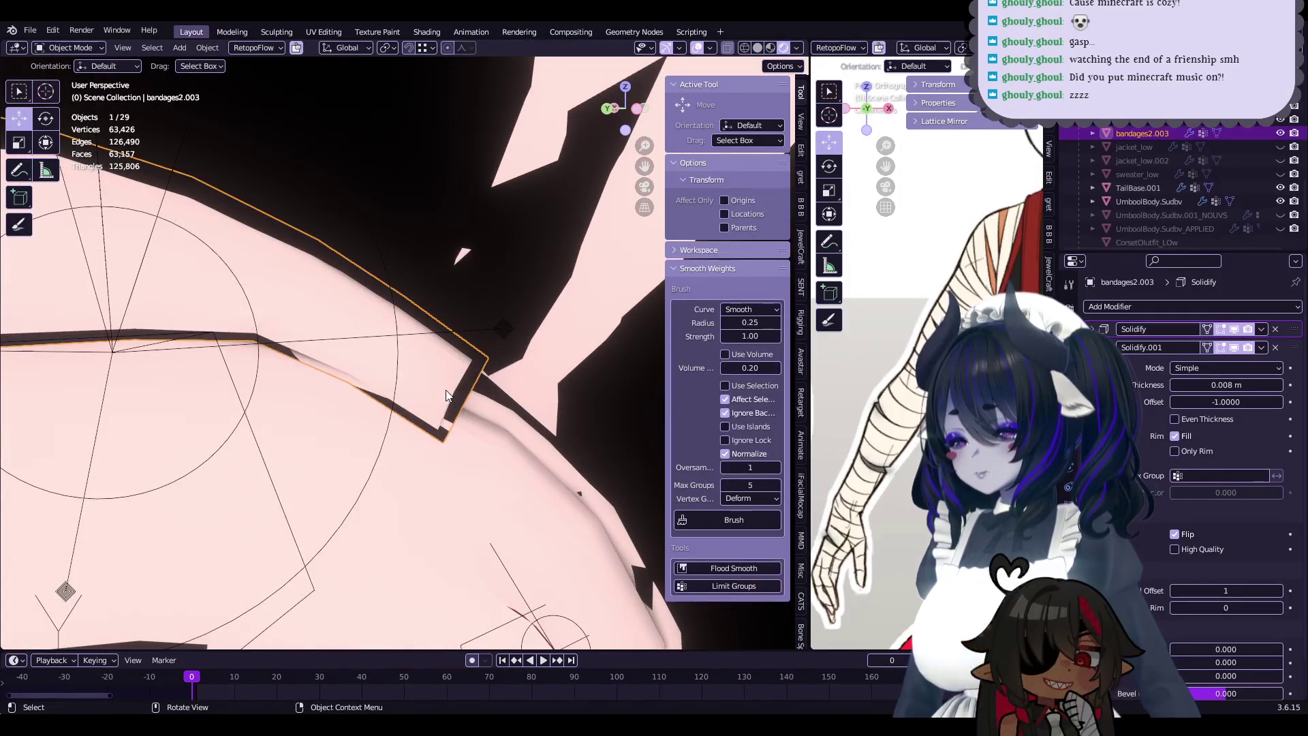
pyautogui.press('Tab')
pyautogui.moveTo(446, 390)
pyautogui.mouseDown(button='middle')
pyautogui.moveTo(425, 327)
pyautogui.moveTo(459, 387)
pyautogui.mouseUp(button='middle')
pyautogui.press('g')
pyautogui.click(443, 357)
pyautogui.press('g')
pyautogui.moveTo(389, 450)
pyautogui.mouseDown(button='middle')
pyautogui.moveTo(373, 452)
pyautogui.moveTo(472, 387)
pyautogui.moveTo(350, 465)
pyautogui.moveTo(272, 414)
pyautogui.moveTo(540, 390)
pyautogui.moveTo(485, 425)
pyautogui.moveTo(398, 379)
pyautogui.mouseUp(button='middle')
pyautogui.press('g')
pyautogui.press('Tab')
# - Go back to bandages2.002 for a few more grab moves on its edge vertices
pyautogui.click(506, 415)
pyautogui.press('Tab')
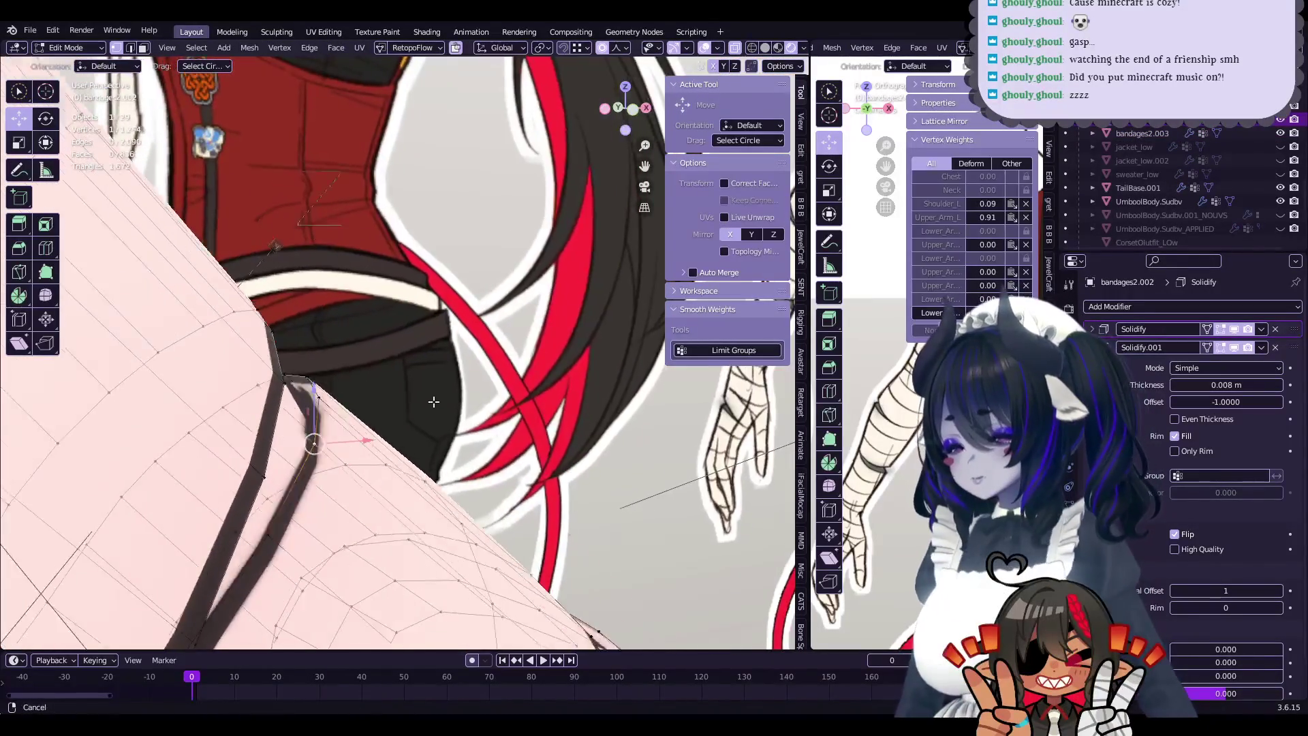
pyautogui.click(521, 380)
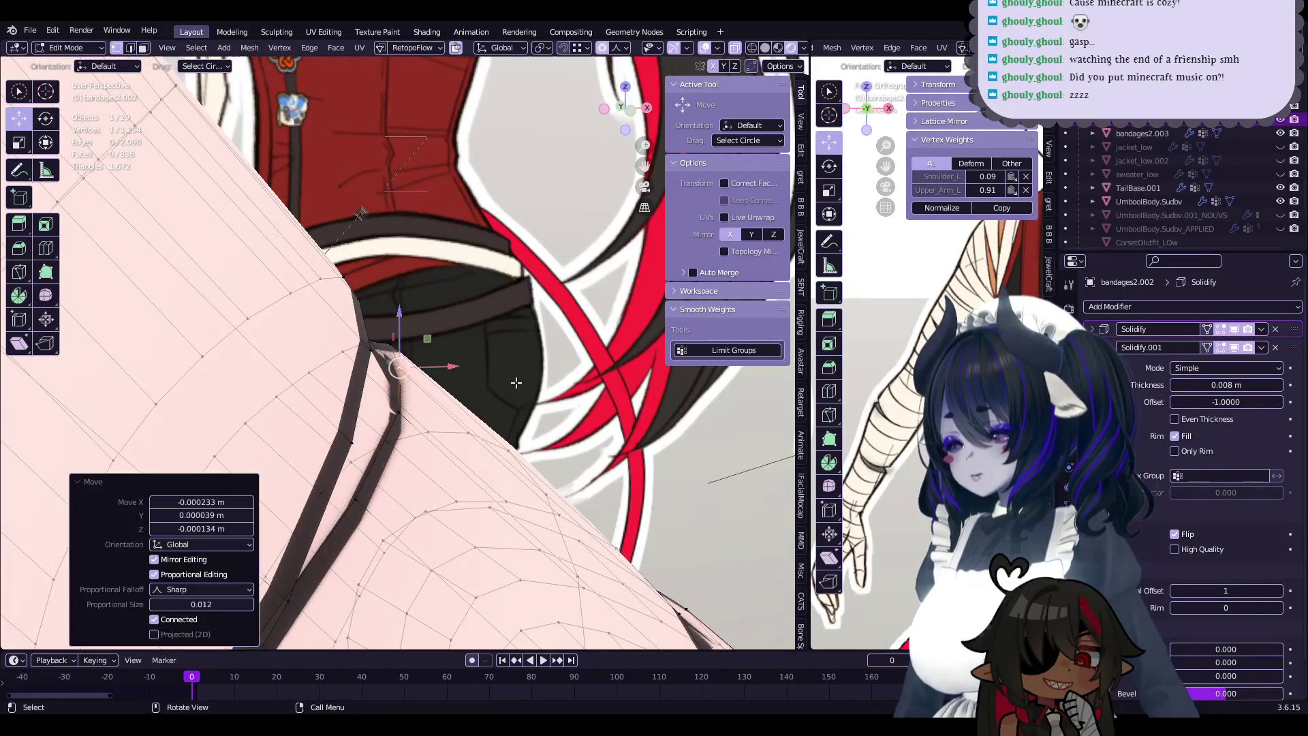
pyautogui.moveTo(520, 380); pyautogui.dragTo(479, 366, button='middle')
pyautogui.moveTo(549, 402)
pyautogui.mouseDown(button='middle')
pyautogui.moveTo(455, 393)
pyautogui.moveTo(489, 401)
pyautogui.moveTo(486, 329)
pyautogui.moveTo(454, 410)
pyautogui.moveTo(438, 321)
pyautogui.moveTo(478, 431)
pyautogui.moveTo(511, 409)
pyautogui.moveTo(477, 409)
pyautogui.moveTo(462, 461)
pyautogui.mouseUp(button='middle')
pyautogui.click(455, 394)
pyautogui.click(451, 389)
pyautogui.press('Tab')
pyautogui.press('Tab')
pyautogui.click(517, 402)
pyautogui.press('g')
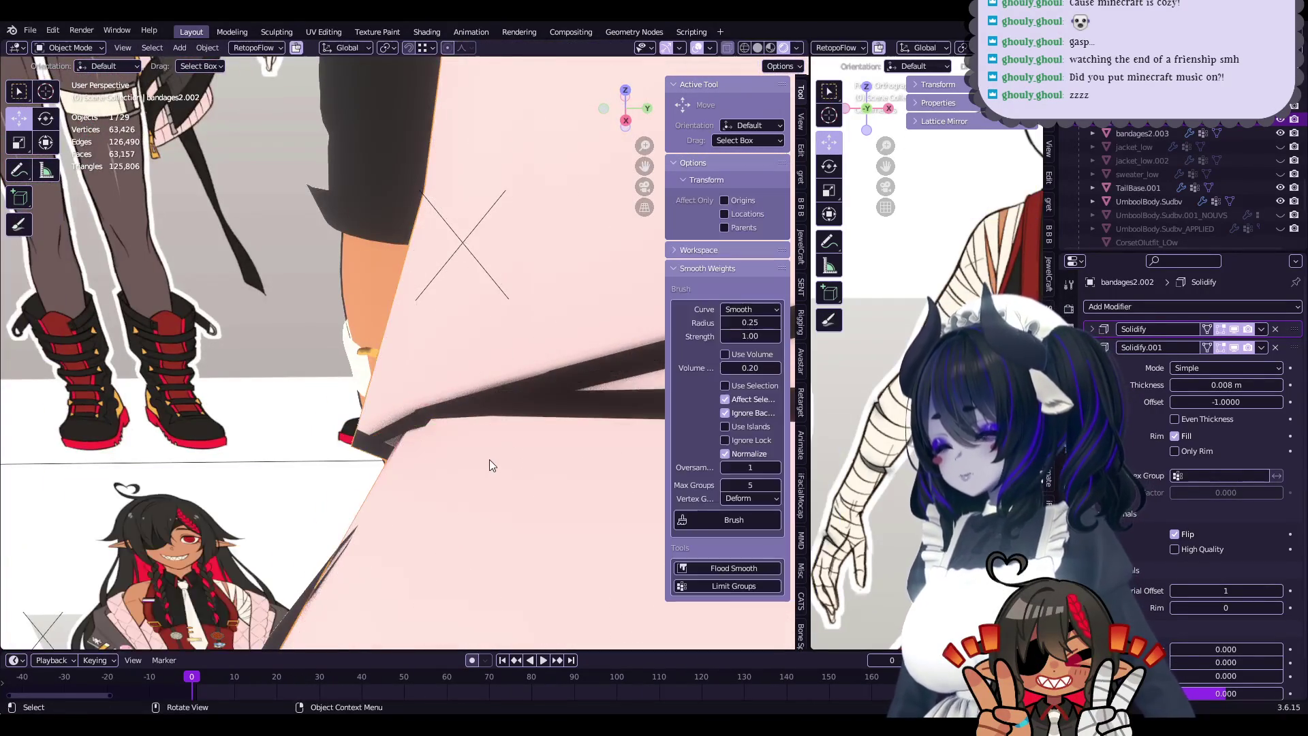
# - Finish the proportional vertex move, return to Object Mode and save the blend file
pyautogui.press('g')
pyautogui.moveTo(424, 406)
pyautogui.mouseDown(button='middle')
pyautogui.moveTo(427, 339)
pyautogui.moveTo(500, 448)
pyautogui.moveTo(441, 363)
pyautogui.moveTo(484, 341)
pyautogui.moveTo(553, 378)
pyautogui.moveTo(423, 348)
pyautogui.mouseUp(button='middle')
pyautogui.press('Tab')
pyautogui.hotkey('ctrl', 's')
# - Select the bandaged hand mesh and orbit in for a close view of the hand
pyautogui.click(402, 366)
pyautogui.click(484, 340)
pyautogui.scroll(4, 477, 368)
pyautogui.click(539, 391)
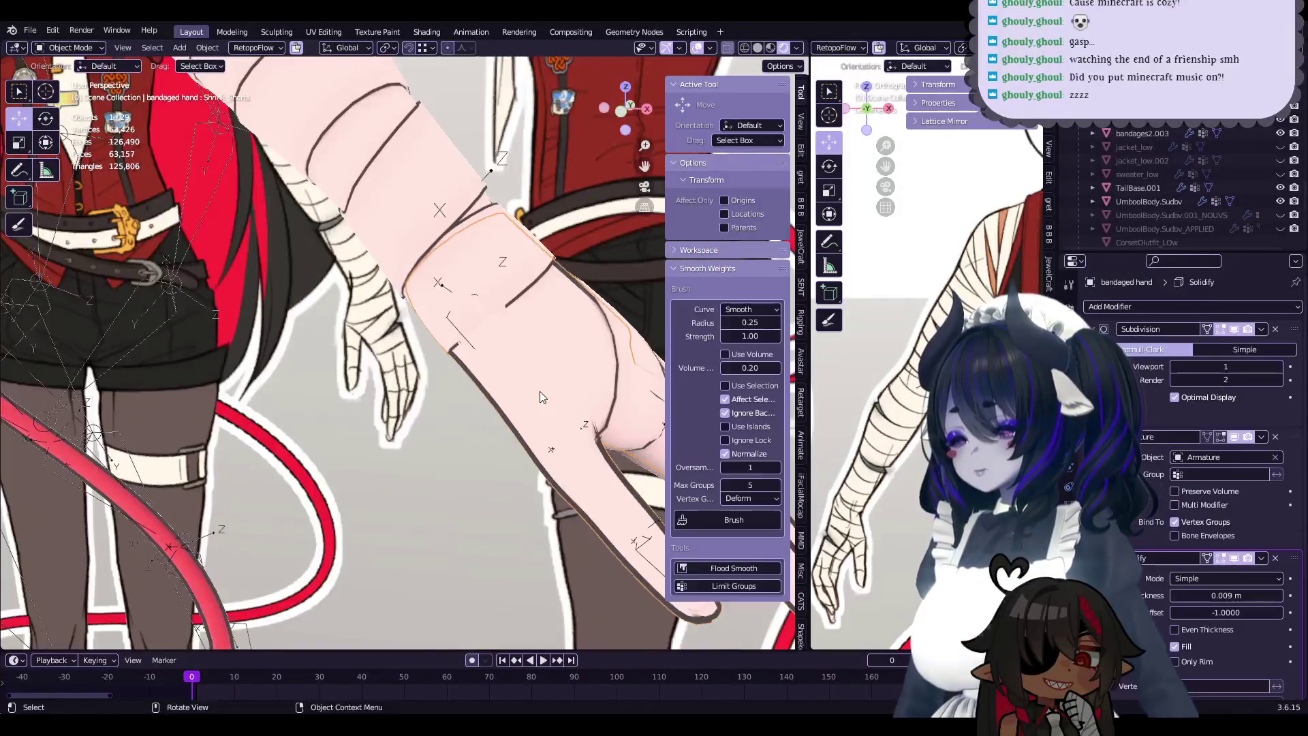
pyautogui.moveTo(539, 391); pyautogui.dragTo(407, 448, button='middle')
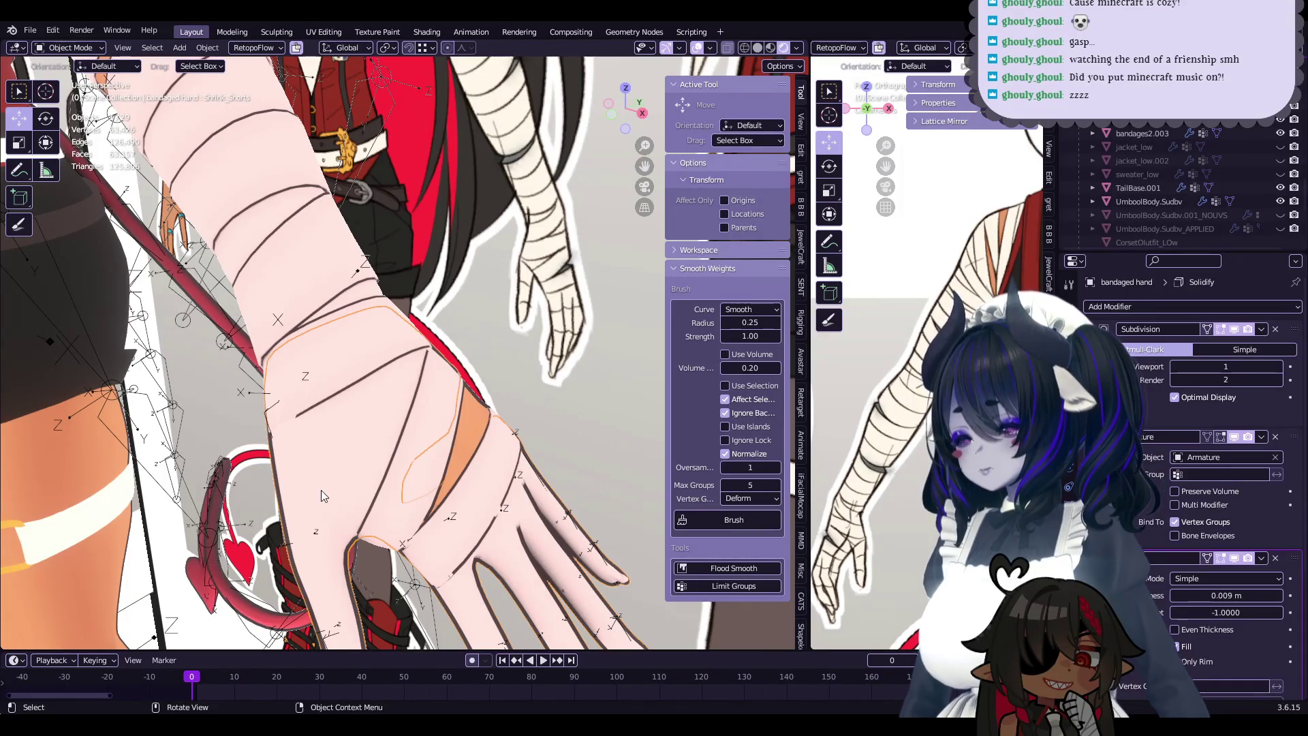
pyautogui.moveTo(570, 408); pyautogui.dragTo(436, 507, button='middle')
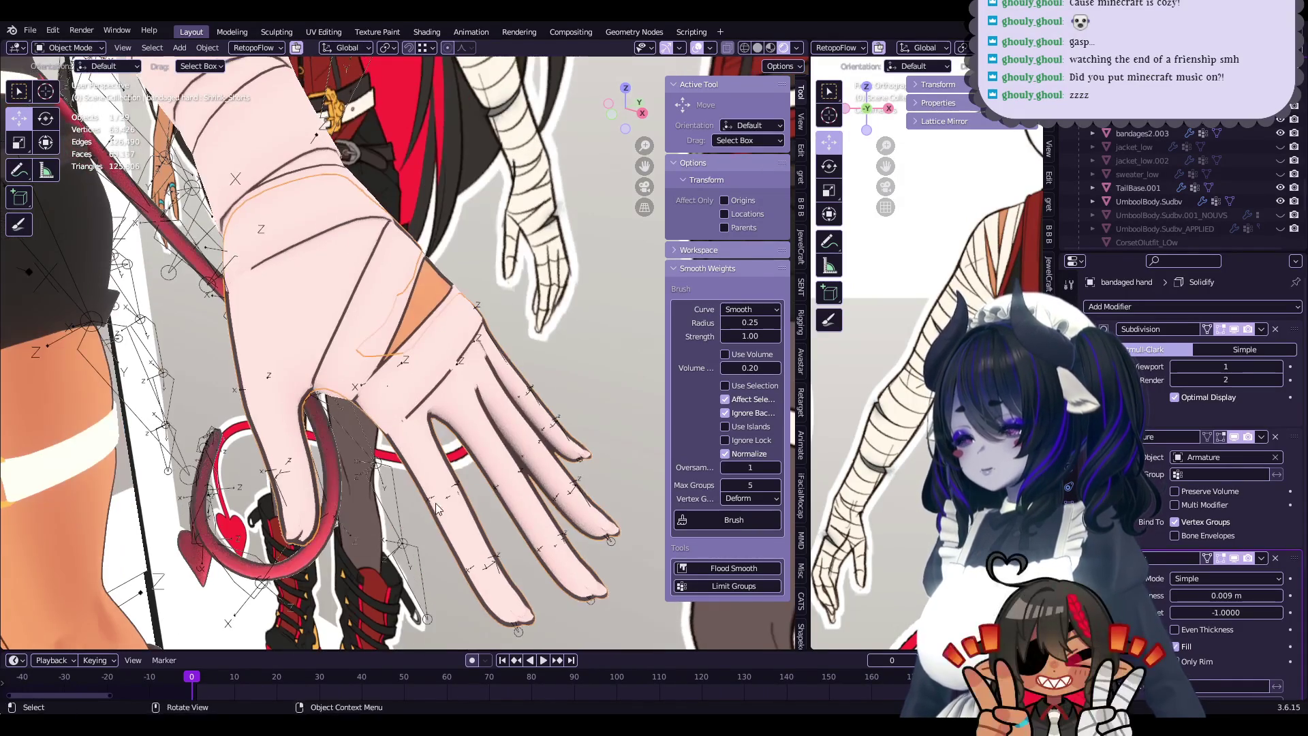
pyautogui.moveTo(520, 387)
pyautogui.keyDown('shift'); pyautogui.mouseDown(button='middle')
pyautogui.moveTo(452, 467)
pyautogui.moveTo(411, 265)
pyautogui.mouseUp(button='middle'); pyautogui.keyUp('shift')
# - Make bandages2.002 the active mesh and toggle into its Edit Mode
pyautogui.press('Tab')
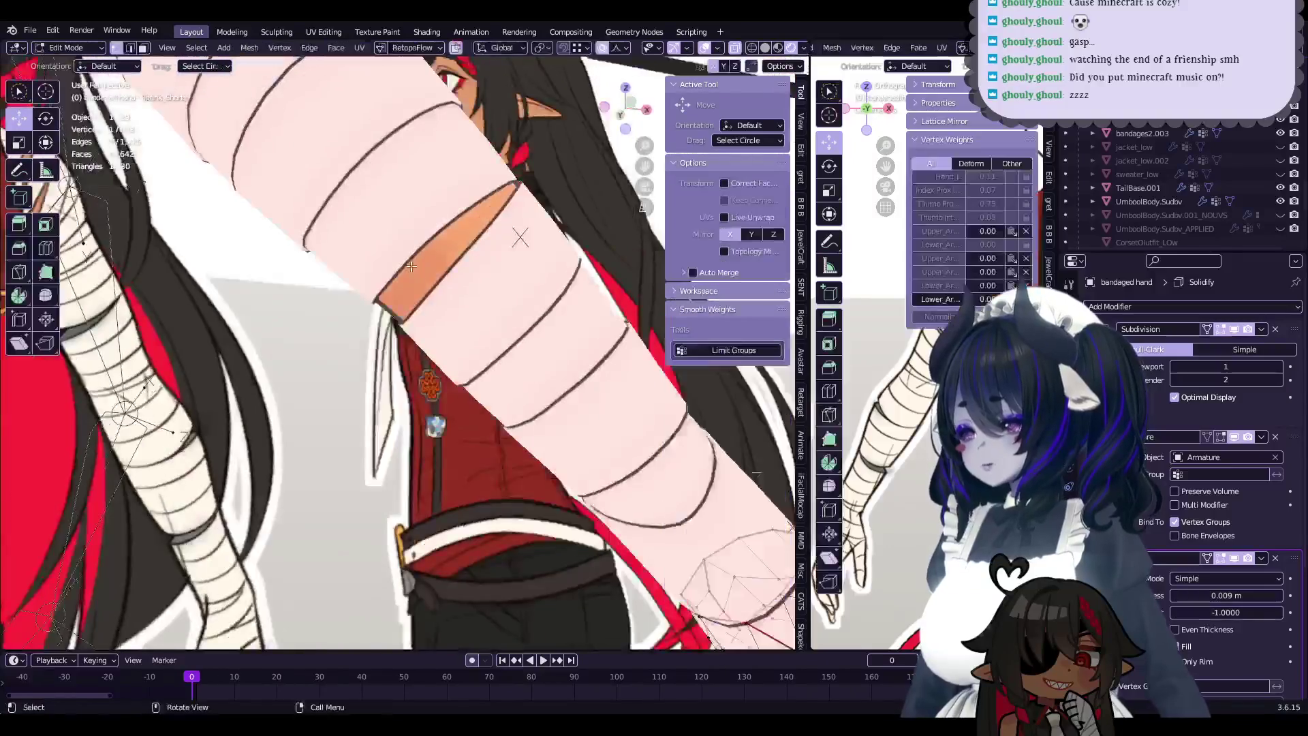
pyautogui.press('Tab')
pyautogui.scroll(-5, 411, 265)
pyautogui.click(436, 433)
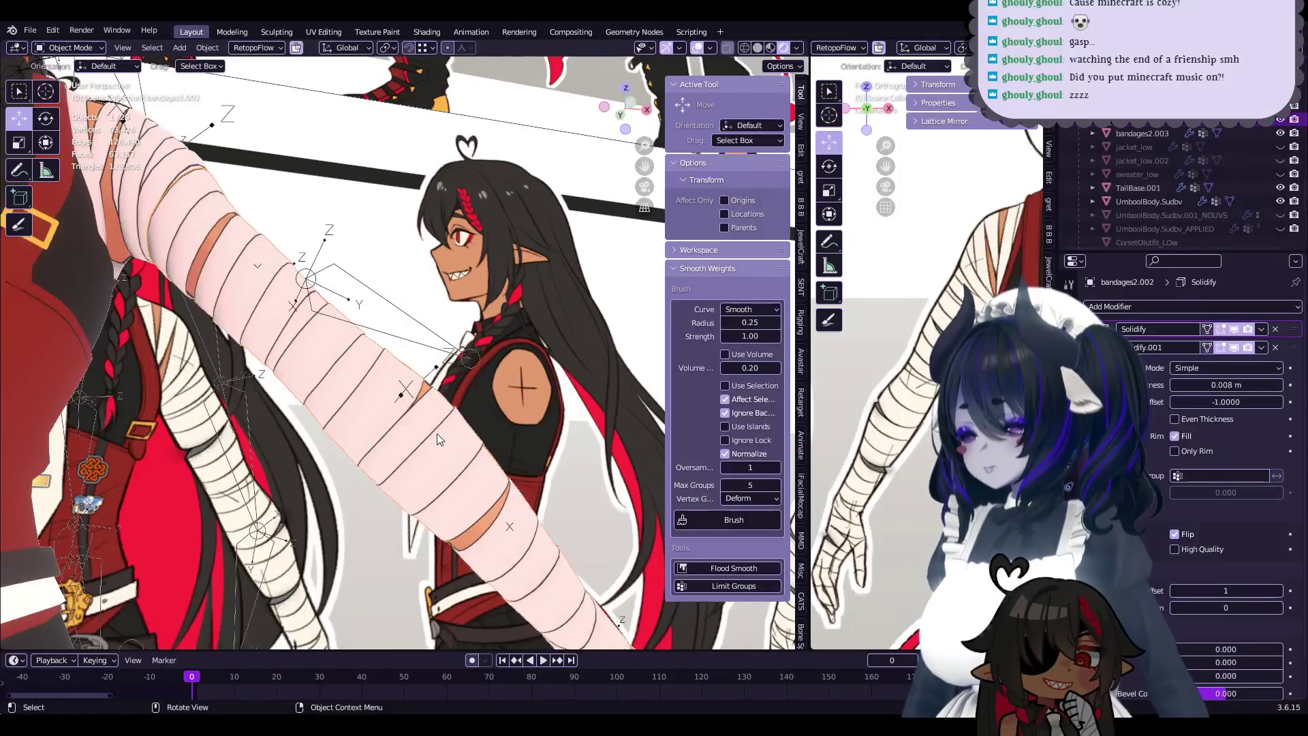
pyautogui.moveTo(436, 433); pyautogui.dragTo(449, 409, button='middle')
pyautogui.scroll(4, 455, 402)
pyautogui.press('Tab')
pyautogui.press('Tab')
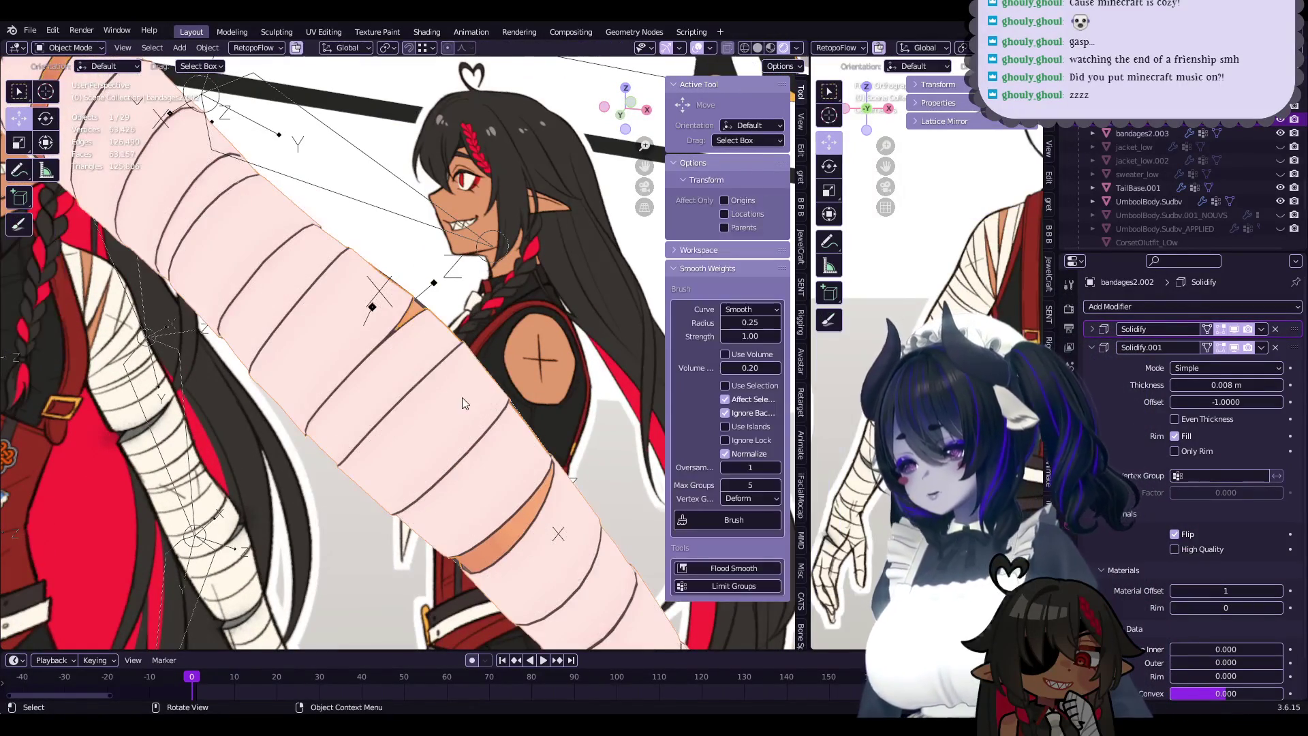
pyautogui.press('Tab')
pyautogui.press('Tab')
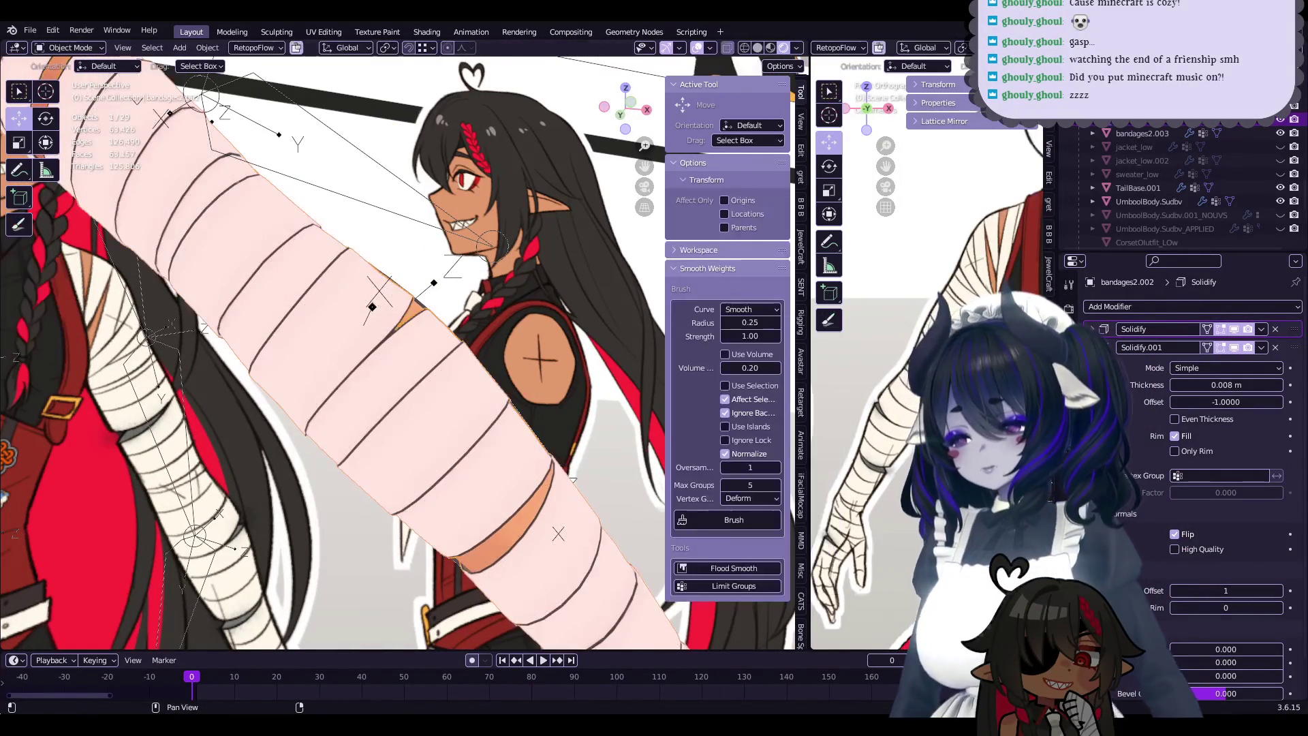
# - Duplicate the Basis shape key and start a sharp proportional vertex move at size 0.1486
pyautogui.click(1067, 476)
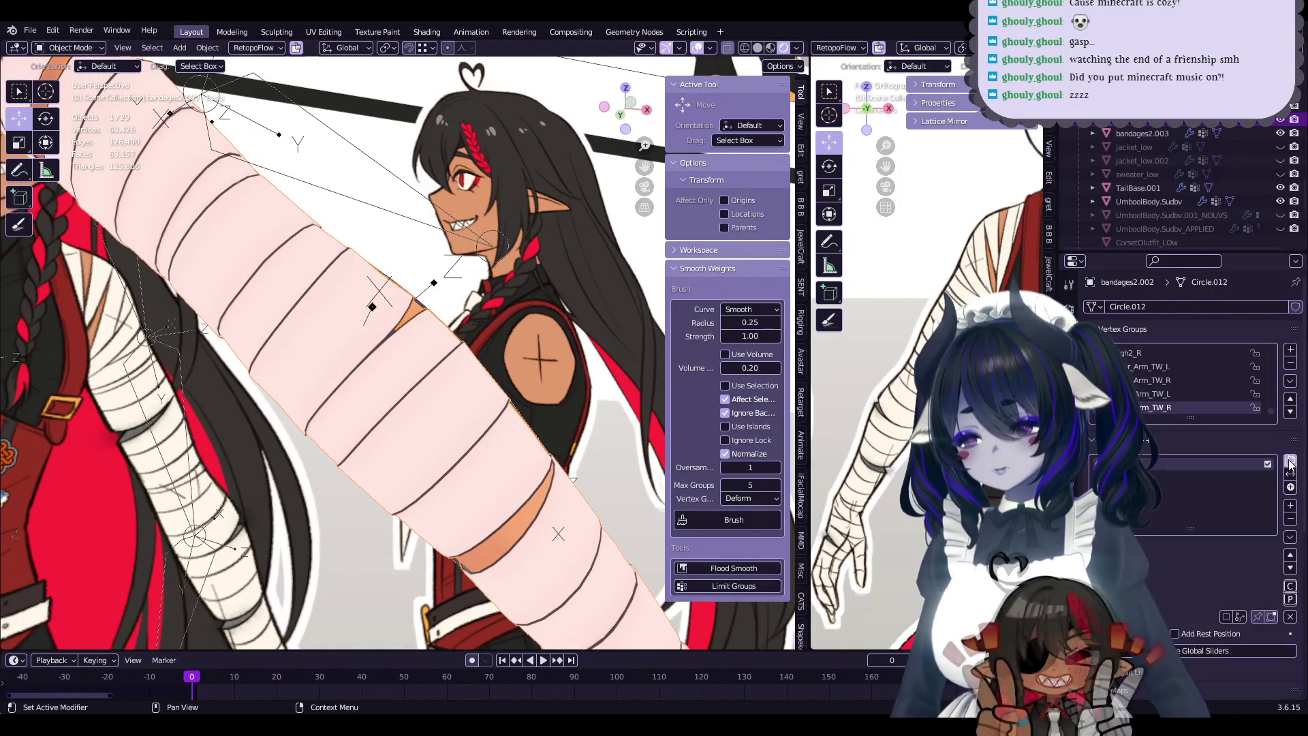
pyautogui.click(1289, 465)
pyautogui.press('Tab')
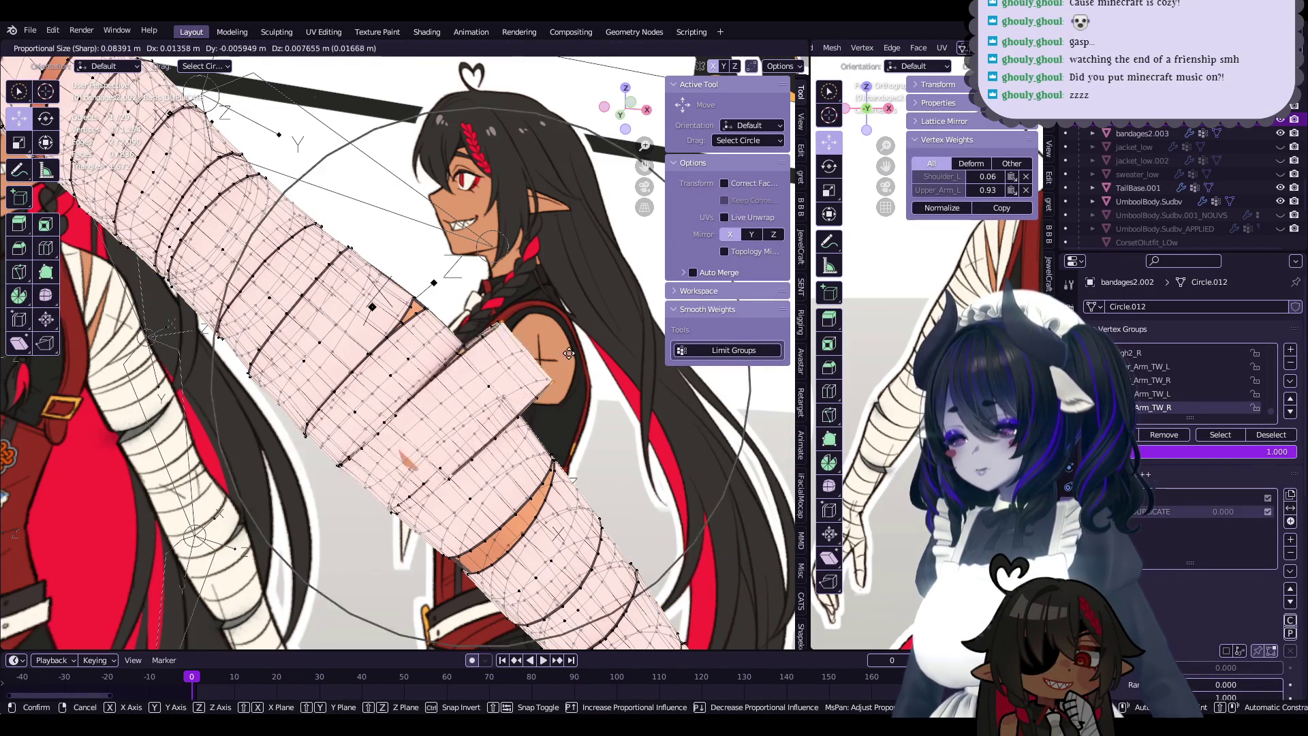
pyautogui.click(574, 336)
# - Rotate the bandage's elbow vertices 14.5° with proportional editing
pyautogui.scroll(2, 387, 490)
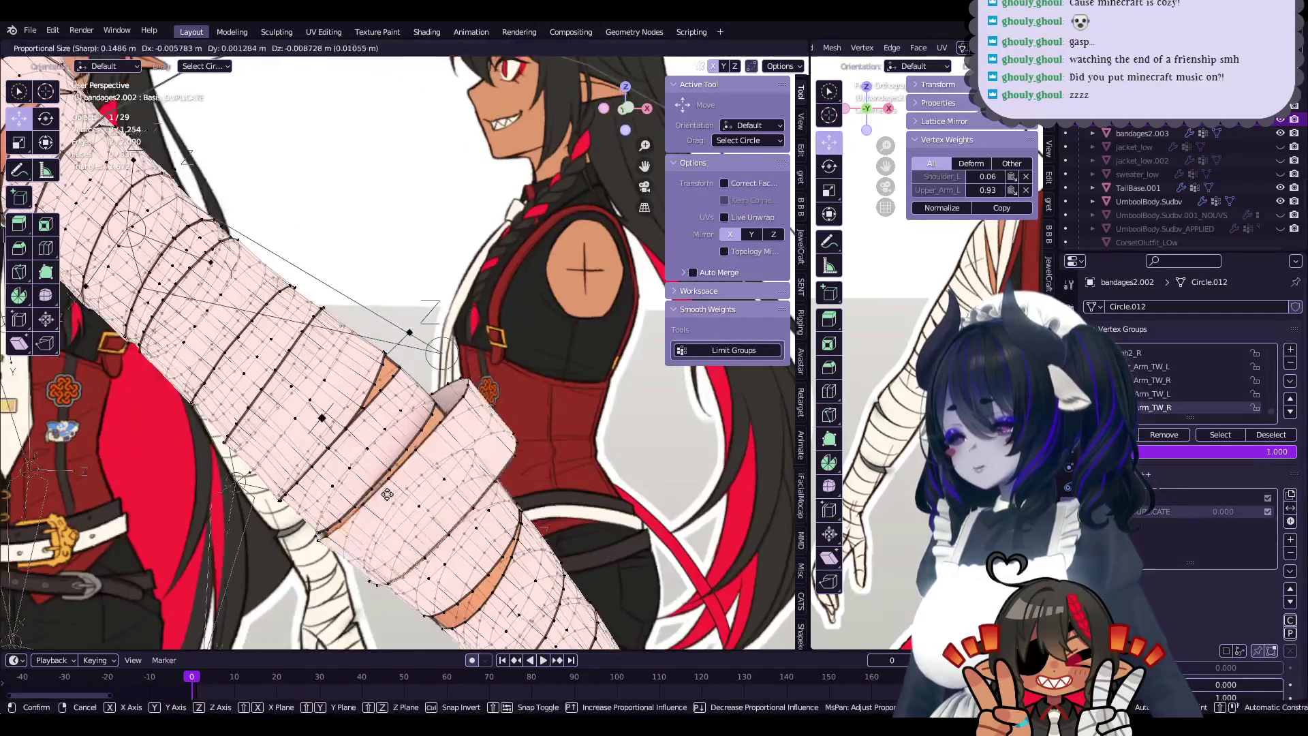
pyautogui.moveTo(387, 491); pyautogui.dragTo(521, 342, button='middle')
pyautogui.press('Tab')
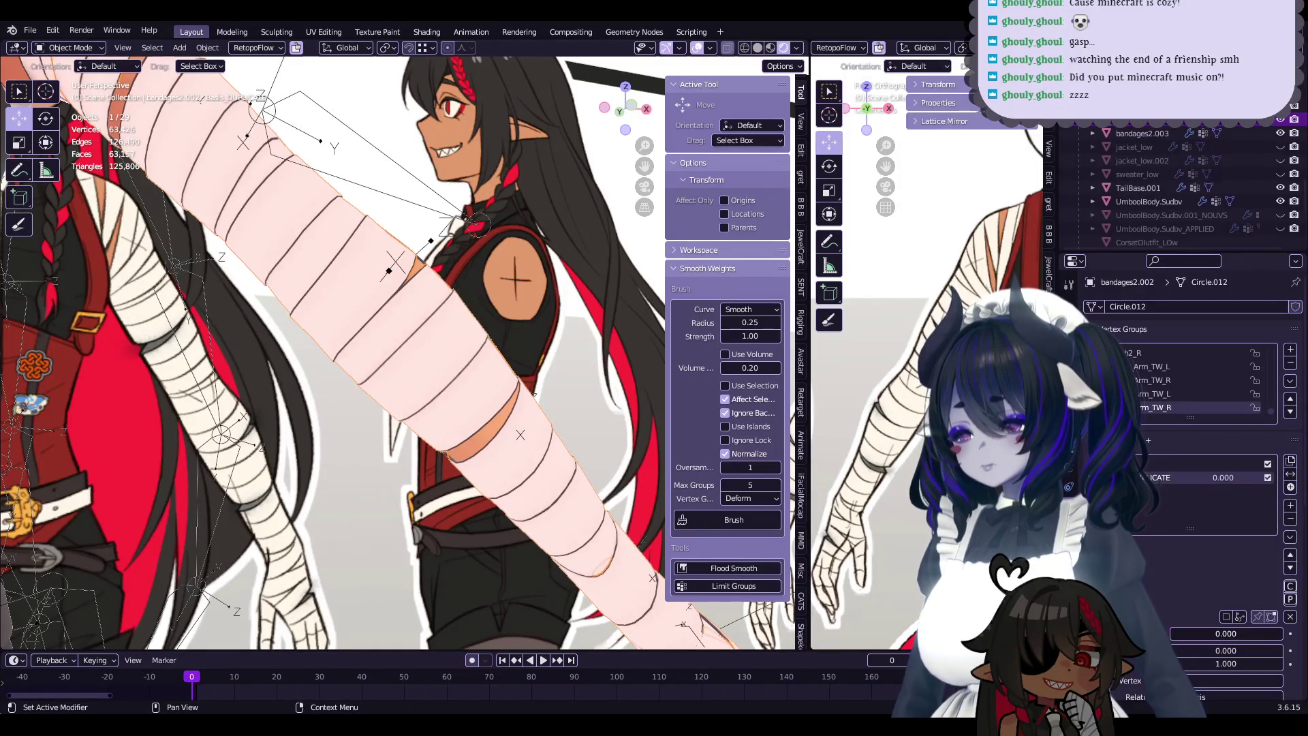
pyautogui.scroll(-5, 339, 327)
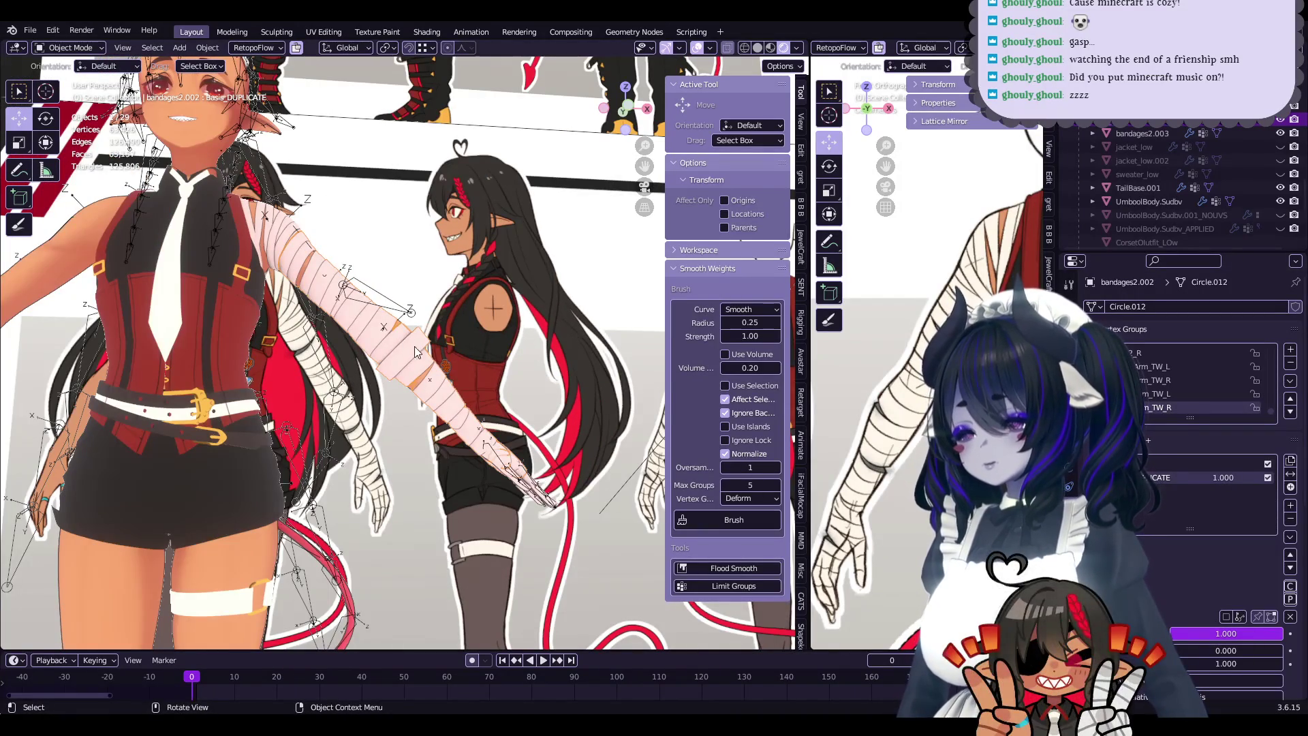
pyautogui.press('Tab')
pyautogui.scroll(4, 421, 341)
pyautogui.click(457, 325)
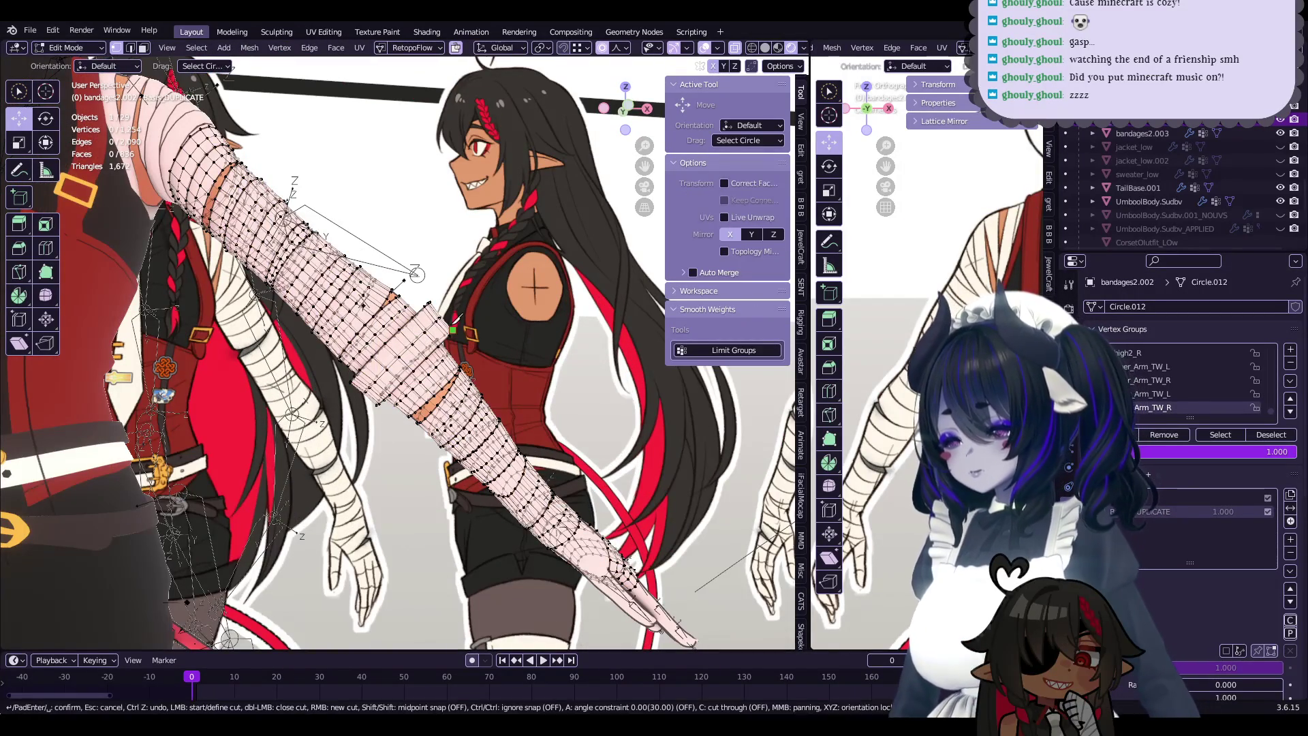
pyautogui.click(531, 344)
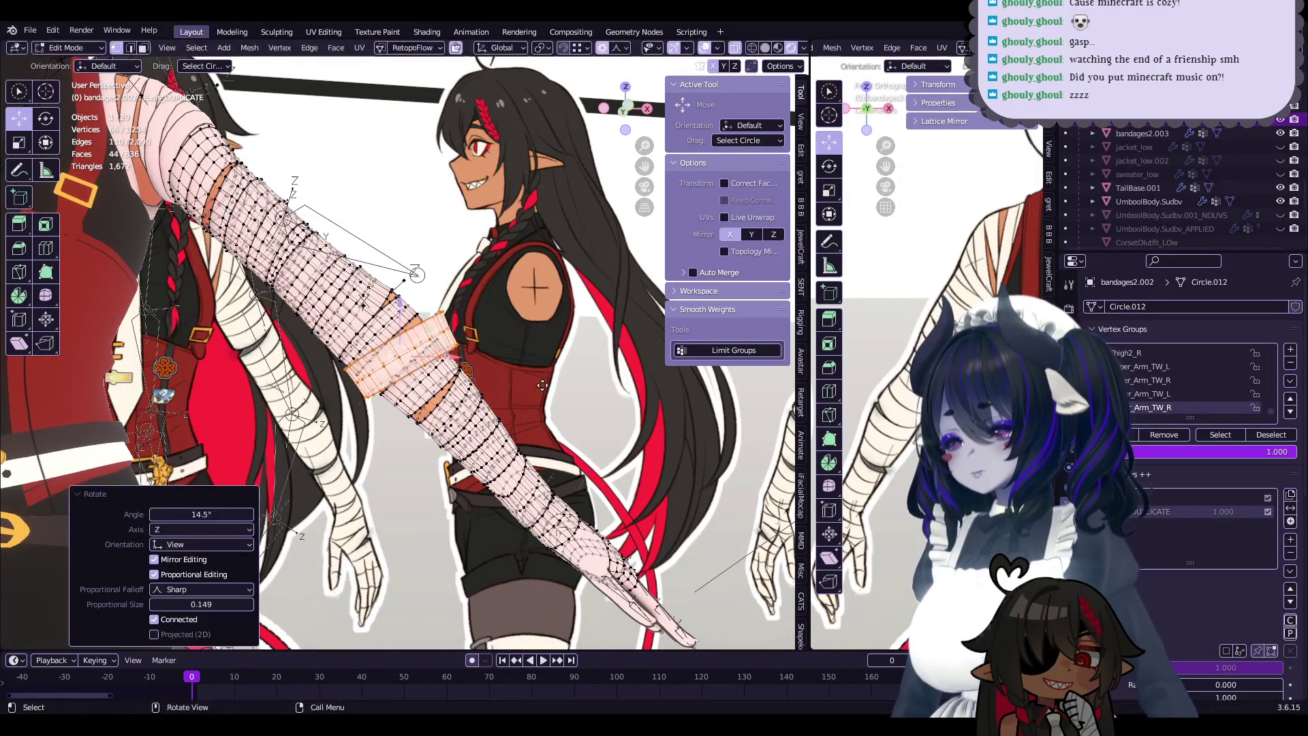
# - Delete the Basis_DUPLICATE shape key and go back into Edit Mode
pyautogui.press('Tab')
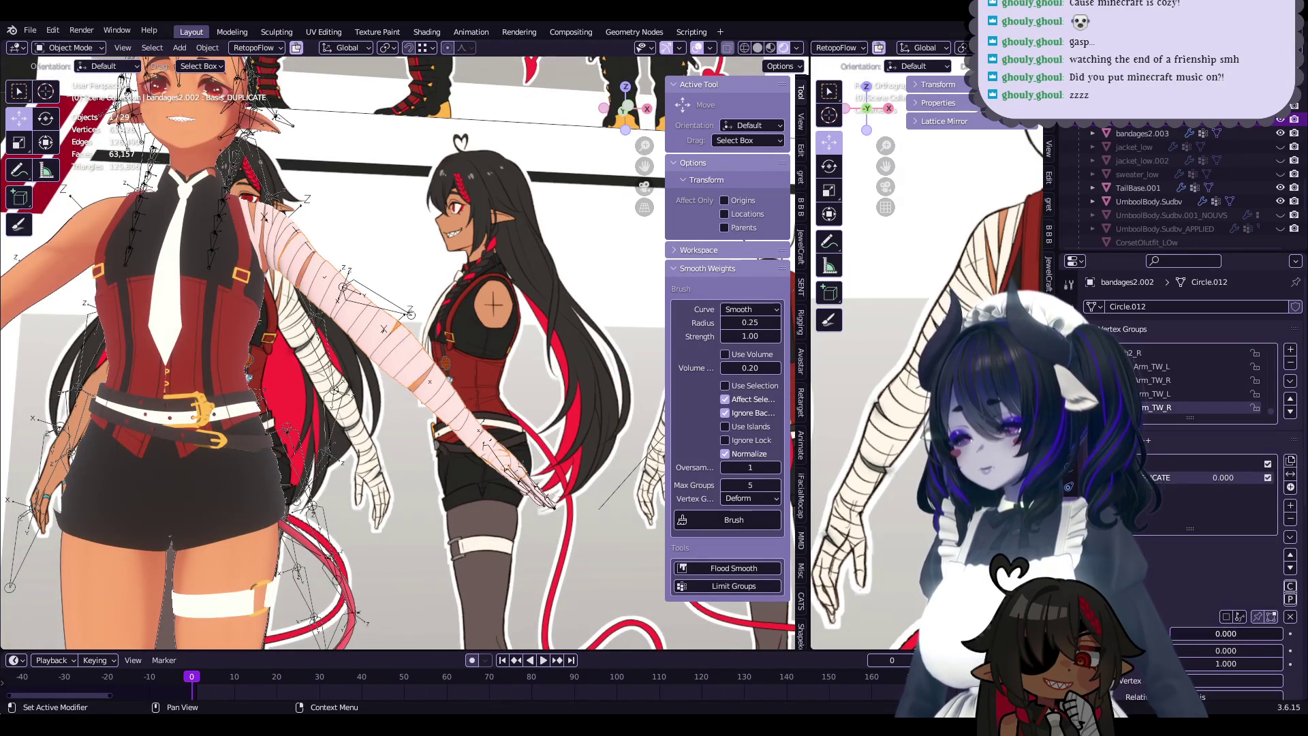
pyautogui.scroll(5, 429, 381)
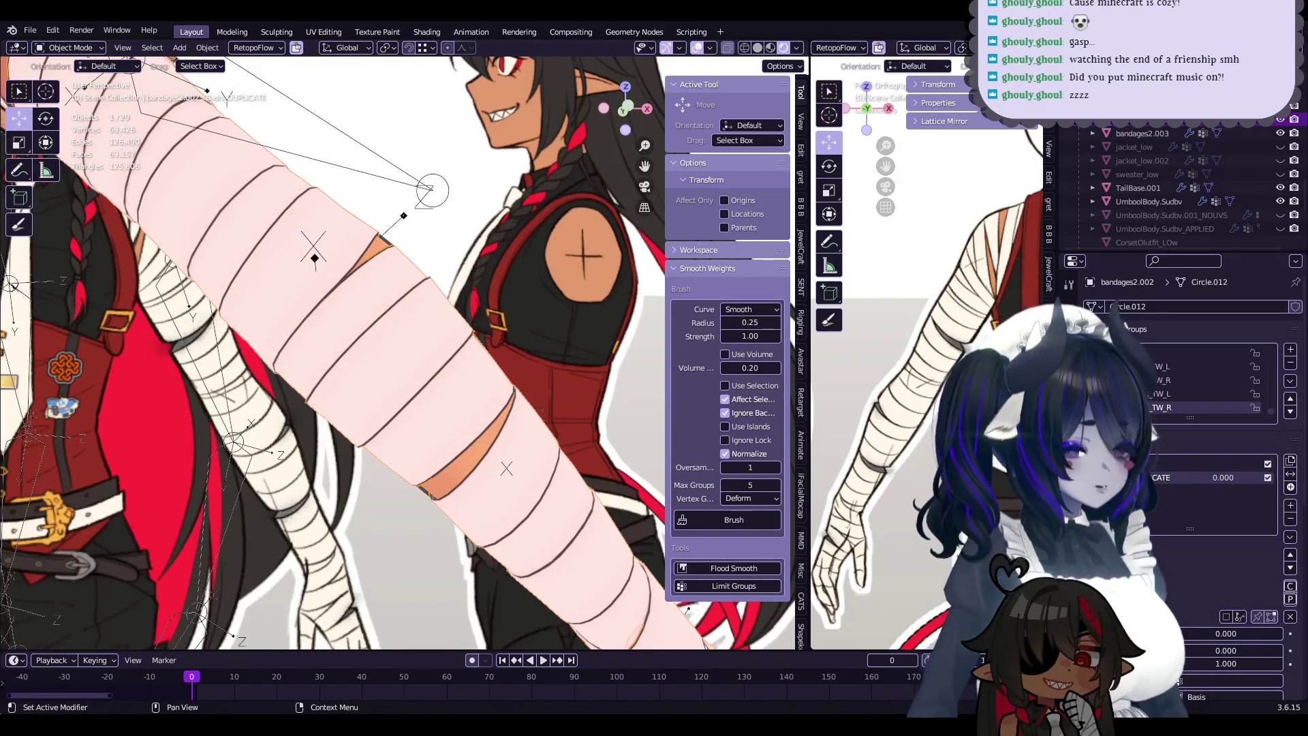
pyautogui.click(1294, 518)
pyautogui.press('Tab')
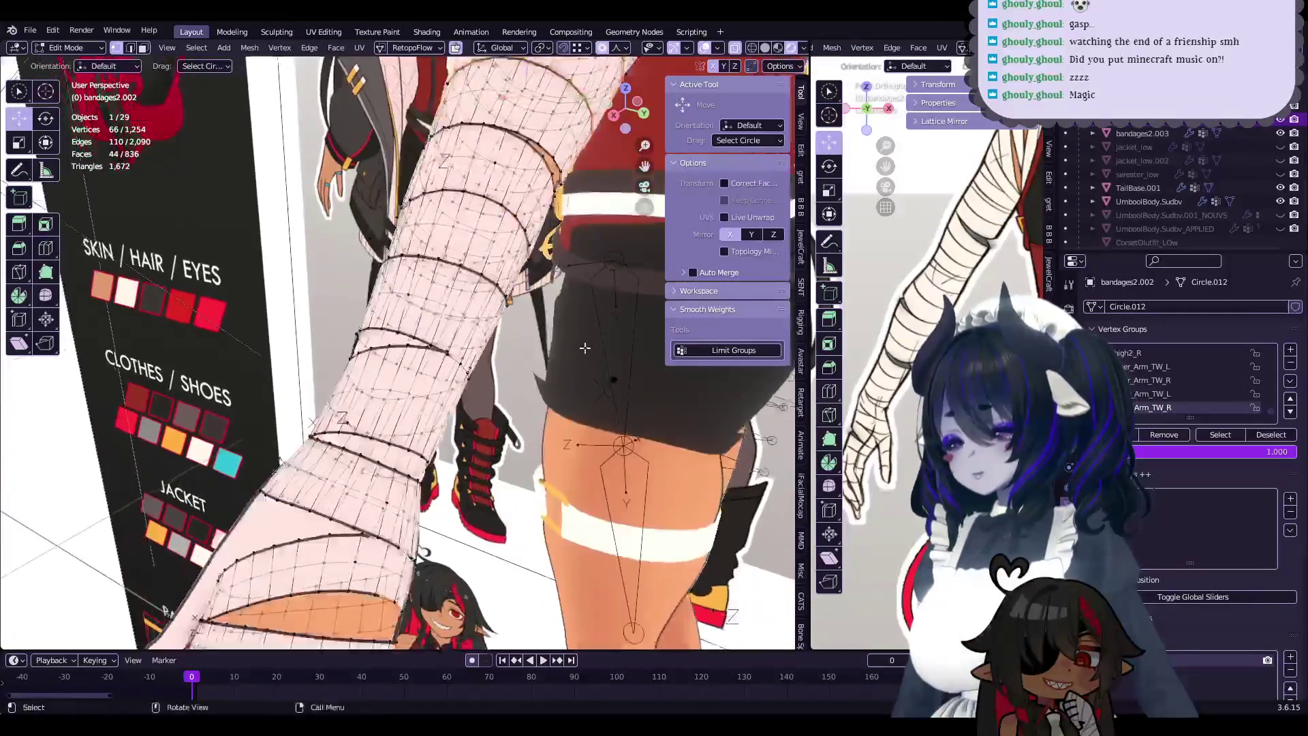
# - Pull individual bandage vertices outward near the elbow with proportional falloff
pyautogui.press('KP_Divide')
pyautogui.click(545, 384)
pyautogui.press('KP_Divide')
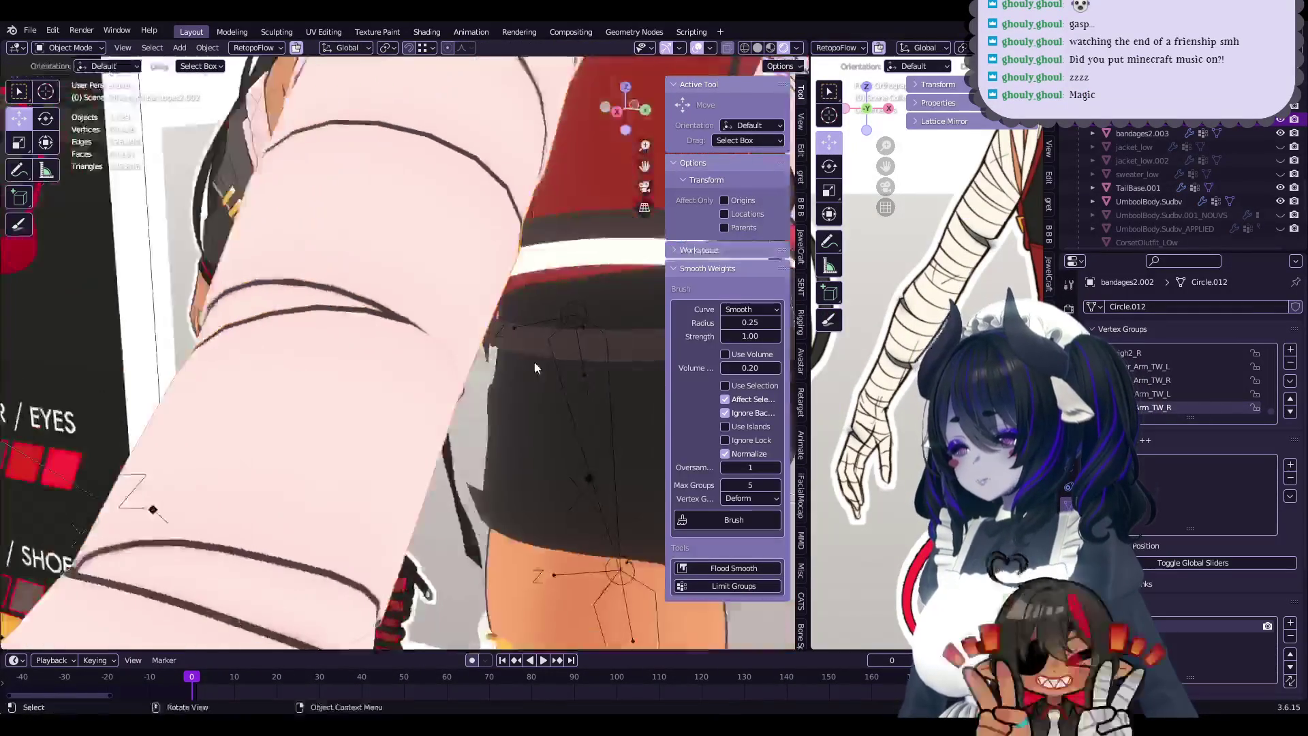
pyautogui.click(455, 354)
pyautogui.moveTo(455, 353); pyautogui.dragTo(518, 365)
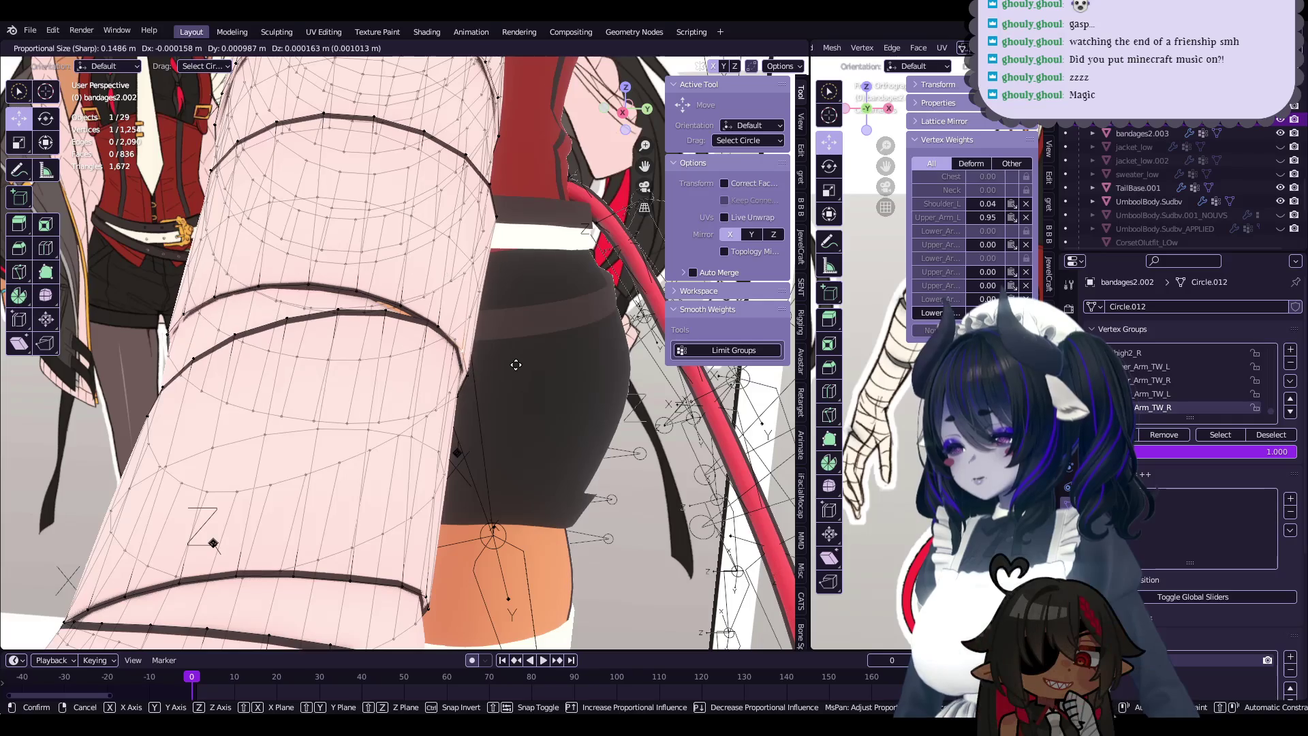
pyautogui.rightClick(516, 365)
pyautogui.moveTo(515, 365)
pyautogui.mouseDown(button='middle')
pyautogui.moveTo(491, 360)
pyautogui.moveTo(461, 413)
pyautogui.moveTo(487, 418)
pyautogui.mouseUp(button='middle')
pyautogui.click(510, 355)
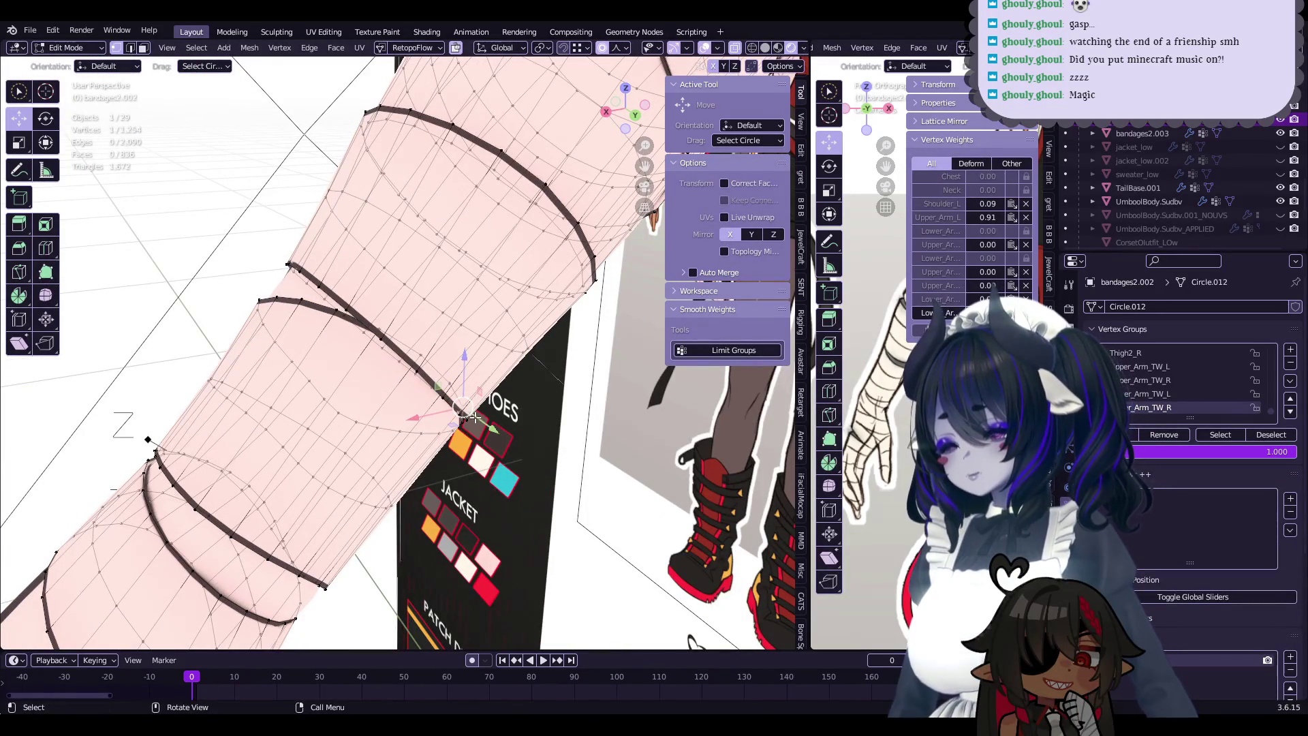
pyautogui.click(487, 423)
# - Make sub-millimetre vertex nudges at sharp proportional sizes 0.039 and 0.018
pyautogui.press('Tab')
pyautogui.moveTo(487, 424)
pyautogui.mouseDown(button='middle')
pyautogui.moveTo(362, 455)
pyautogui.moveTo(526, 479)
pyautogui.mouseUp(button='middle')
pyautogui.press('Tab')
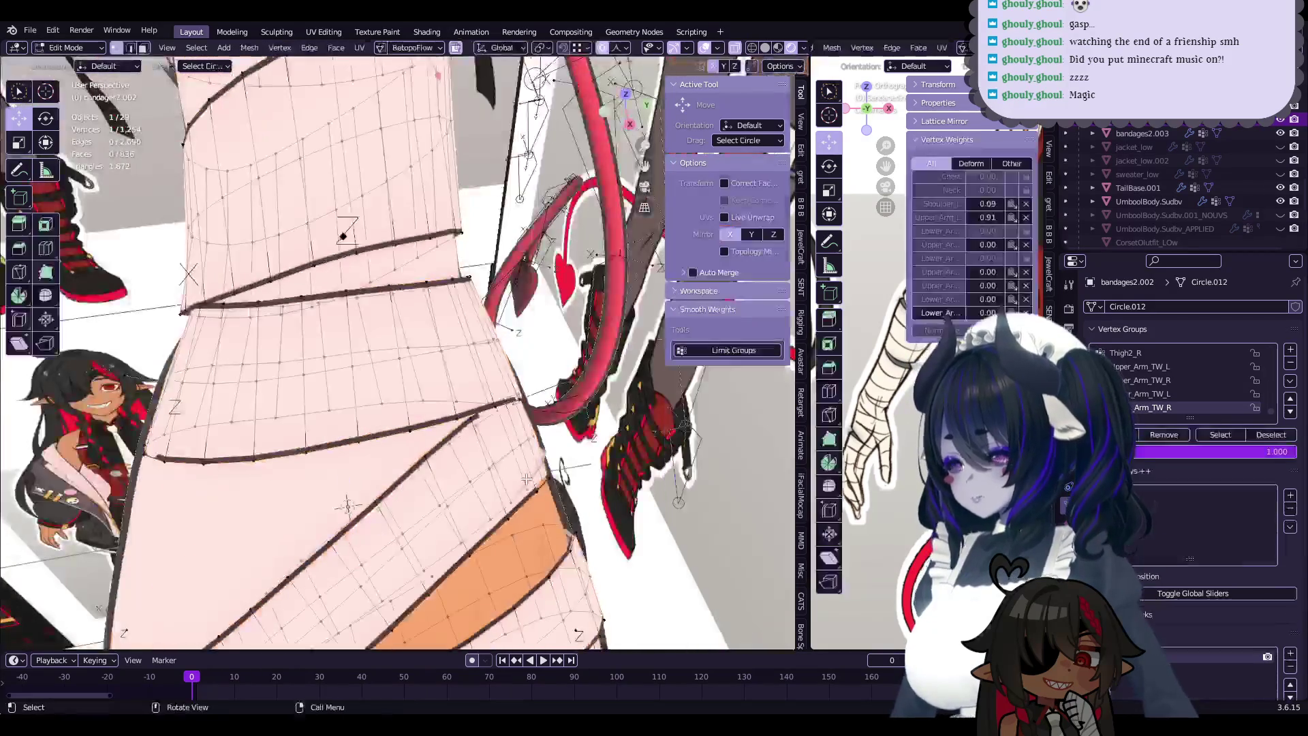
pyautogui.moveTo(531, 410); pyautogui.dragTo(525, 403)
pyautogui.moveTo(524, 403)
pyautogui.mouseDown(button='middle')
pyautogui.moveTo(490, 375)
pyautogui.moveTo(391, 415)
pyautogui.moveTo(510, 361)
pyautogui.moveTo(421, 388)
pyautogui.moveTo(442, 418)
pyautogui.moveTo(459, 422)
pyautogui.moveTo(429, 399)
pyautogui.moveTo(530, 443)
pyautogui.mouseUp(button='middle')
pyautogui.press('g')
pyautogui.click(416, 393)
pyautogui.click(454, 426)
pyautogui.click(478, 428)
pyautogui.press('g')
pyautogui.click(424, 395)
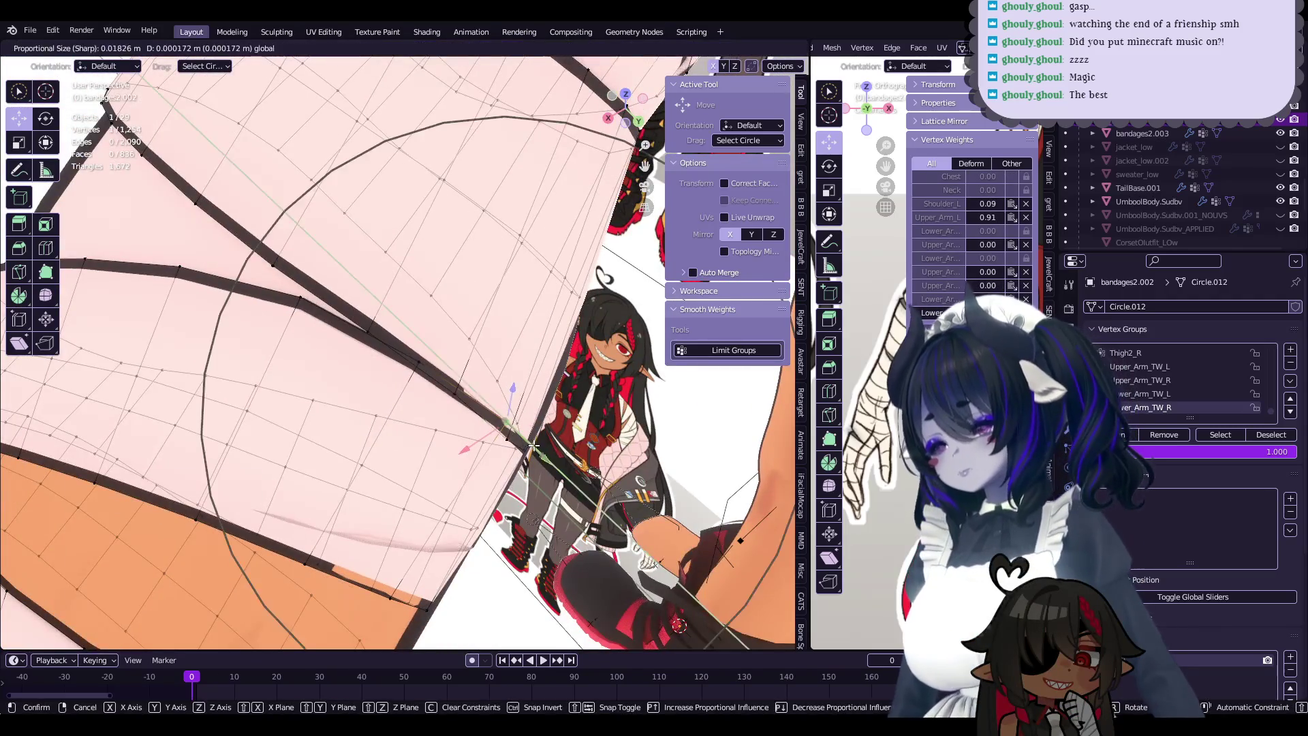
# - Confirm the pending move and reactivate bandages2.002 after briefly selecting UmboolBody.Subdv
pyautogui.click(533, 446)
pyautogui.moveTo(533, 446)
pyautogui.mouseDown(button='middle')
pyautogui.moveTo(434, 362)
pyautogui.moveTo(369, 455)
pyautogui.moveTo(398, 395)
pyautogui.moveTo(403, 419)
pyautogui.moveTo(466, 431)
pyautogui.moveTo(495, 366)
pyautogui.mouseUp(button='middle')
pyautogui.press('Tab')
pyautogui.click(381, 422)
pyautogui.press('Tab')
pyautogui.press('Tab')
pyautogui.click(398, 395)
pyautogui.press('Tab')
# - Tuck the bandage's elbow vertices against the arm with proportional moves
pyautogui.click(402, 419)
pyautogui.press('g')
pyautogui.click(457, 410)
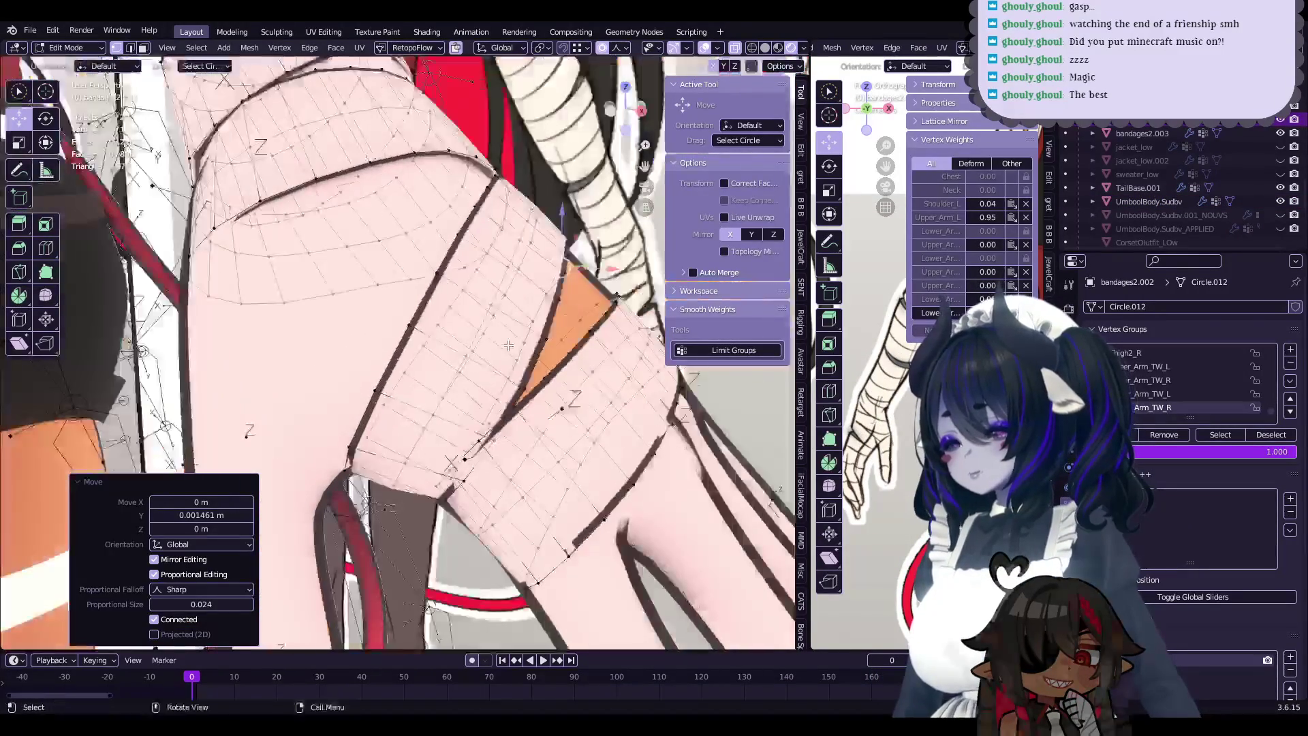
pyautogui.press('Tab')
pyautogui.press('Tab')
pyautogui.moveTo(495, 366)
pyautogui.mouseDown(button='middle')
pyautogui.moveTo(447, 431)
pyautogui.moveTo(479, 492)
pyautogui.mouseUp(button='middle')
pyautogui.click(479, 492)
pyautogui.moveTo(477, 490); pyautogui.dragTo(478, 492)
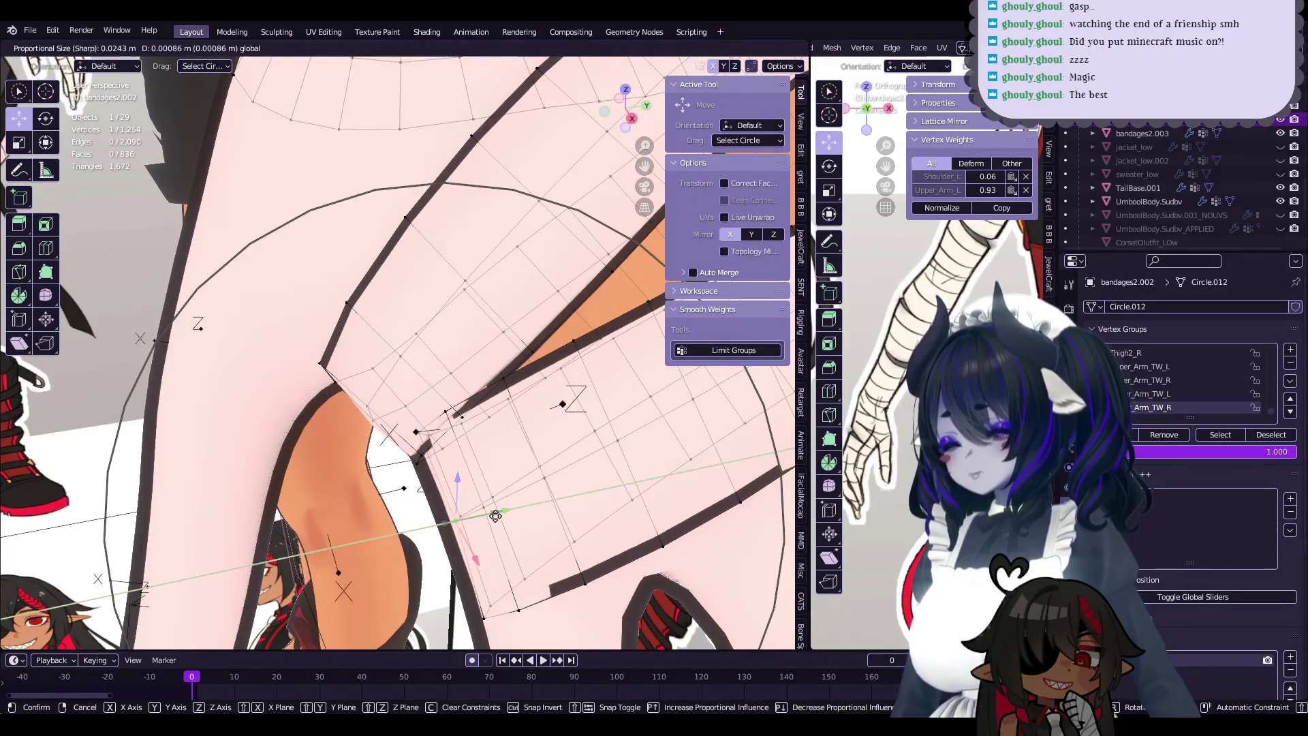
pyautogui.moveTo(478, 492); pyautogui.dragTo(481, 488, button='middle')
pyautogui.click(481, 488)
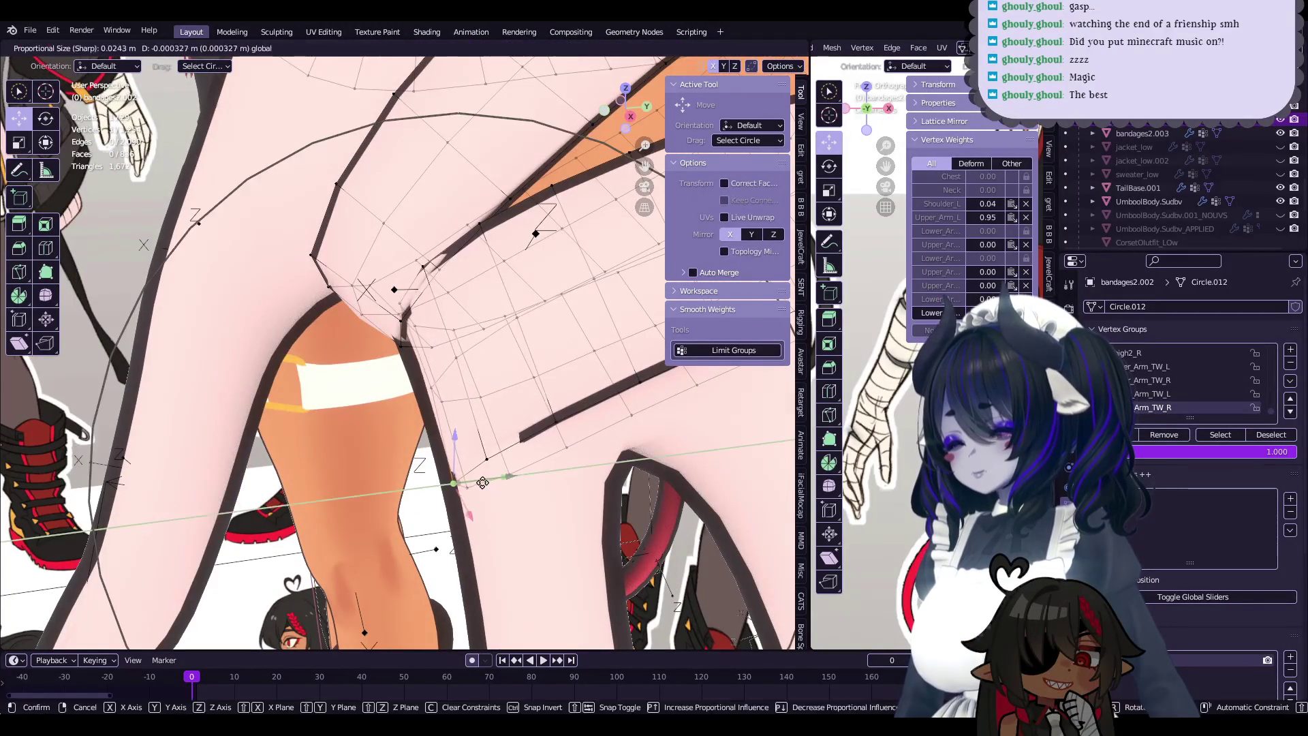
pyautogui.moveTo(483, 482); pyautogui.dragTo(484, 481)
pyautogui.moveTo(484, 481)
pyautogui.mouseDown(button='middle')
pyautogui.moveTo(535, 475)
pyautogui.moveTo(541, 445)
pyautogui.mouseUp(button='middle')
pyautogui.click(557, 464)
pyautogui.click(508, 471)
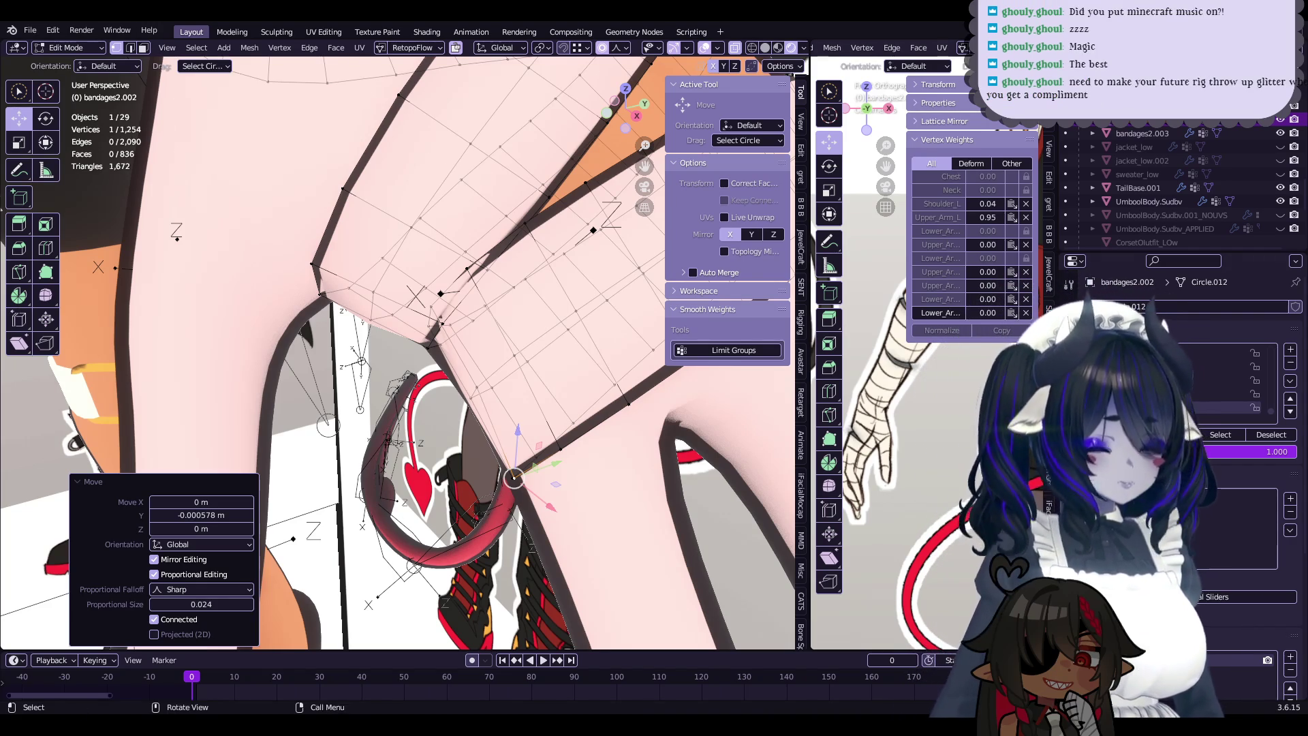
# - Nudge more bandage vertices inward at sharp proportional size 0.012
pyautogui.moveTo(531, 453); pyautogui.dragTo(543, 444, button='middle')
pyautogui.moveTo(498, 385); pyautogui.dragTo(492, 488, button='middle')
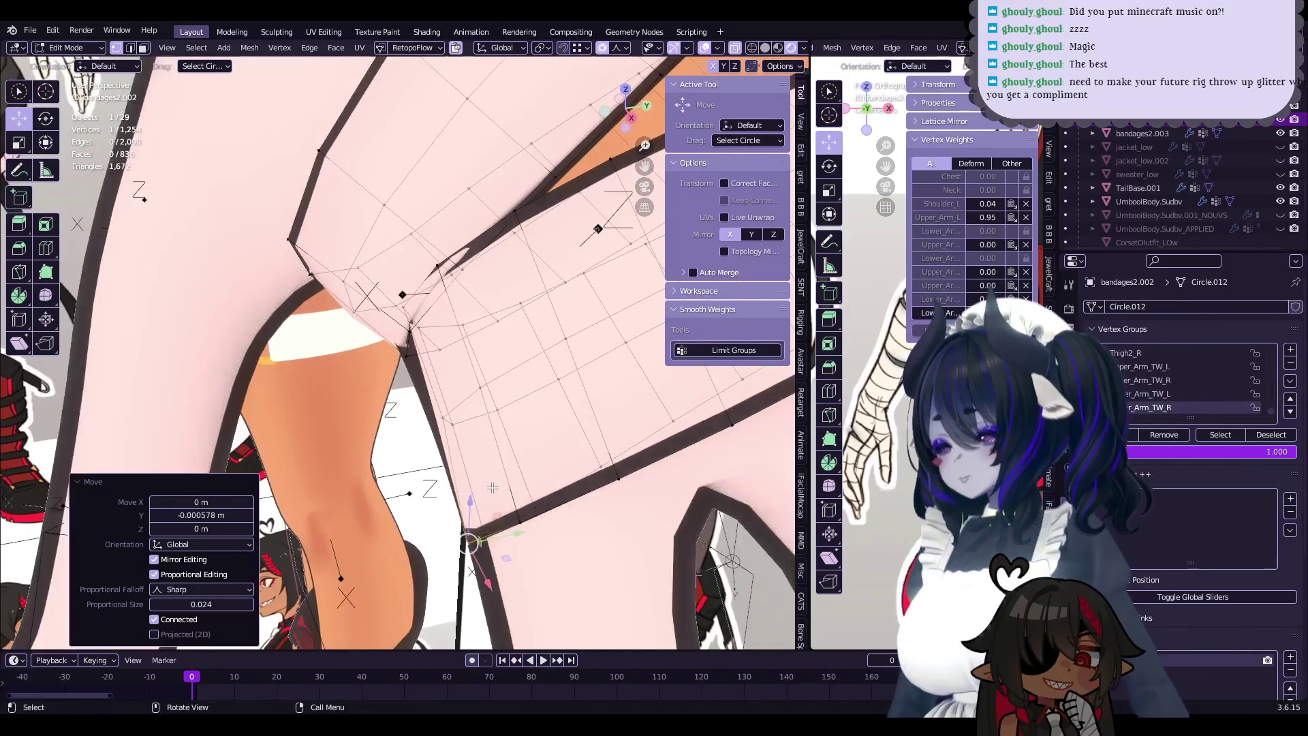
pyautogui.moveTo(499, 532); pyautogui.dragTo(532, 280, button='middle')
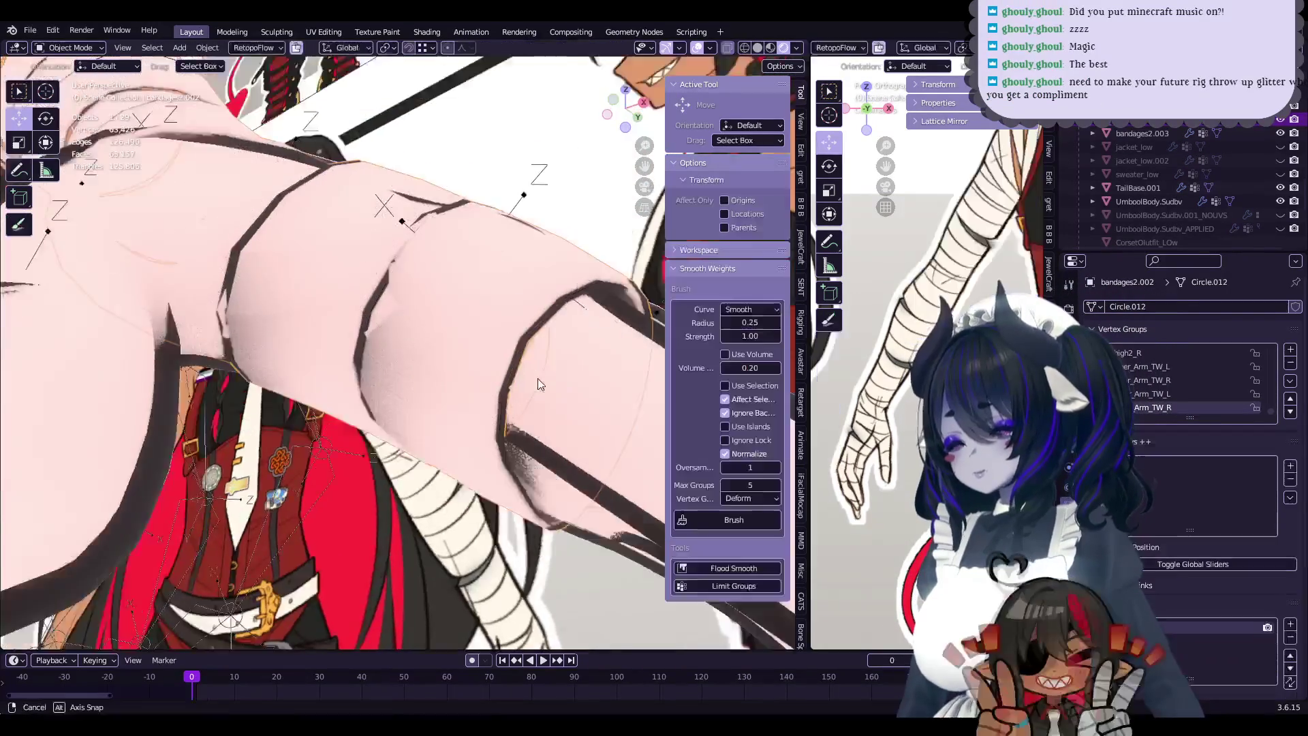
pyautogui.moveTo(521, 291)
pyautogui.mouseDown(button='middle')
pyautogui.moveTo(467, 394)
pyautogui.moveTo(422, 436)
pyautogui.mouseUp(button='middle')
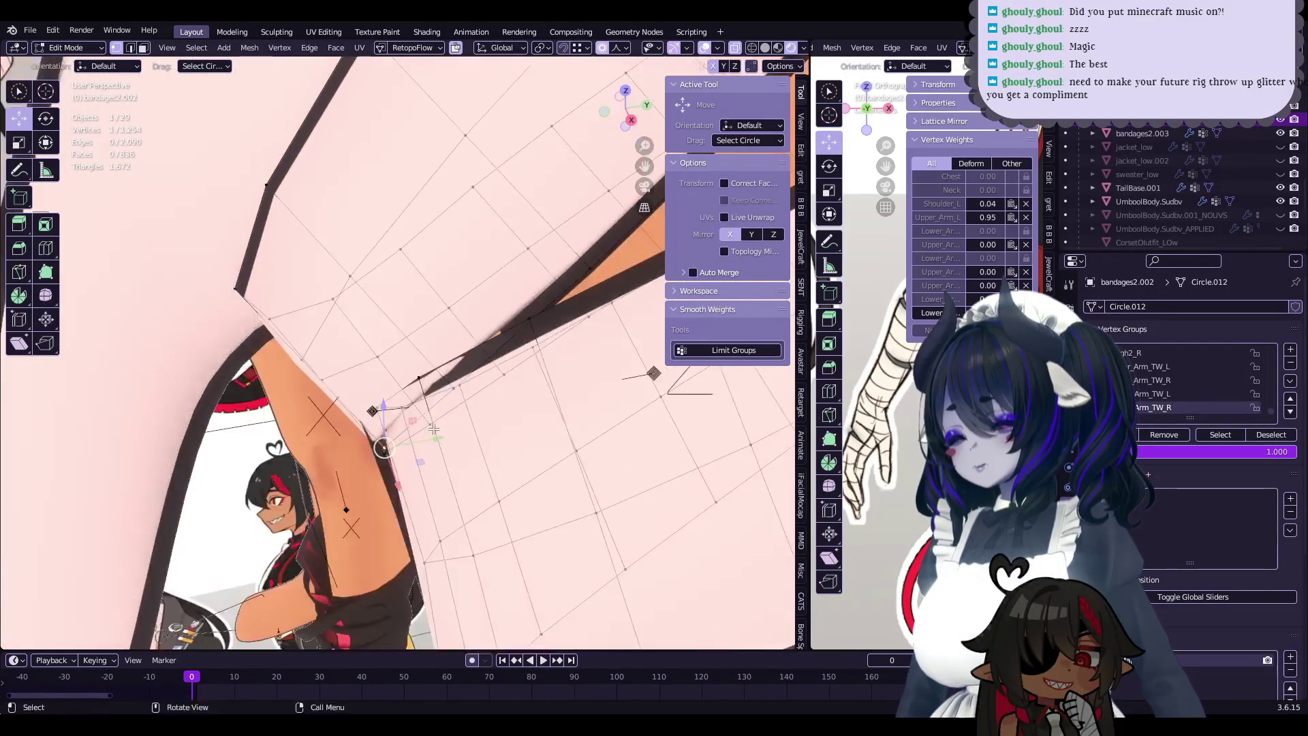
pyautogui.moveTo(417, 441); pyautogui.dragTo(417, 439)
pyautogui.moveTo(418, 439)
pyautogui.mouseDown(button='middle')
pyautogui.moveTo(504, 404)
pyautogui.moveTo(415, 418)
pyautogui.moveTo(484, 411)
pyautogui.moveTo(453, 372)
pyautogui.moveTo(435, 393)
pyautogui.mouseUp(button='middle')
pyautogui.click(504, 403)
pyautogui.press('g')
pyautogui.click(407, 420)
pyautogui.press('g')
pyautogui.click(454, 373)
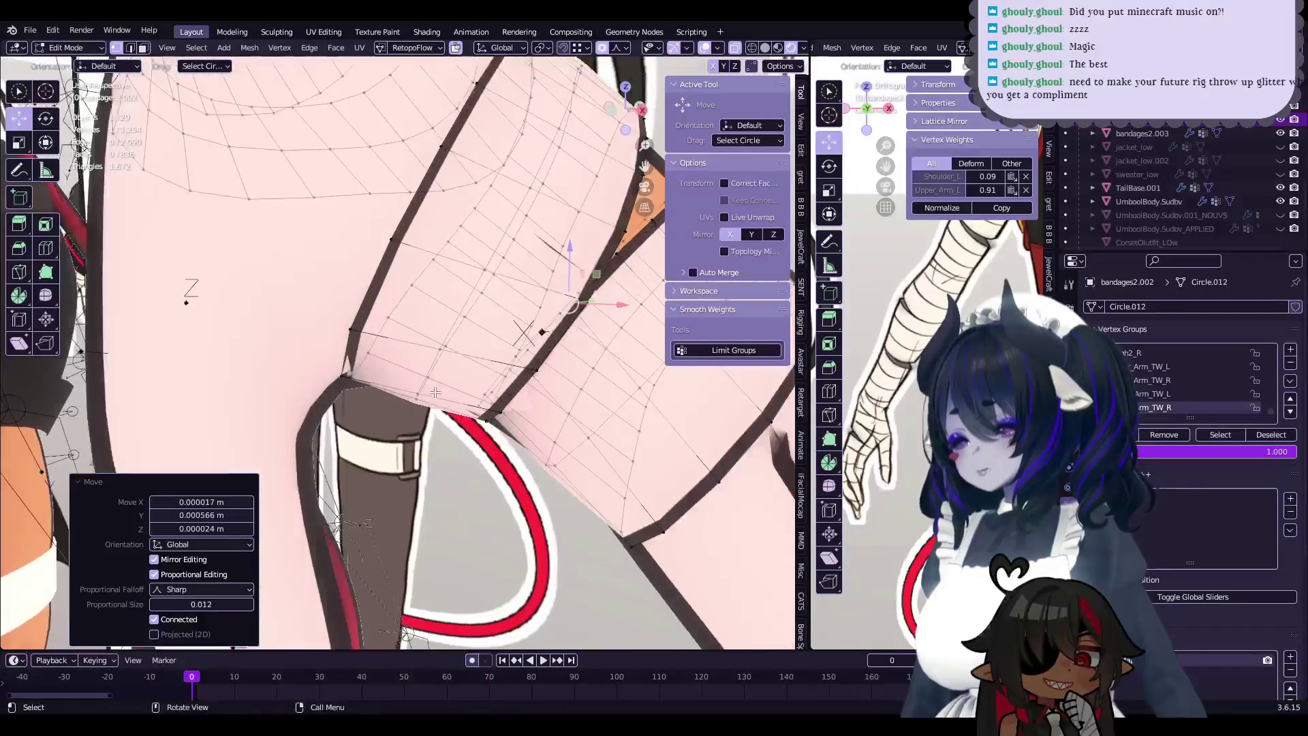
# - Keep pressing the bandage's edge vertices closer to the arm with a series of G moves
pyautogui.moveTo(352, 373); pyautogui.dragTo(468, 403, button='middle')
pyautogui.press('g')
pyautogui.click(416, 371)
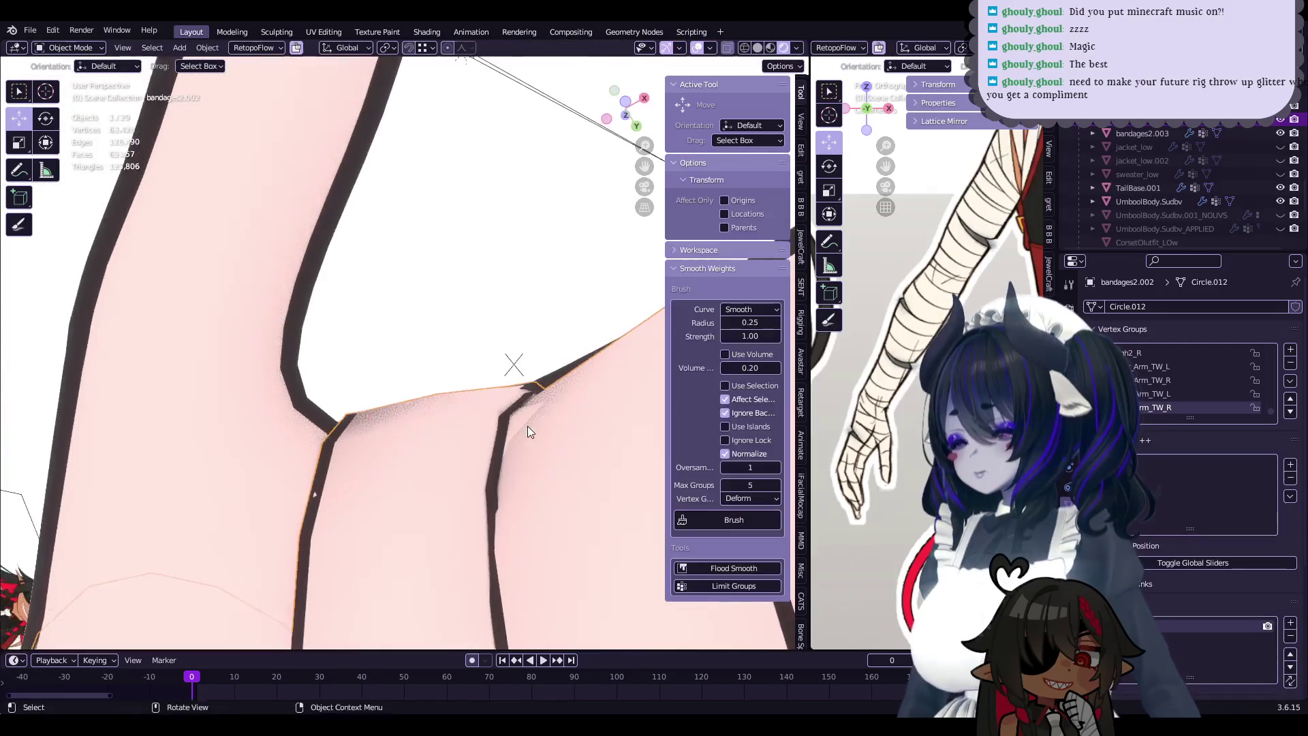
pyautogui.press('g')
pyautogui.click(418, 417)
pyautogui.moveTo(418, 417)
pyautogui.mouseDown(button='middle')
pyautogui.moveTo(474, 395)
pyautogui.moveTo(470, 337)
pyautogui.mouseUp(button='middle')
pyautogui.press('g')
pyautogui.click(477, 371)
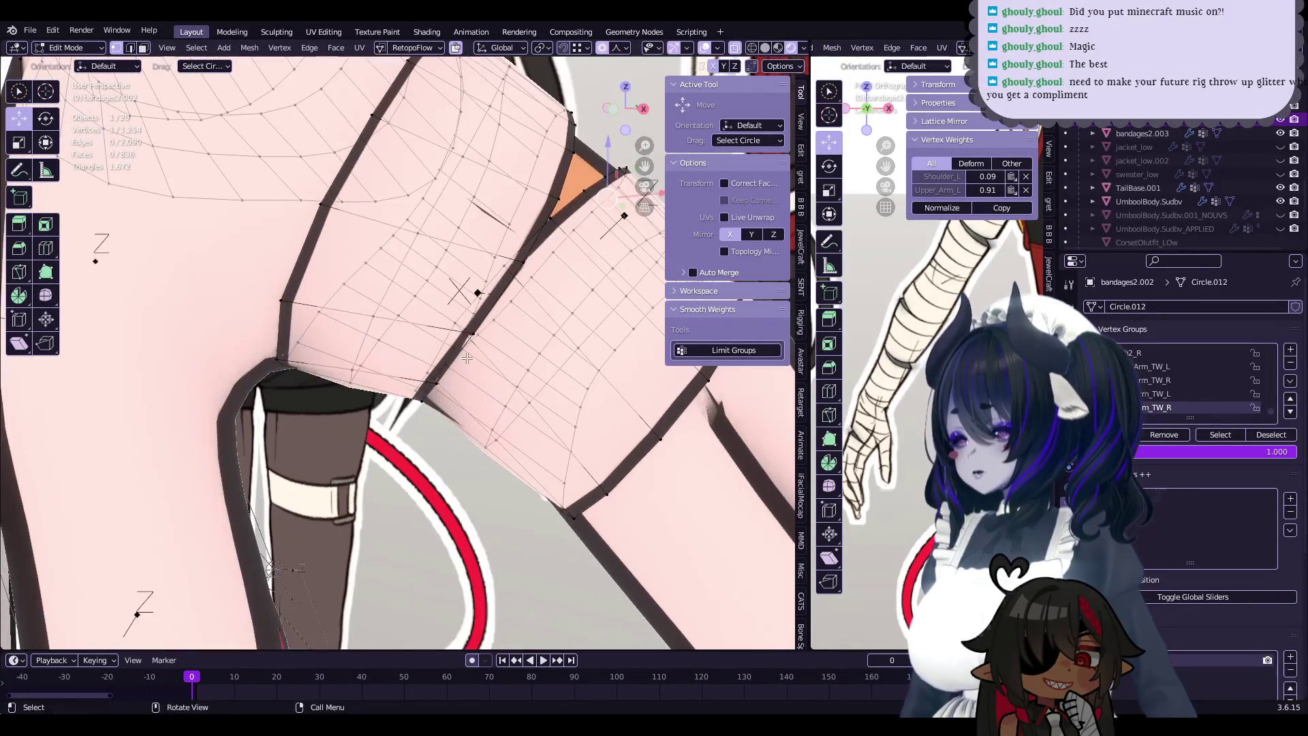
pyautogui.click(470, 337)
pyautogui.press('g')
pyautogui.click(433, 405)
# - Adjust the last bandage edge vertices, check the fit and return to Object Mode
pyautogui.moveTo(434, 405); pyautogui.dragTo(419, 376, button='middle')
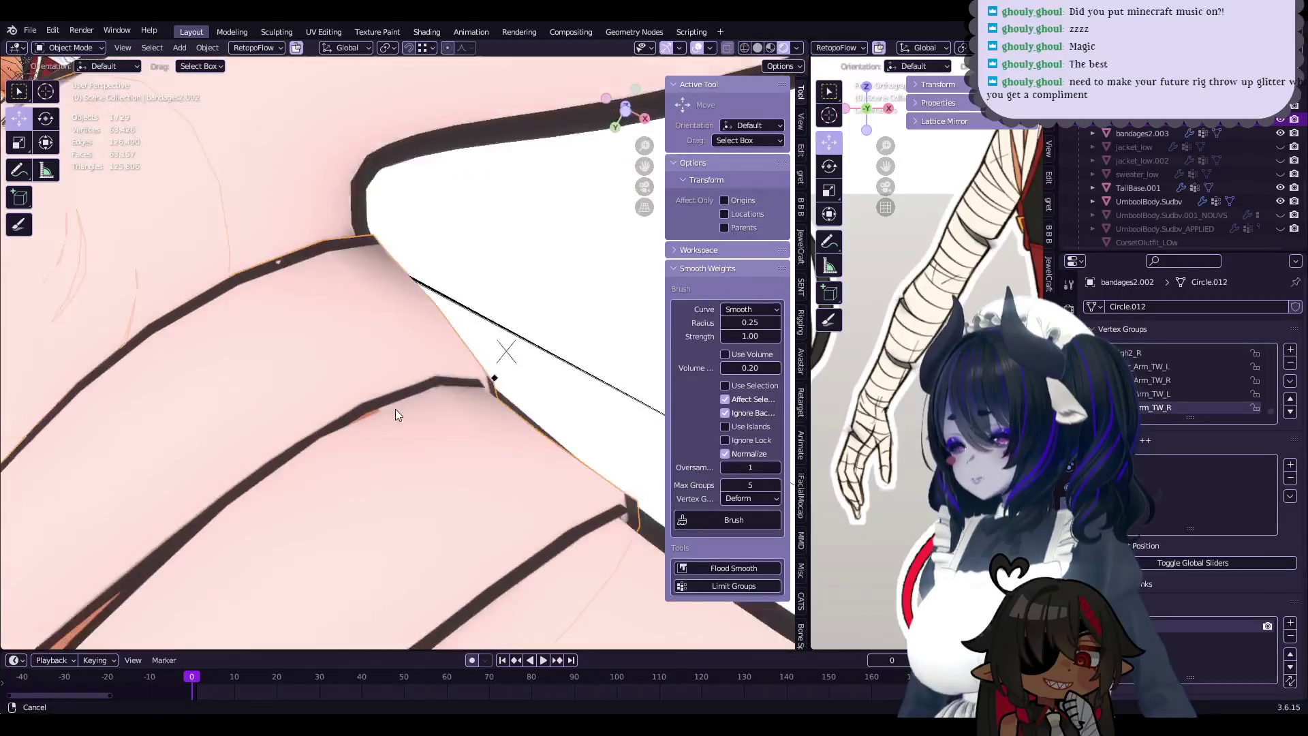
pyautogui.click(419, 377)
pyautogui.press('g')
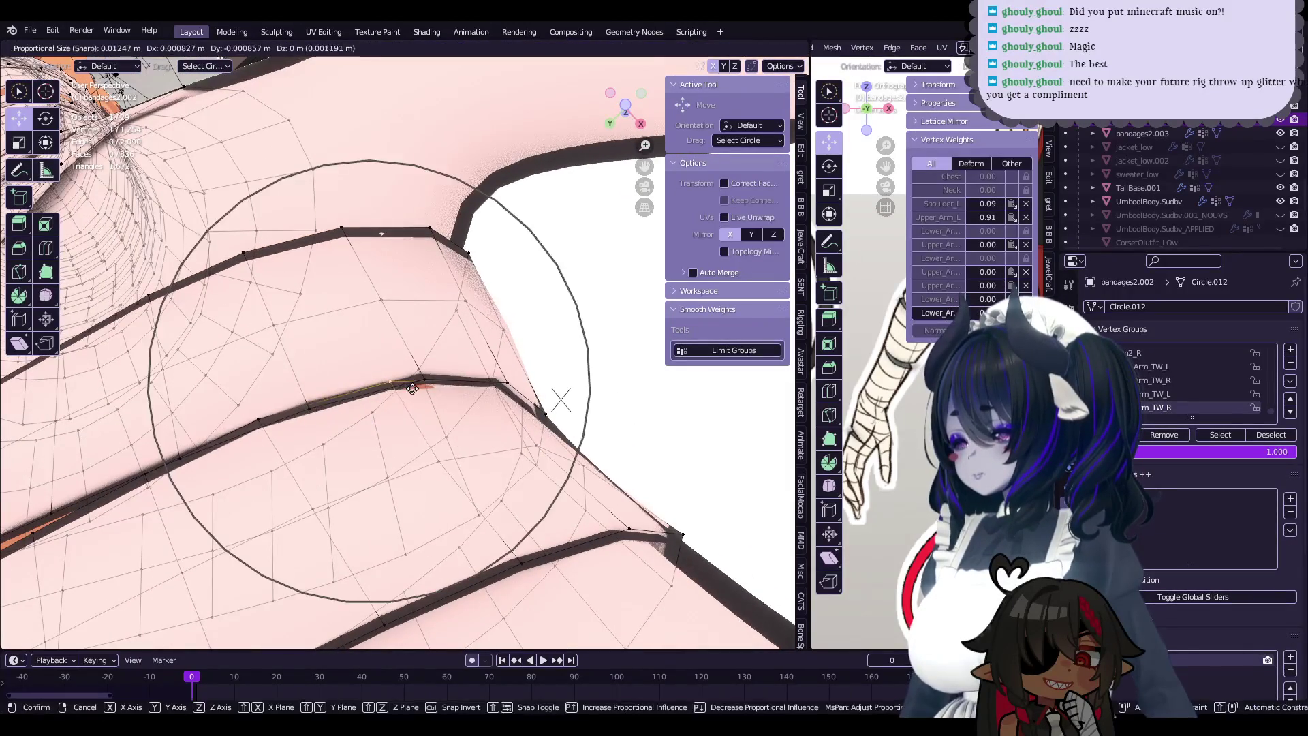
pyautogui.click(427, 379)
pyautogui.moveTo(427, 379); pyautogui.dragTo(380, 358, button='middle')
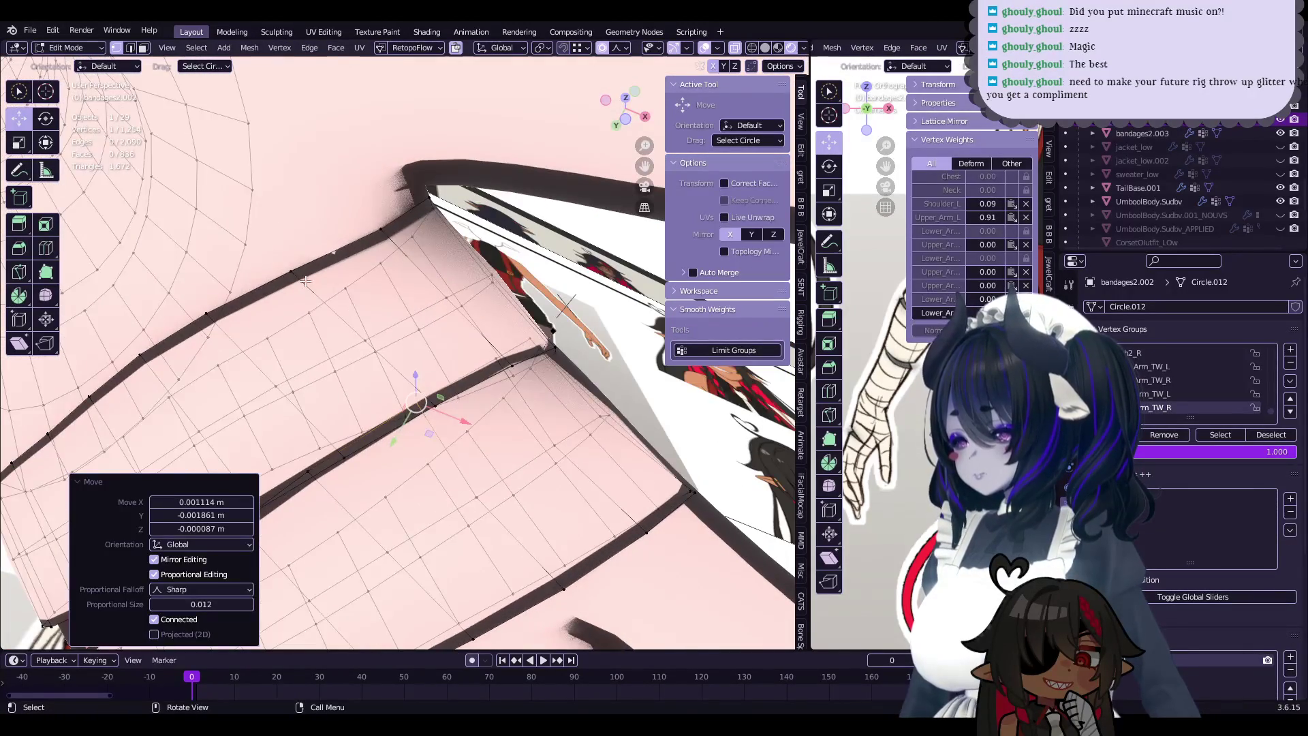
pyautogui.click(379, 358)
pyautogui.moveTo(380, 358)
pyautogui.mouseDown(button='middle')
pyautogui.moveTo(534, 330)
pyautogui.moveTo(534, 374)
pyautogui.mouseUp(button='middle')
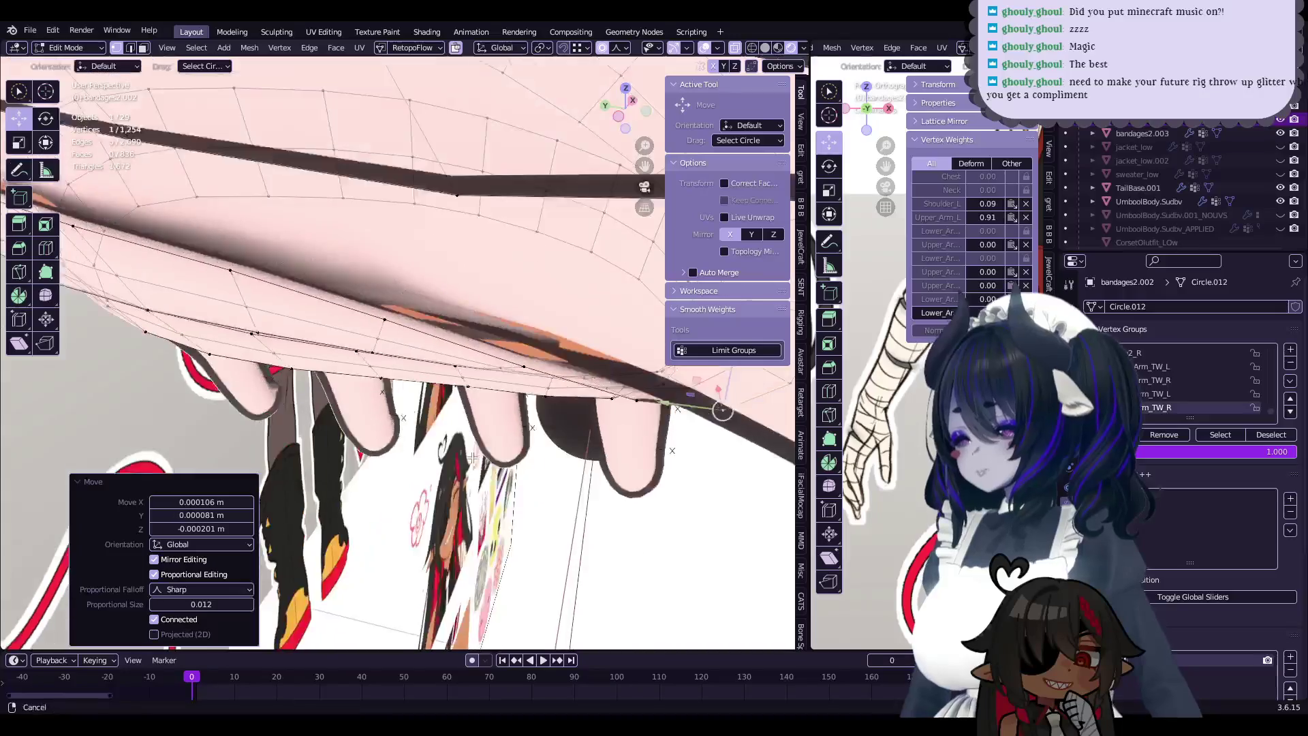
pyautogui.press('Tab')
pyautogui.click(557, 337)
# - Adjust the hand wrap's vertices with proportional moves, undoing the last bad move
pyautogui.press('Tab')
pyautogui.press('Tab')
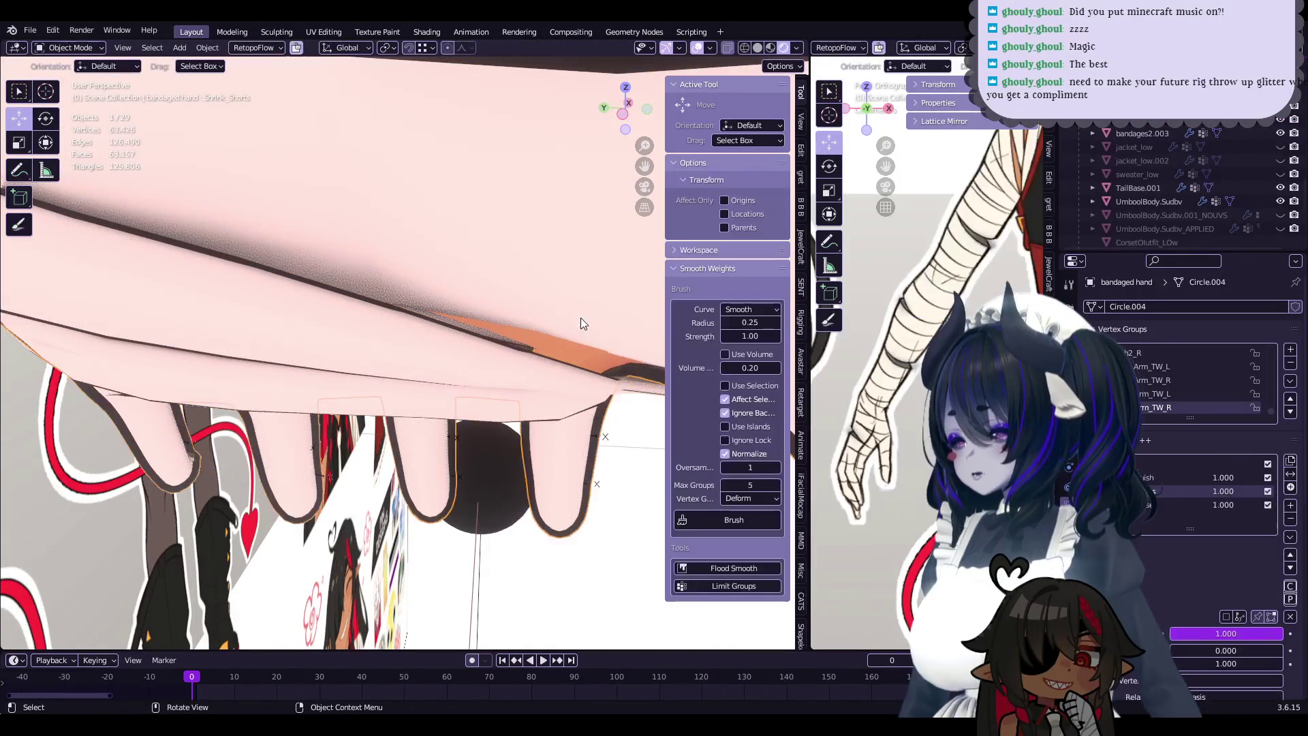
pyautogui.press('Tab')
pyautogui.moveTo(581, 317)
pyautogui.mouseDown(button='middle')
pyautogui.moveTo(483, 402)
pyautogui.moveTo(421, 412)
pyautogui.mouseUp(button='middle')
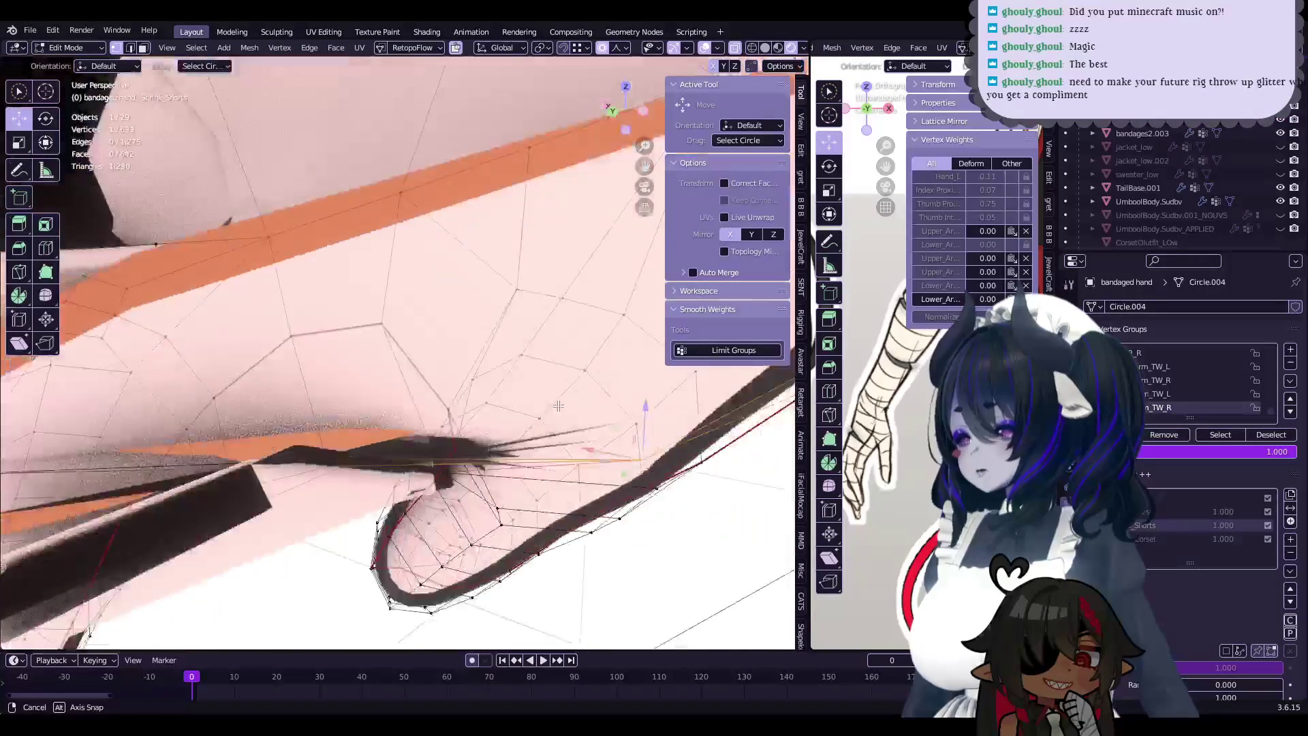
pyautogui.press('g')
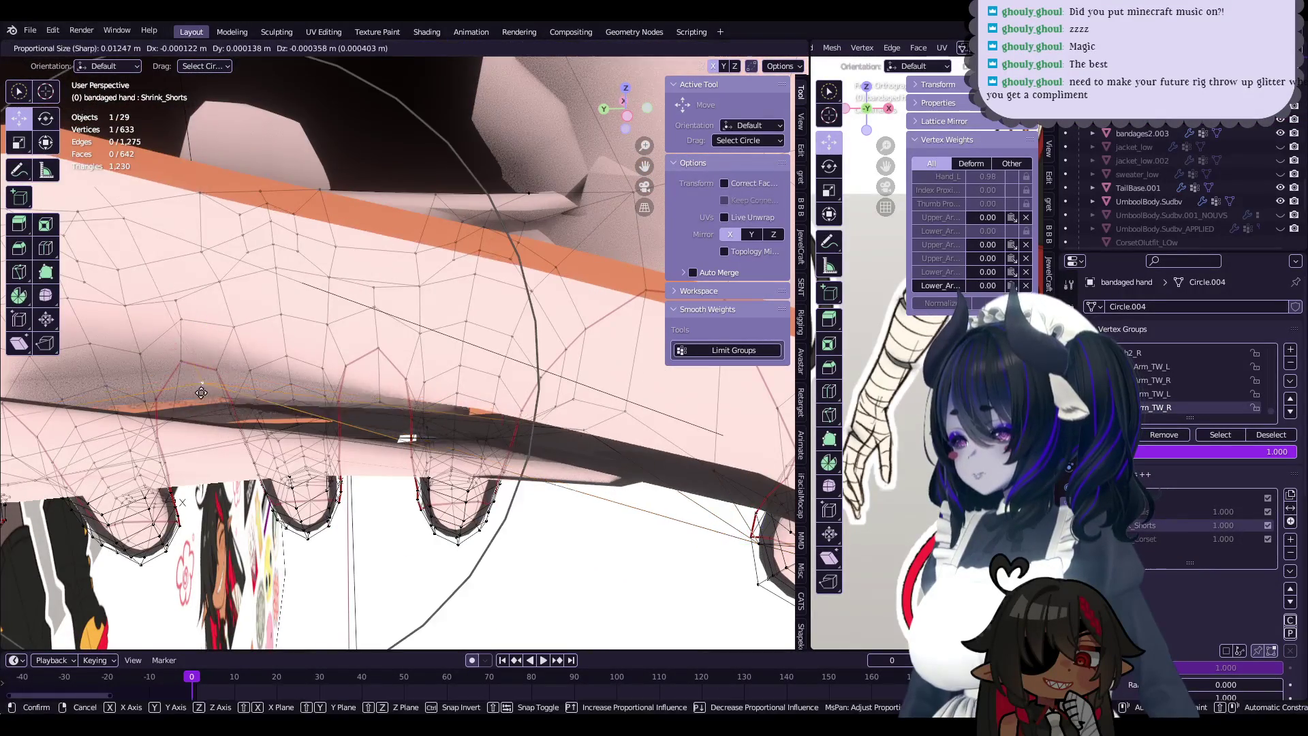
pyautogui.click(368, 382)
pyautogui.moveTo(367, 381)
pyautogui.mouseDown(button='middle')
pyautogui.moveTo(311, 333)
pyautogui.moveTo(378, 441)
pyautogui.mouseUp(button='middle')
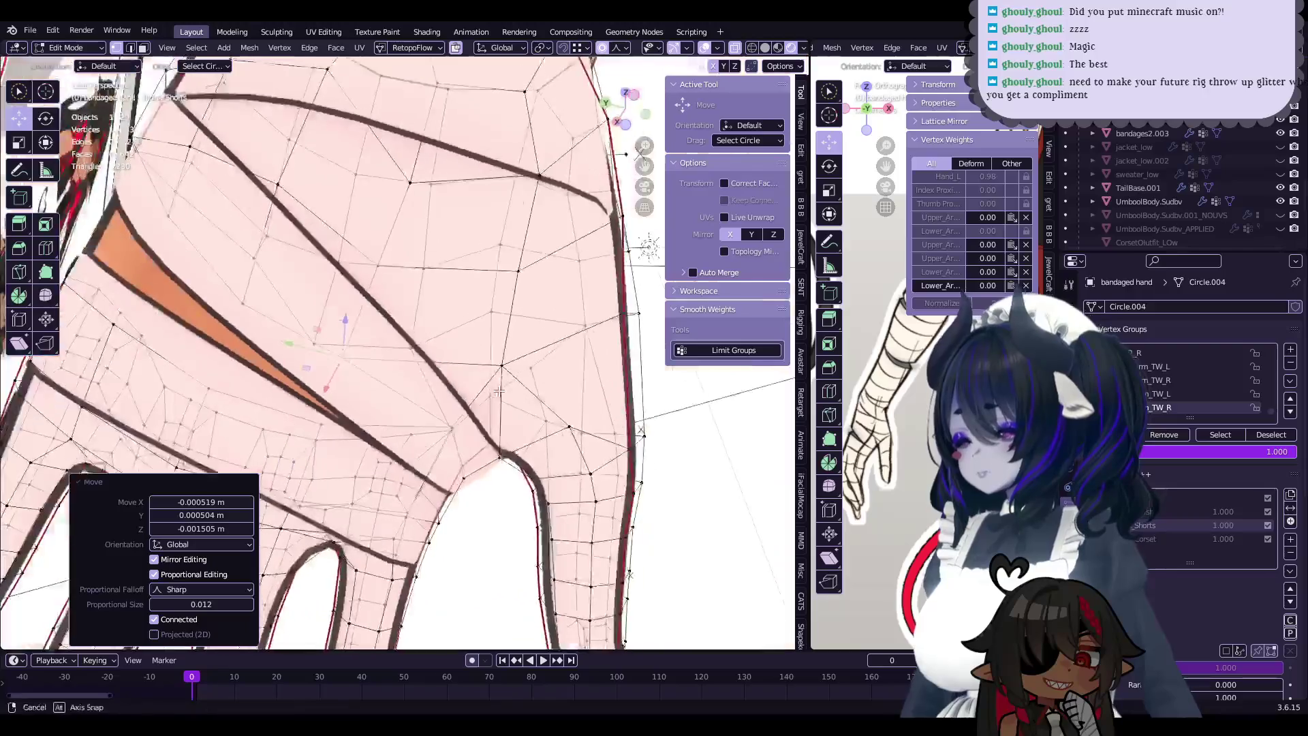
pyautogui.press('g')
pyautogui.click(426, 427)
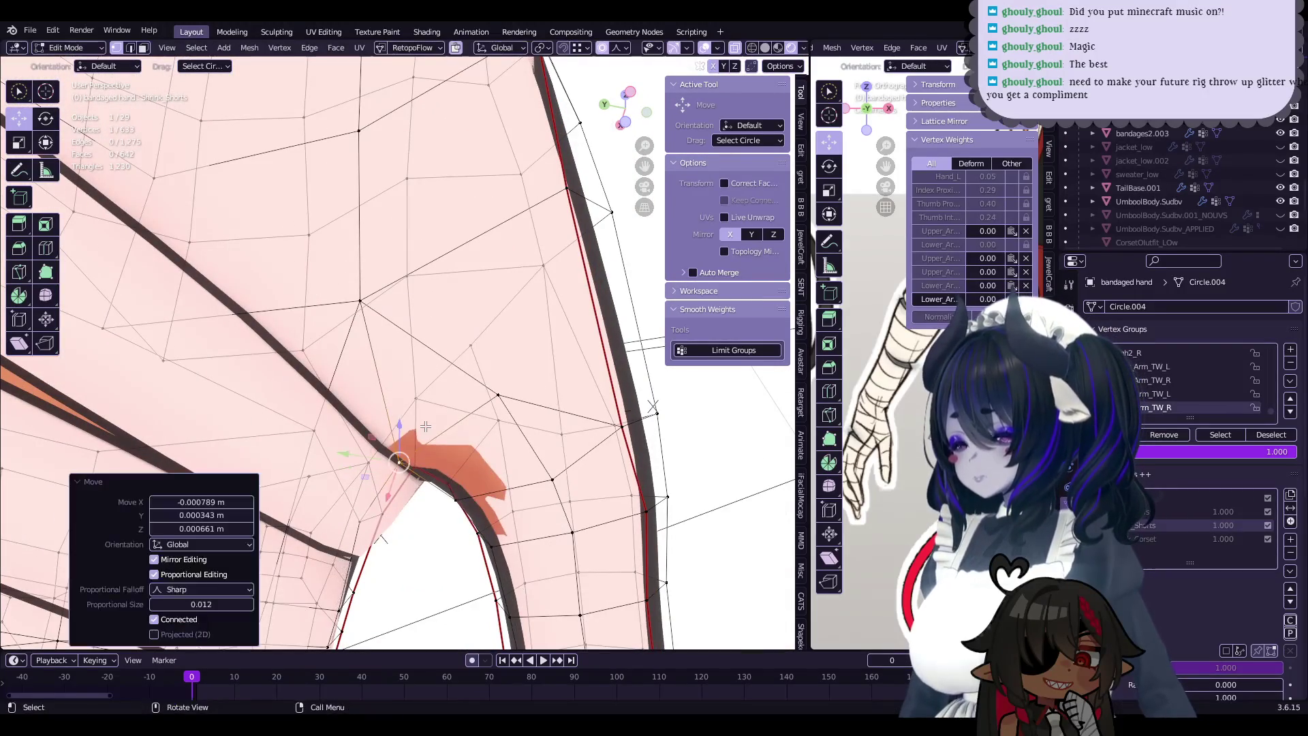
pyautogui.hotkey('ctrl', 'z')
# - Save pnewfacebody-21-JOINEDMESHES.blend from Object Mode, then reopen the arm bandage for editing
pyautogui.press('F3')
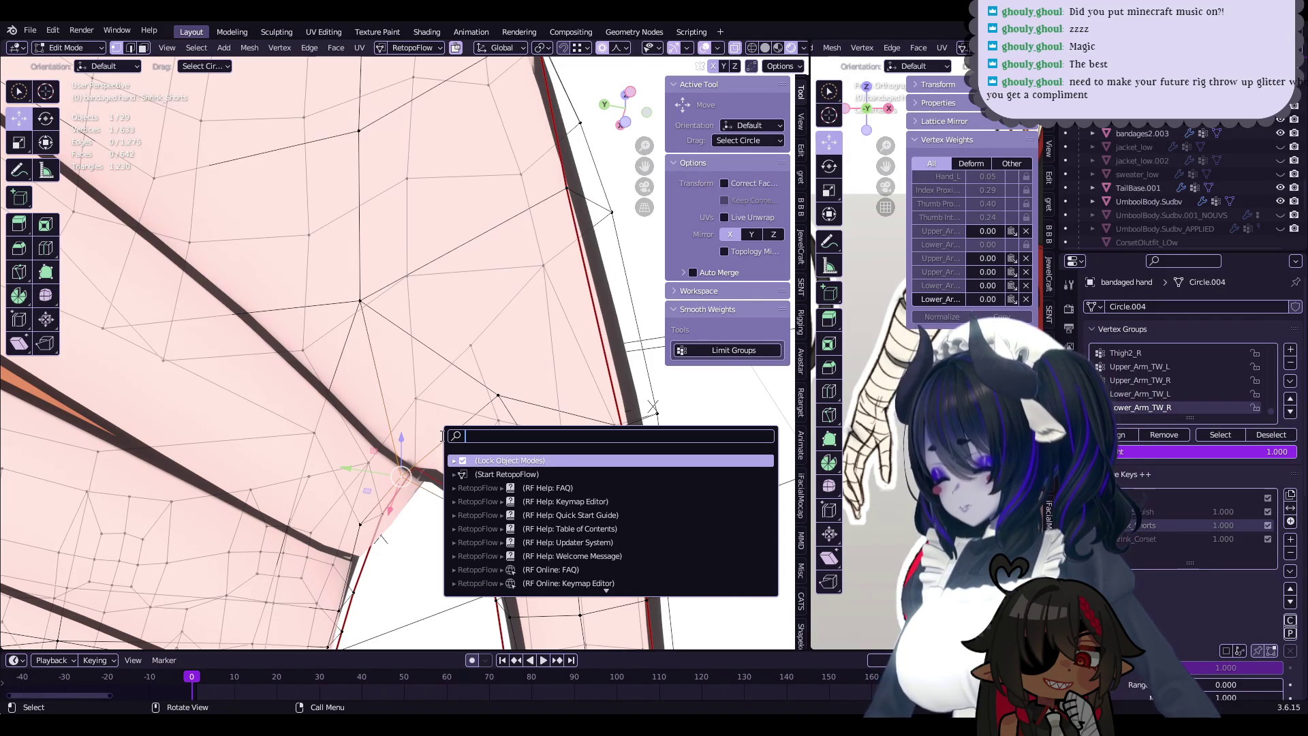
pyautogui.press('Escape')
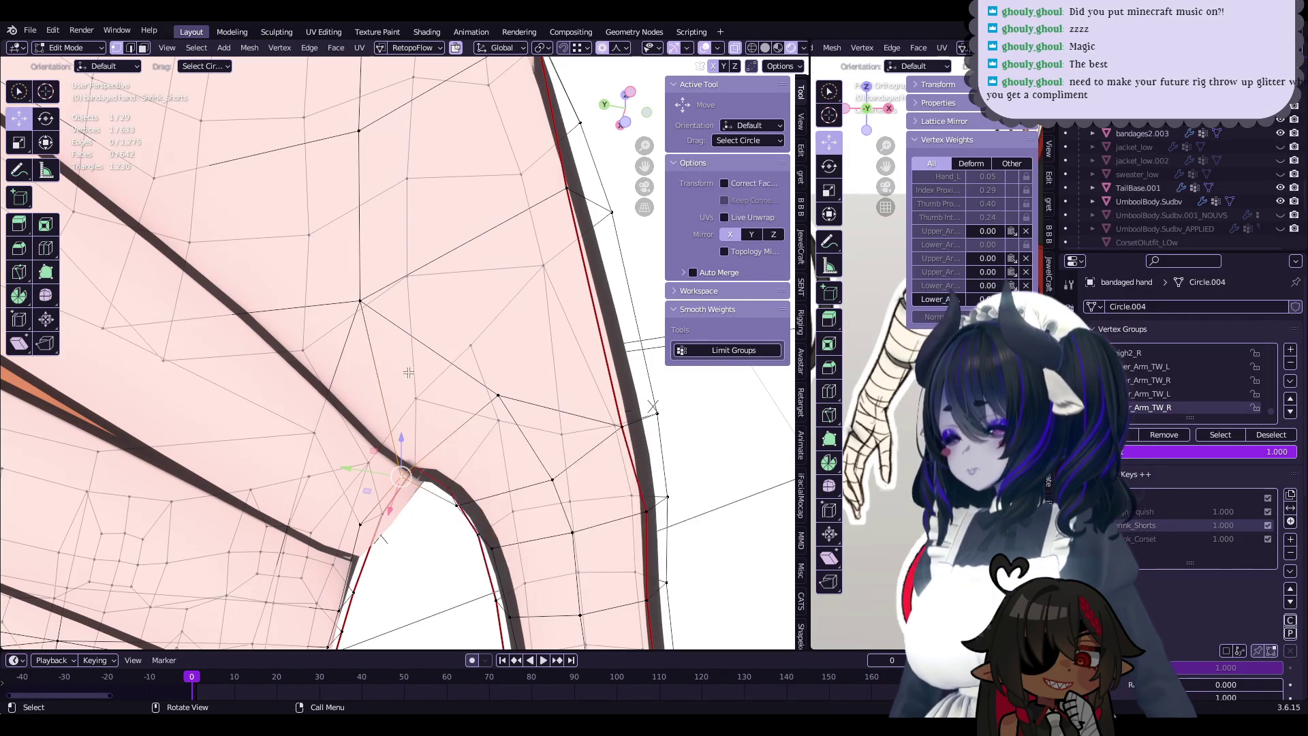
pyautogui.press('Tab')
pyautogui.moveTo(388, 406)
pyautogui.mouseDown(button='middle')
pyautogui.moveTo(481, 419)
pyautogui.moveTo(442, 450)
pyautogui.moveTo(530, 466)
pyautogui.moveTo(330, 304)
pyautogui.moveTo(378, 290)
pyautogui.mouseUp(button='middle')
pyautogui.hotkey('ctrl', 's')
pyautogui.click(530, 466)
pyautogui.press('Tab')
# - Pull the bandages2.002 edge vertices sideways and up with proportional falloff
pyautogui.click(331, 303)
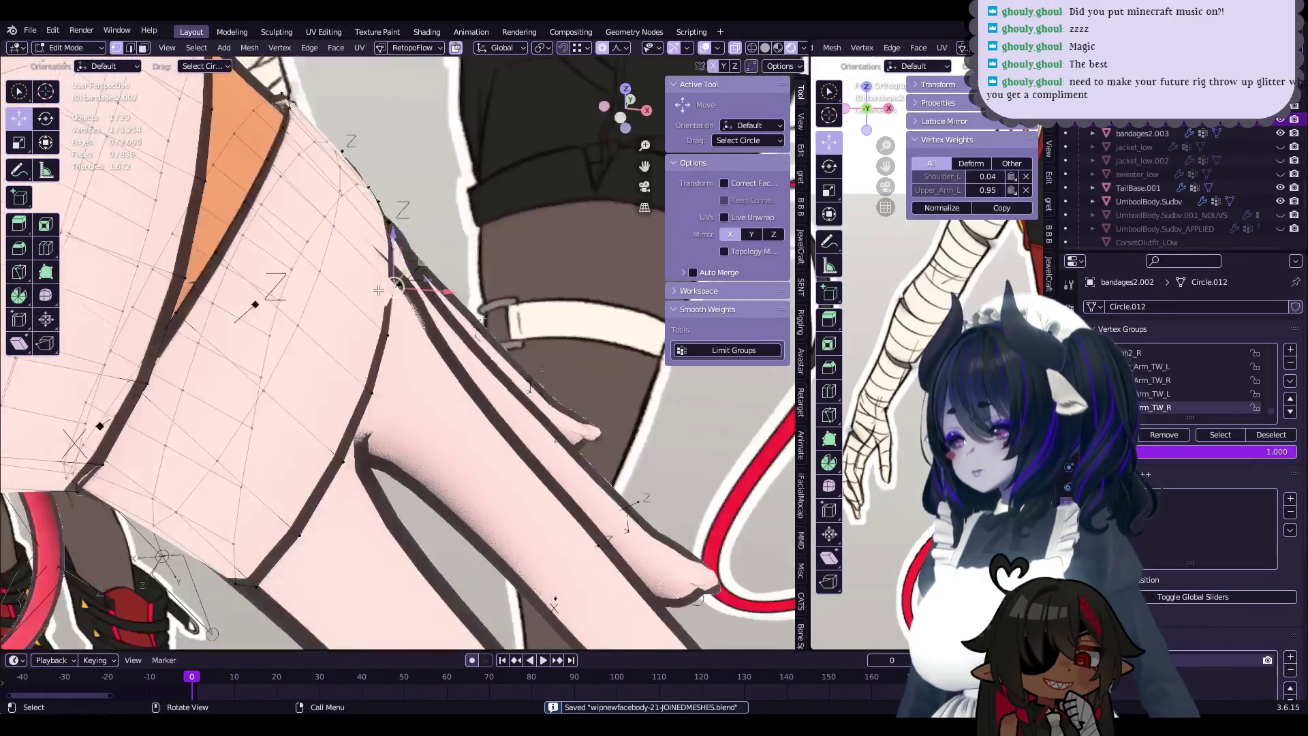
pyautogui.moveTo(436, 289); pyautogui.dragTo(428, 289)
pyautogui.moveTo(400, 235); pyautogui.dragTo(402, 240)
pyautogui.moveTo(401, 240); pyautogui.dragTo(538, 367, button='middle')
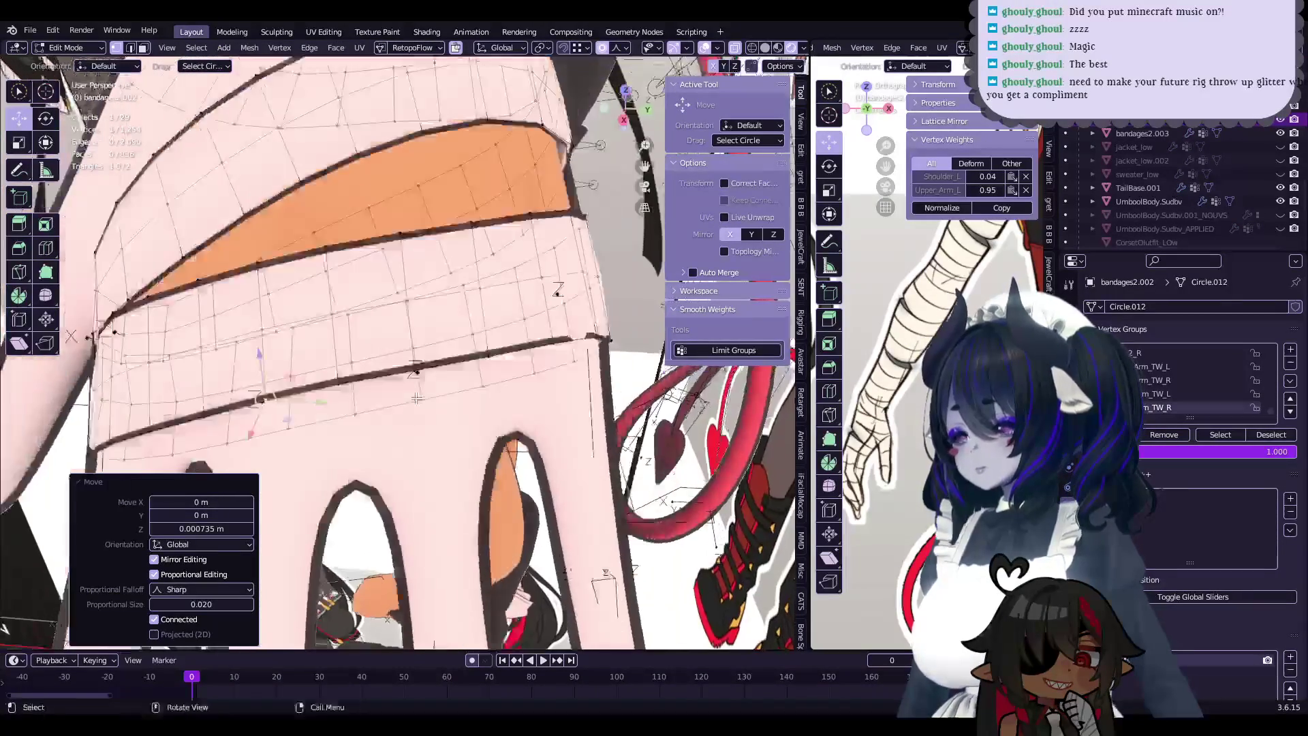
pyautogui.click(539, 368)
pyautogui.click(589, 365)
pyautogui.moveTo(589, 366)
pyautogui.mouseDown(button='middle')
pyautogui.moveTo(327, 289)
pyautogui.moveTo(332, 403)
pyautogui.moveTo(400, 421)
pyautogui.moveTo(436, 392)
pyautogui.moveTo(464, 411)
pyautogui.mouseUp(button='middle')
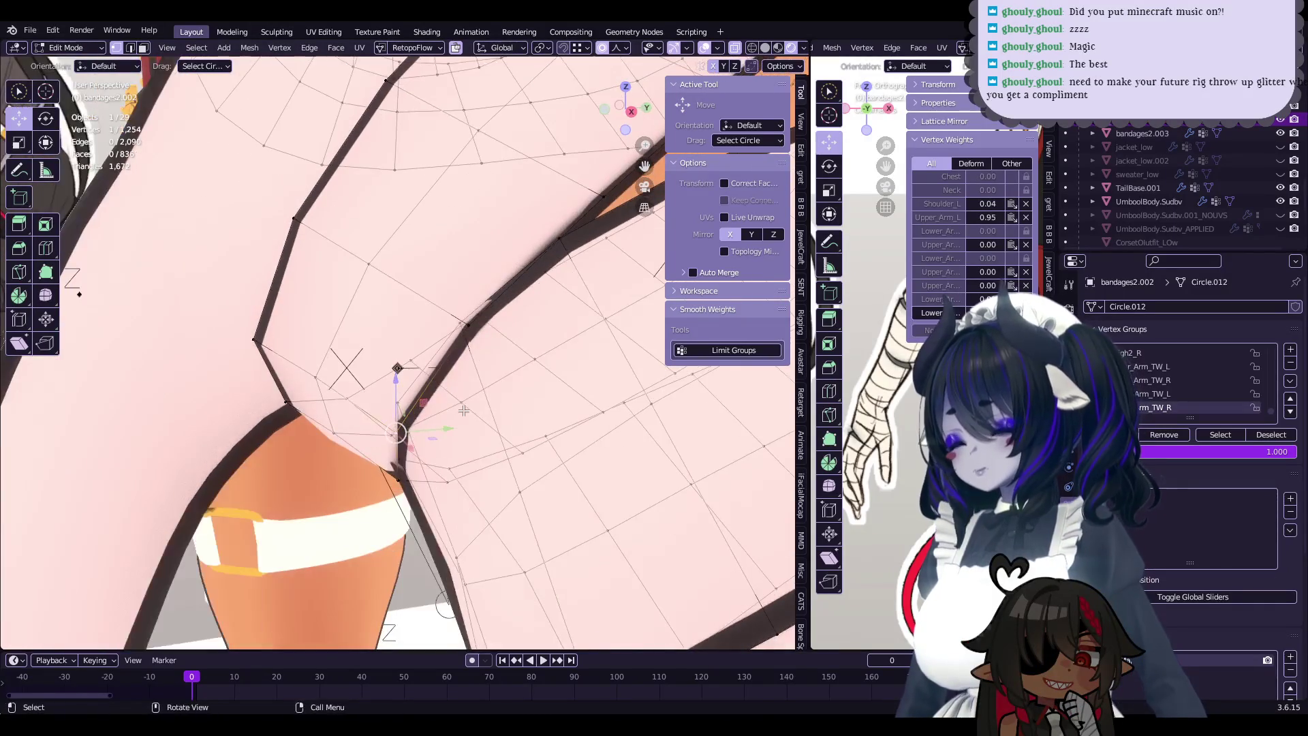
pyautogui.click(429, 422)
# - Leave Edit Mode and save the blend file
pyautogui.press('Tab')
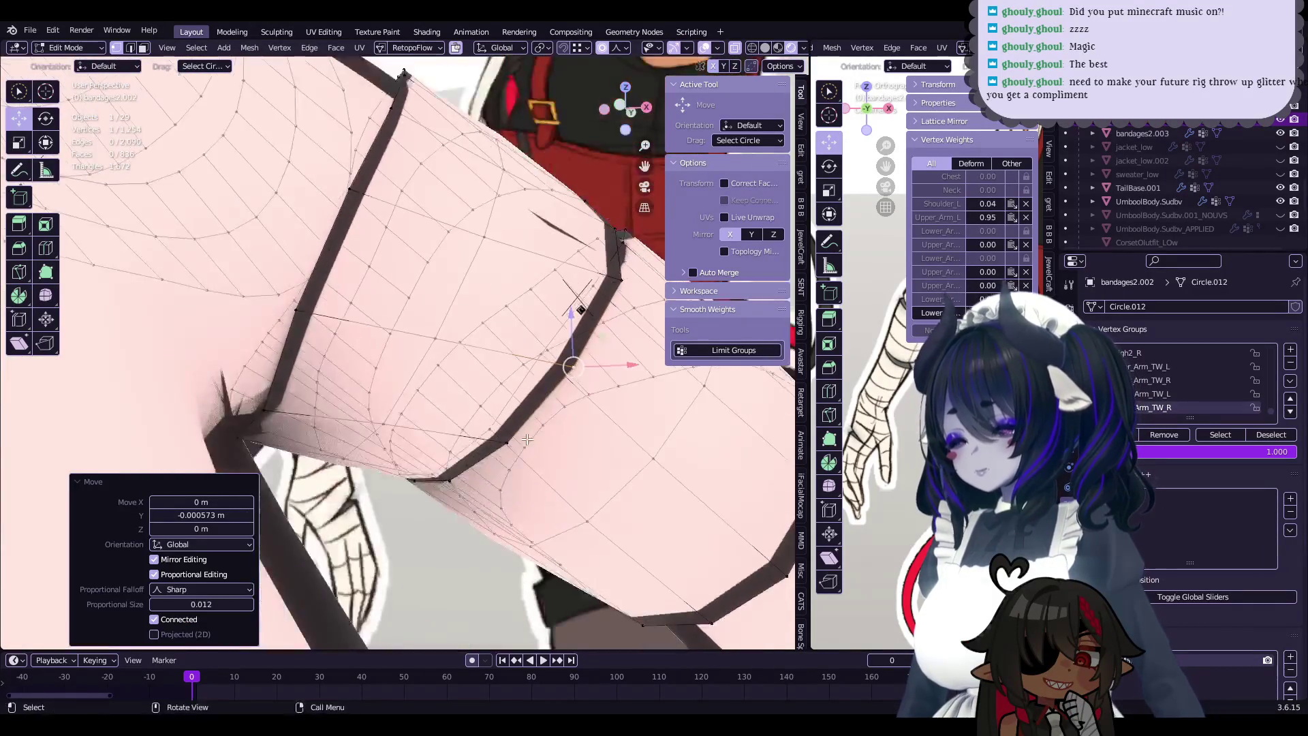
pyautogui.moveTo(429, 422)
pyautogui.mouseDown(button='middle')
pyautogui.moveTo(464, 480)
pyautogui.moveTo(463, 425)
pyautogui.moveTo(352, 421)
pyautogui.mouseUp(button='middle')
pyautogui.hotkey('ctrl', 's')
# - Back in Edit Mode, undo a stray vertex move and reshape the band with falloff
pyautogui.press('Tab')
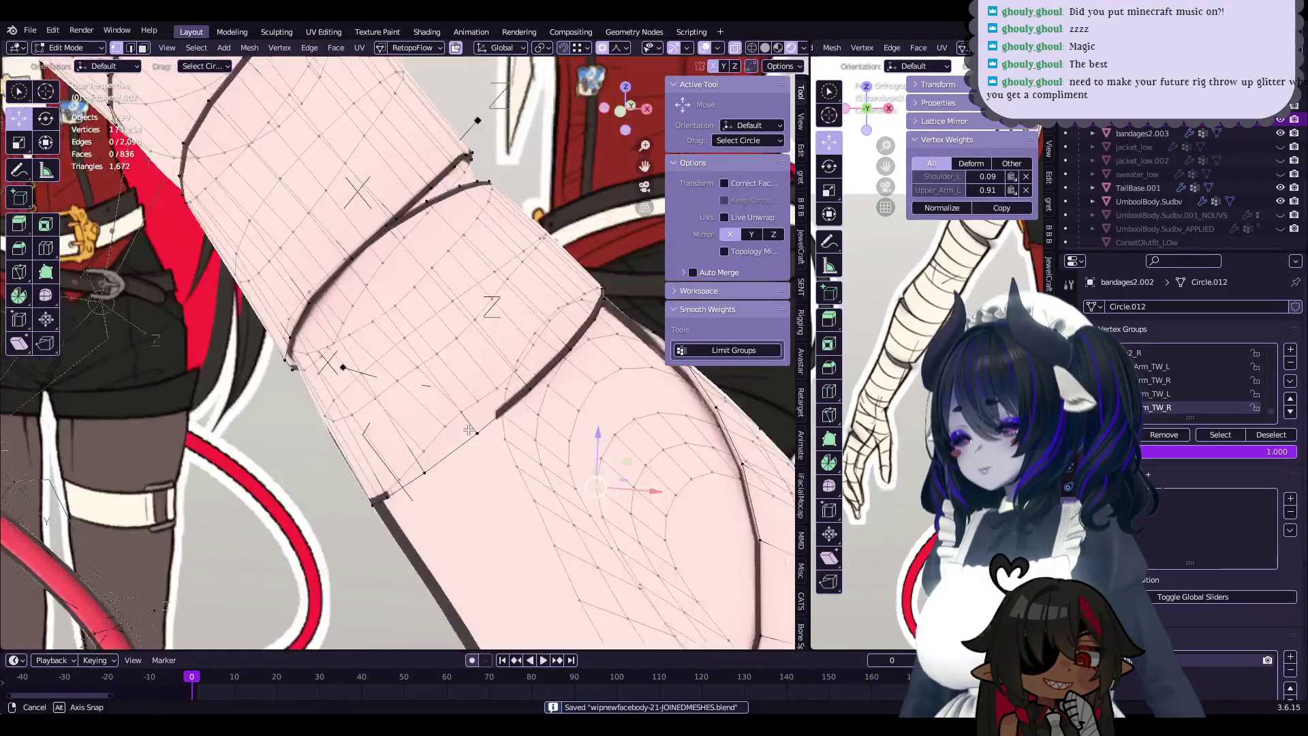
pyautogui.moveTo(377, 425); pyautogui.dragTo(393, 408)
pyautogui.hotkey('ctrl', 'z')
pyautogui.hotkey('ctrl', 'z')
pyautogui.moveTo(394, 409)
pyautogui.mouseDown(button='middle')
pyautogui.moveTo(540, 436)
pyautogui.moveTo(439, 488)
pyautogui.moveTo(379, 408)
pyautogui.moveTo(523, 396)
pyautogui.moveTo(566, 457)
pyautogui.moveTo(437, 379)
pyautogui.mouseUp(button='middle')
pyautogui.scroll(-1, 599, 424)
pyautogui.click(610, 417)
pyautogui.scroll(4, 449, 389)
# - Move more band vertices with proportional falloff from a second angle
pyautogui.press('g')
pyautogui.click(497, 423)
pyautogui.moveTo(497, 422)
pyautogui.mouseDown(button='middle')
pyautogui.moveTo(456, 458)
pyautogui.moveTo(480, 431)
pyautogui.mouseUp(button='middle')
pyautogui.click(480, 431)
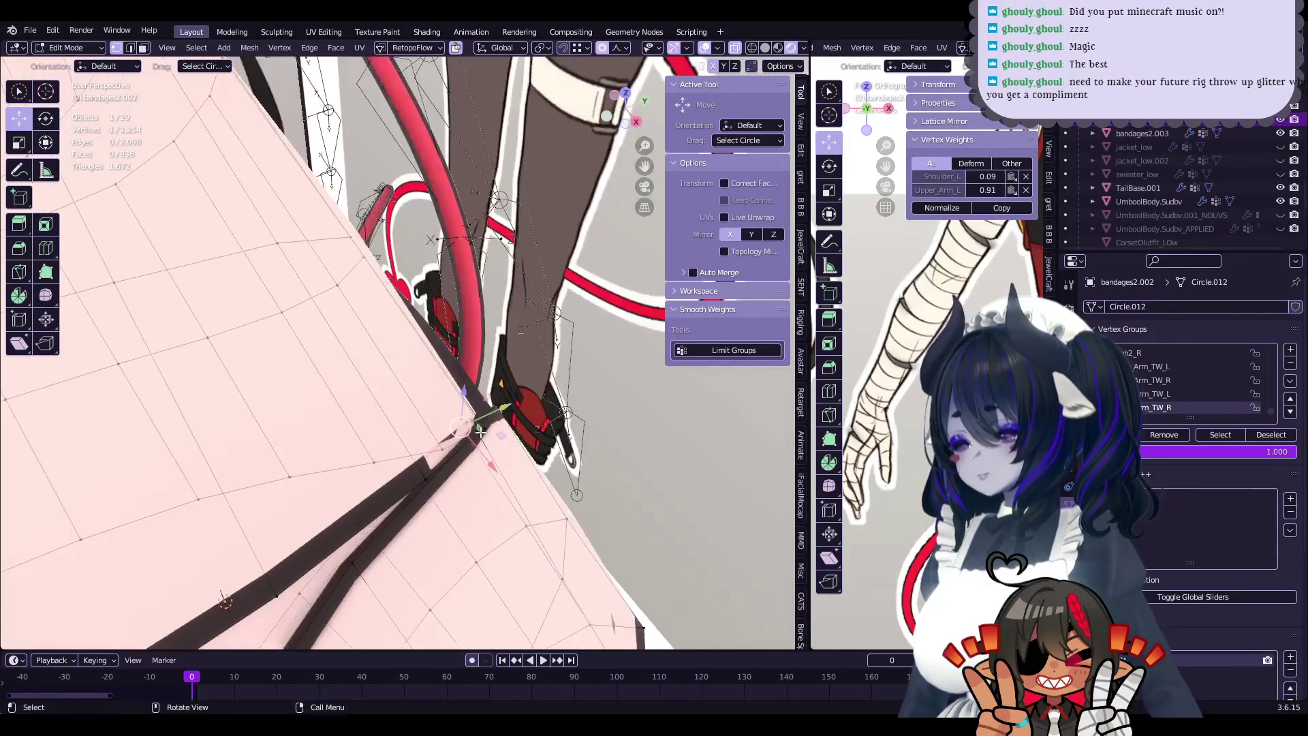
pyautogui.click(528, 430)
pyautogui.moveTo(528, 429)
pyautogui.mouseDown(button='middle')
pyautogui.moveTo(416, 407)
pyautogui.moveTo(396, 387)
pyautogui.mouseUp(button='middle')
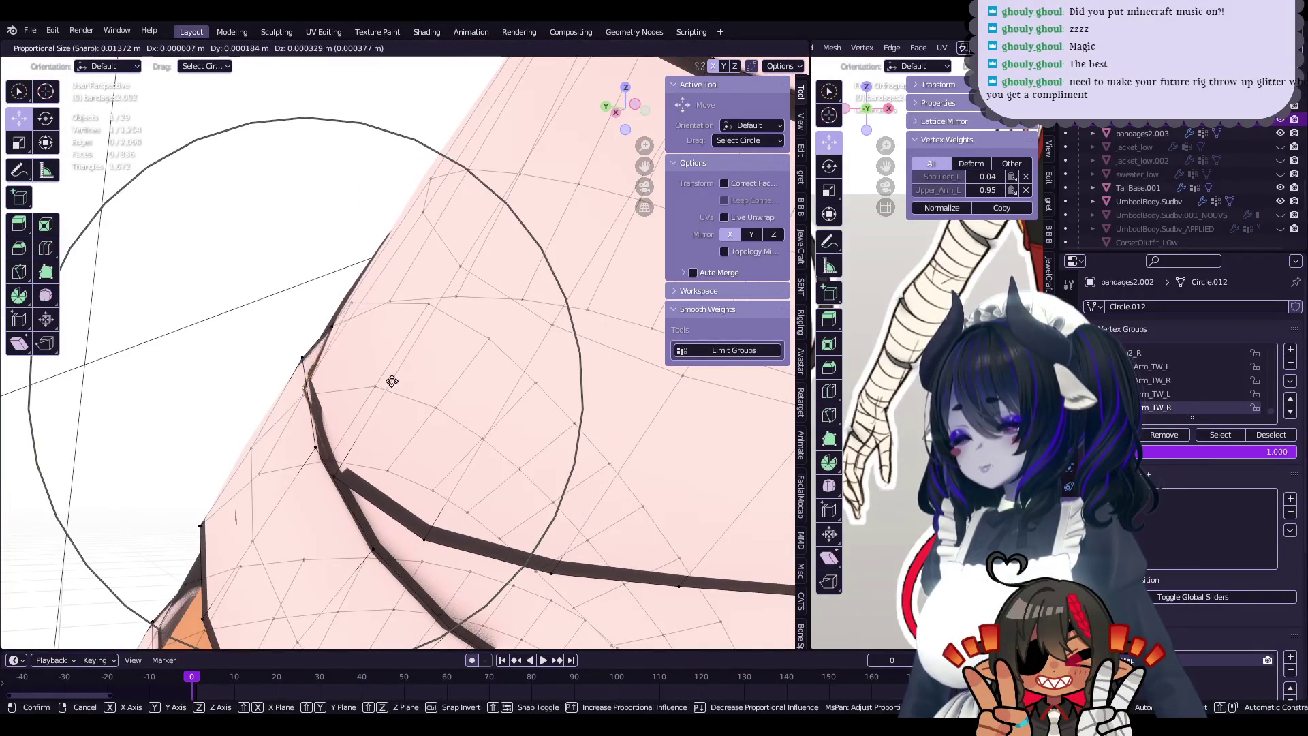
# - Nudge further bandage edge vertices snugly against the arm with falloff
pyautogui.click(392, 381)
pyautogui.click(386, 455)
pyautogui.press('g')
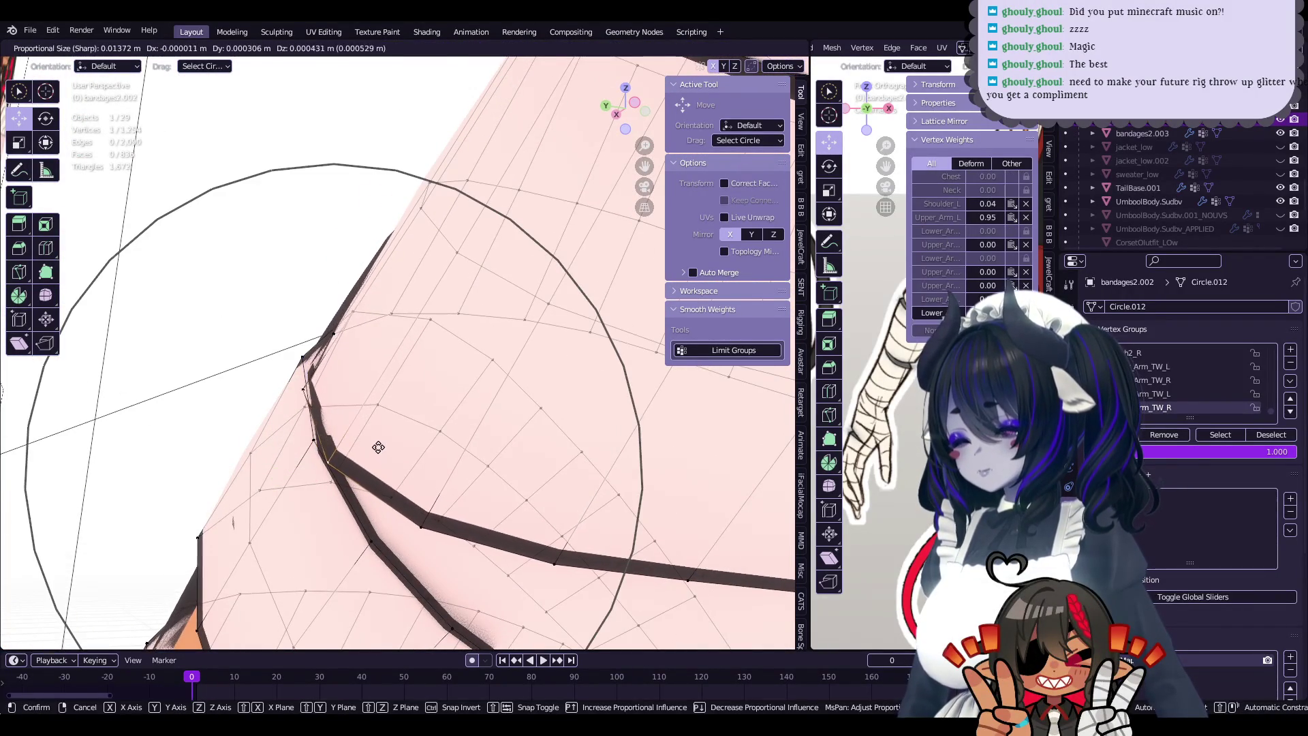
pyautogui.click(378, 447)
pyautogui.moveTo(378, 447)
pyautogui.mouseDown(button='middle')
pyautogui.moveTo(337, 422)
pyautogui.moveTo(400, 417)
pyautogui.mouseUp(button='middle')
pyautogui.click(317, 400)
pyautogui.press('g')
pyautogui.click(307, 386)
# - Try Sculpt Mode, make one final falloff vertex move, then return to Object Mode
pyautogui.hotkey('ctrl', 'Tab')
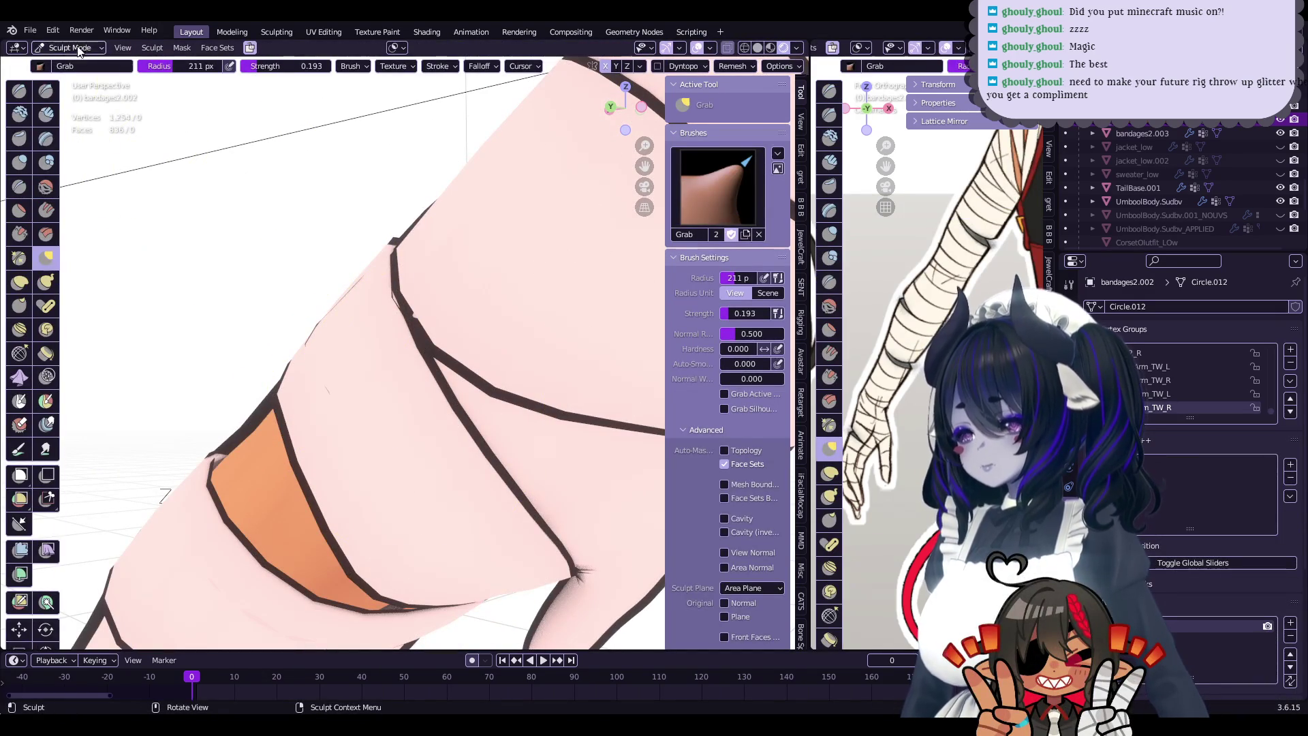
pyautogui.press('Tab')
pyautogui.hotkey('ctrl', 'Tab')
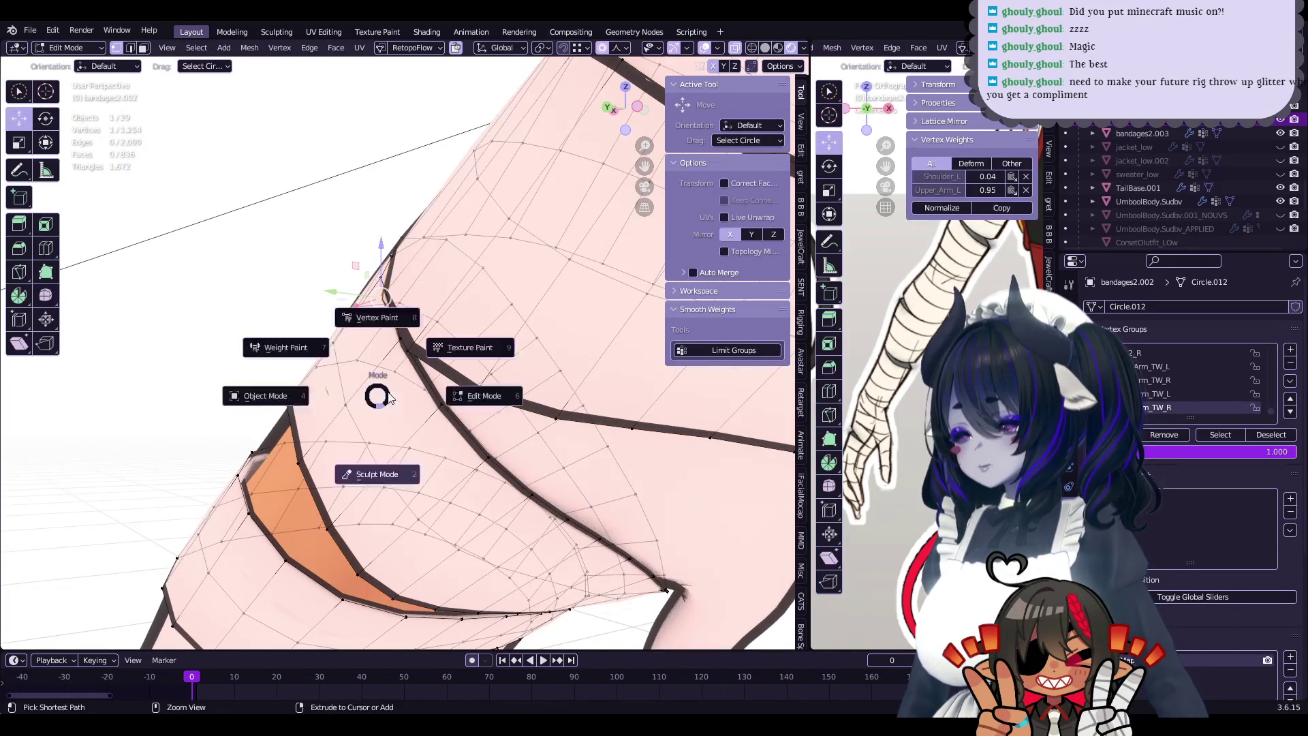
pyautogui.press('2')
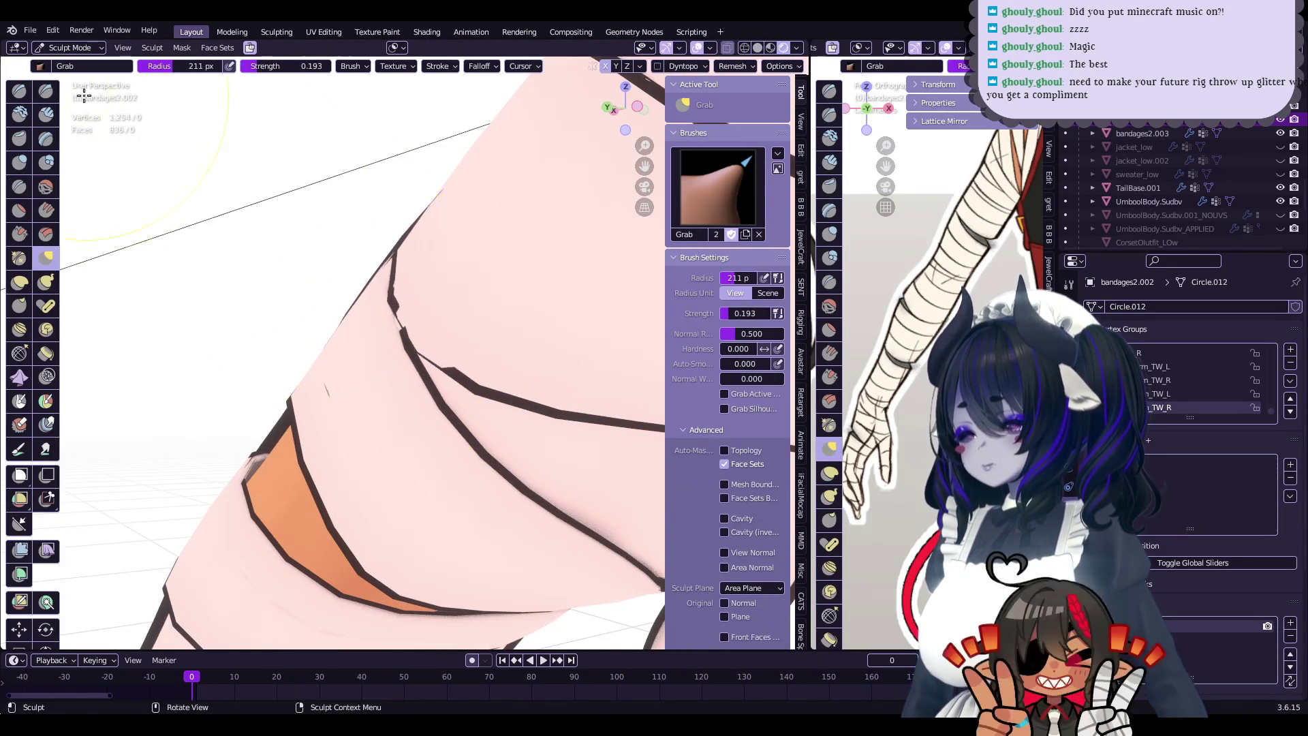
pyautogui.press('Tab')
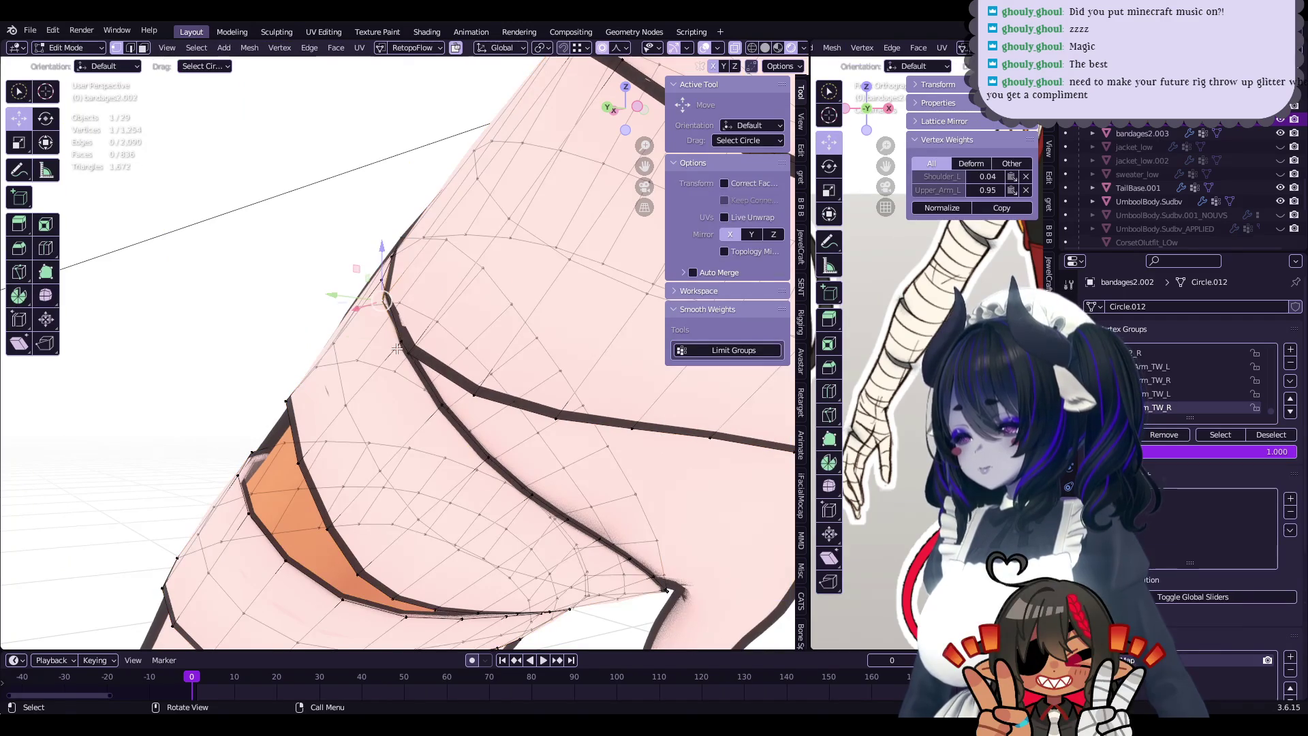
pyautogui.press('g')
pyautogui.click(402, 368)
pyautogui.scroll(2, 407, 312)
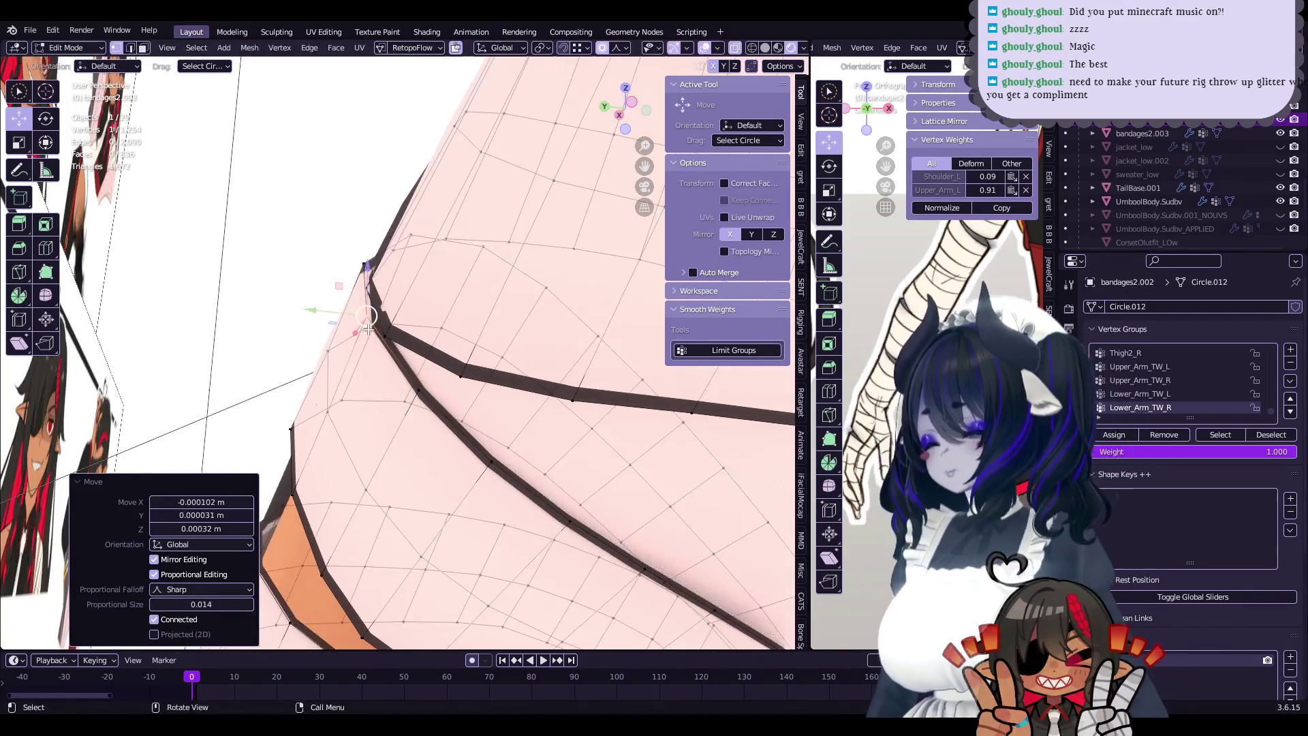
pyautogui.click(75, 63)
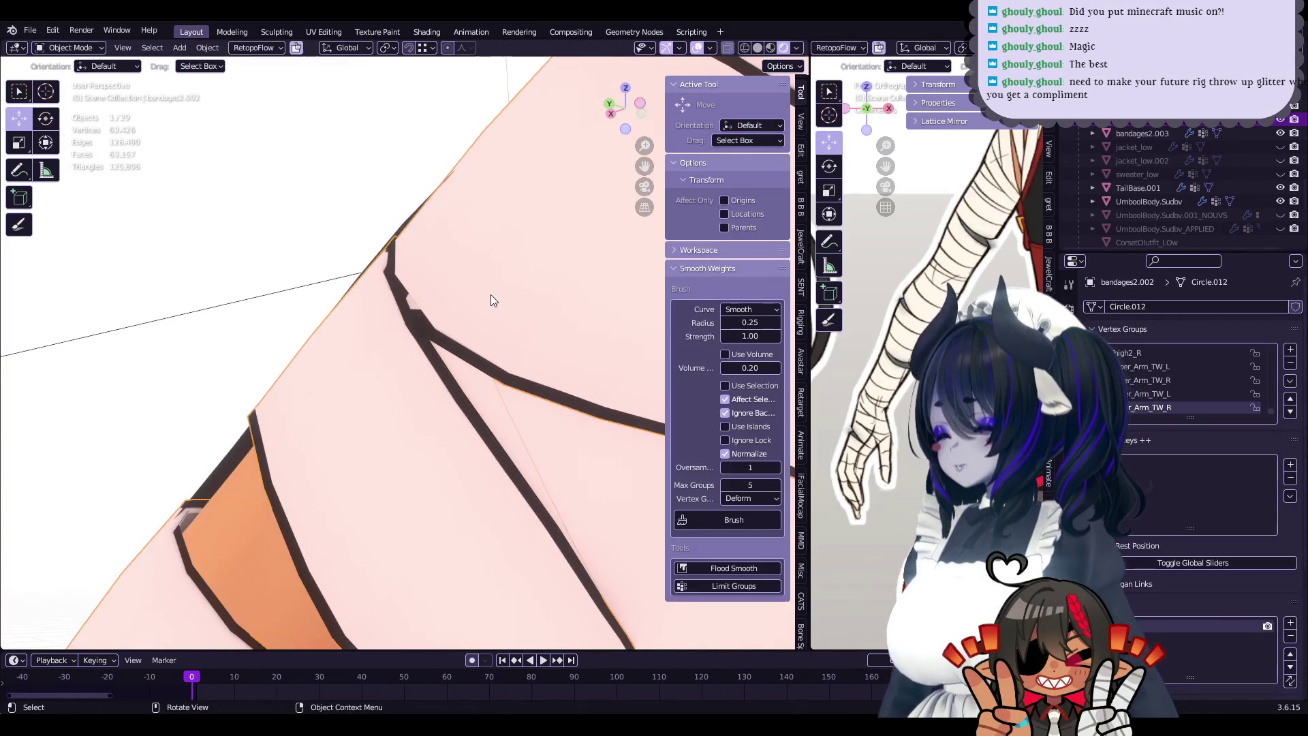
# - Switch between the bandaged hand, UmboolBody.Sudbv body and arm bandage, toggling Edit Mode
pyautogui.click(491, 294)
pyautogui.press('Tab')
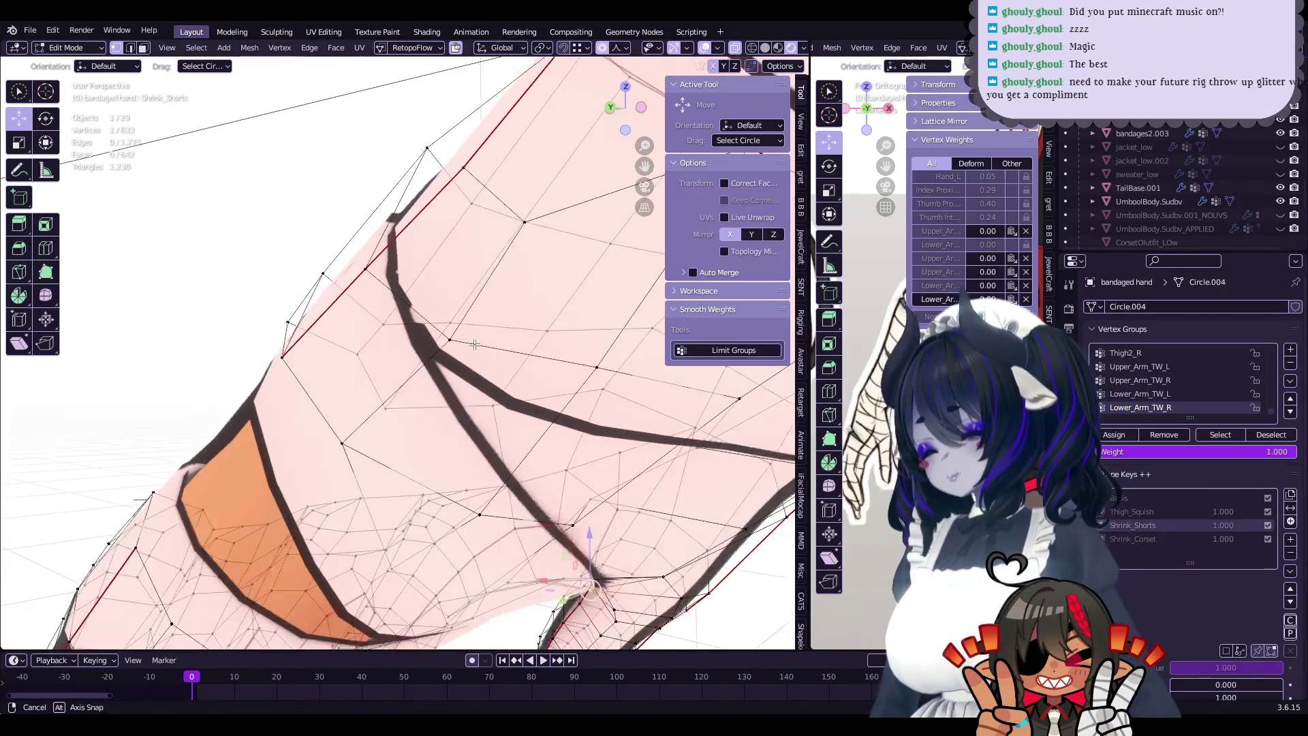
pyautogui.press('Tab')
pyautogui.click(477, 328)
pyautogui.press('Tab')
pyautogui.moveTo(474, 329)
pyautogui.mouseDown(button='middle')
pyautogui.moveTo(520, 339)
pyautogui.moveTo(461, 356)
pyautogui.mouseUp(button='middle')
pyautogui.press('Tab')
pyautogui.press('Tab')
pyautogui.press('Tab')
pyautogui.click(460, 356)
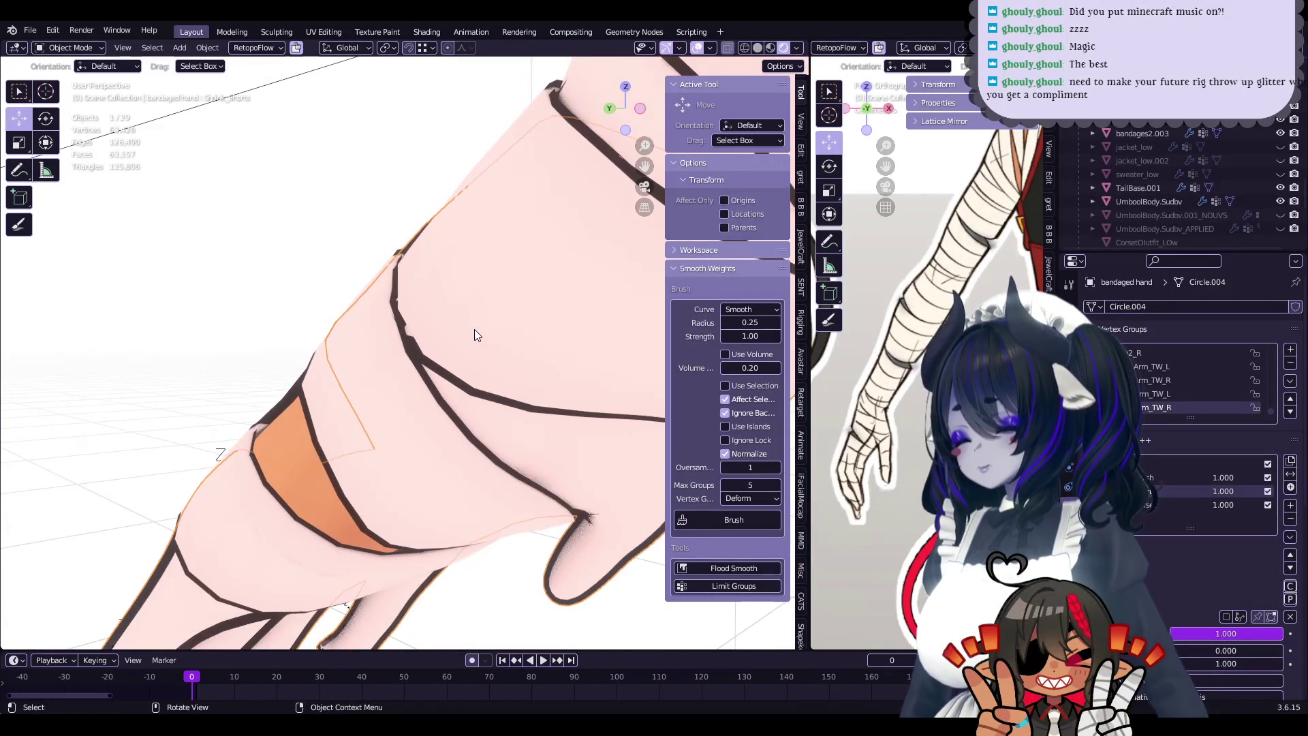
pyautogui.click(474, 329)
pyautogui.press('Tab')
pyautogui.press('Tab')
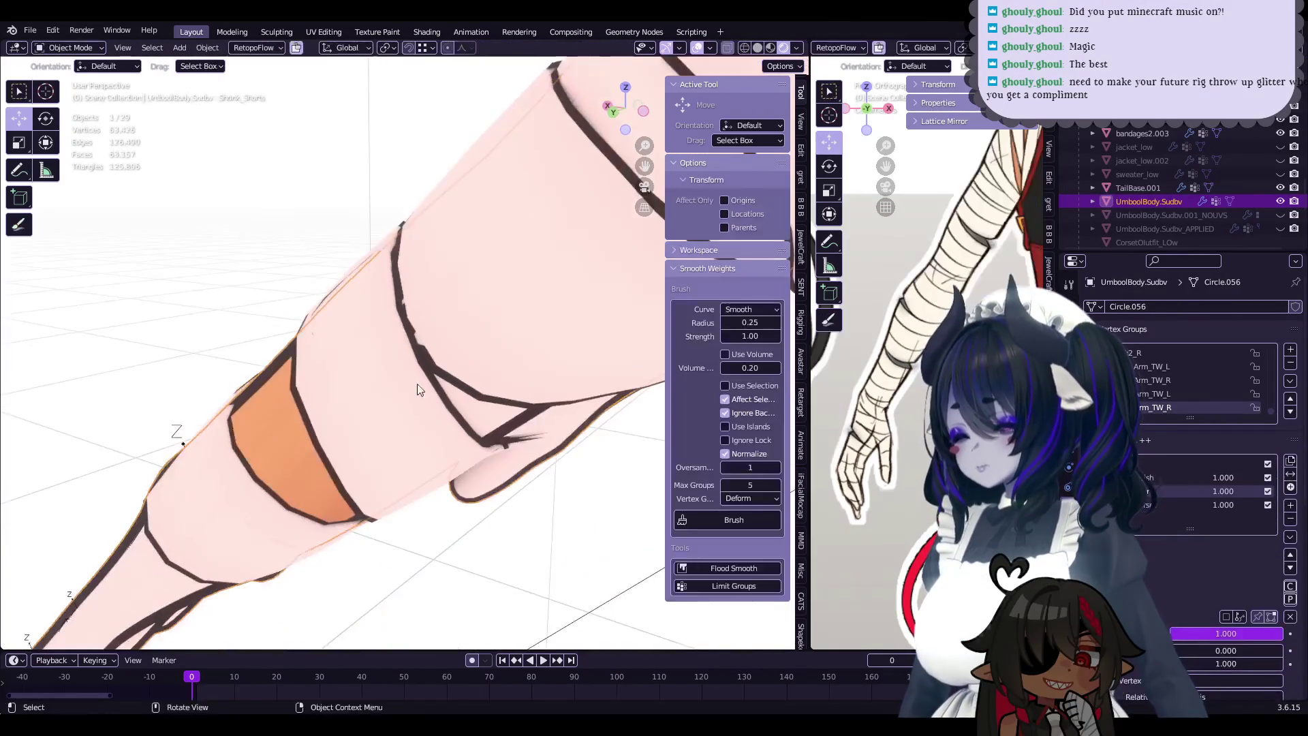
pyautogui.click(388, 383)
pyautogui.press('Tab')
# - Nudge a few arm bandage edge vertices slightly with proportional falloff
pyautogui.click(461, 342)
pyautogui.moveTo(460, 342)
pyautogui.mouseDown(button='middle')
pyautogui.moveTo(462, 405)
pyautogui.moveTo(420, 393)
pyautogui.moveTo(472, 408)
pyautogui.mouseUp(button='middle')
pyautogui.scroll(3, 462, 405)
pyautogui.press('g')
pyautogui.click(462, 408)
pyautogui.click(431, 406)
pyautogui.press('g')
pyautogui.click(436, 405)
pyautogui.press('g')
pyautogui.click(420, 393)
pyautogui.scroll(-5, 473, 408)
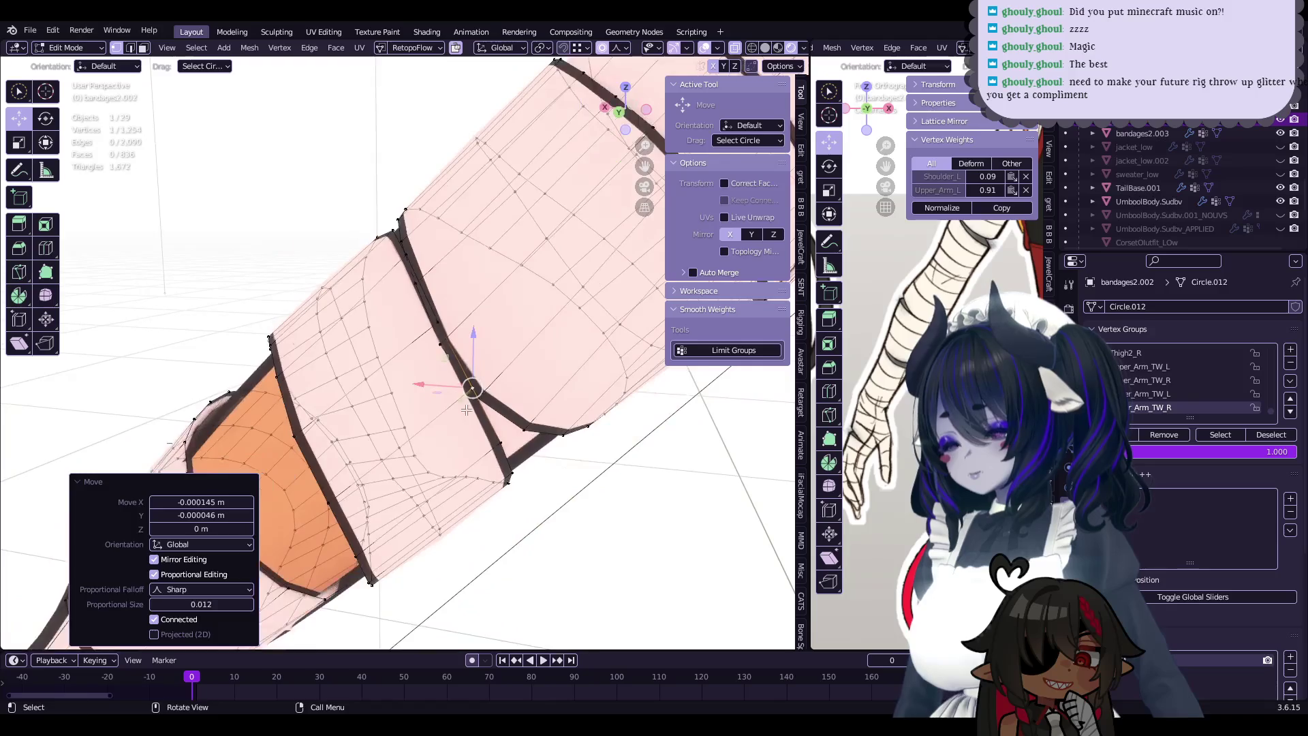
# - Return to Object Mode, orbit around the bandaged hand, and save
pyautogui.press('Tab')
pyautogui.moveTo(315, 423)
pyautogui.mouseDown(button='middle')
pyautogui.moveTo(480, 409)
pyautogui.moveTo(393, 372)
pyautogui.moveTo(492, 435)
pyautogui.mouseUp(button='middle')
pyautogui.hotkey('ctrl', 's')
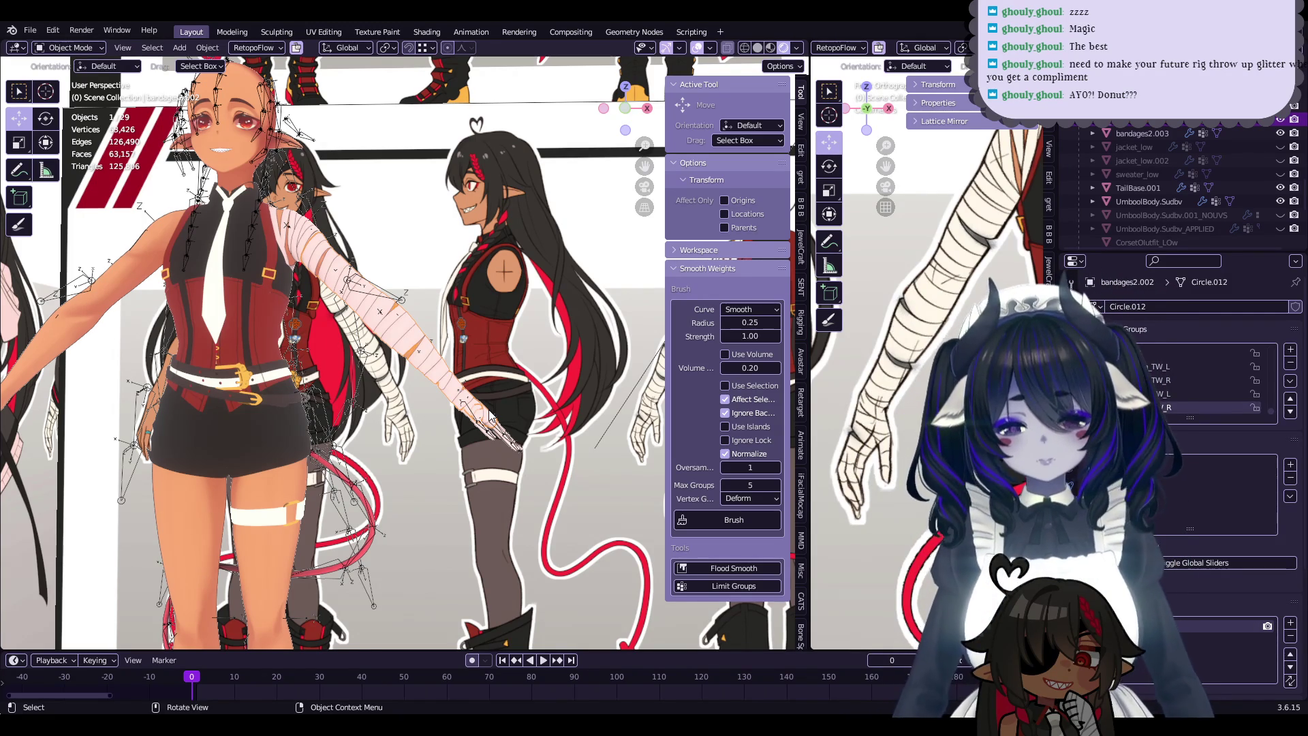
# - Raise the bandage material's Base Color brightness so the wrap looks whiter
pyautogui.scroll(2, 421, 332)
pyautogui.scroll(3, 424, 304)
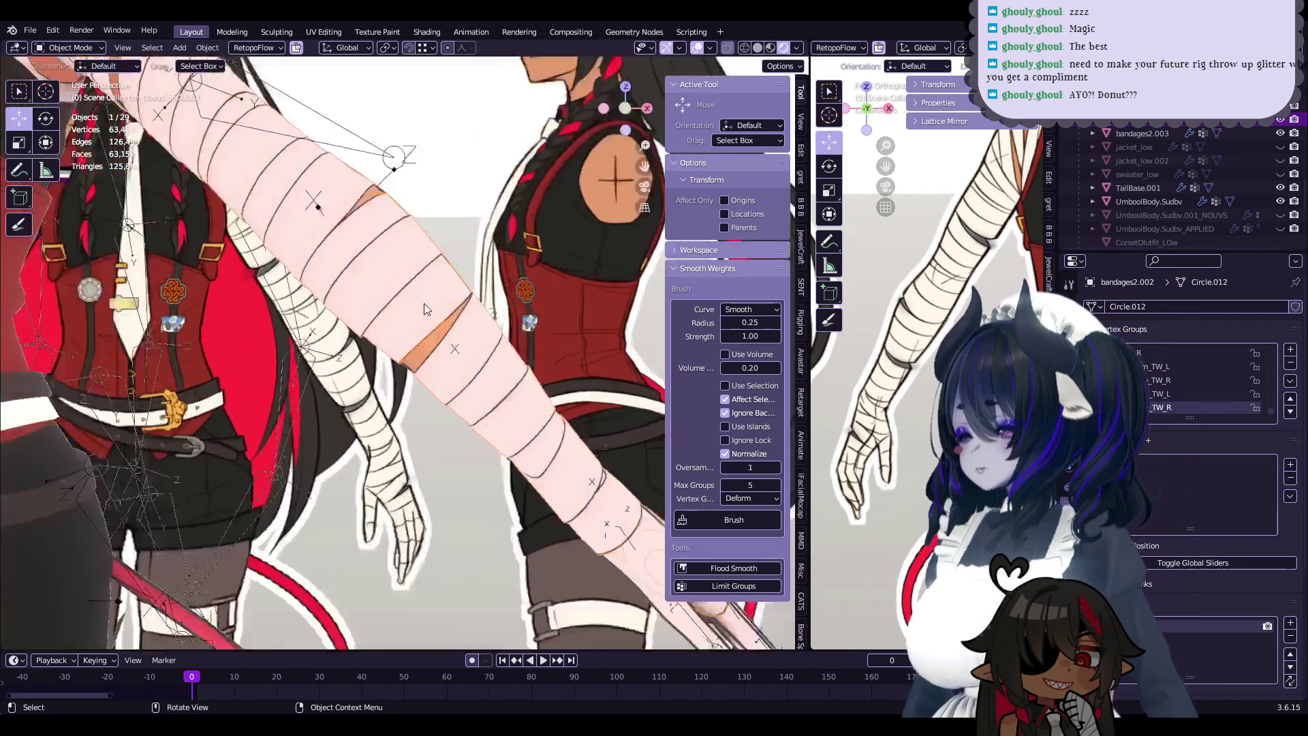
pyautogui.scroll(3, 480, 410)
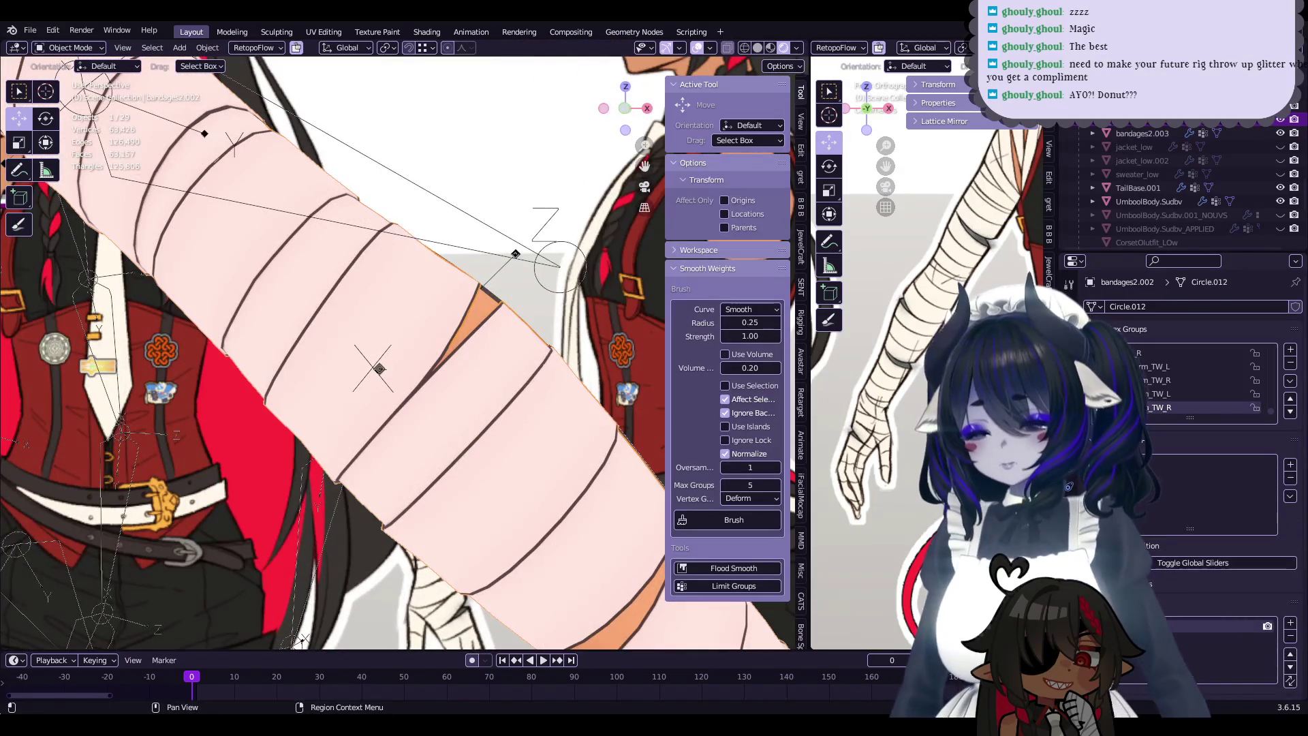
pyautogui.scroll(-8, 485, 384)
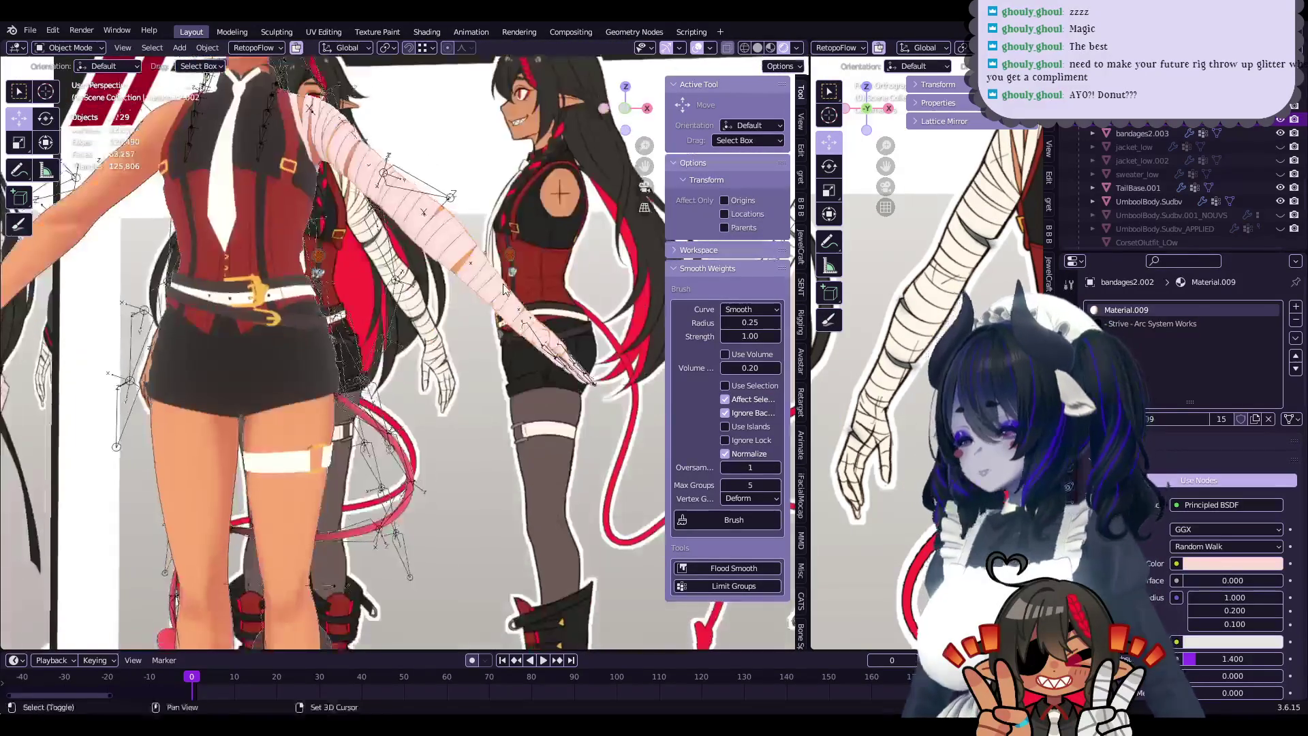
pyautogui.scroll(3, 504, 289)
pyautogui.scroll(2, 515, 299)
pyautogui.click(1184, 565)
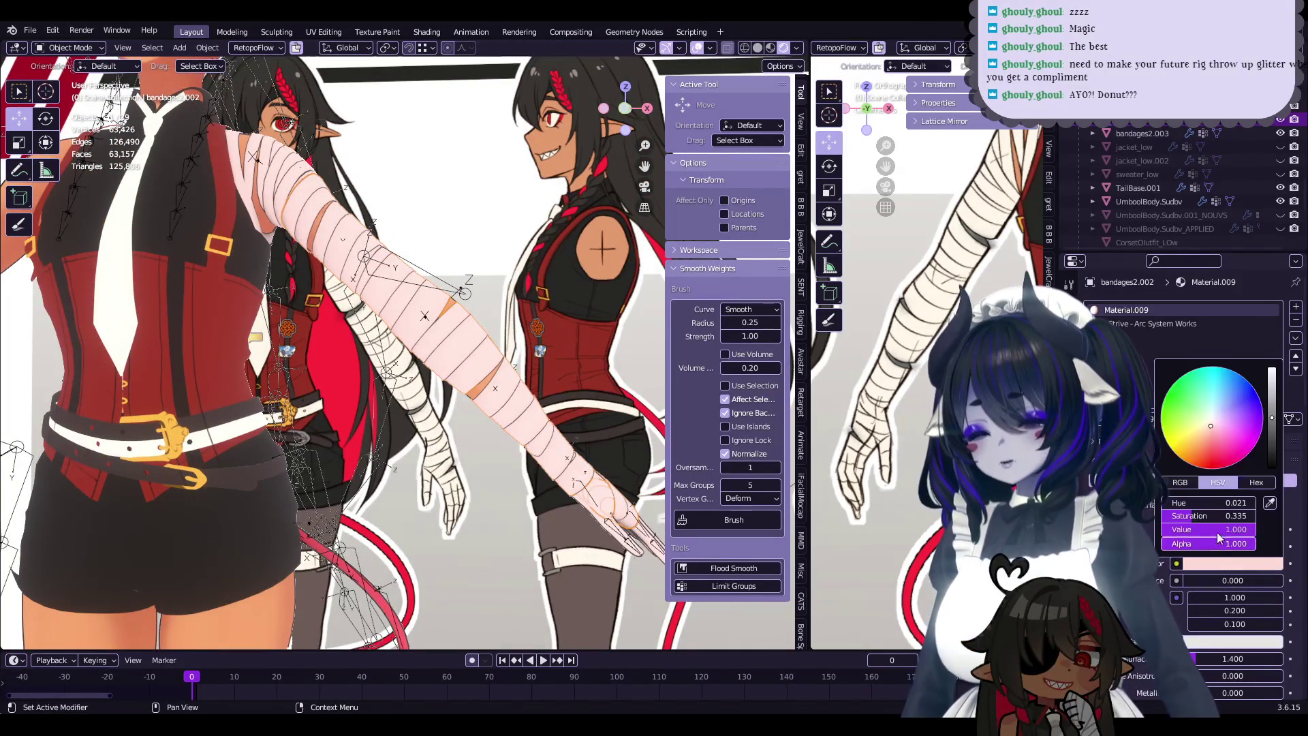
pyautogui.moveTo(1270, 395); pyautogui.dragTo(1271, 399)
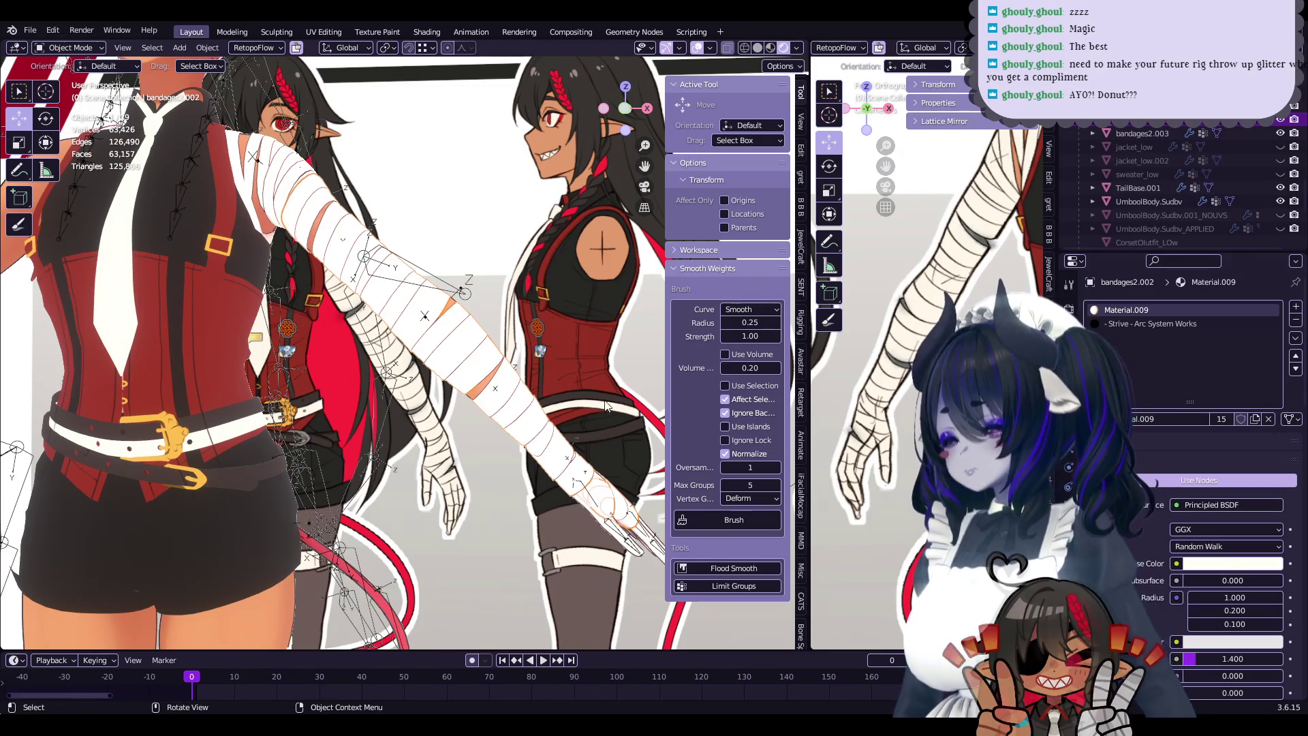
pyautogui.click(1269, 504)
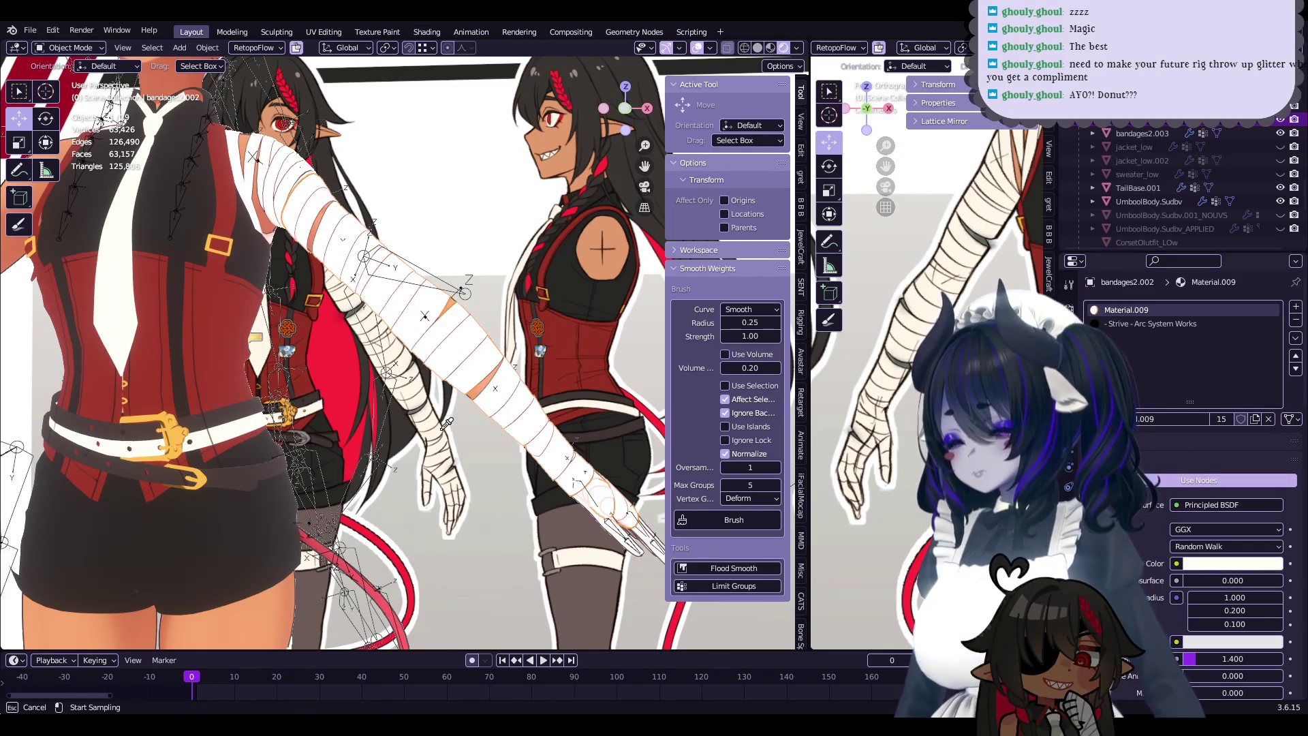
# - Shift the view down toward the hand and save the file
pyautogui.scroll(-5, 452, 405)
pyautogui.scroll(5, 451, 417)
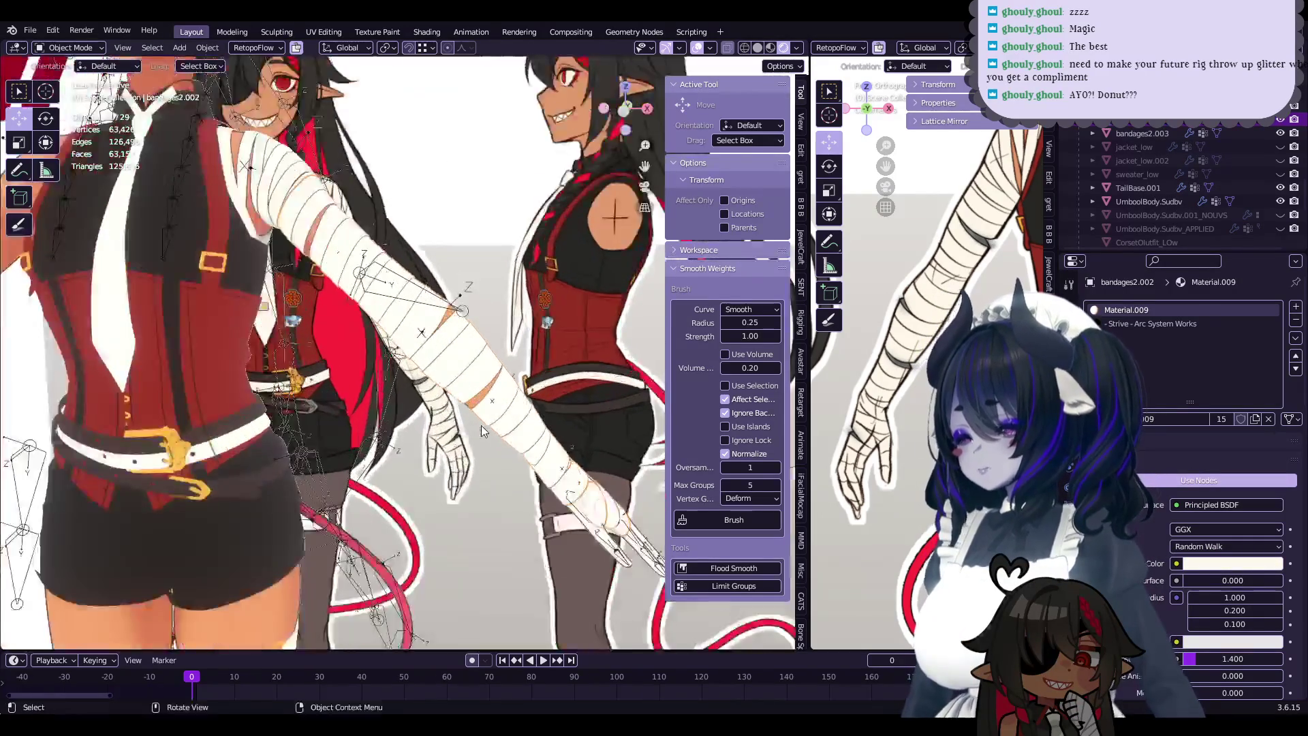
pyautogui.moveTo(476, 443)
pyautogui.keyDown('shift'); pyautogui.mouseDown(button='middle')
pyautogui.moveTo(501, 312)
pyautogui.moveTo(449, 386)
pyautogui.moveTo(543, 284)
pyautogui.moveTo(548, 500)
pyautogui.moveTo(550, 489)
pyautogui.mouseUp(button='middle'); pyautogui.keyUp('shift')
pyautogui.hotkey('ctrl', 's')
# - Select the bandaged hand mesh and turn the view slightly around it
pyautogui.click(550, 488)
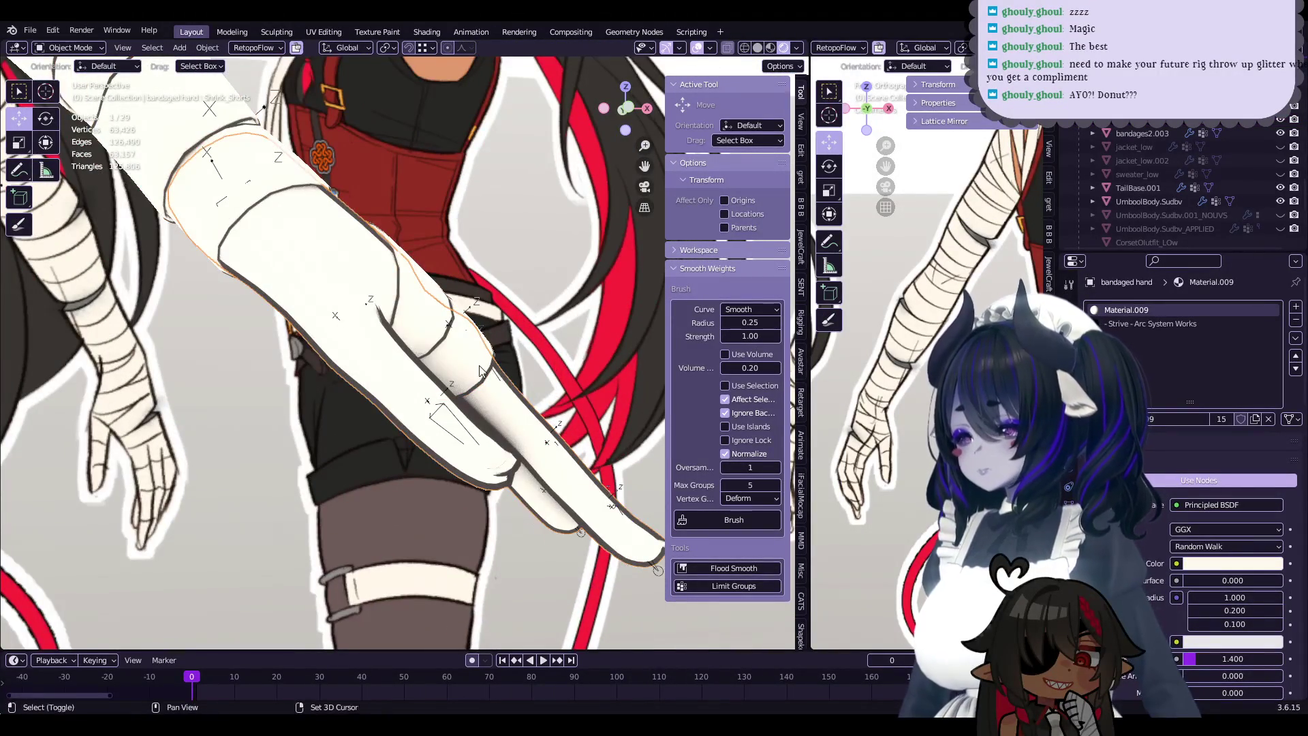
pyautogui.scroll(1, 526, 471)
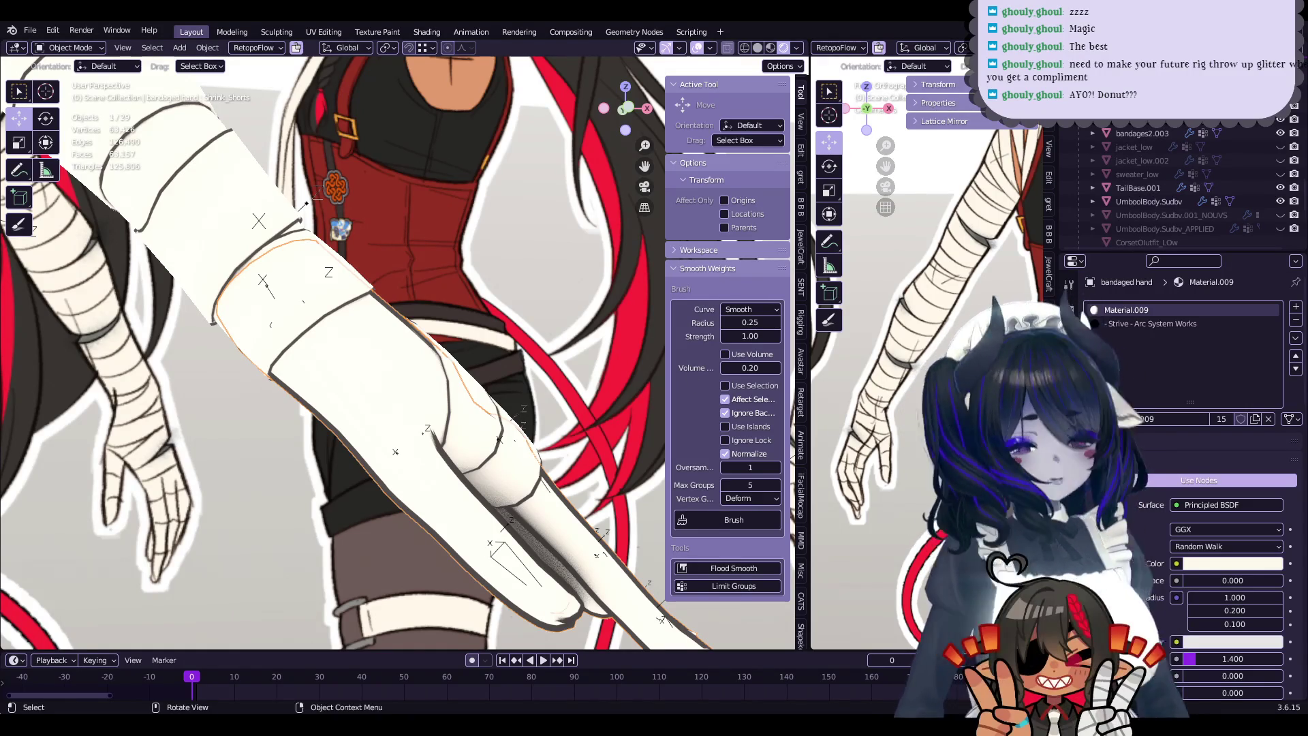
pyautogui.moveTo(534, 377); pyautogui.dragTo(538, 381, button='middle')
# - Compare the hand's Solidify thickness in its modifier stack with the arm bandage's 0.008 m
pyautogui.click(1069, 416)
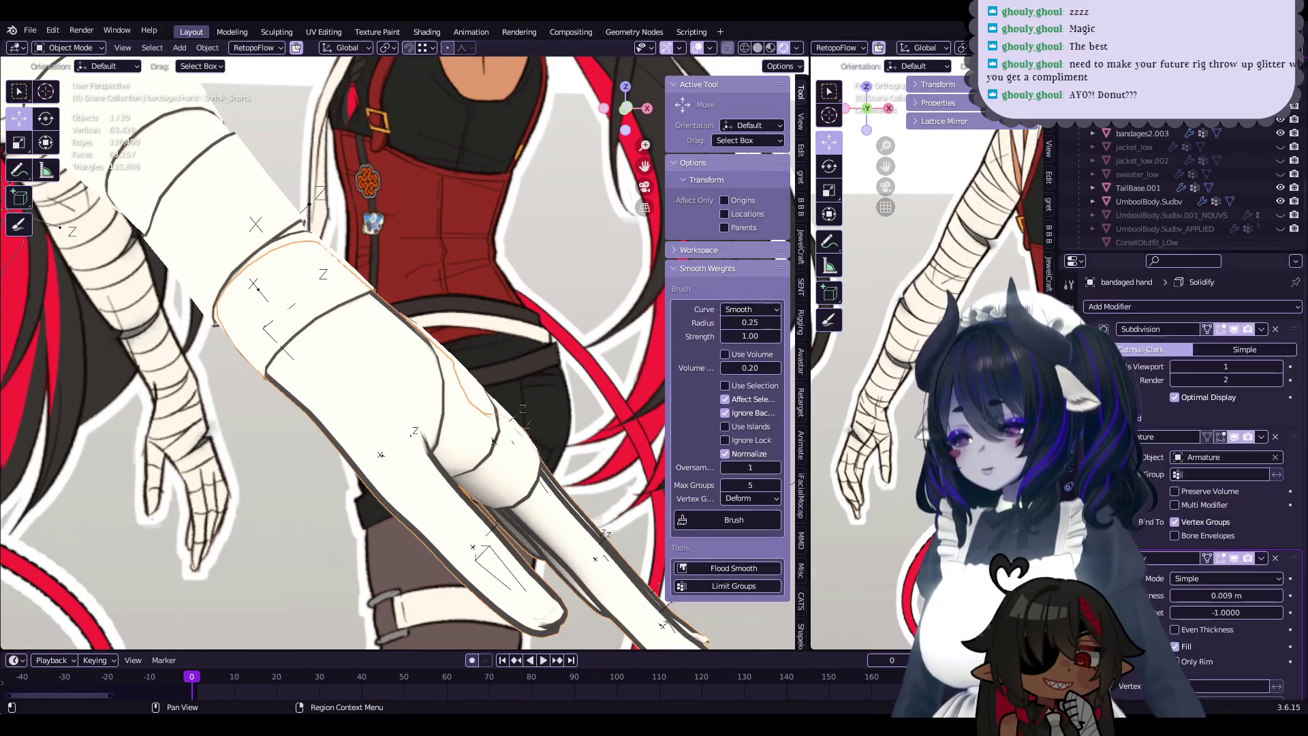
pyautogui.scroll(-2, 497, 341)
pyautogui.scroll(-2, 497, 341)
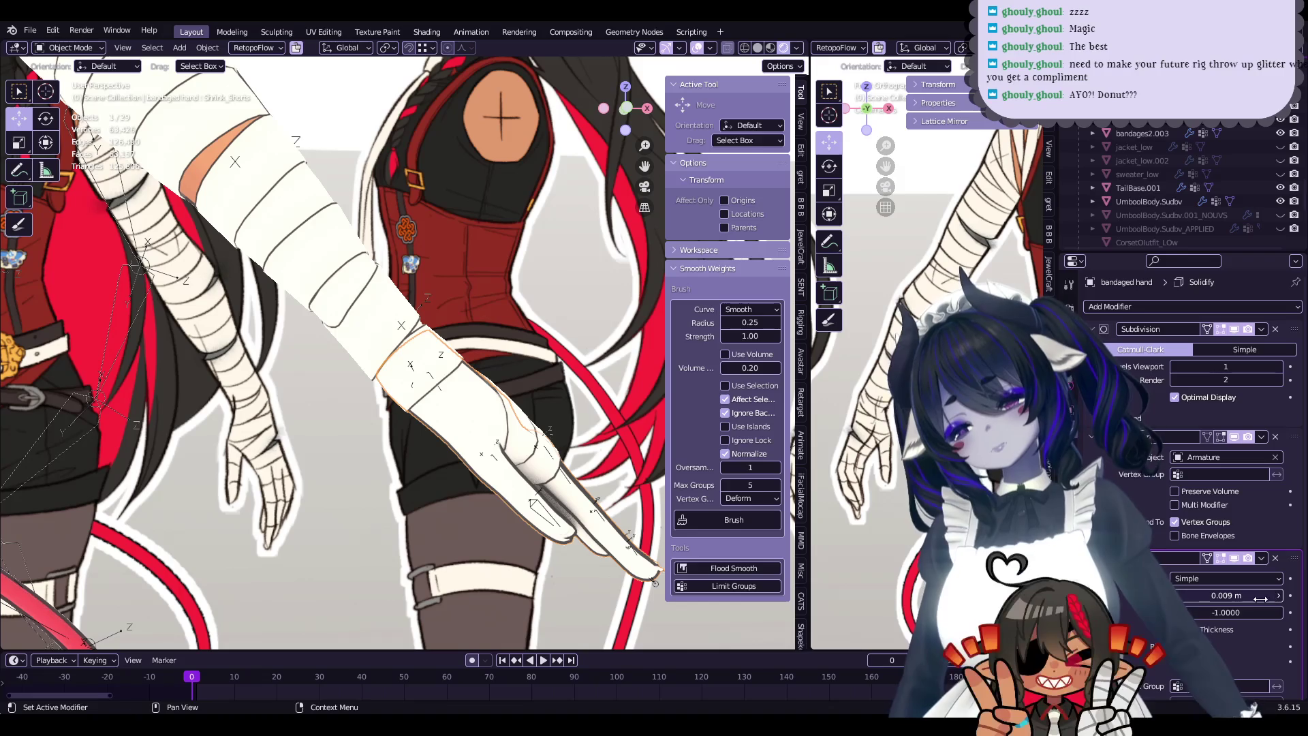
pyautogui.click(381, 334)
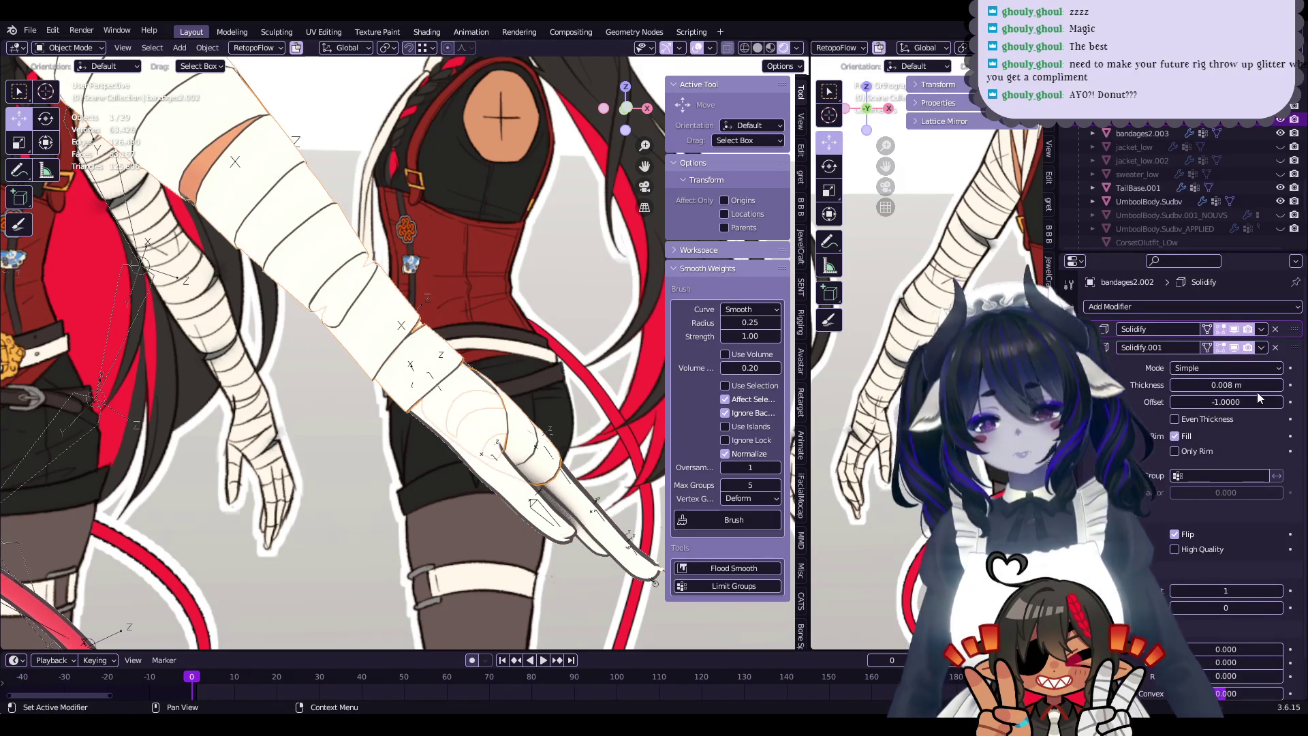
pyautogui.click(465, 387)
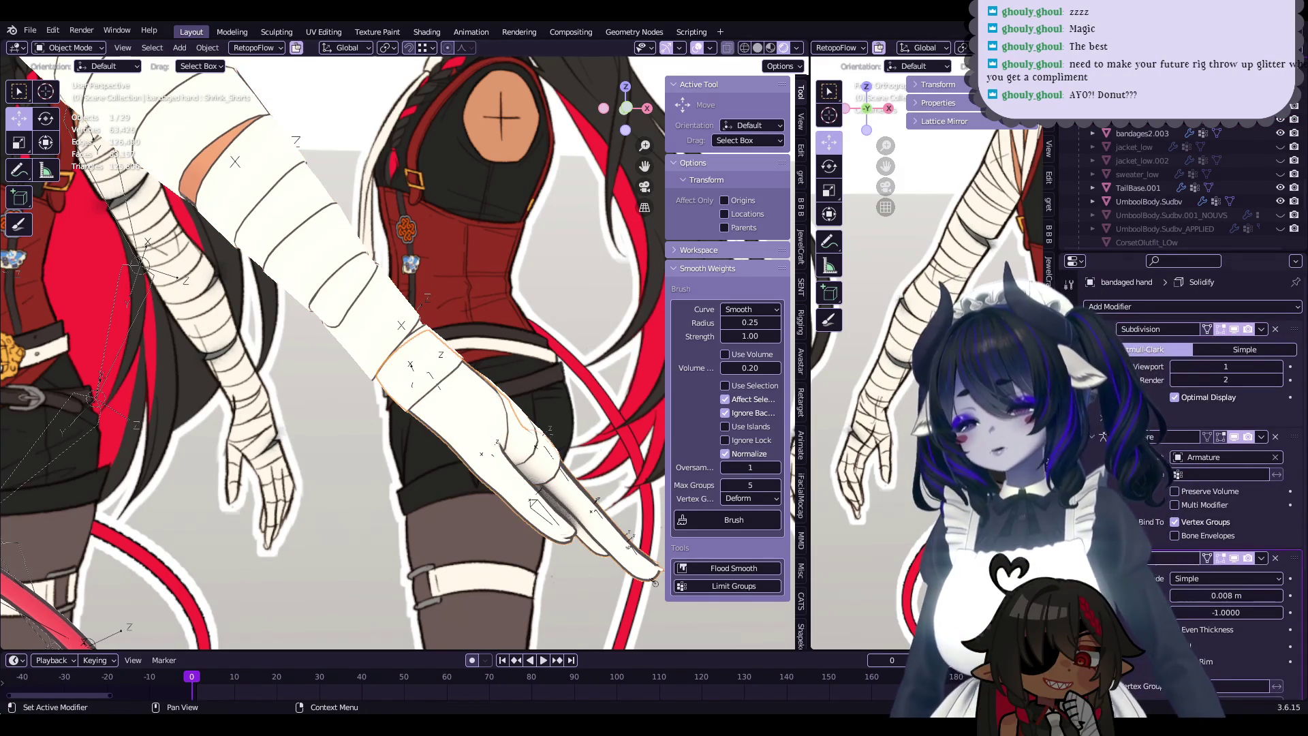
pyautogui.scroll(2, 496, 362)
pyautogui.scroll(2, 496, 362)
pyautogui.scroll(2, 538, 378)
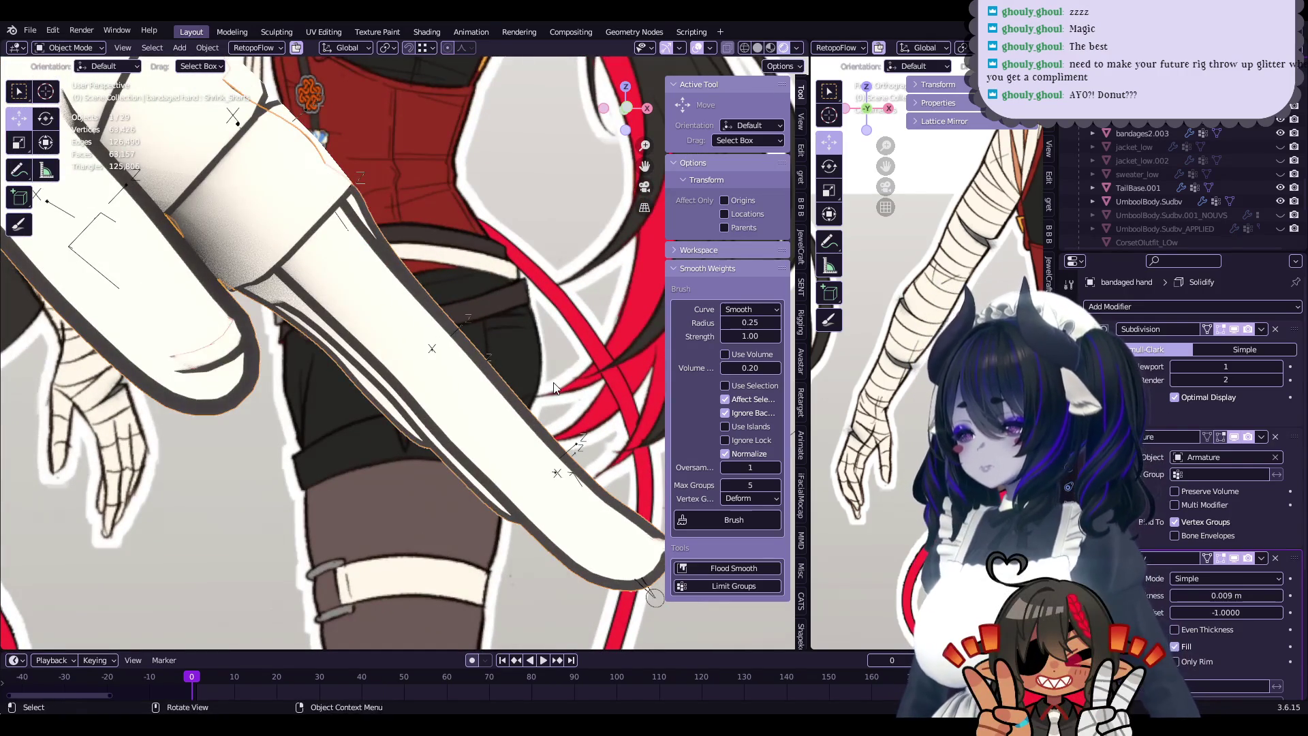
pyautogui.scroll(-1, 553, 385)
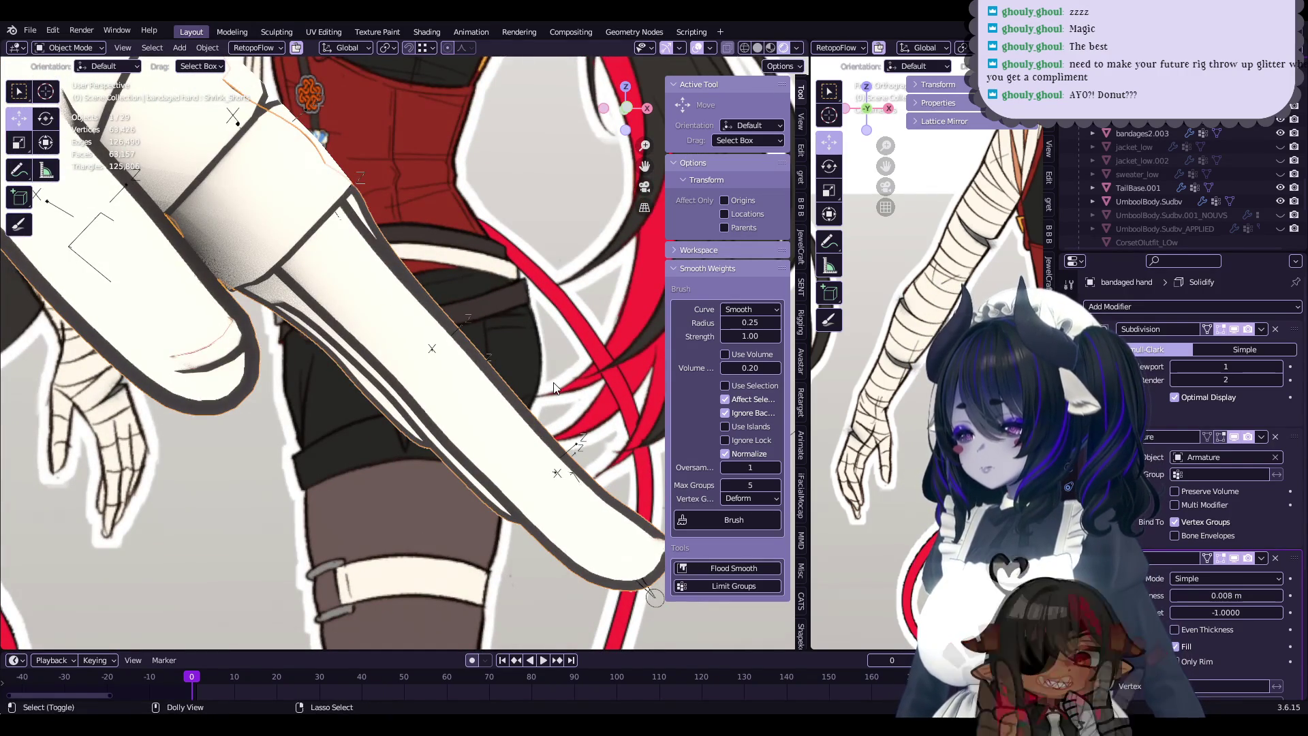
pyautogui.scroll(-2, 554, 386)
# - Select the arm bandage, save, and briefly inspect the bandages.001 wrap in Edit Mode
pyautogui.moveTo(553, 382); pyautogui.dragTo(600, 452, button='middle')
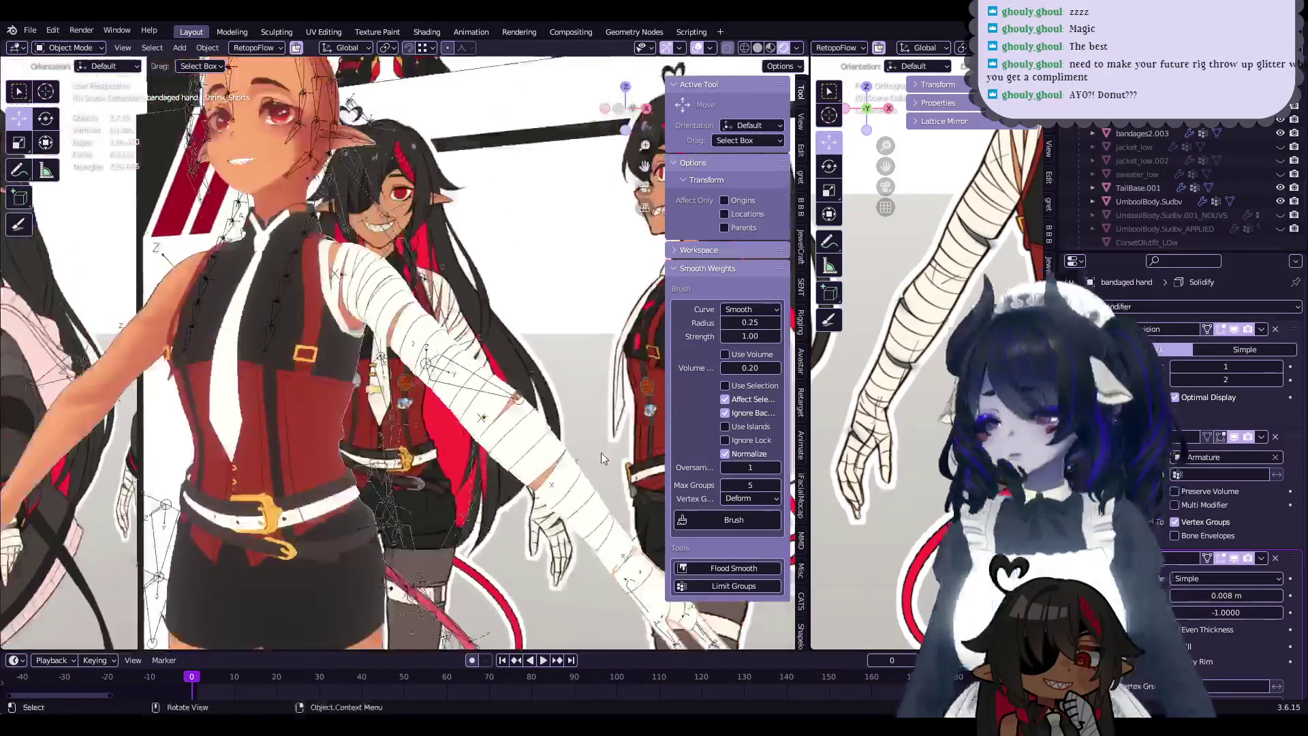
pyautogui.click(601, 452)
pyautogui.hotkey('ctrl', 's')
pyautogui.moveTo(600, 452)
pyautogui.mouseDown(button='middle')
pyautogui.moveTo(531, 377)
pyautogui.moveTo(557, 406)
pyautogui.mouseUp(button='middle')
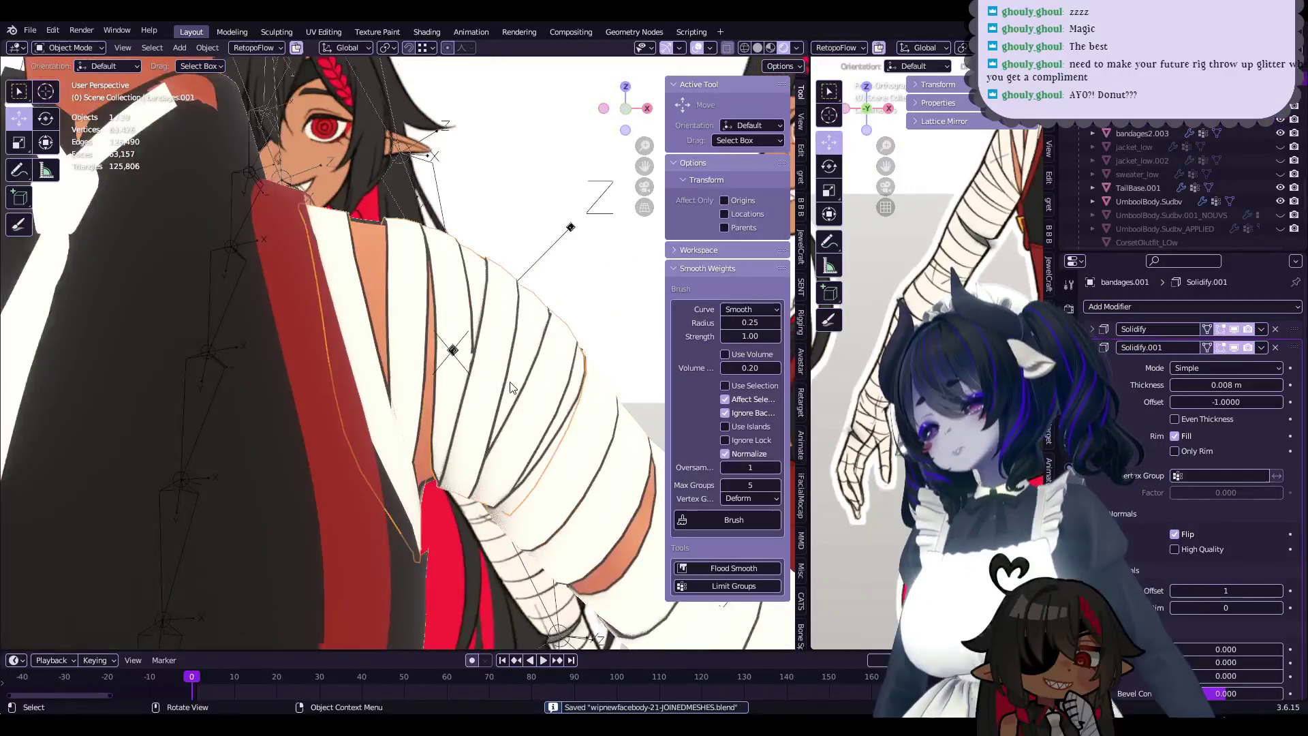
pyautogui.click(557, 337)
pyautogui.press('Tab')
pyautogui.moveTo(557, 338)
pyautogui.mouseDown(button='middle')
pyautogui.moveTo(552, 499)
pyautogui.moveTo(507, 407)
pyautogui.moveTo(540, 428)
pyautogui.mouseUp(button='middle')
pyautogui.press('Tab')
# - Select UmboolBody.Sudbv and show its vertex groups and shape keys in Object Data
pyautogui.click(496, 406)
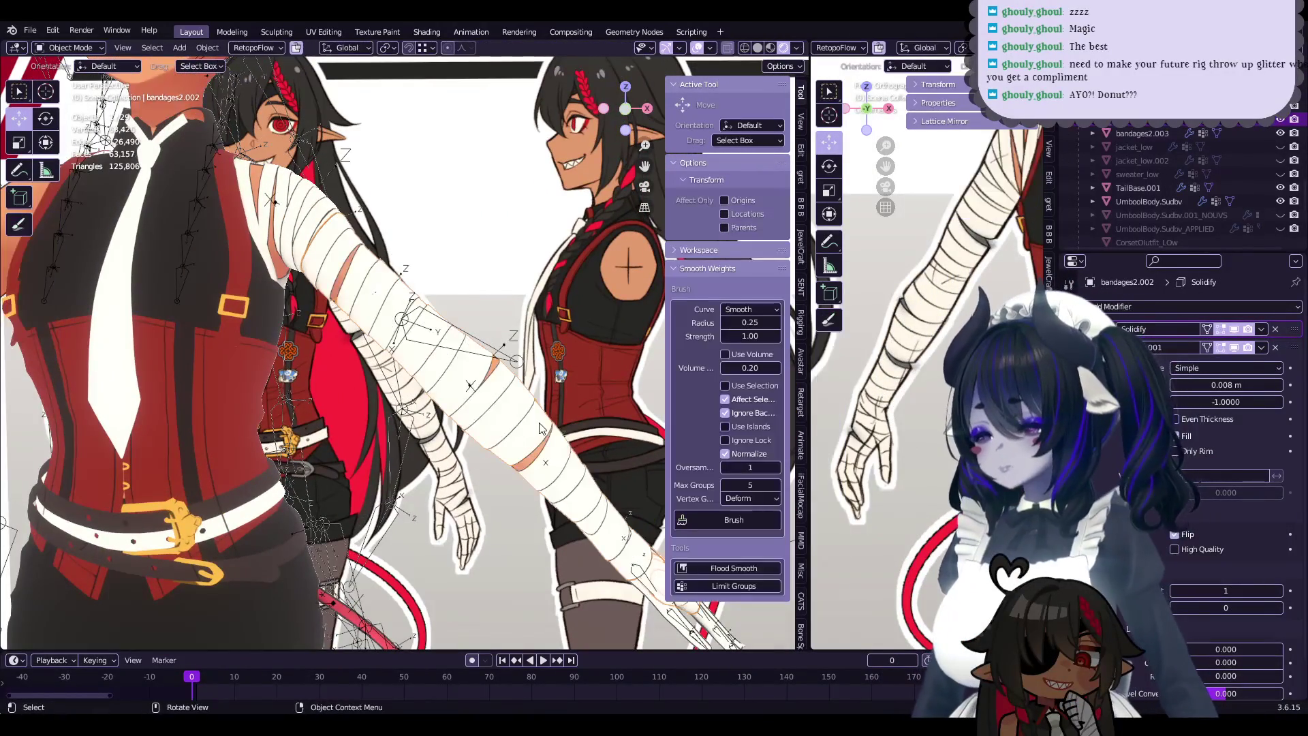
pyautogui.scroll(3, 540, 429)
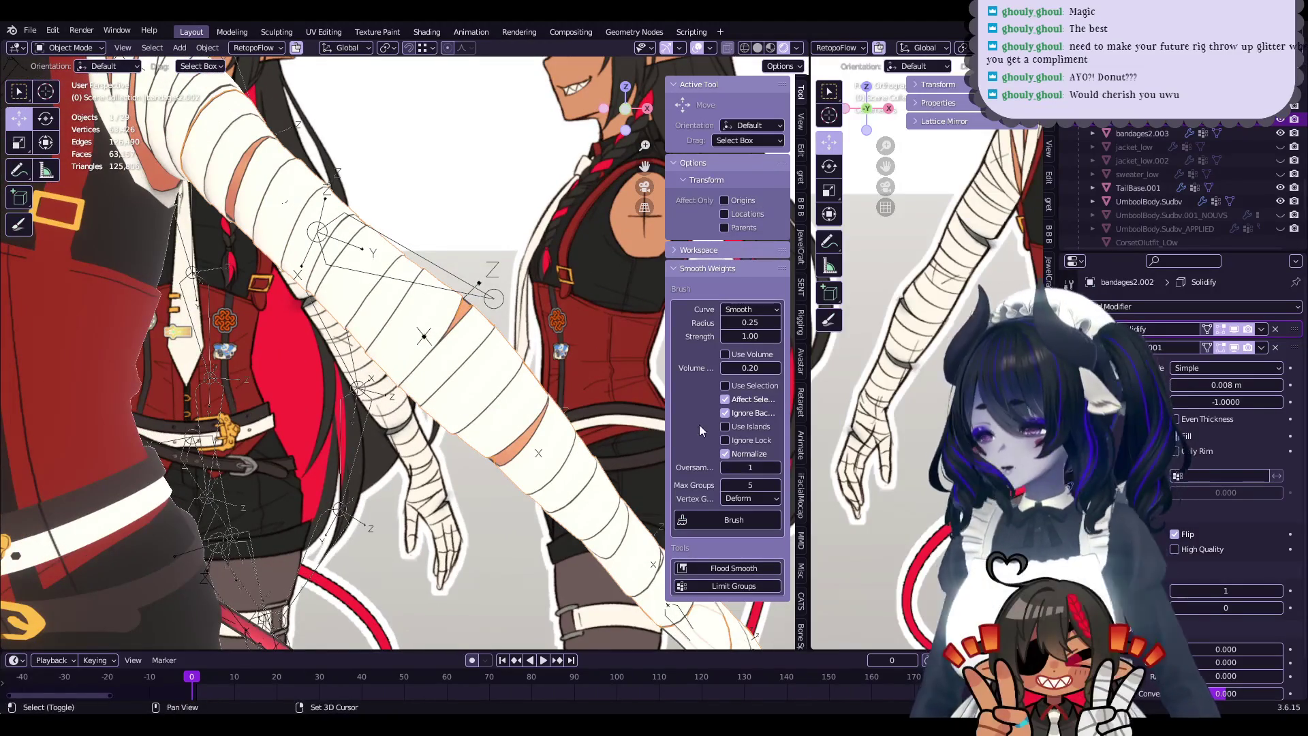
pyautogui.scroll(4, 549, 371)
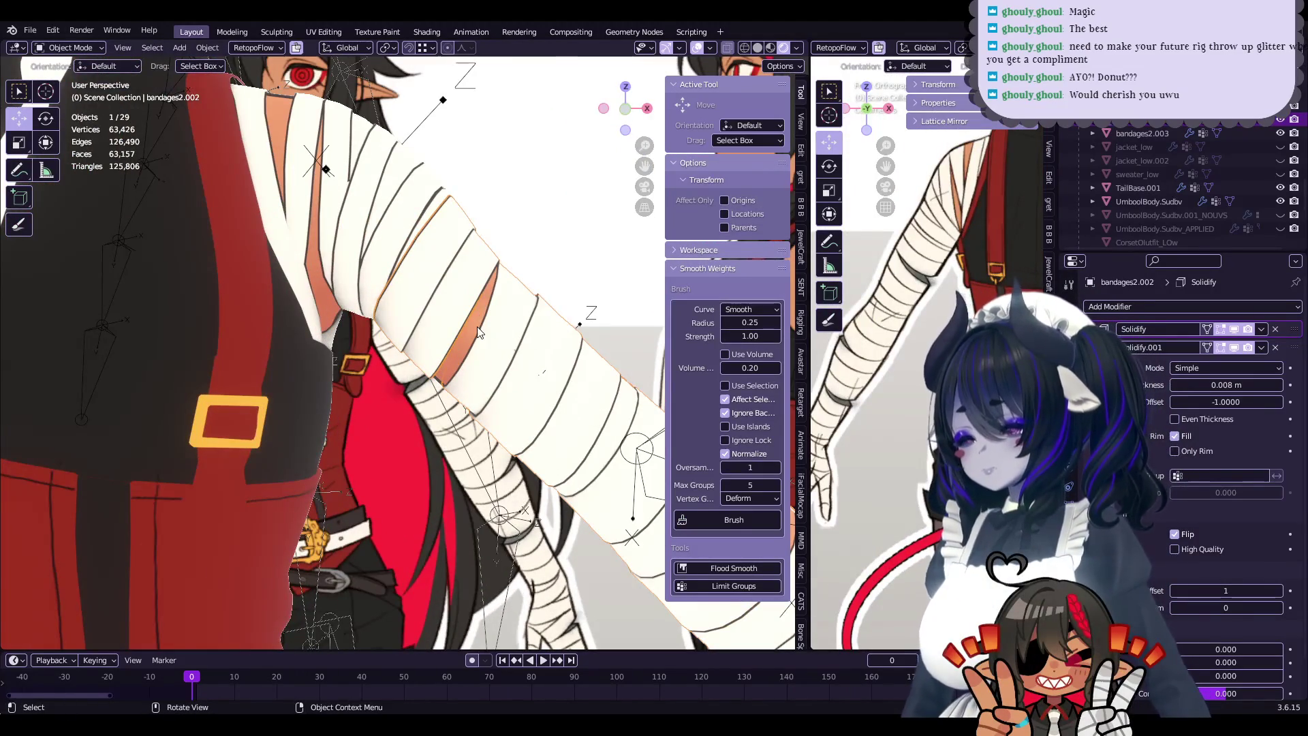
pyautogui.click(479, 333)
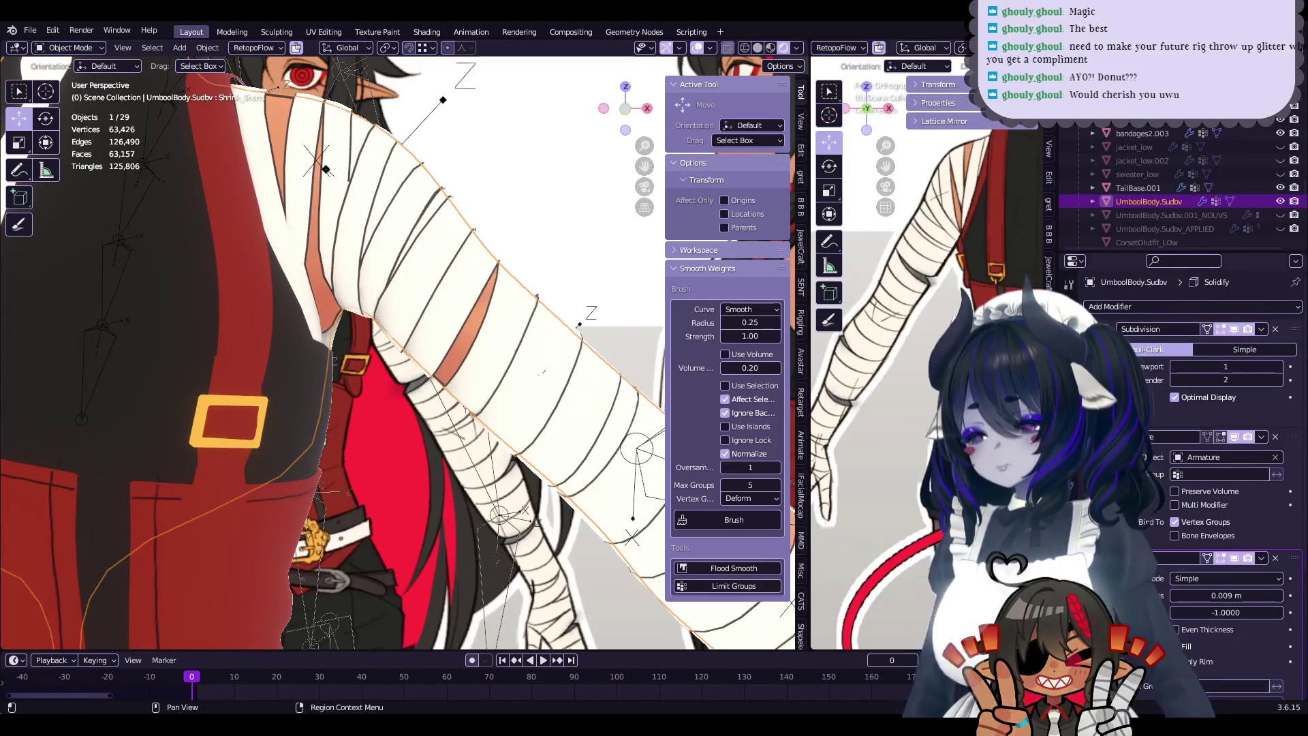
pyautogui.click(1069, 487)
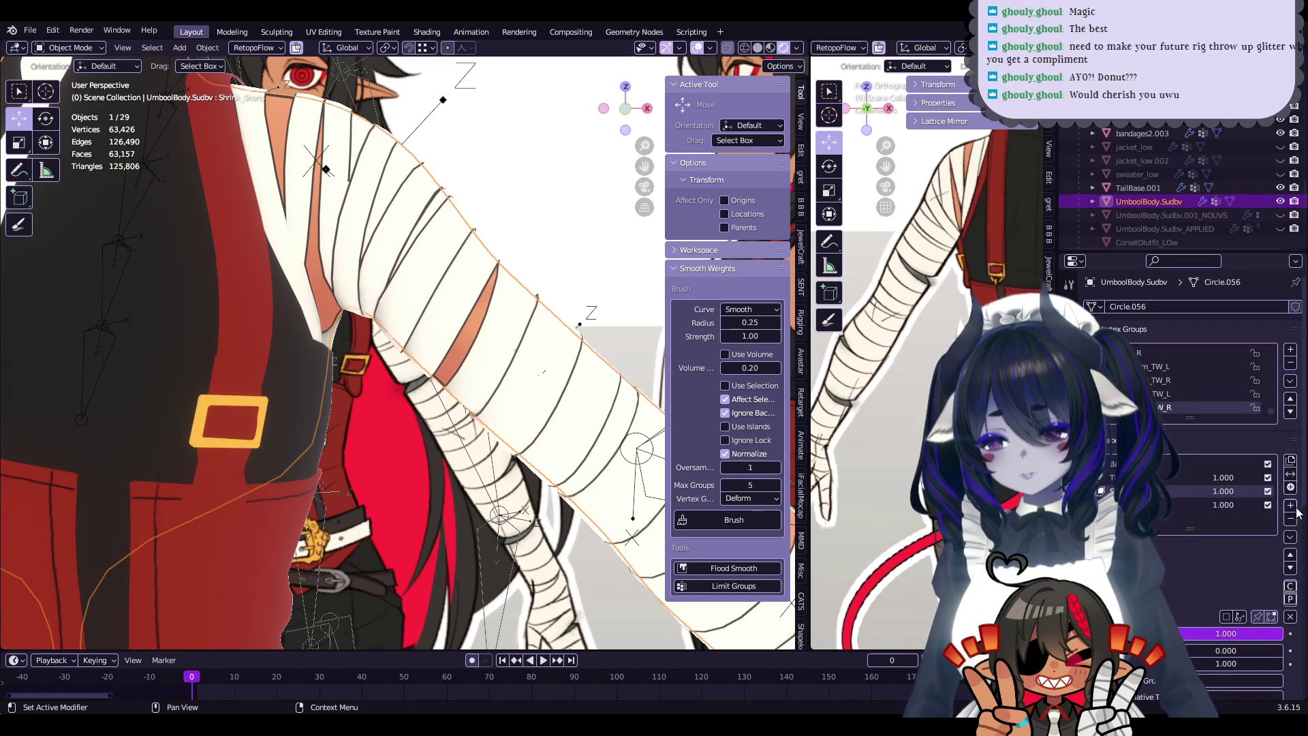
# - In Edit Mode on UmboolBody.Sudbv, scale the elbow skin edge loop inward
pyautogui.press('Tab')
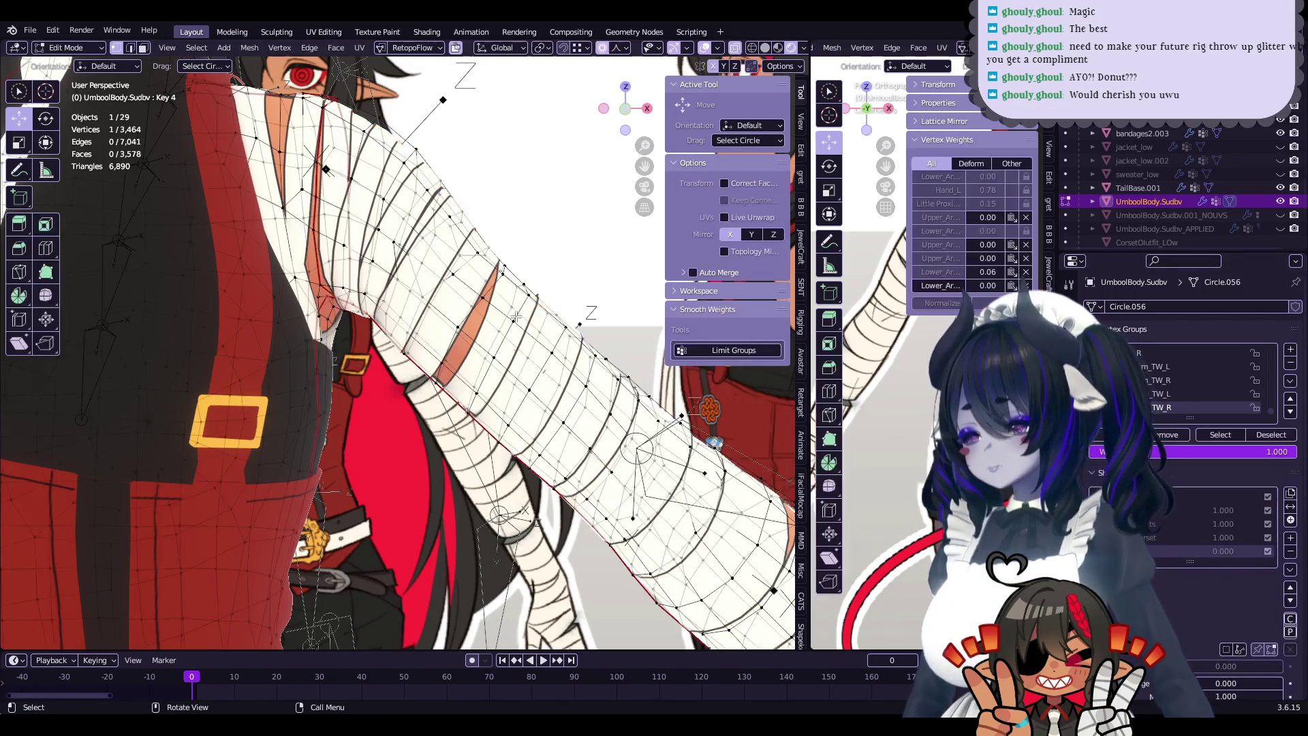
pyautogui.keyDown('alt'); pyautogui.click(466, 310); pyautogui.keyUp('alt')
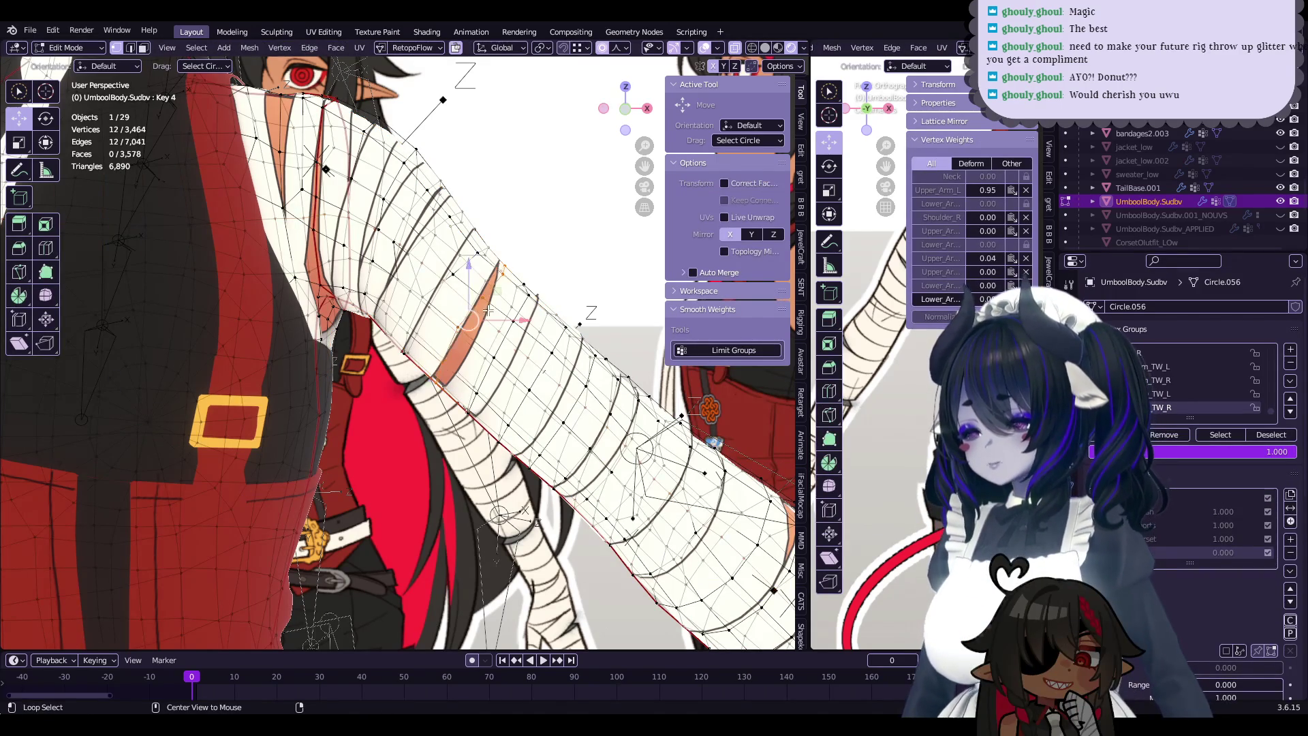
pyautogui.press('s')
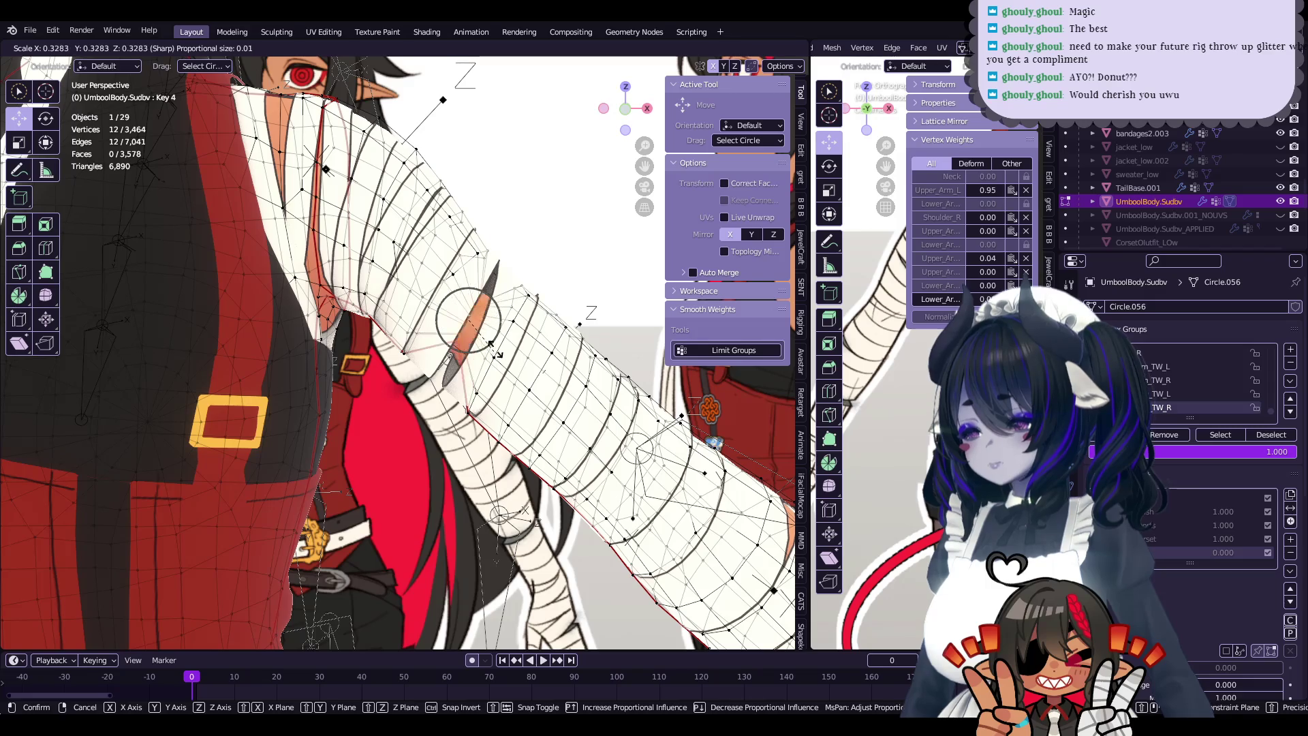
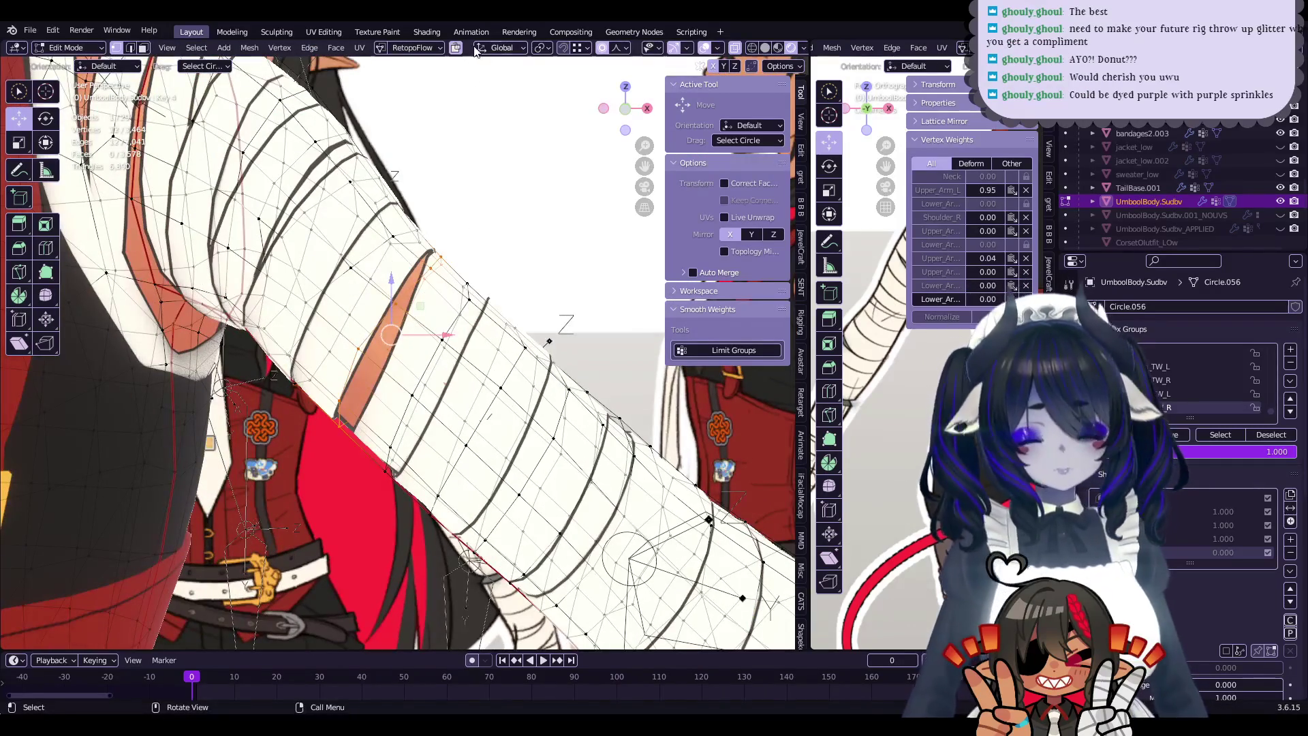
# - Scale down the selected upper-arm edge loop on the body to tighten it
pyautogui.press('s')
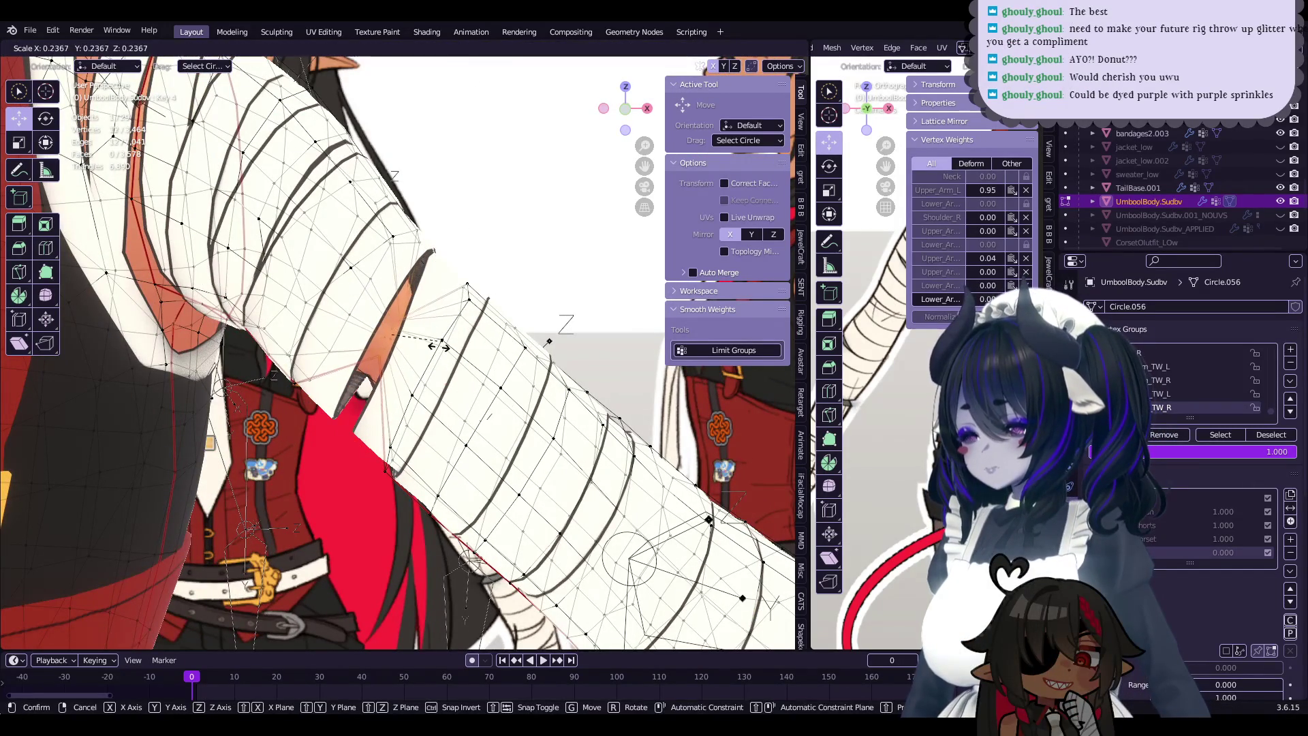
pyautogui.click(436, 347)
pyautogui.press('s')
pyautogui.rightClick(417, 374)
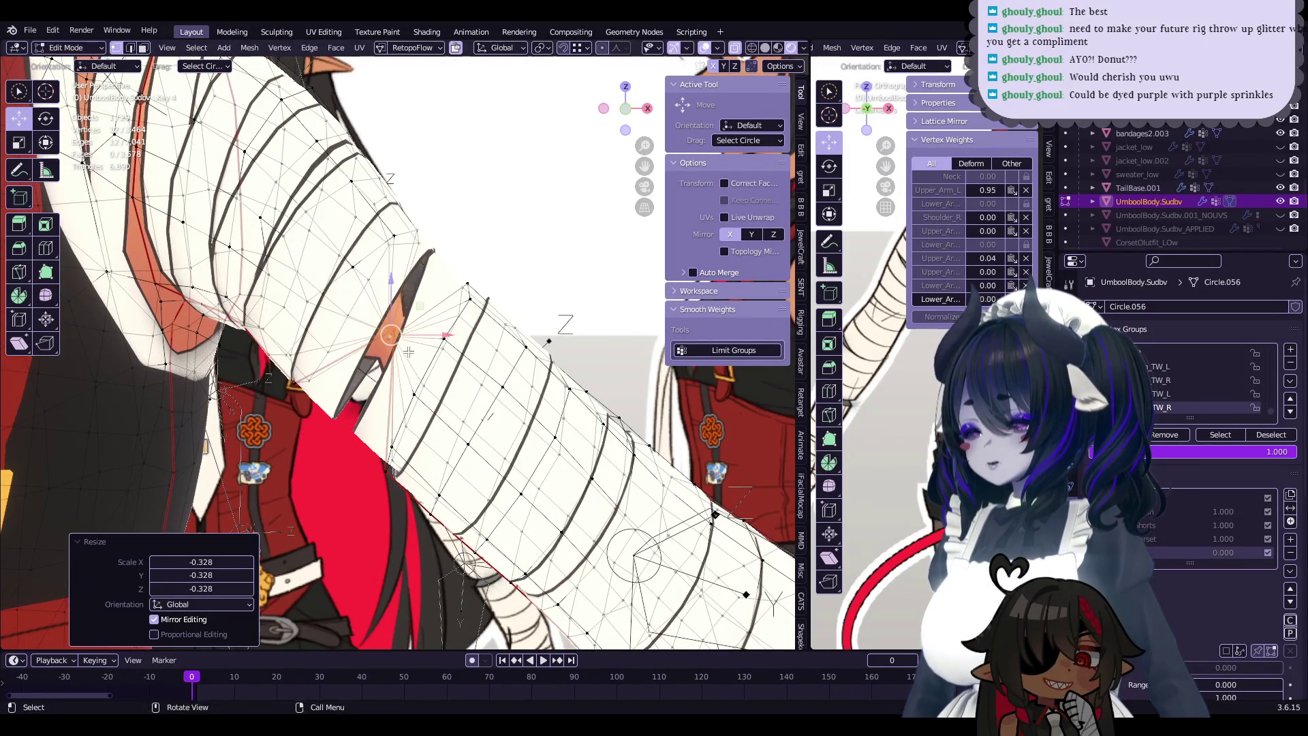
pyautogui.moveTo(417, 373); pyautogui.dragTo(438, 348, button='middle')
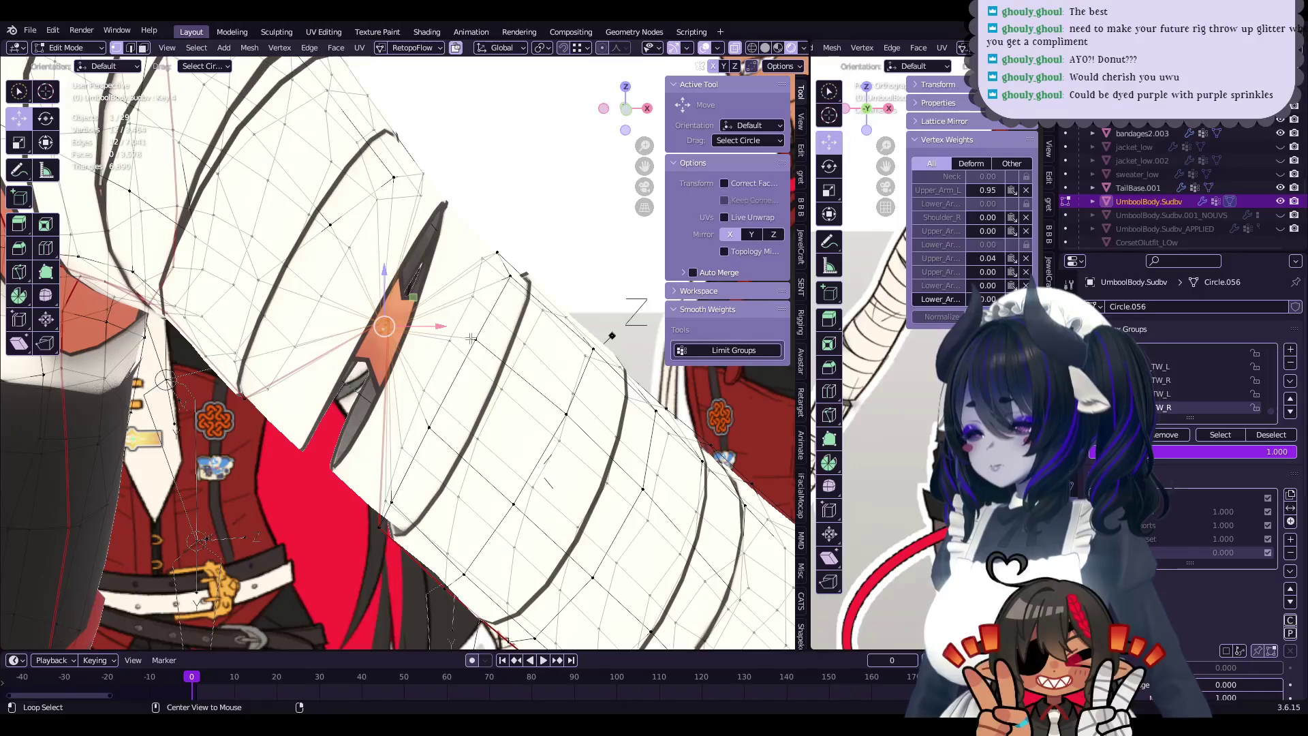
# - Pick another upper-arm loop and scale it down inside the bandage wrap
pyautogui.keyDown('alt'); pyautogui.click(498, 298); pyautogui.keyUp('alt')
pyautogui.press('s')
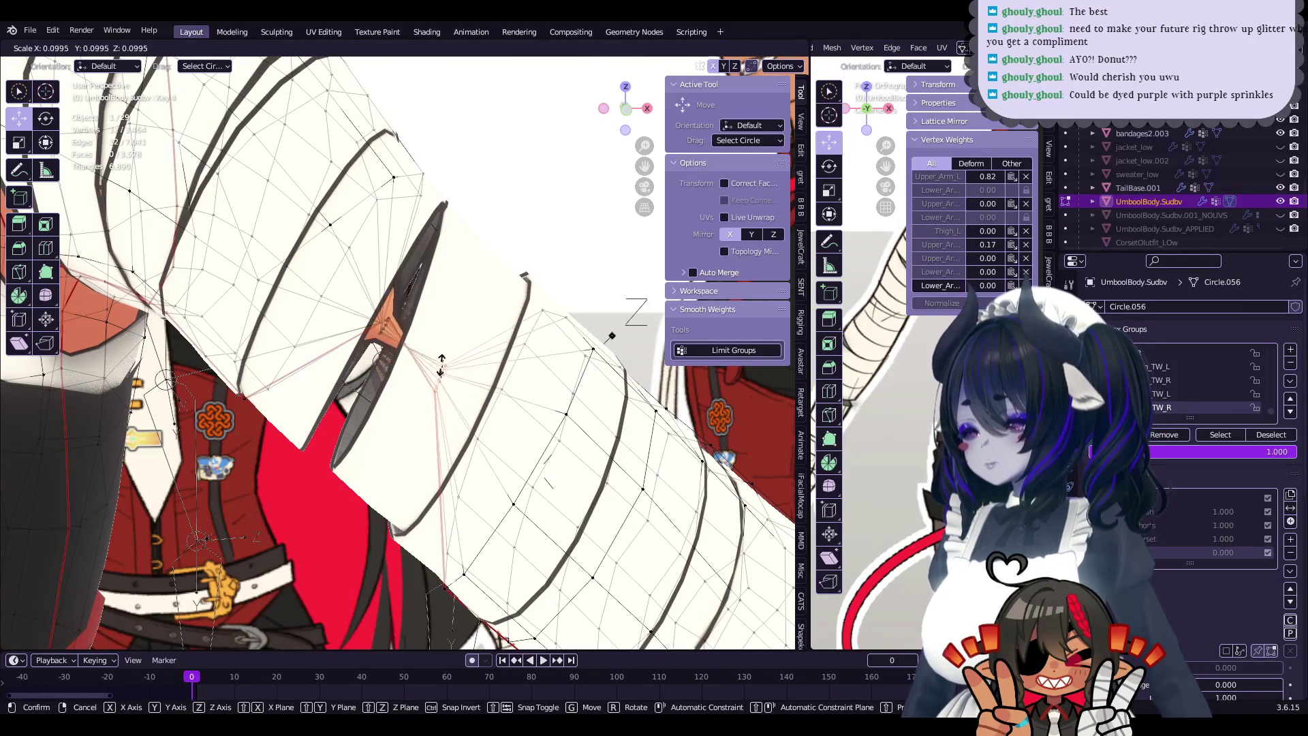
pyautogui.click(501, 270)
pyautogui.click(554, 179)
pyautogui.moveTo(554, 180)
pyautogui.mouseDown(button='middle')
pyautogui.moveTo(409, 320)
pyautogui.moveTo(380, 307)
pyautogui.mouseUp(button='middle')
# - Select further loops toward the shoulder, check the arm, and return to Object Mode
pyautogui.keyDown('alt'); pyautogui.click(409, 321); pyautogui.keyUp('alt')
pyautogui.keyDown('alt'); pyautogui.click(380, 307); pyautogui.keyUp('alt')
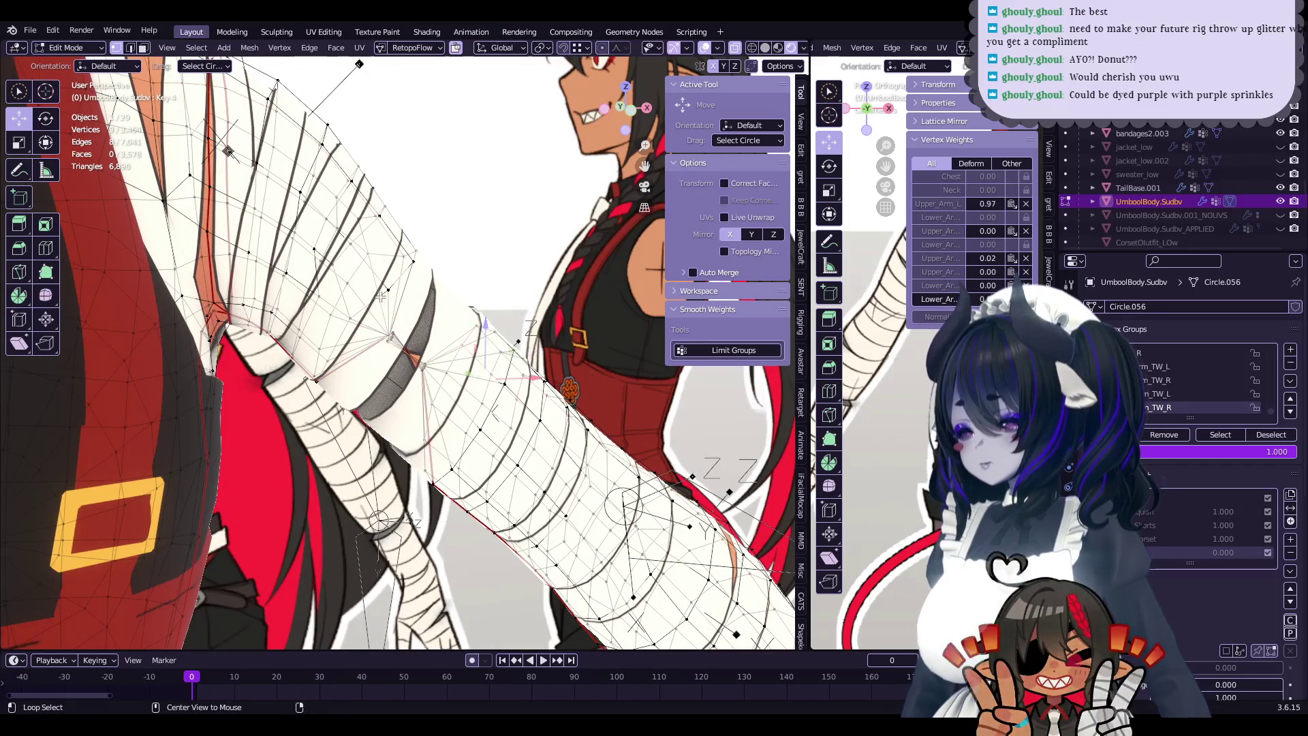
pyautogui.keyDown('alt'); pyautogui.click(422, 292); pyautogui.keyUp('alt')
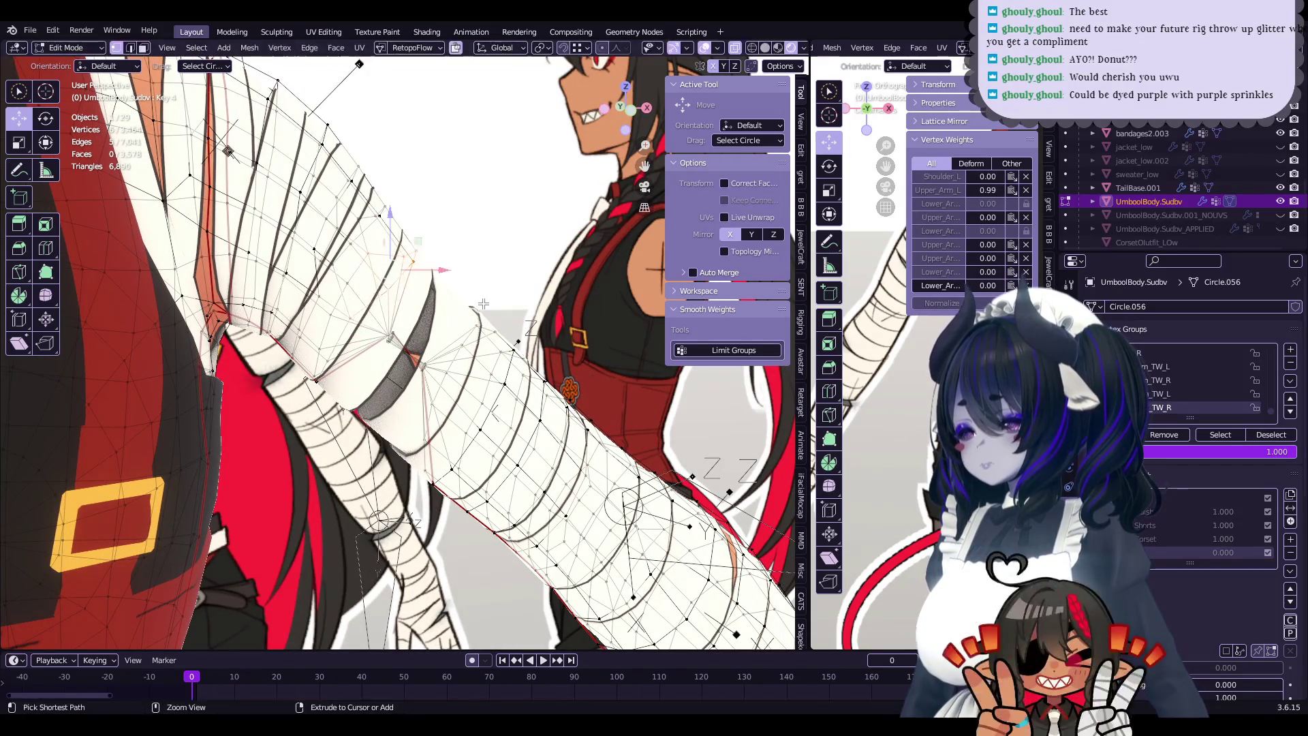
pyautogui.moveTo(487, 301)
pyautogui.mouseDown(button='middle')
pyautogui.moveTo(458, 308)
pyautogui.moveTo(493, 290)
pyautogui.moveTo(418, 307)
pyautogui.moveTo(420, 381)
pyautogui.mouseUp(button='middle')
pyautogui.press('Tab')
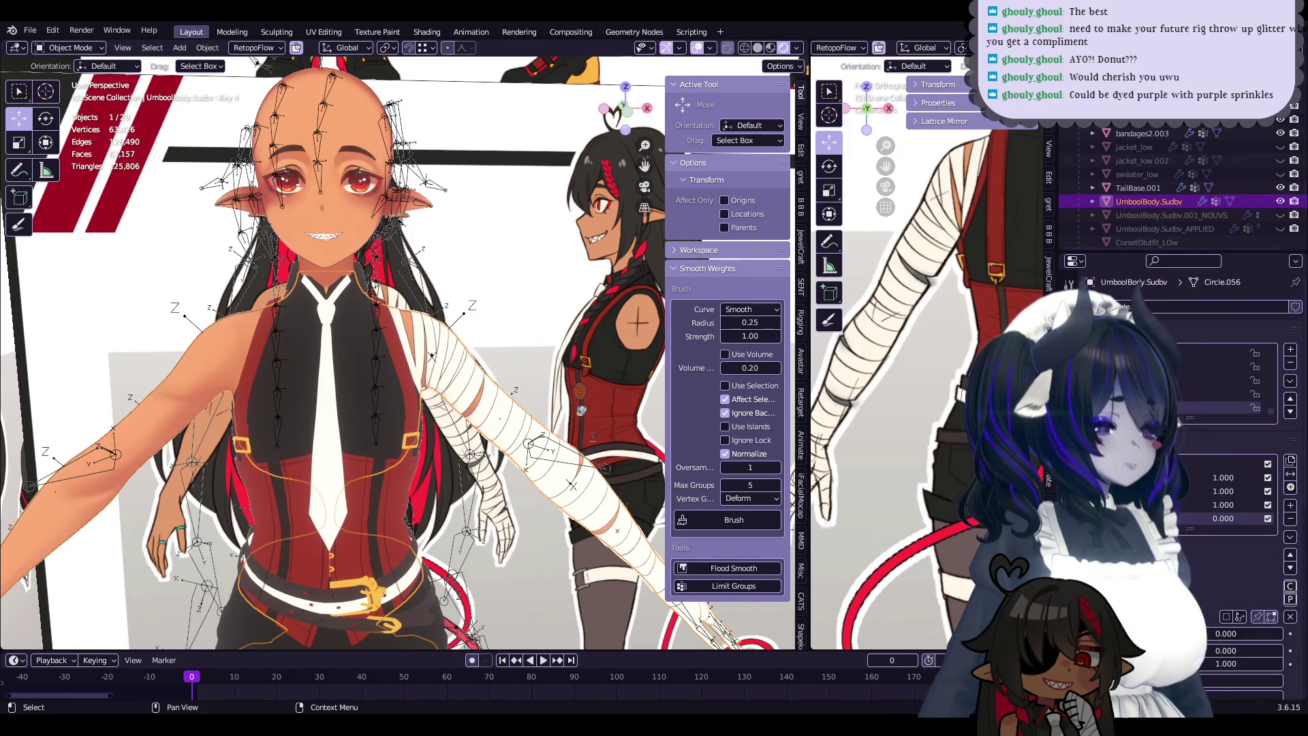
# - Bring the bandaged forearm into view and enter Edit Mode on the bandages2.002 wrap
pyautogui.moveTo(476, 409)
pyautogui.mouseDown(button='middle')
pyautogui.moveTo(465, 422)
pyautogui.moveTo(561, 429)
pyautogui.mouseUp(button='middle')
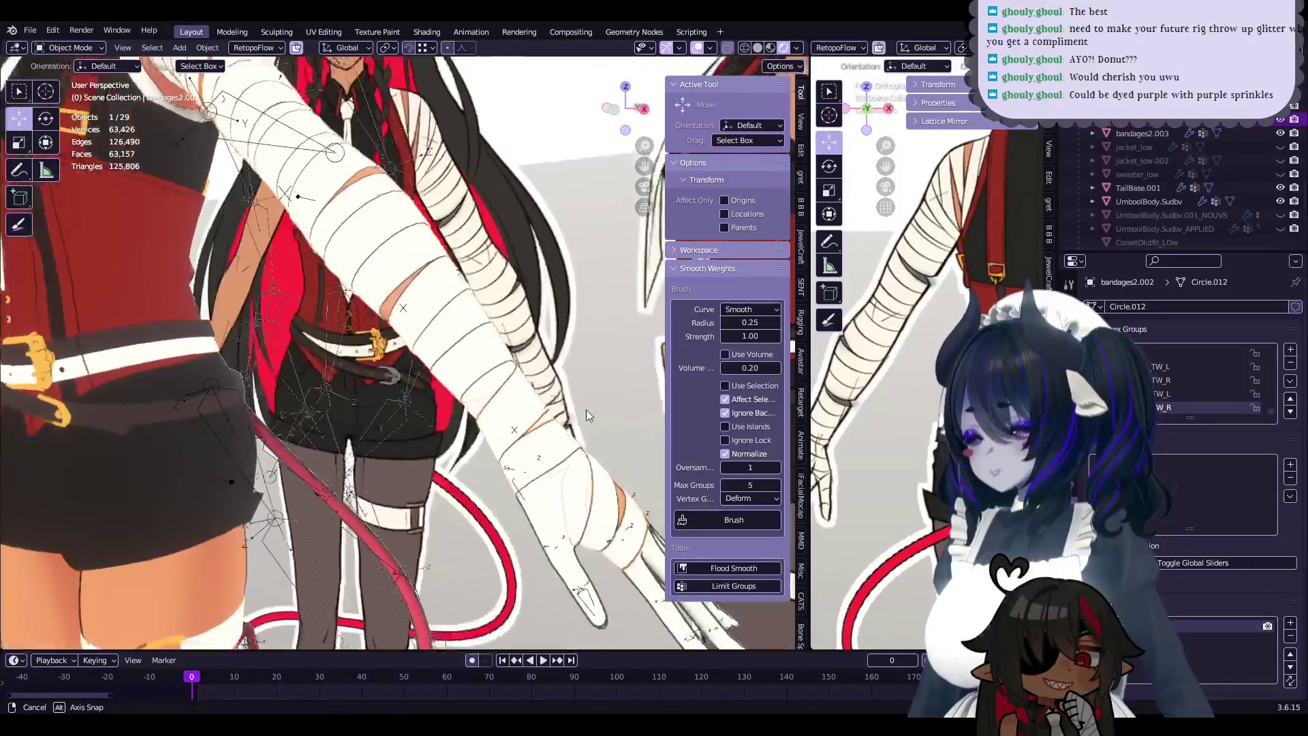
pyautogui.press('Tab')
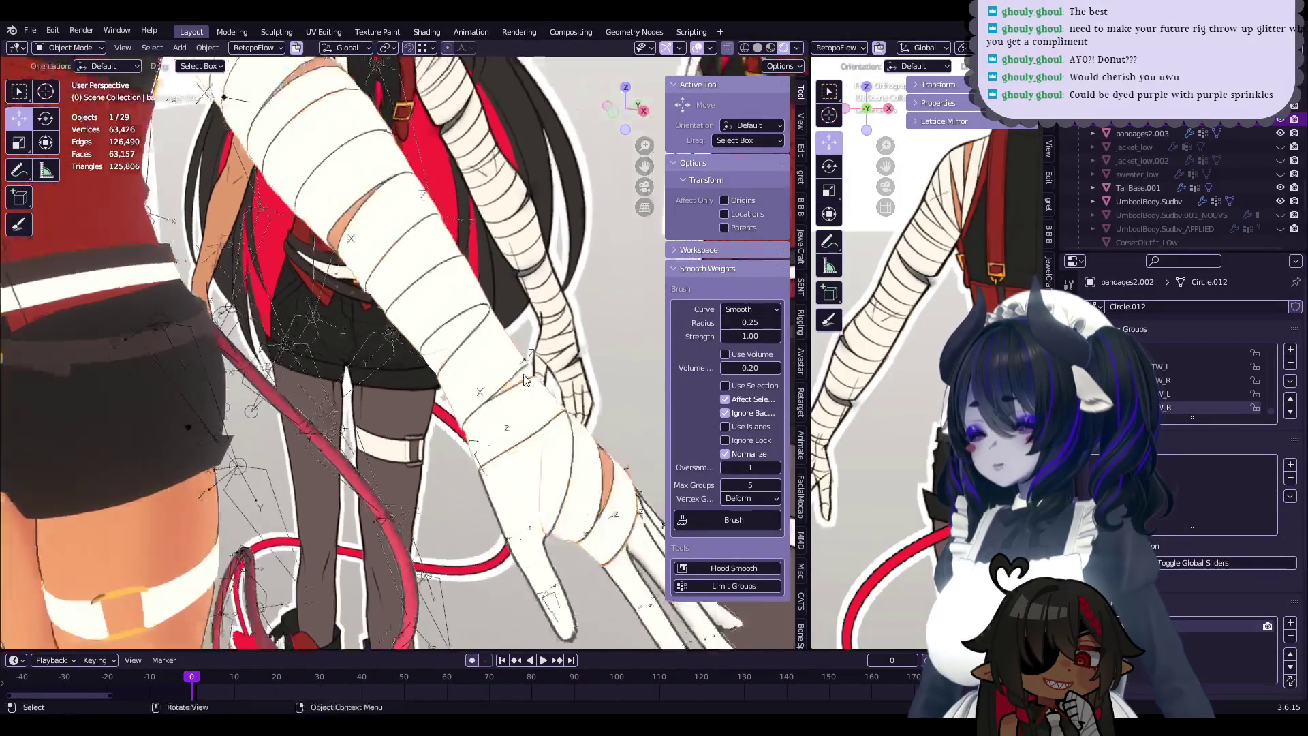
pyautogui.scroll(5, 475, 377)
pyautogui.scroll(-3, 442, 335)
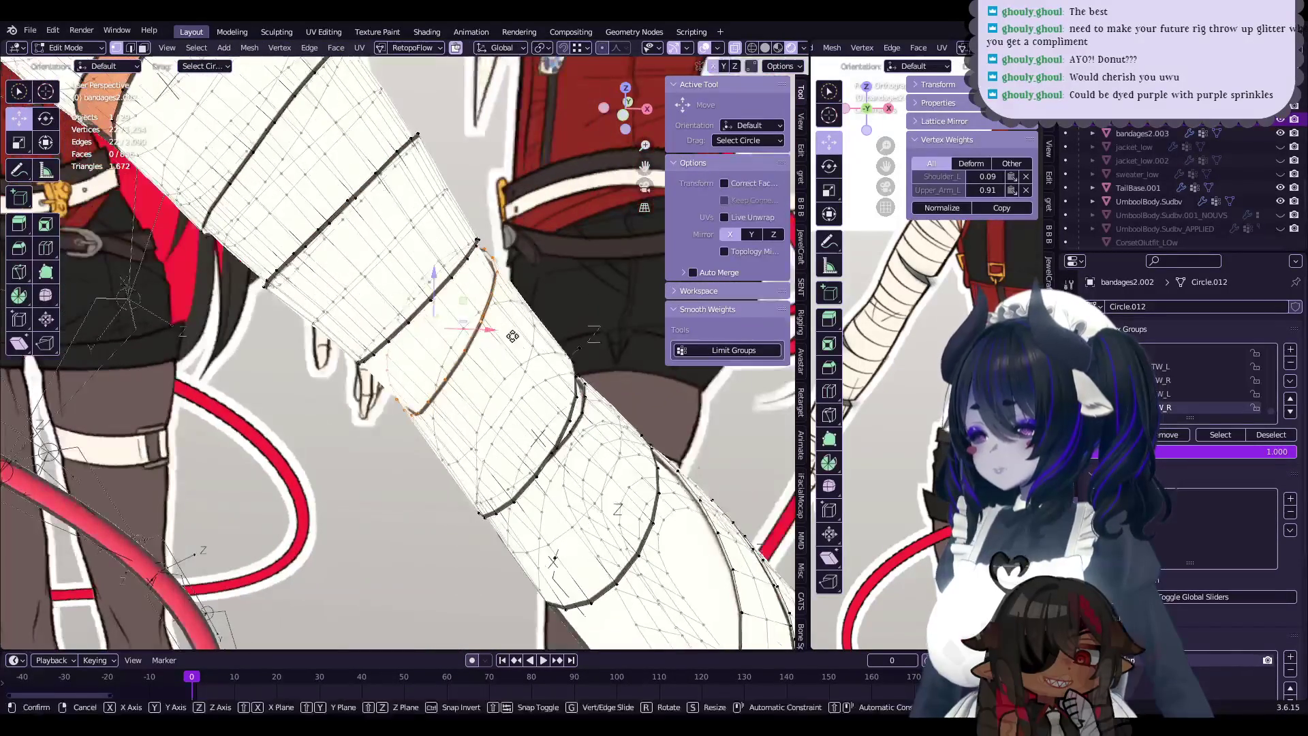
# - Edge-slide forearm bandage wrap loops along the arm into even positions
pyautogui.press('g')
pyautogui.press('g')
pyautogui.click(450, 341)
pyautogui.moveTo(449, 340)
pyautogui.mouseDown(button='middle')
pyautogui.moveTo(496, 389)
pyautogui.moveTo(537, 403)
pyautogui.moveTo(552, 364)
pyautogui.mouseUp(button='middle')
pyautogui.click(565, 399)
pyautogui.keyDown('alt'); pyautogui.click(465, 299); pyautogui.keyUp('alt')
pyautogui.press('g')
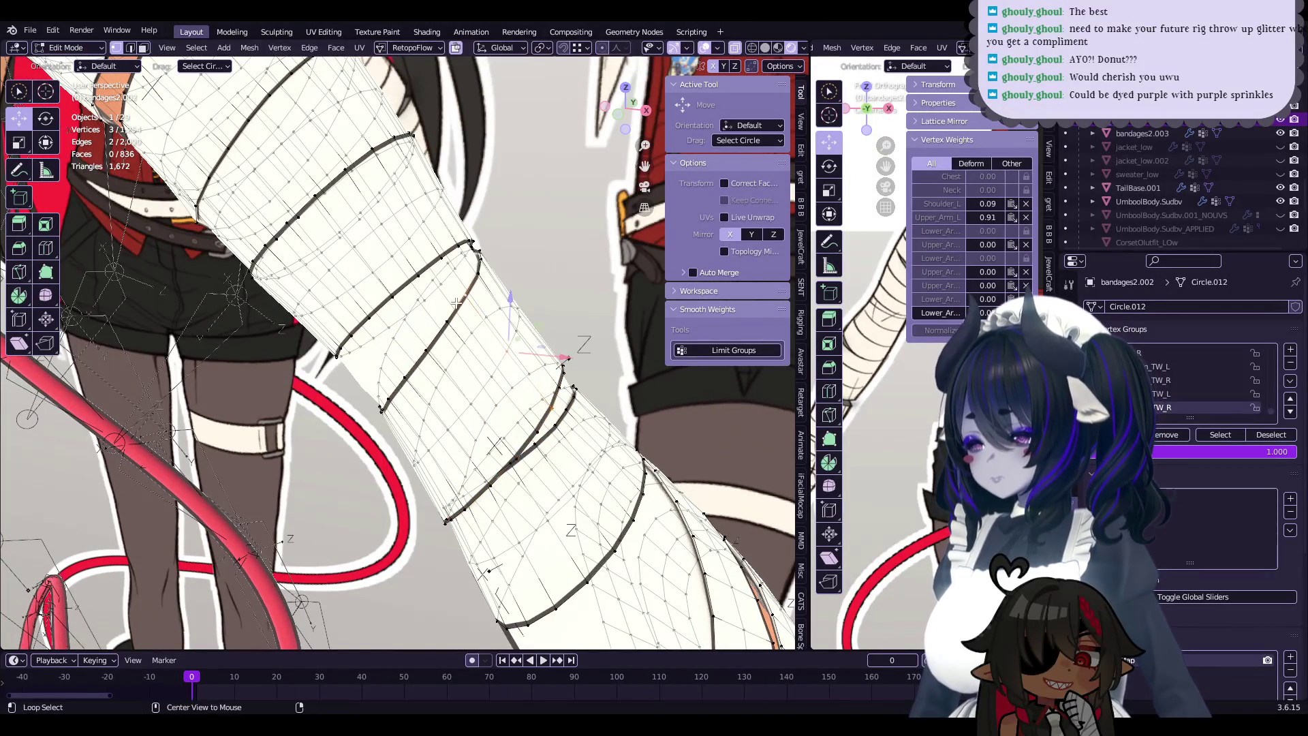
pyautogui.press('g')
pyautogui.press('g')
pyautogui.click(470, 310)
pyautogui.moveTo(470, 310)
pyautogui.mouseDown(button='middle')
pyautogui.moveTo(564, 298)
pyautogui.moveTo(512, 393)
pyautogui.moveTo(455, 389)
pyautogui.mouseUp(button='middle')
# - Preview the bandage in Object Mode, then reposition a short piece of a wrap line
pyautogui.press('Tab')
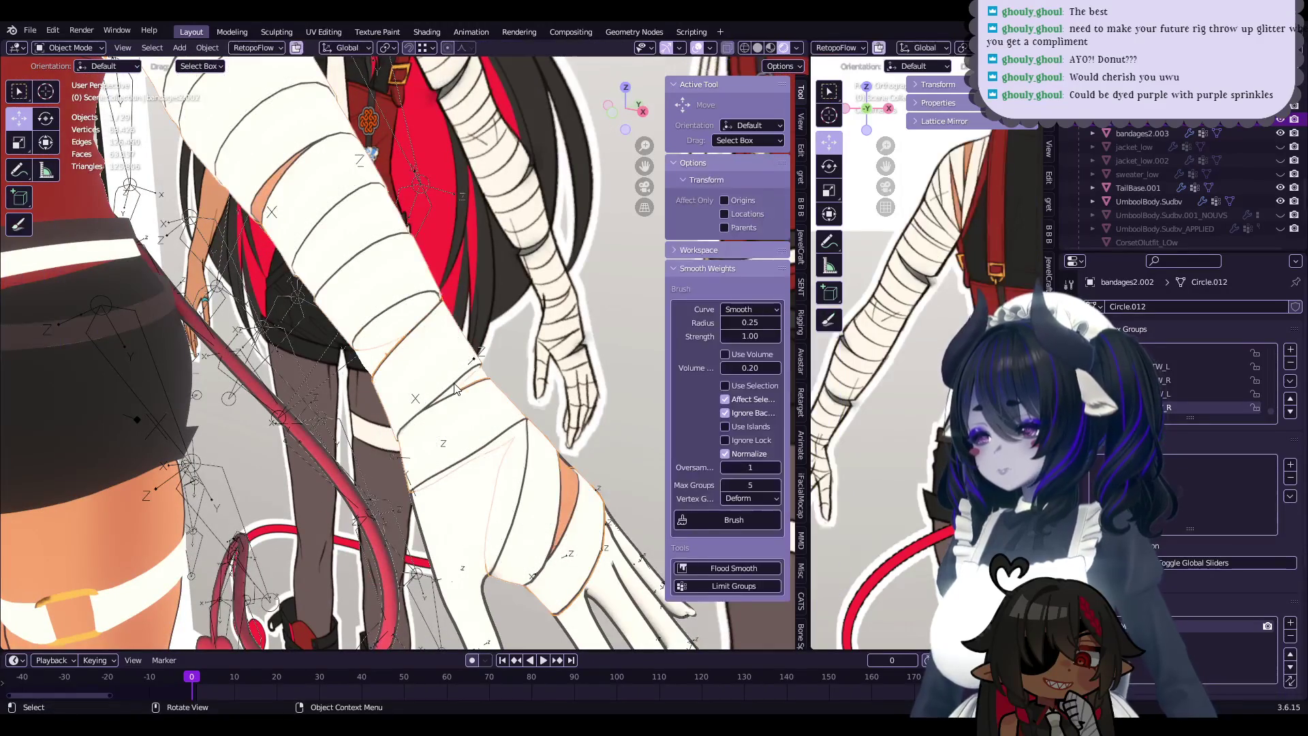
pyautogui.press('Tab')
pyautogui.moveTo(455, 389); pyautogui.dragTo(490, 406, button='middle')
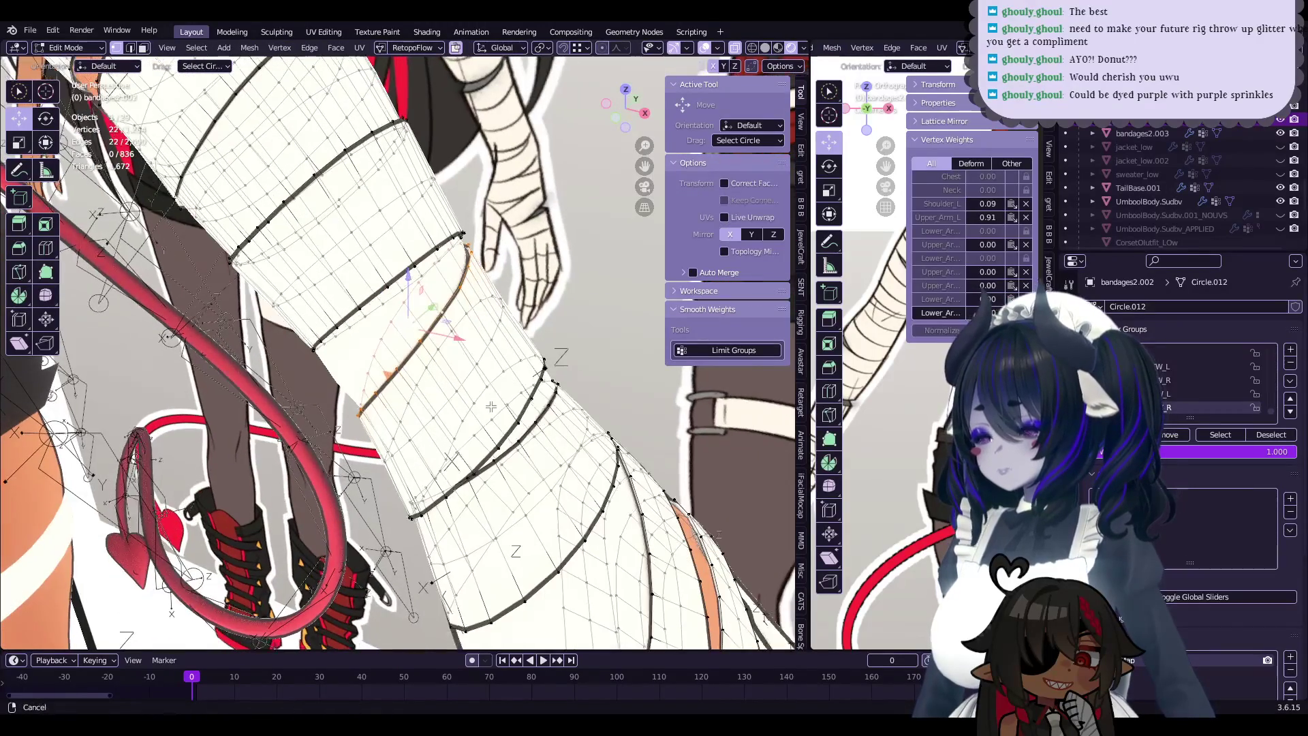
pyautogui.keyDown('alt'); pyautogui.click(476, 361); pyautogui.keyUp('alt')
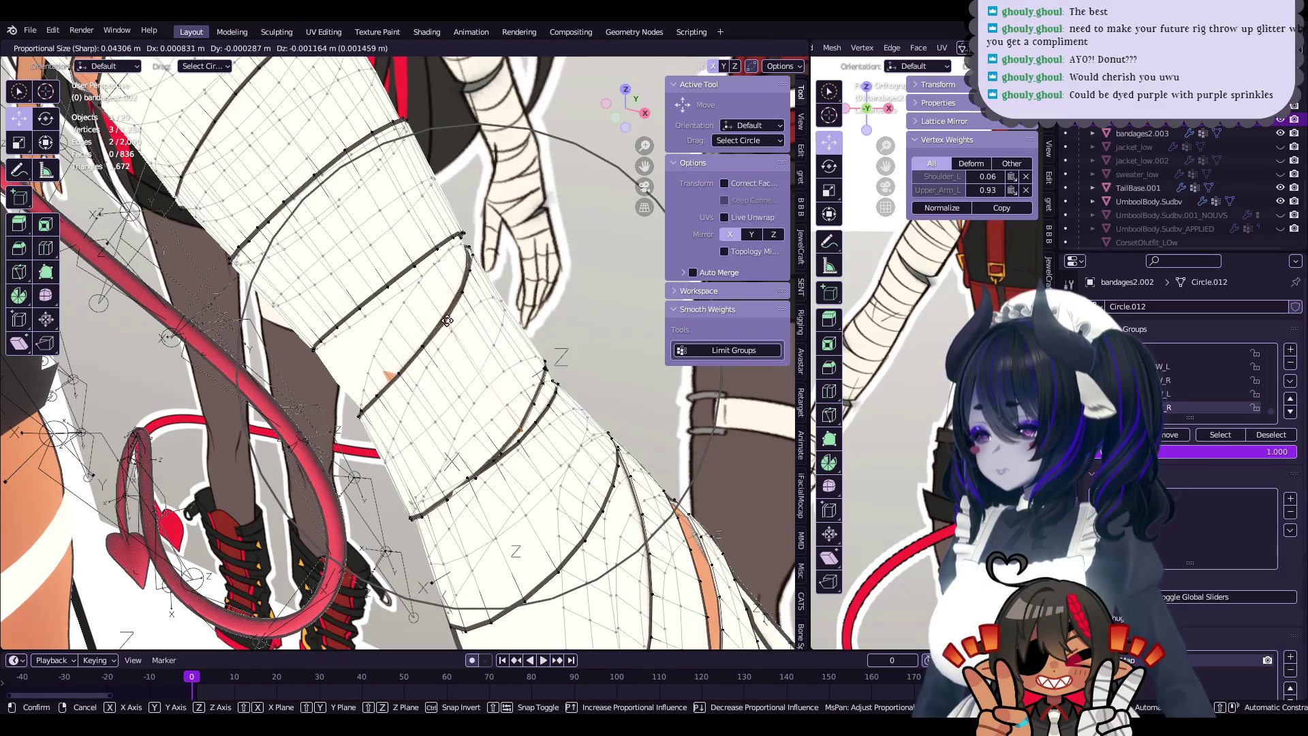
pyautogui.click(448, 321)
pyautogui.moveTo(448, 321); pyautogui.dragTo(513, 325, button='middle')
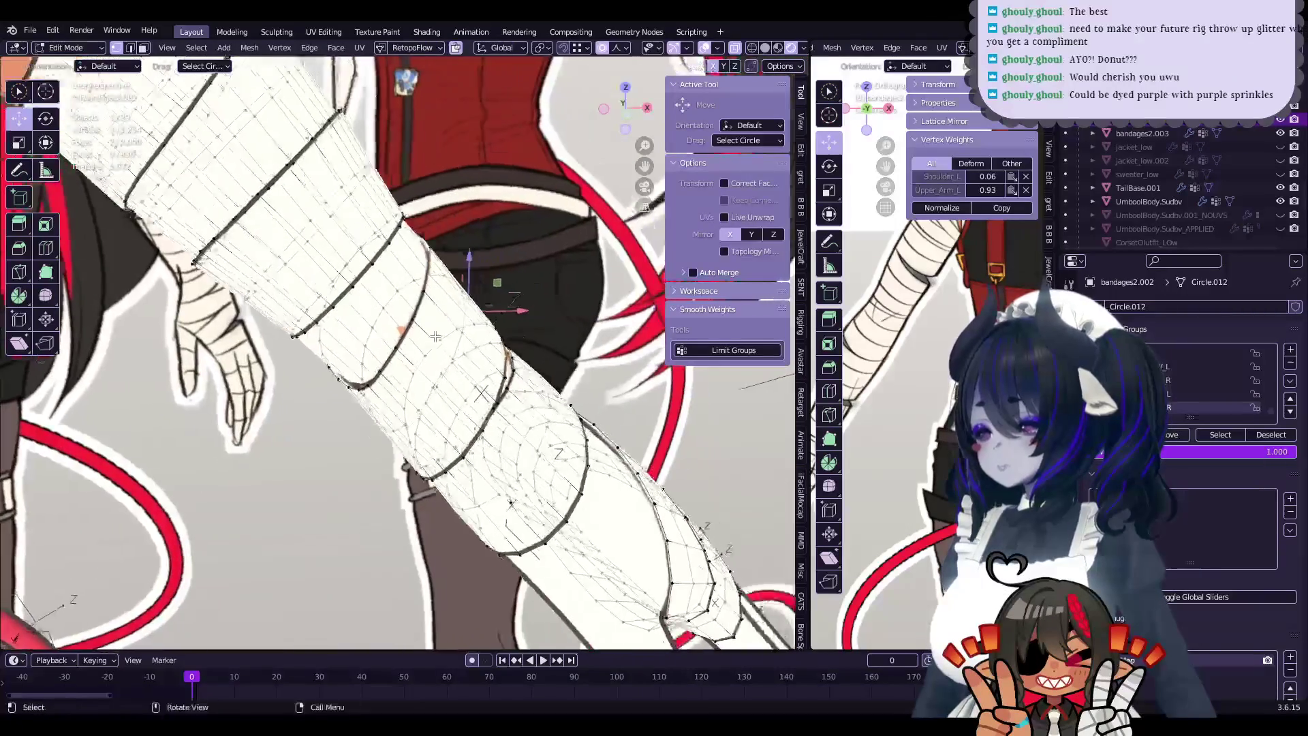
pyautogui.moveTo(513, 325)
pyautogui.mouseDown(button='middle')
pyautogui.moveTo(523, 321)
pyautogui.moveTo(482, 251)
pyautogui.mouseUp(button='middle')
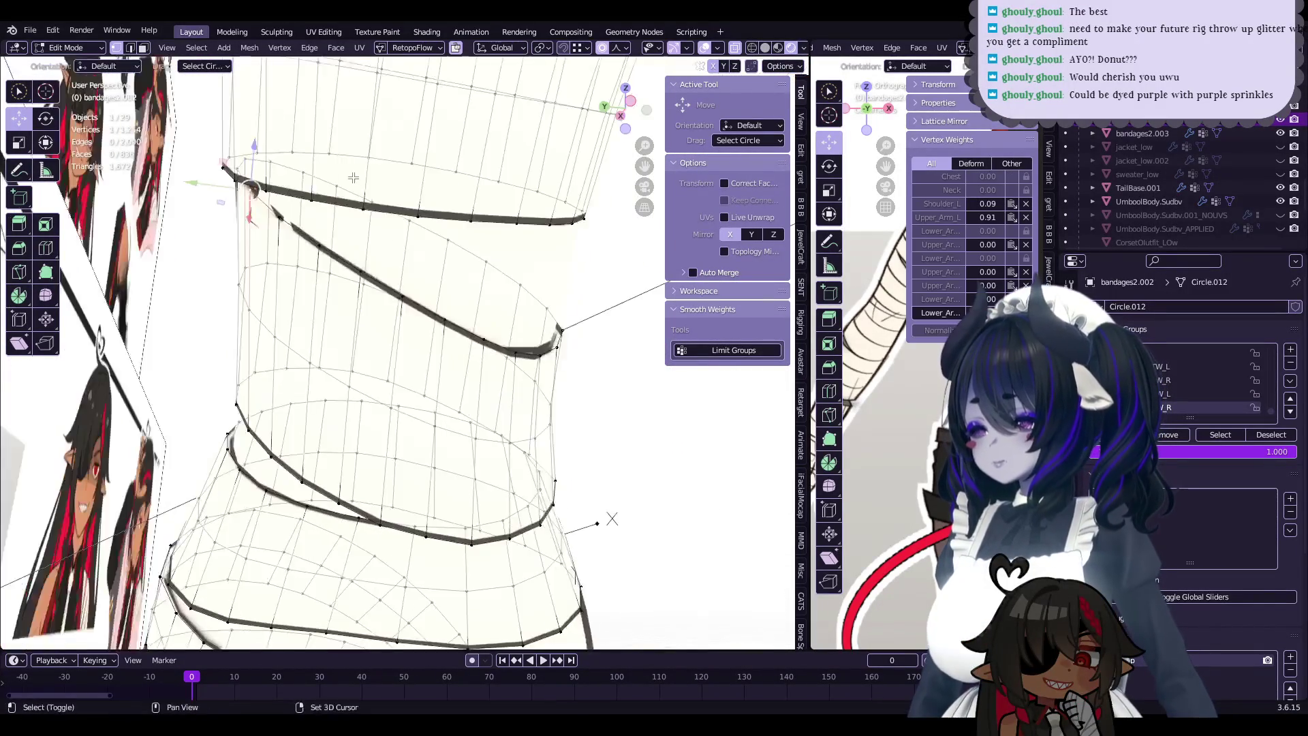
# - Move more bandage vertices to snug the wraps and preview the result outside Edit Mode
pyautogui.press('g')
pyautogui.click(478, 252)
pyautogui.moveTo(478, 252)
pyautogui.mouseDown(button='middle')
pyautogui.moveTo(435, 218)
pyautogui.moveTo(467, 227)
pyautogui.mouseUp(button='middle')
pyautogui.press('g')
pyautogui.click(452, 235)
pyautogui.click(433, 216)
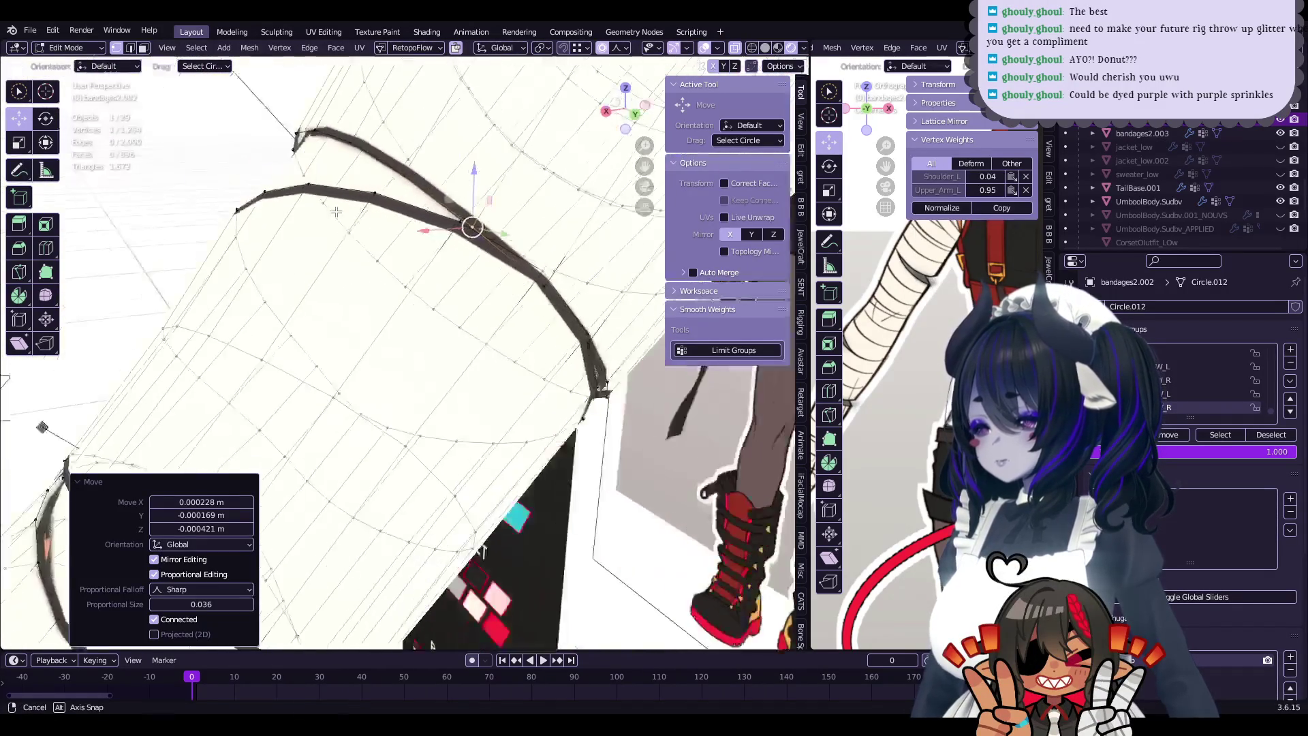
pyautogui.press('Tab')
pyautogui.moveTo(401, 310)
pyautogui.mouseDown(button='middle')
pyautogui.moveTo(436, 189)
pyautogui.moveTo(538, 293)
pyautogui.moveTo(511, 293)
pyautogui.moveTo(460, 373)
pyautogui.moveTo(468, 320)
pyautogui.mouseUp(button='middle')
pyautogui.press('Tab')
pyautogui.press('Tab')
pyautogui.press('Tab')
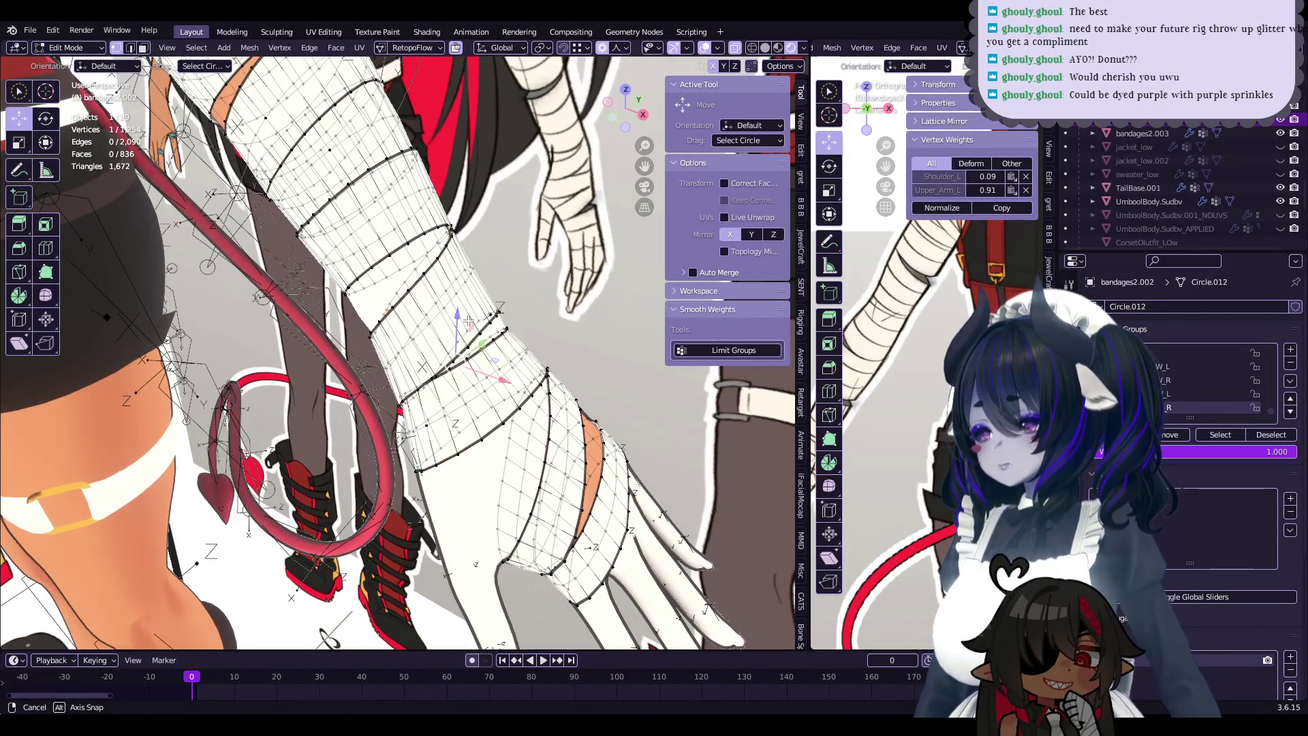
# - Nudge wrap-line vertices with sharp proportional editing at size 0.043
pyautogui.scroll(3, 468, 320)
pyautogui.press('g')
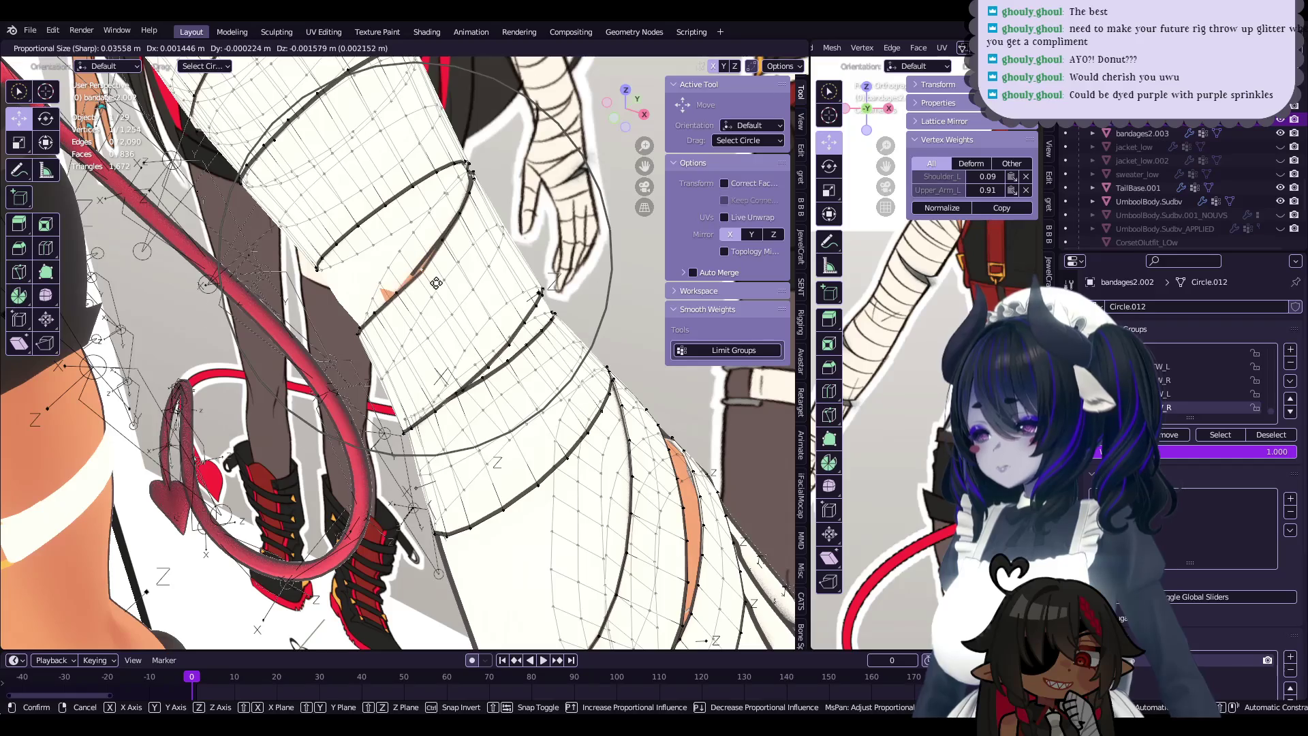
pyautogui.click(507, 349)
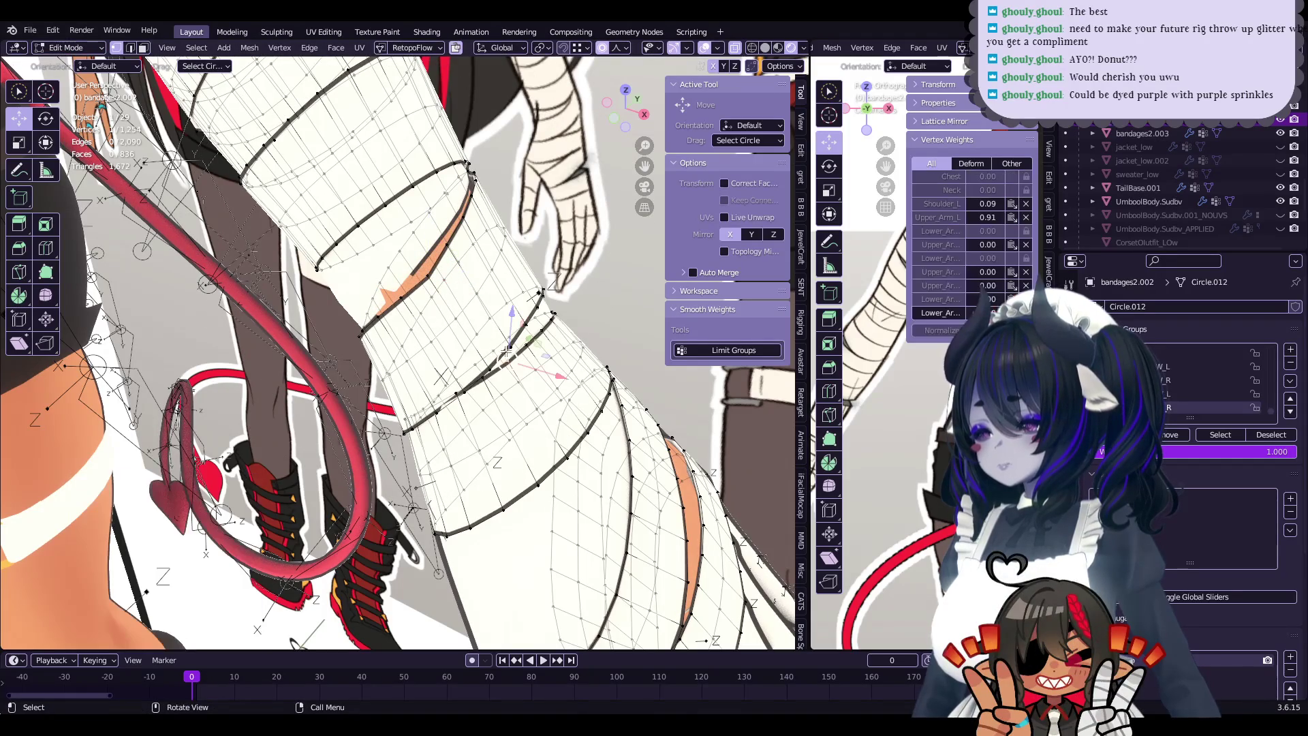
pyautogui.click(502, 344)
pyautogui.moveTo(502, 344)
pyautogui.mouseDown(button='middle')
pyautogui.moveTo(438, 339)
pyautogui.moveTo(500, 341)
pyautogui.mouseUp(button='middle')
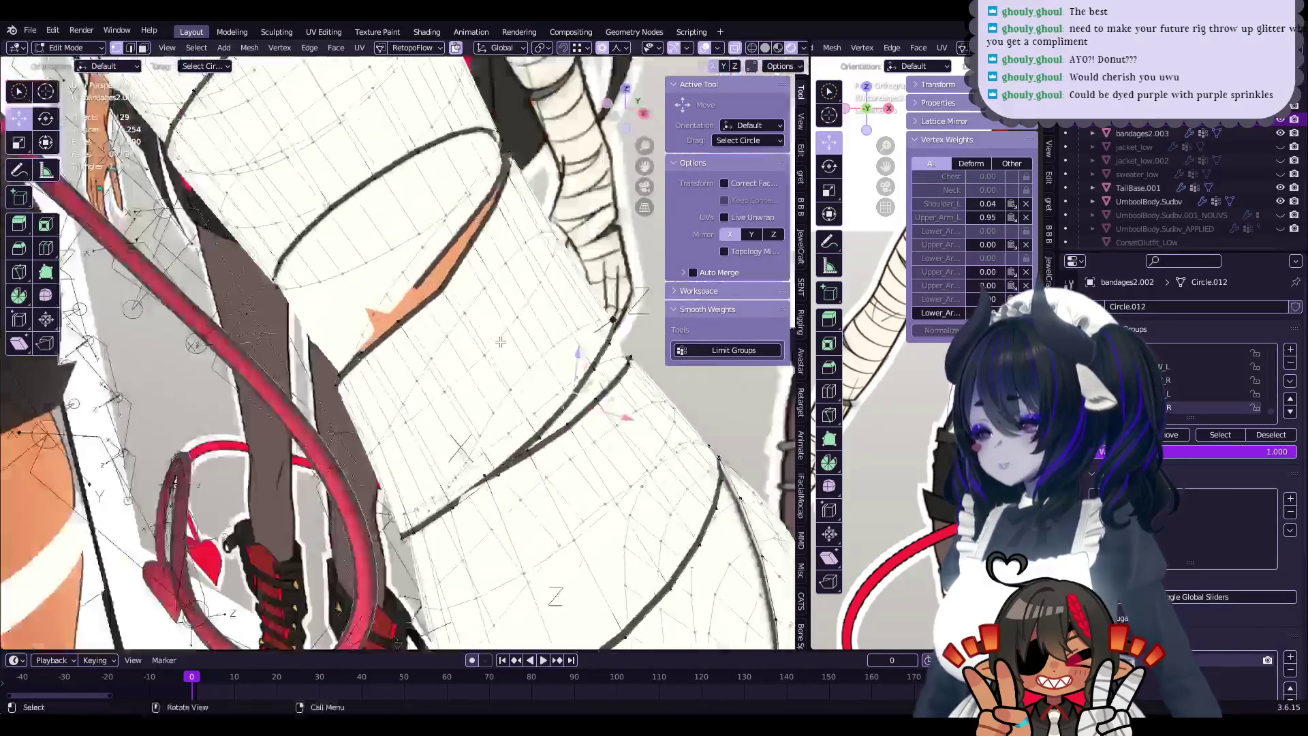
pyautogui.click(496, 465)
pyautogui.moveTo(496, 465); pyautogui.dragTo(492, 473, button='middle')
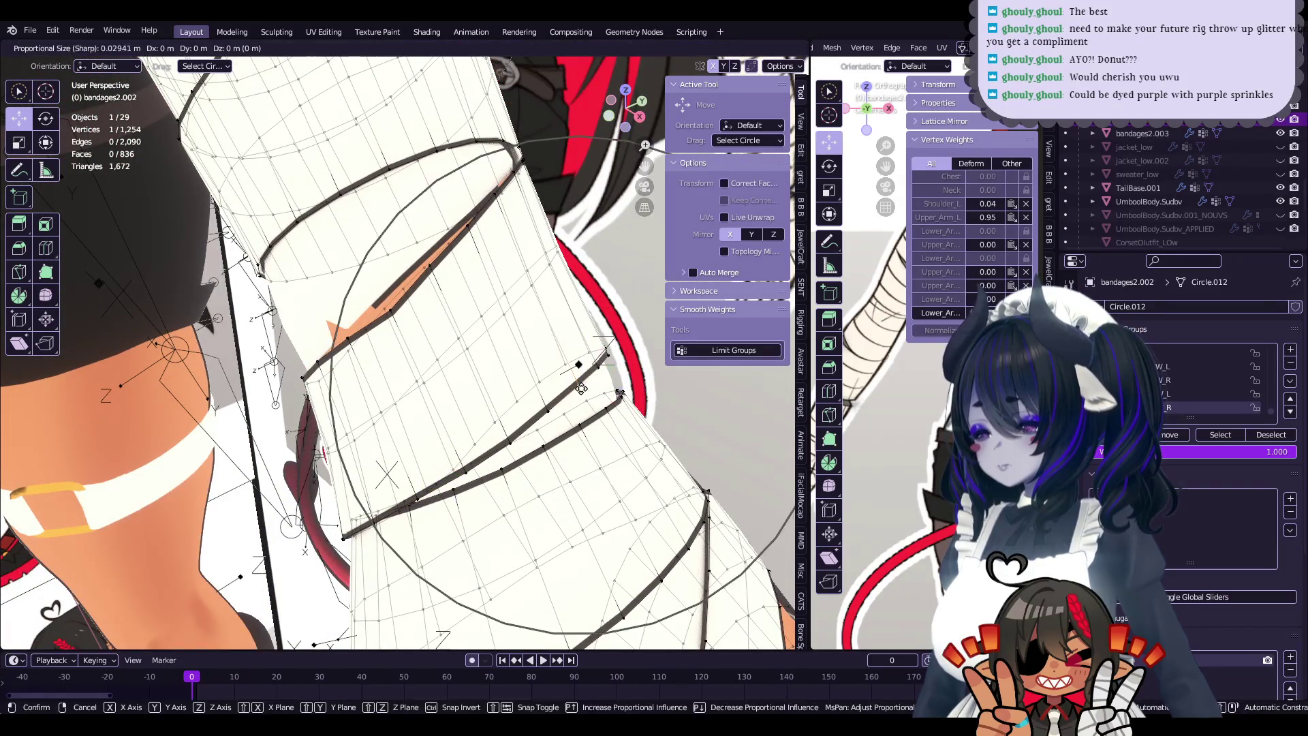
# - Inspect the arm bandage from several angles, picking edge vertices where orange skin shows
pyautogui.moveTo(507, 422)
pyautogui.mouseDown(button='middle')
pyautogui.moveTo(534, 371)
pyautogui.moveTo(572, 345)
pyautogui.moveTo(465, 315)
pyautogui.moveTo(483, 348)
pyautogui.moveTo(444, 385)
pyautogui.mouseUp(button='middle')
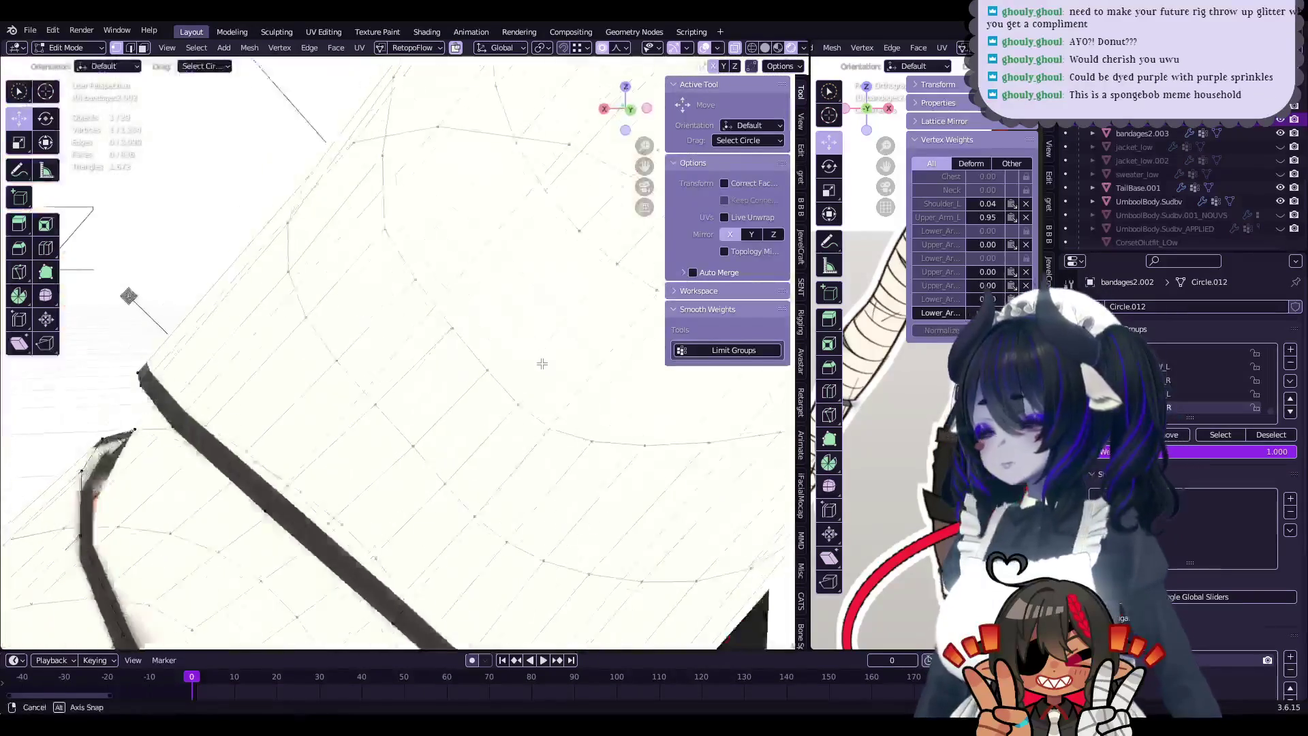
pyautogui.moveTo(444, 384)
pyautogui.mouseDown(button='middle')
pyautogui.moveTo(395, 449)
pyautogui.moveTo(403, 346)
pyautogui.moveTo(492, 387)
pyautogui.moveTo(605, 339)
pyautogui.mouseUp(button='middle')
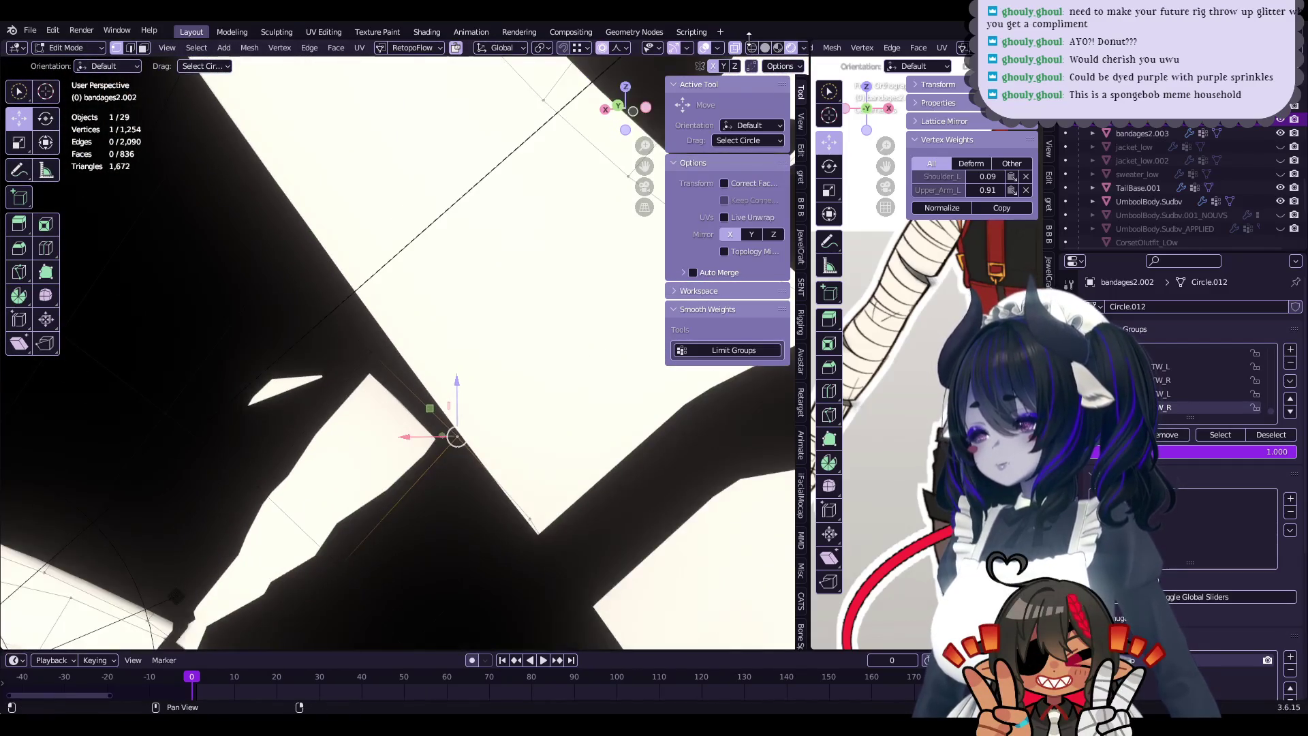
pyautogui.moveTo(479, 359)
pyautogui.mouseDown(button='middle')
pyautogui.moveTo(361, 355)
pyautogui.moveTo(348, 423)
pyautogui.mouseUp(button='middle')
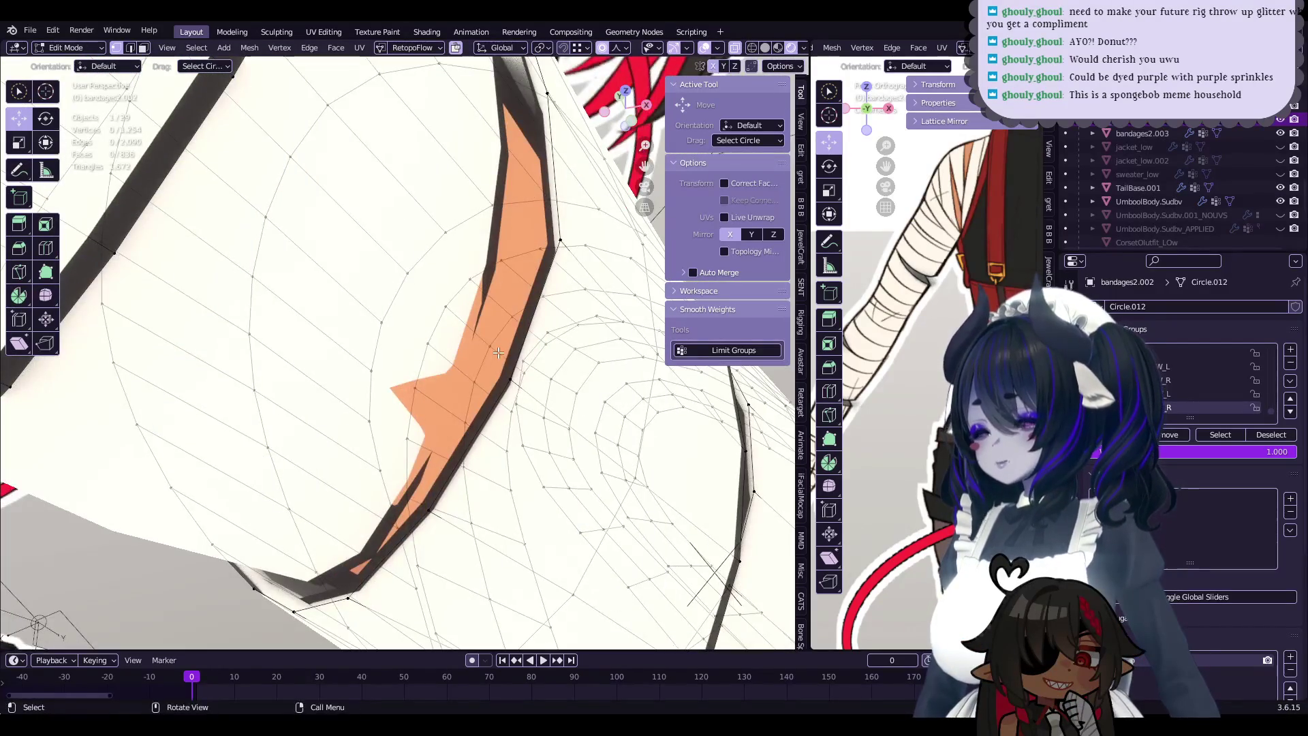
pyautogui.click(498, 352)
pyautogui.moveTo(498, 352); pyautogui.dragTo(536, 245, button='middle')
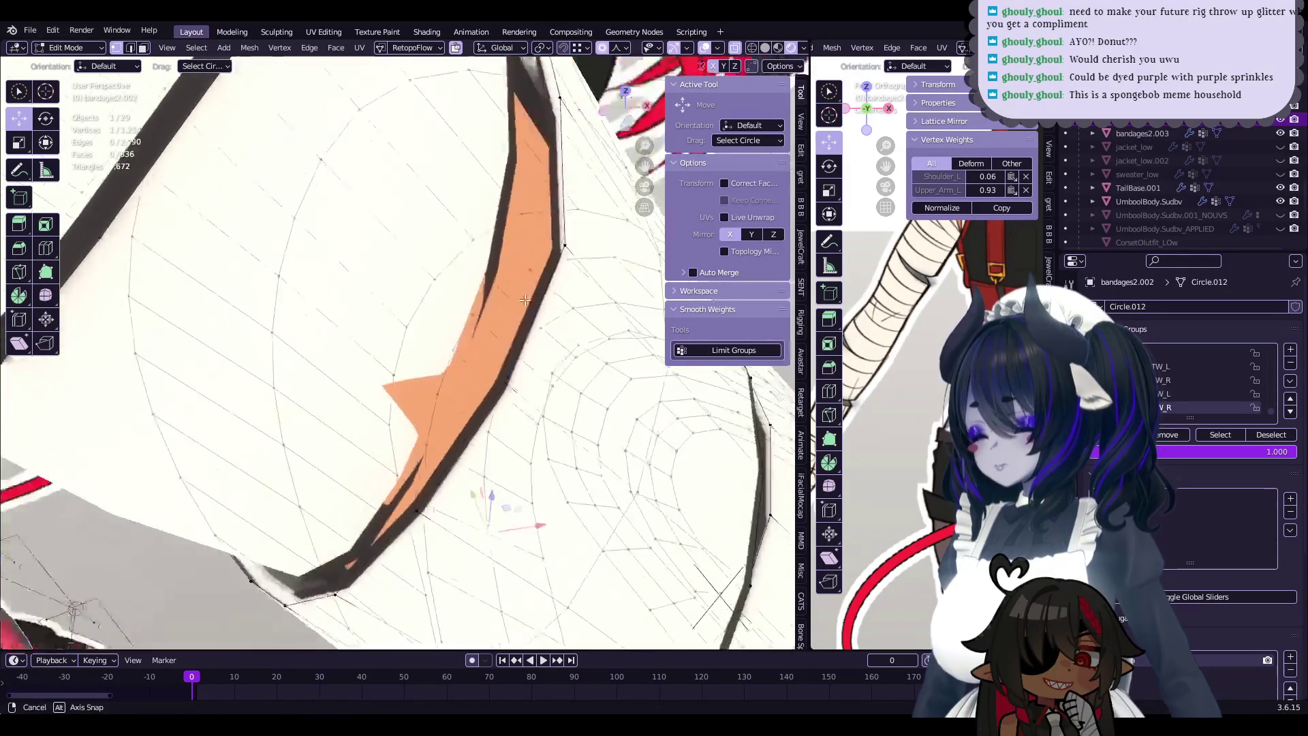
pyautogui.click(488, 304)
pyautogui.moveTo(488, 303)
pyautogui.mouseDown(button='middle')
pyautogui.moveTo(470, 354)
pyautogui.moveTo(484, 397)
pyautogui.mouseUp(button='middle')
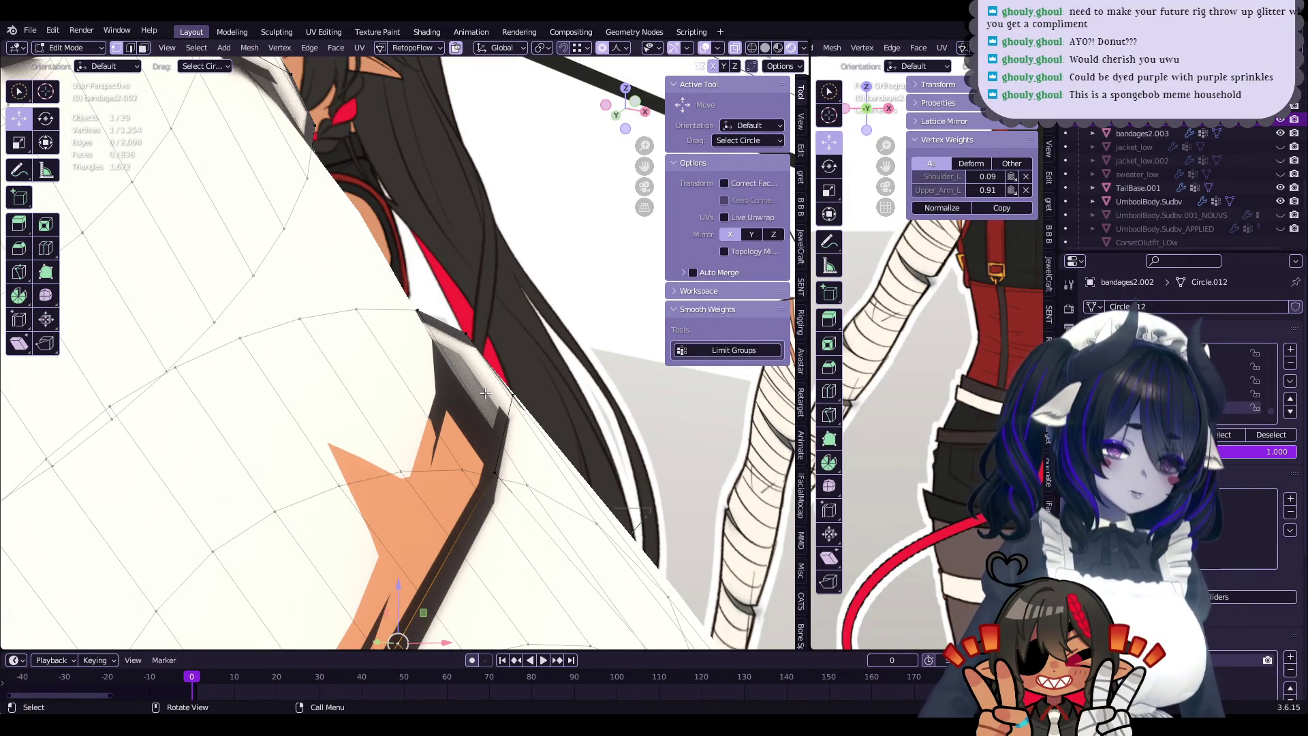
pyautogui.moveTo(485, 393)
pyautogui.mouseDown(button='middle')
pyautogui.moveTo(454, 372)
pyautogui.moveTo(374, 375)
pyautogui.mouseUp(button='middle')
# - Proportionally move a bandage vertex over the poking skin at size 0.015, then exit to Object Mode
pyautogui.click(454, 371)
pyautogui.click(453, 371)
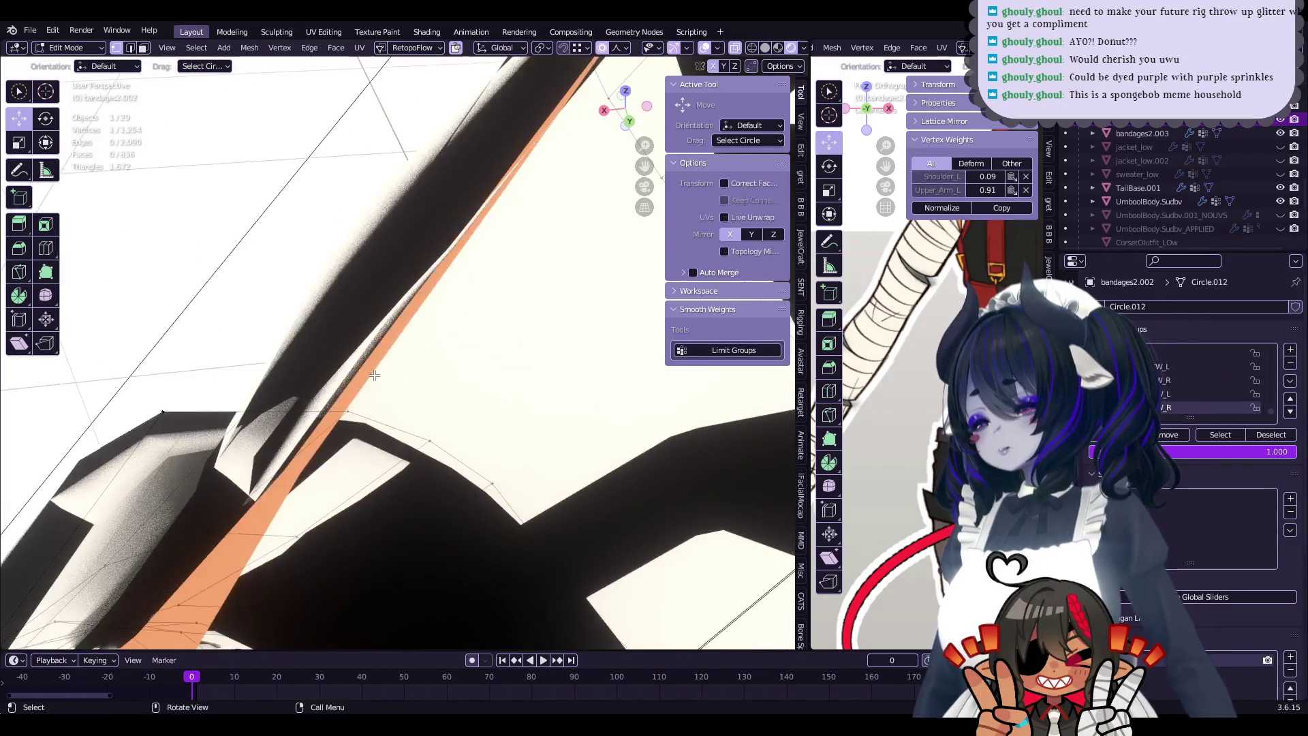
pyautogui.moveTo(375, 375)
pyautogui.mouseDown(button='middle')
pyautogui.moveTo(575, 387)
pyautogui.moveTo(425, 388)
pyautogui.moveTo(494, 402)
pyautogui.moveTo(429, 371)
pyautogui.moveTo(443, 361)
pyautogui.moveTo(402, 347)
pyautogui.moveTo(379, 363)
pyautogui.moveTo(409, 374)
pyautogui.mouseUp(button='middle')
pyautogui.press('g')
pyautogui.click(553, 372)
pyautogui.hotkey('alt', 'q')
pyautogui.scroll(5, 417, 370)
pyautogui.press('Tab')
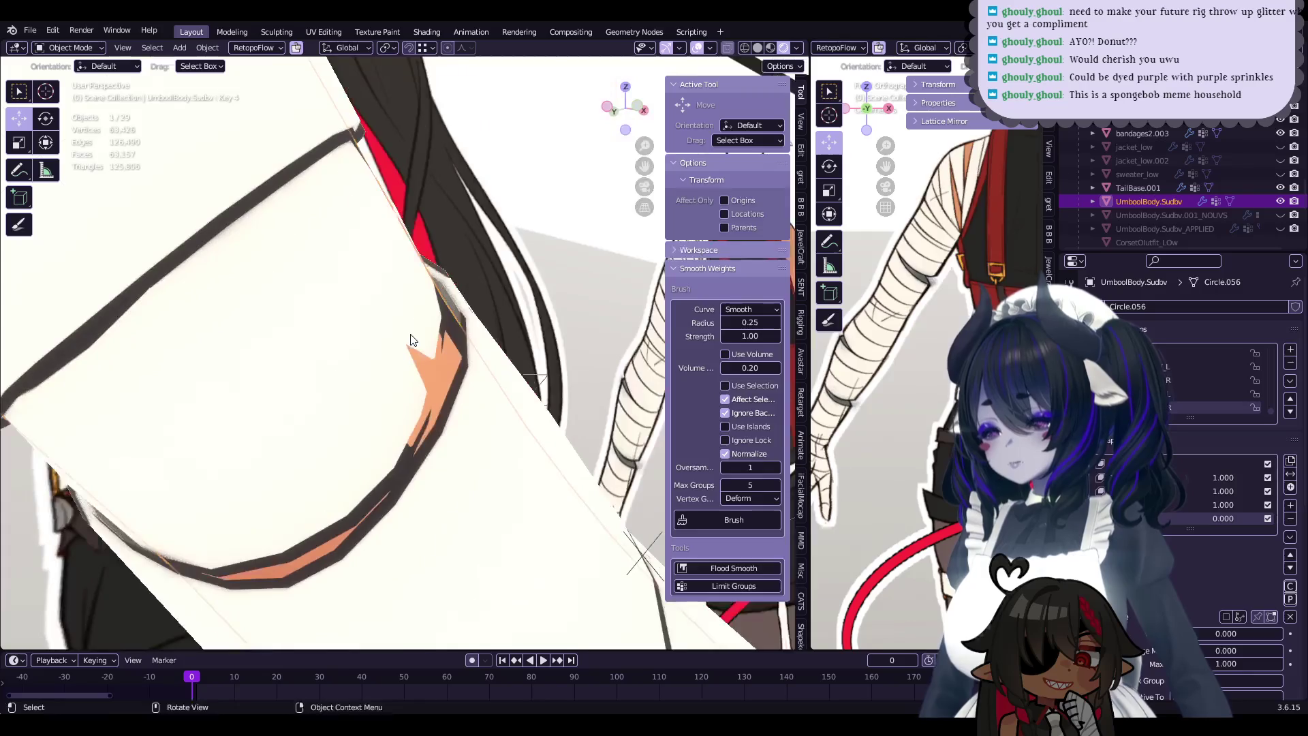
# - Edit bandages2.003 and proportionally move a first rim vertex over the skin gap
pyautogui.press('Tab')
pyautogui.hotkey('alt', 'q')
pyautogui.press('Tab')
pyautogui.press('Tab')
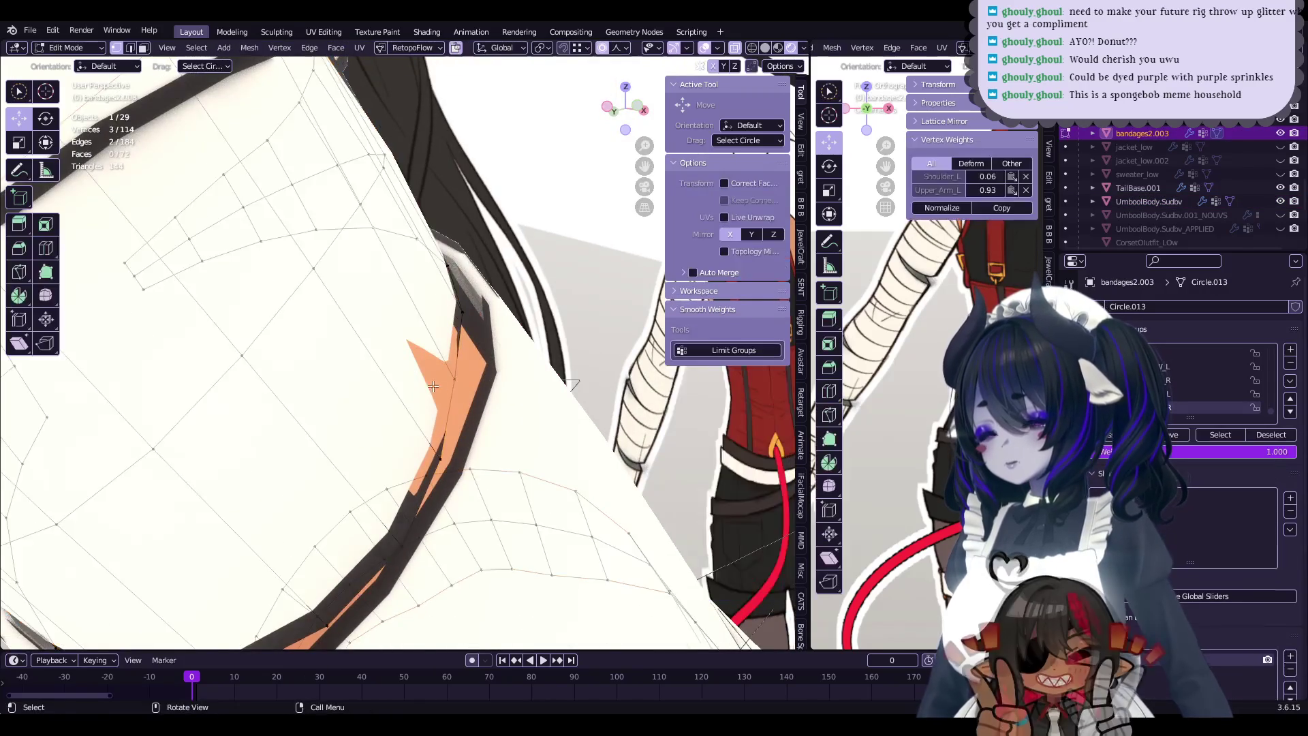
pyautogui.scroll(-3, 443, 375)
pyautogui.press('g')
pyautogui.click(502, 379)
pyautogui.moveTo(502, 379)
pyautogui.mouseDown(button='middle')
pyautogui.moveTo(477, 379)
pyautogui.moveTo(504, 371)
pyautogui.moveTo(462, 402)
pyautogui.mouseUp(button='middle')
# - Move several more bandage ring vertices to cover the gap
pyautogui.press('g')
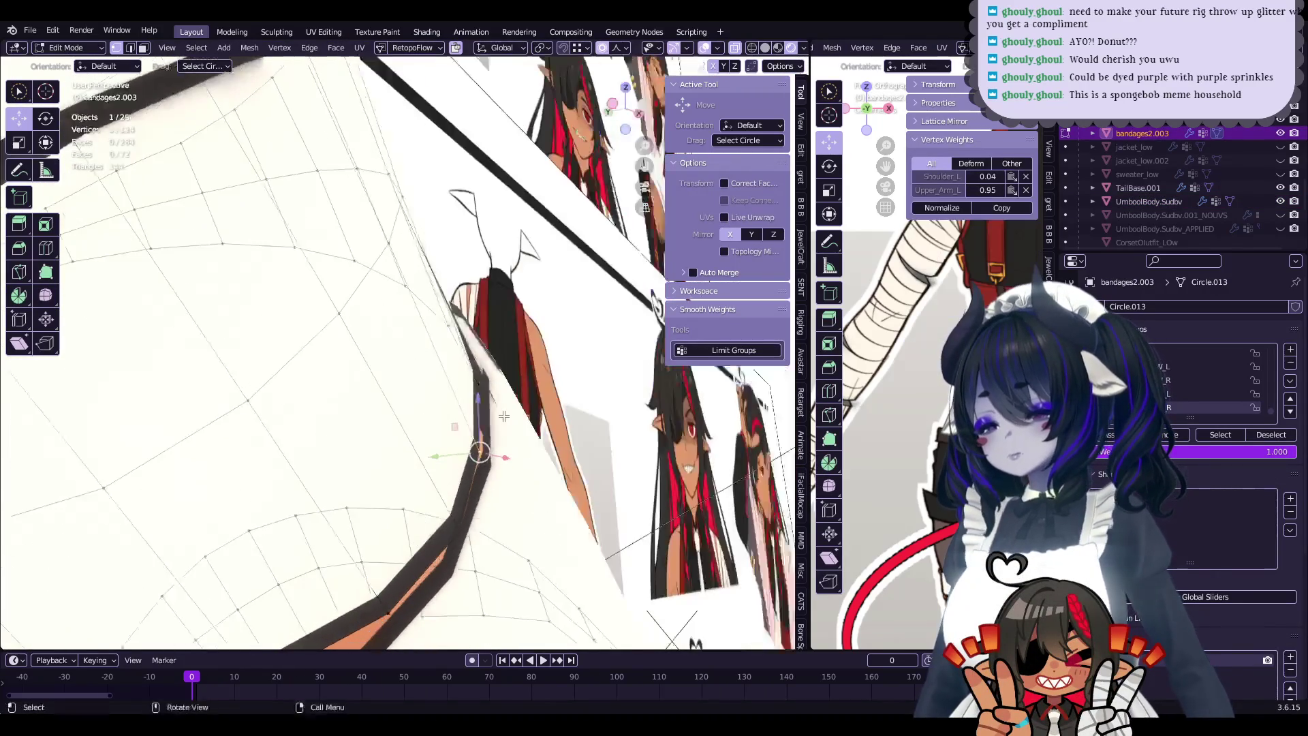
pyautogui.click(476, 452)
pyautogui.moveTo(476, 452)
pyautogui.mouseDown(button='middle')
pyautogui.moveTo(473, 399)
pyautogui.moveTo(415, 403)
pyautogui.moveTo(429, 388)
pyautogui.moveTo(381, 375)
pyautogui.moveTo(485, 293)
pyautogui.moveTo(418, 285)
pyautogui.moveTo(392, 261)
pyautogui.moveTo(430, 317)
pyautogui.moveTo(425, 365)
pyautogui.moveTo(552, 349)
pyautogui.moveTo(467, 359)
pyautogui.mouseUp(button='middle')
pyautogui.press('g')
pyautogui.click(456, 389)
pyautogui.press('g')
pyautogui.click(442, 385)
# - Shift neighbouring rim vertices over the exposed skin
pyautogui.keyDown('shift'); pyautogui.click(481, 305); pyautogui.keyUp('shift')
pyautogui.click(496, 313)
pyautogui.keyDown('shift'); pyautogui.click(486, 293); pyautogui.keyUp('shift')
pyautogui.click(497, 306)
pyautogui.press('g')
pyautogui.click(412, 290)
# - Rotate and then move selected bandage edge vertices to align the rim
pyautogui.click(425, 364)
pyautogui.press('r')
pyautogui.click(424, 370)
pyautogui.press('r')
pyautogui.click(521, 349)
pyautogui.press('g')
pyautogui.click(521, 349)
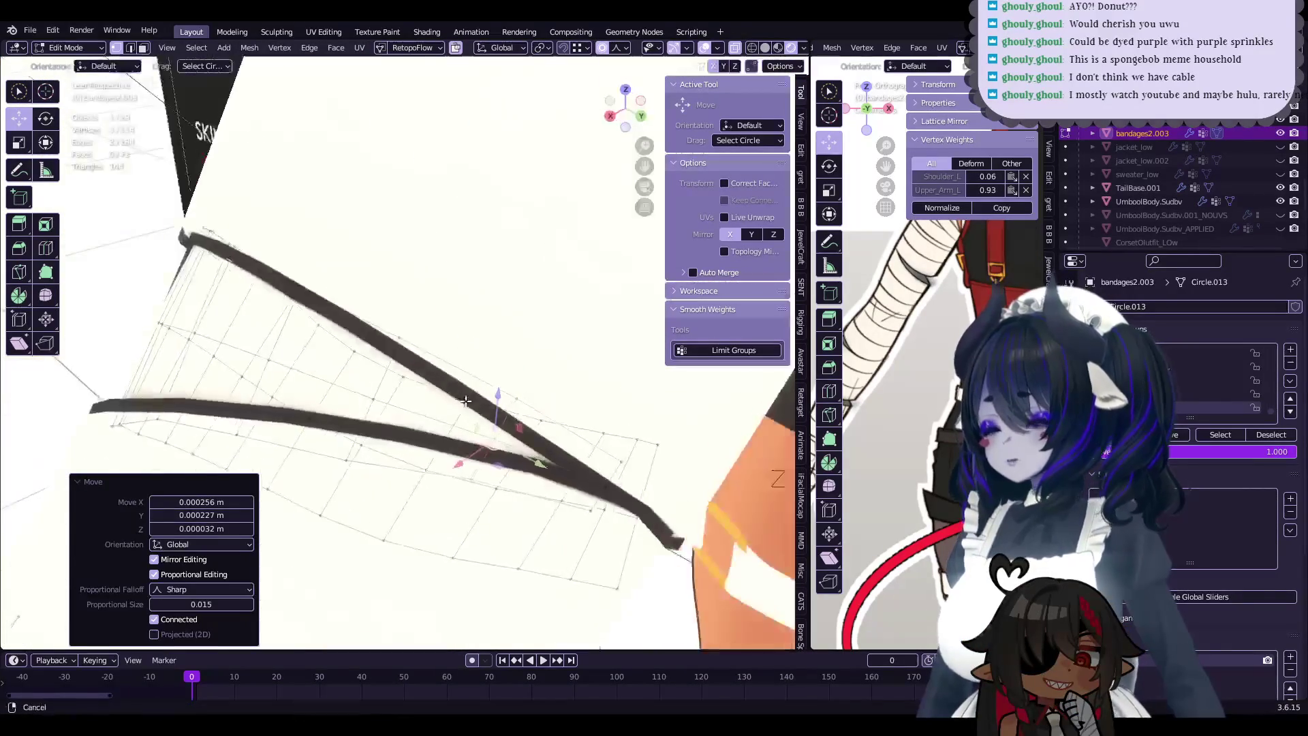
# - Reselect a vertex on the bandage rim and move it over the gap
pyautogui.click(552, 443)
pyautogui.moveTo(553, 444)
pyautogui.mouseDown(button='middle')
pyautogui.moveTo(506, 300)
pyautogui.moveTo(470, 266)
pyautogui.mouseUp(button='middle')
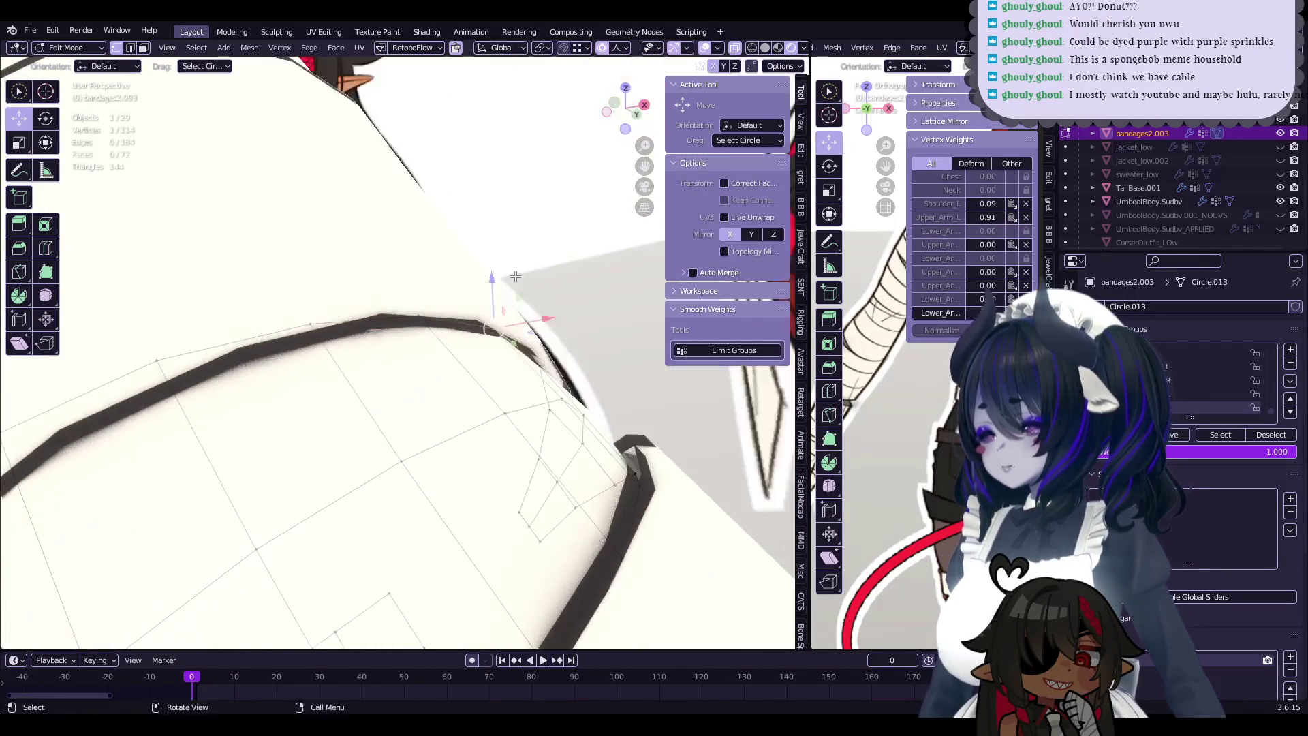
pyautogui.click(345, 308)
pyautogui.click(345, 308)
pyautogui.press('g')
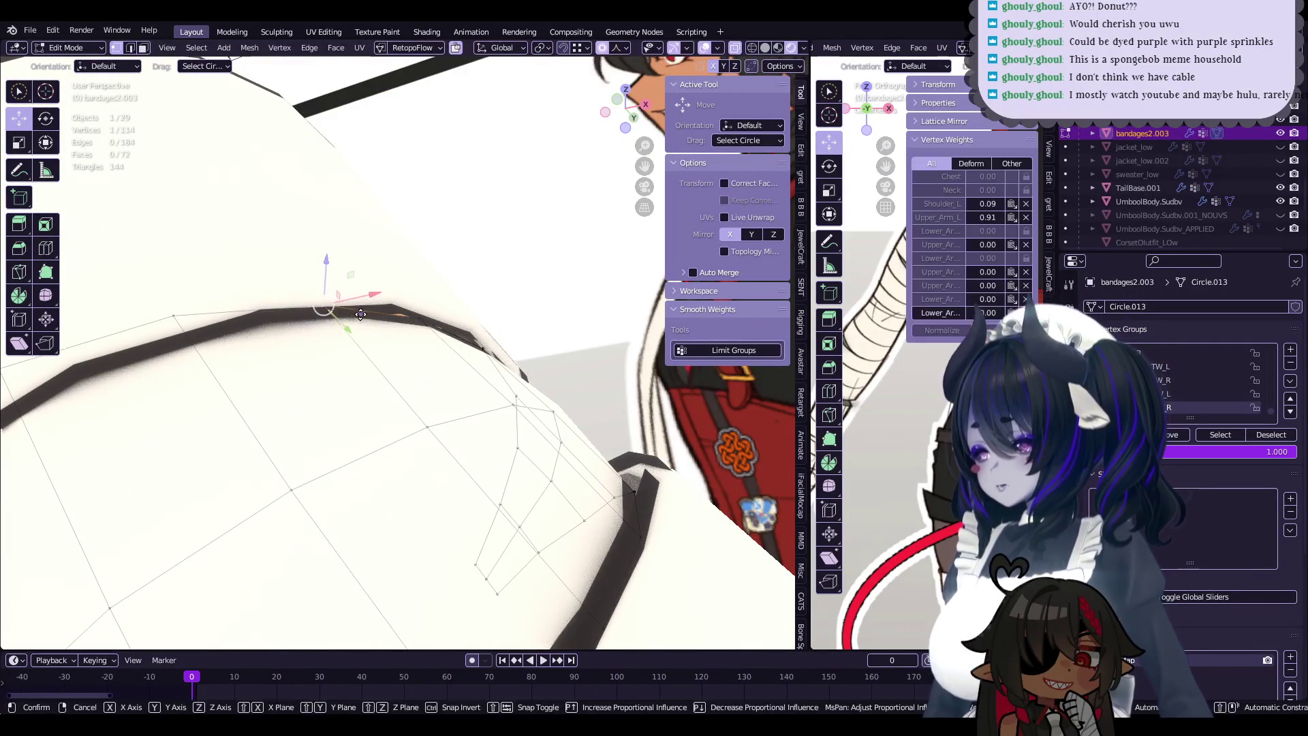
pyautogui.click(406, 319)
pyautogui.moveTo(406, 319)
pyautogui.mouseDown(button='middle')
pyautogui.moveTo(500, 397)
pyautogui.moveTo(453, 358)
pyautogui.mouseUp(button='middle')
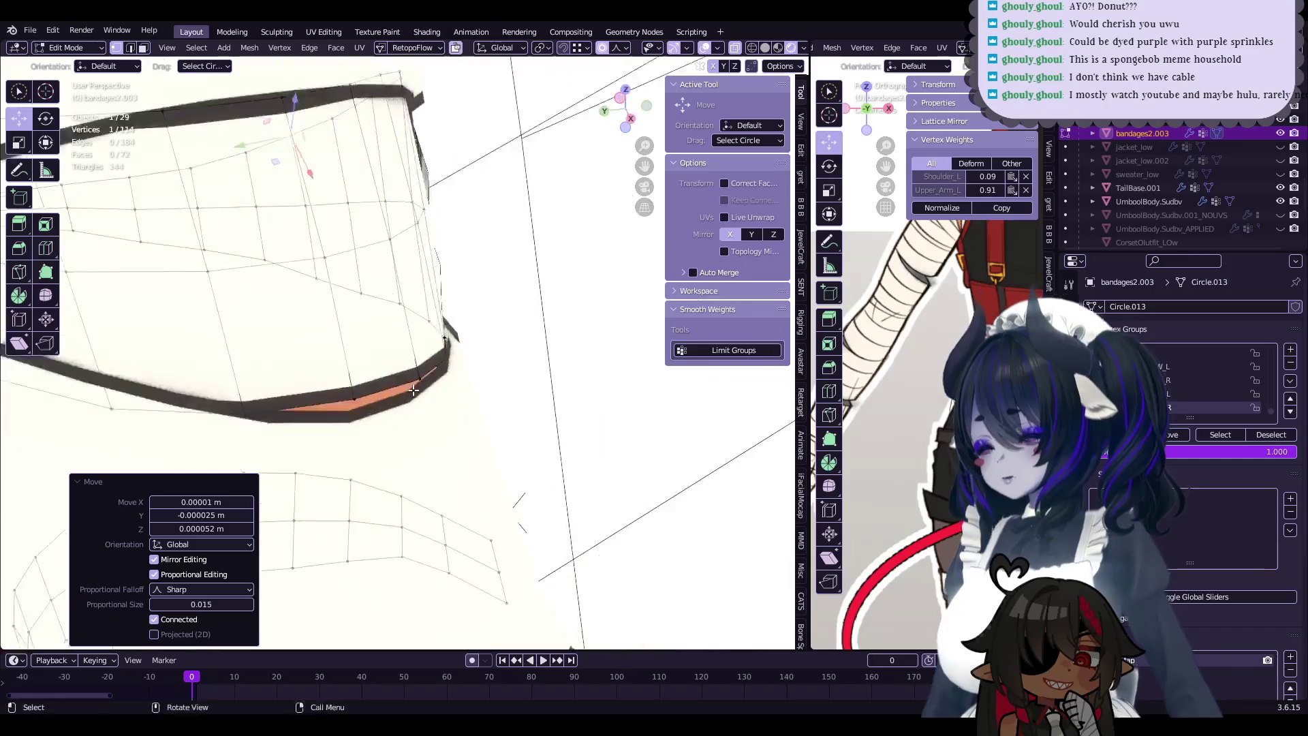
# - Apply a series of small proportional offsets to further rim vertices around the ring
pyautogui.press('g')
pyautogui.click(464, 371)
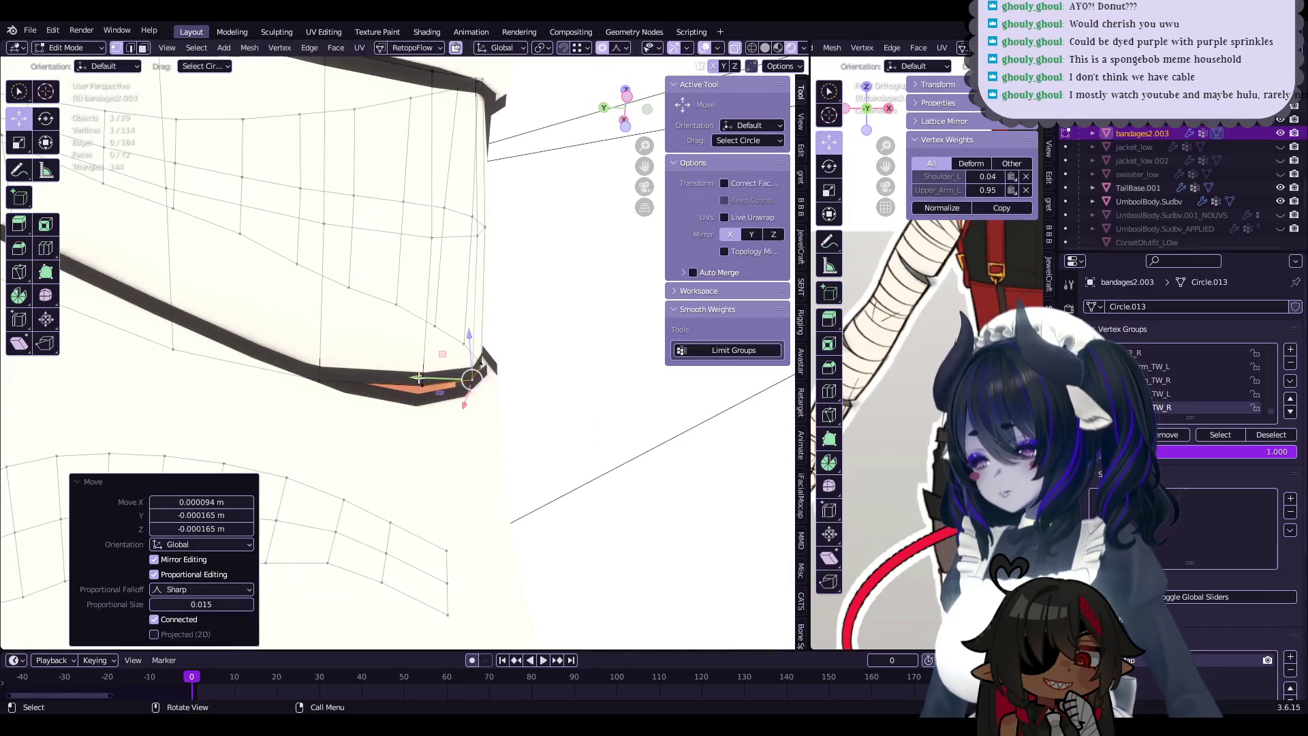
pyautogui.press('g')
pyautogui.click(414, 388)
pyautogui.moveTo(415, 387)
pyautogui.mouseDown(button='middle')
pyautogui.moveTo(464, 352)
pyautogui.moveTo(440, 379)
pyautogui.moveTo(361, 361)
pyautogui.moveTo(452, 415)
pyautogui.moveTo(306, 466)
pyautogui.mouseUp(button='middle')
pyautogui.press('g')
pyautogui.click(452, 414)
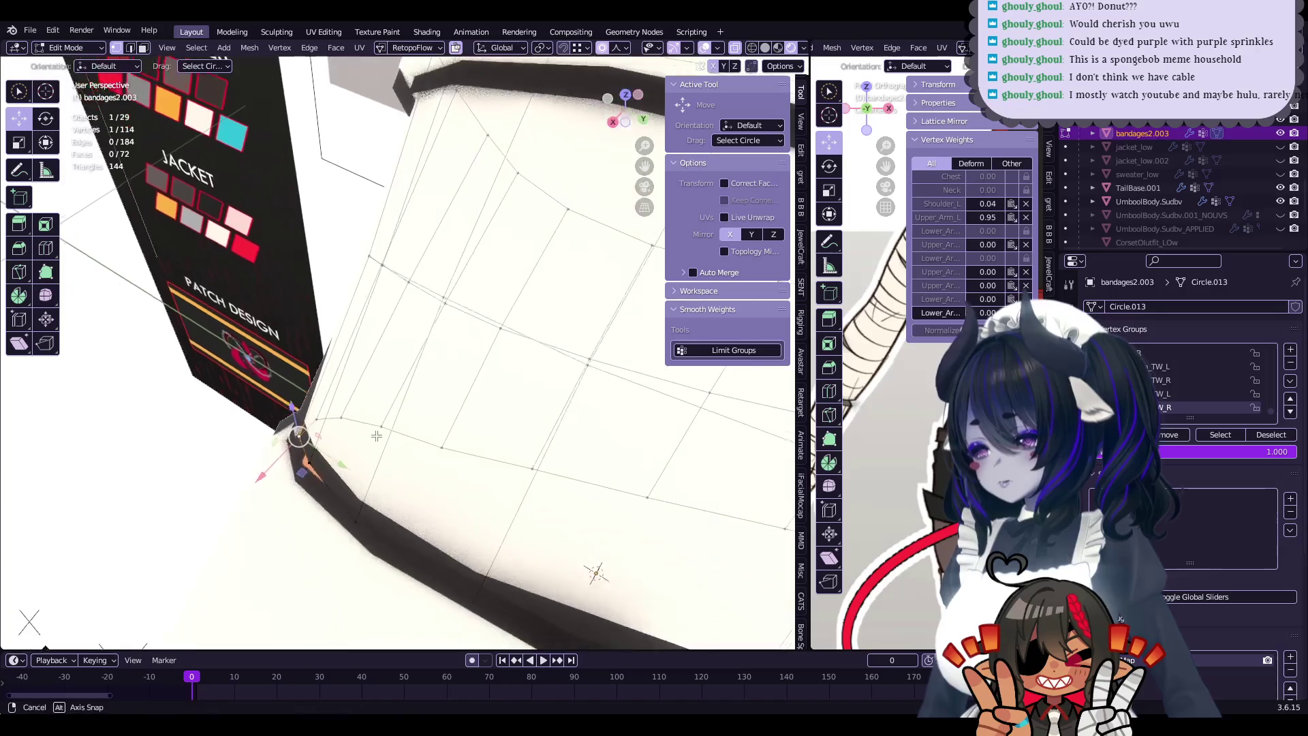
pyautogui.click(306, 465)
pyautogui.click(297, 480)
pyautogui.moveTo(401, 553)
pyautogui.mouseDown(button='middle')
pyautogui.moveTo(578, 381)
pyautogui.moveTo(393, 427)
pyautogui.moveTo(476, 529)
pyautogui.moveTo(439, 404)
pyautogui.moveTo(325, 361)
pyautogui.mouseUp(button='middle')
# - Re-enter editing on bandages2.003, pull vertices over the skin gap and scale them proportionally
pyautogui.press('Tab')
pyautogui.press('Tab')
pyautogui.click(393, 427)
pyautogui.press('Tab')
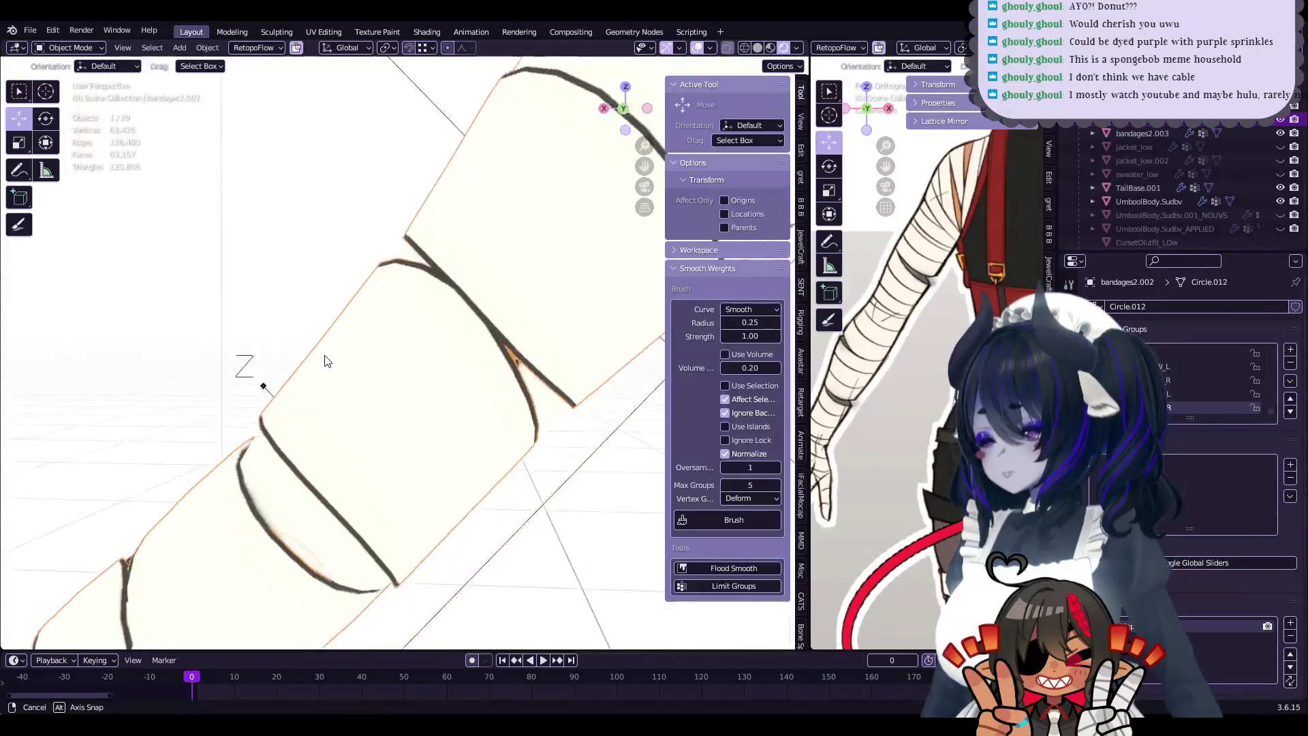
pyautogui.click(461, 305)
pyautogui.press('Tab')
pyautogui.moveTo(461, 305); pyautogui.dragTo(432, 344, button='middle')
pyautogui.moveTo(432, 344); pyautogui.dragTo(477, 354)
pyautogui.moveTo(477, 355)
pyautogui.mouseDown(button='middle')
pyautogui.moveTo(553, 365)
pyautogui.moveTo(529, 359)
pyautogui.moveTo(429, 430)
pyautogui.moveTo(378, 508)
pyautogui.moveTo(526, 453)
pyautogui.moveTo(456, 427)
pyautogui.moveTo(508, 482)
pyautogui.mouseUp(button='middle')
pyautogui.press('s')
# - Exit Edit Mode, select bandages2.002, and save the blend file
pyautogui.press('Tab')
pyautogui.click(378, 507)
pyautogui.hotkey('ctrl', 's')
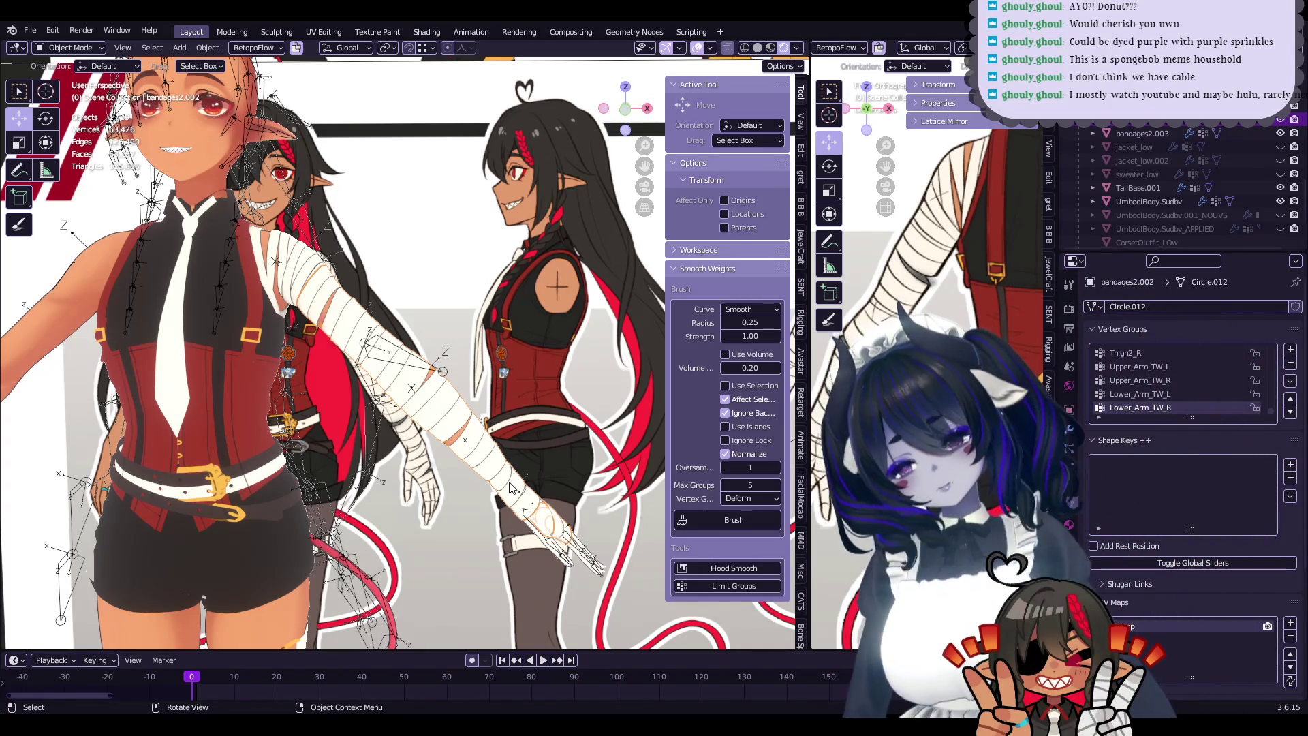
pyautogui.keyDown('ctrl'); pyautogui.moveTo(509, 486); pyautogui.dragTo(430, 428, button='middle'); pyautogui.keyUp('ctrl')
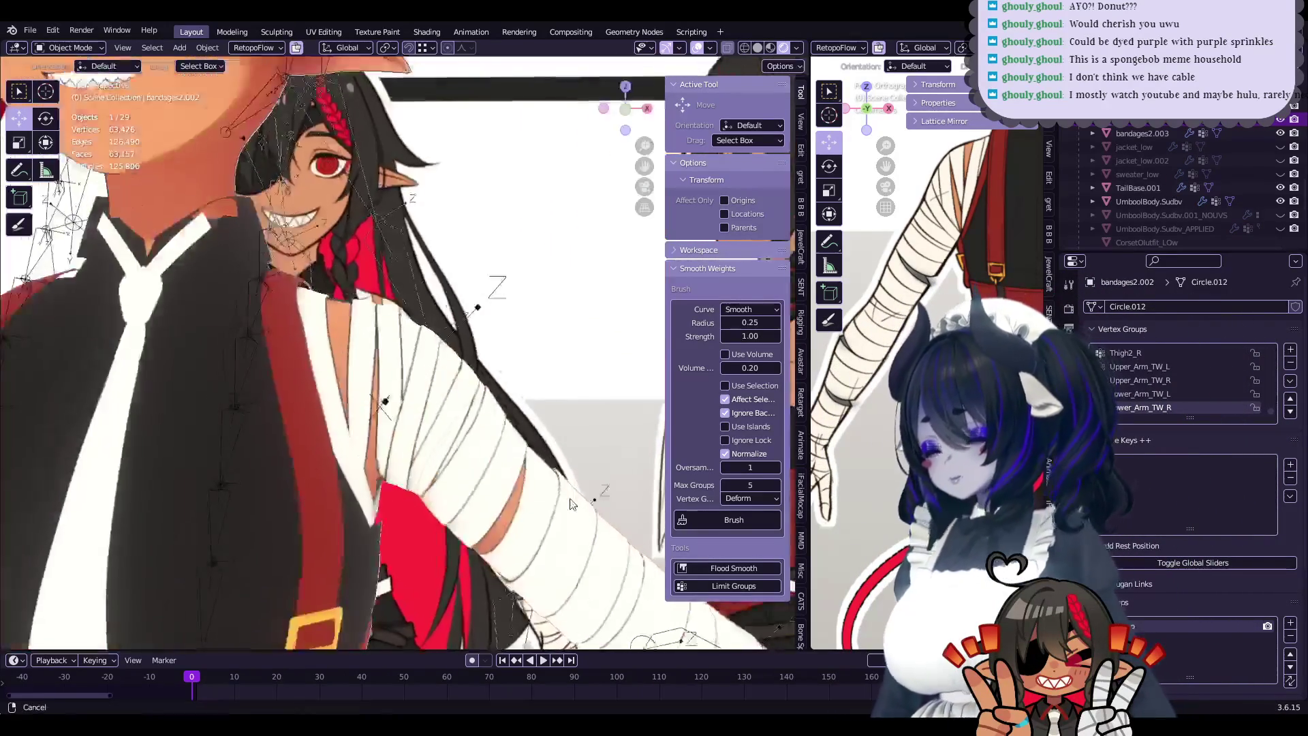
pyautogui.press('Tab')
pyautogui.moveTo(468, 425)
pyautogui.mouseDown(button='middle')
pyautogui.moveTo(437, 387)
pyautogui.moveTo(406, 405)
pyautogui.moveTo(525, 523)
pyautogui.moveTo(468, 308)
pyautogui.mouseUp(button='middle')
pyautogui.press('Tab')
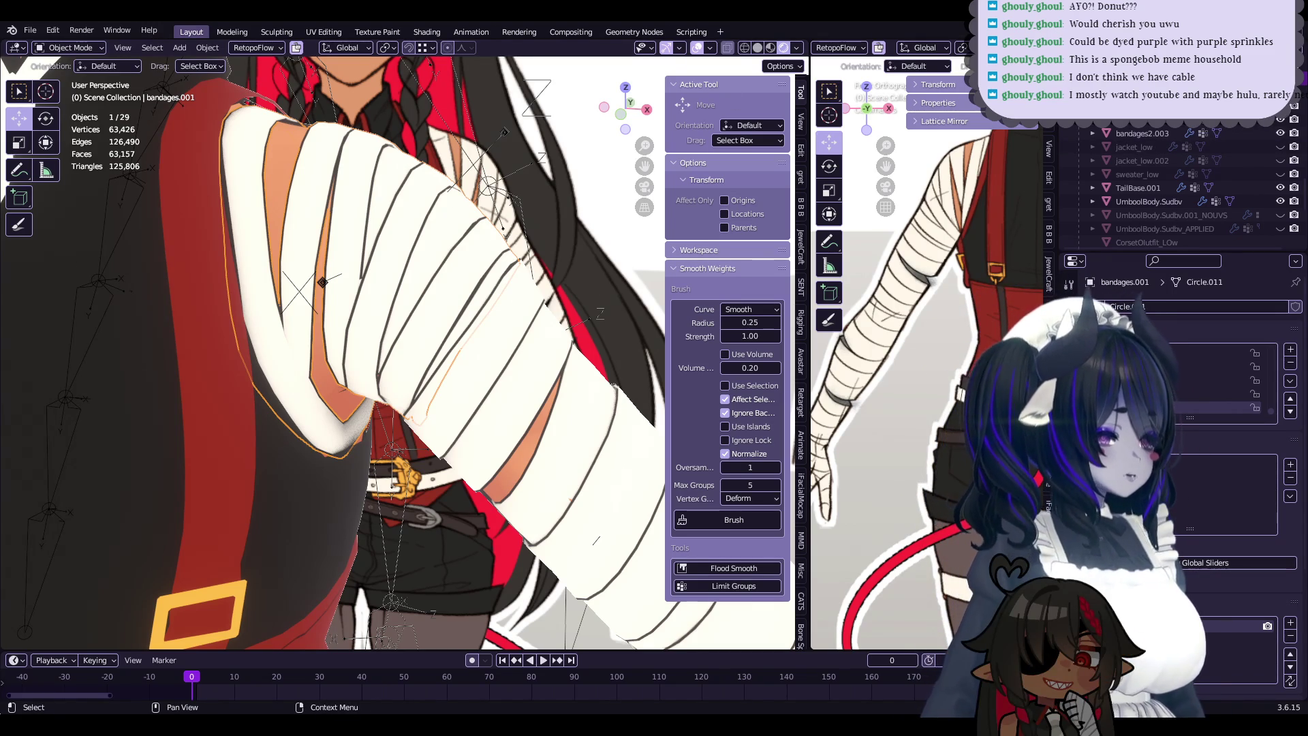
pyautogui.scroll(-2, 496, 316)
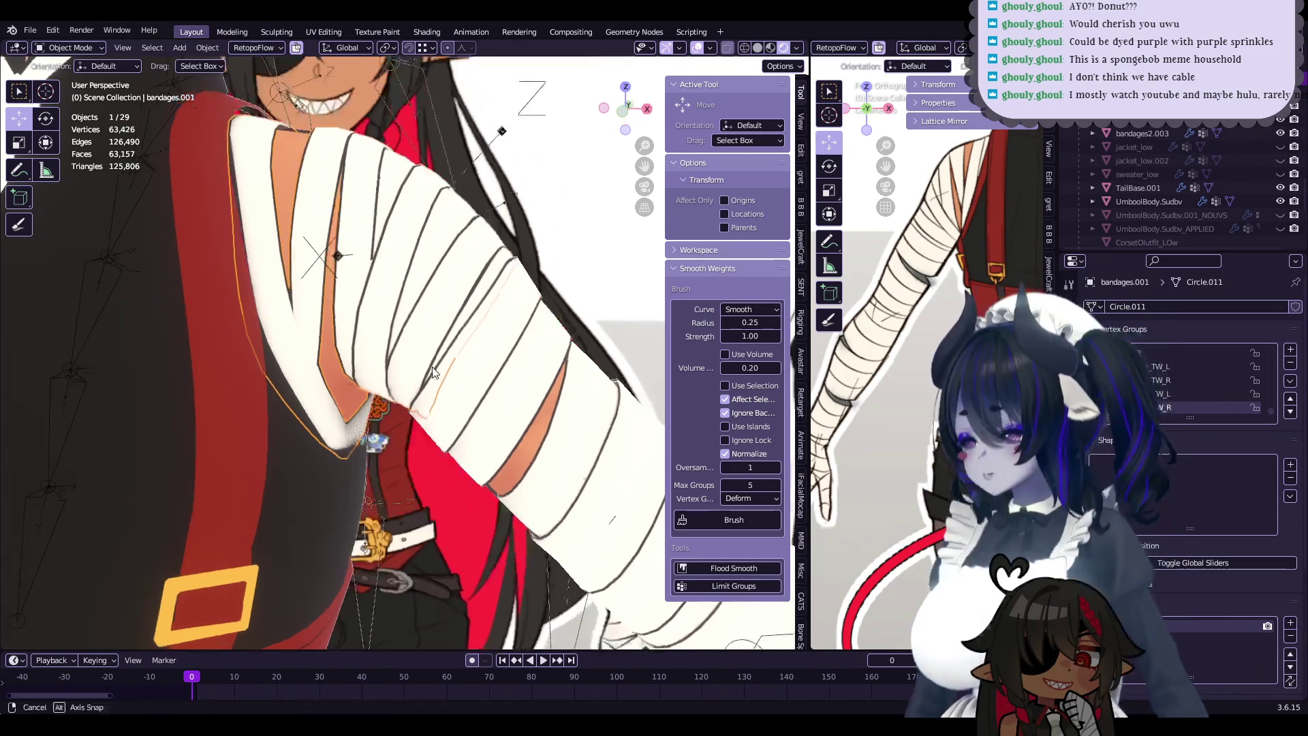
pyautogui.scroll(-2, 496, 316)
pyautogui.scroll(-2, 496, 316)
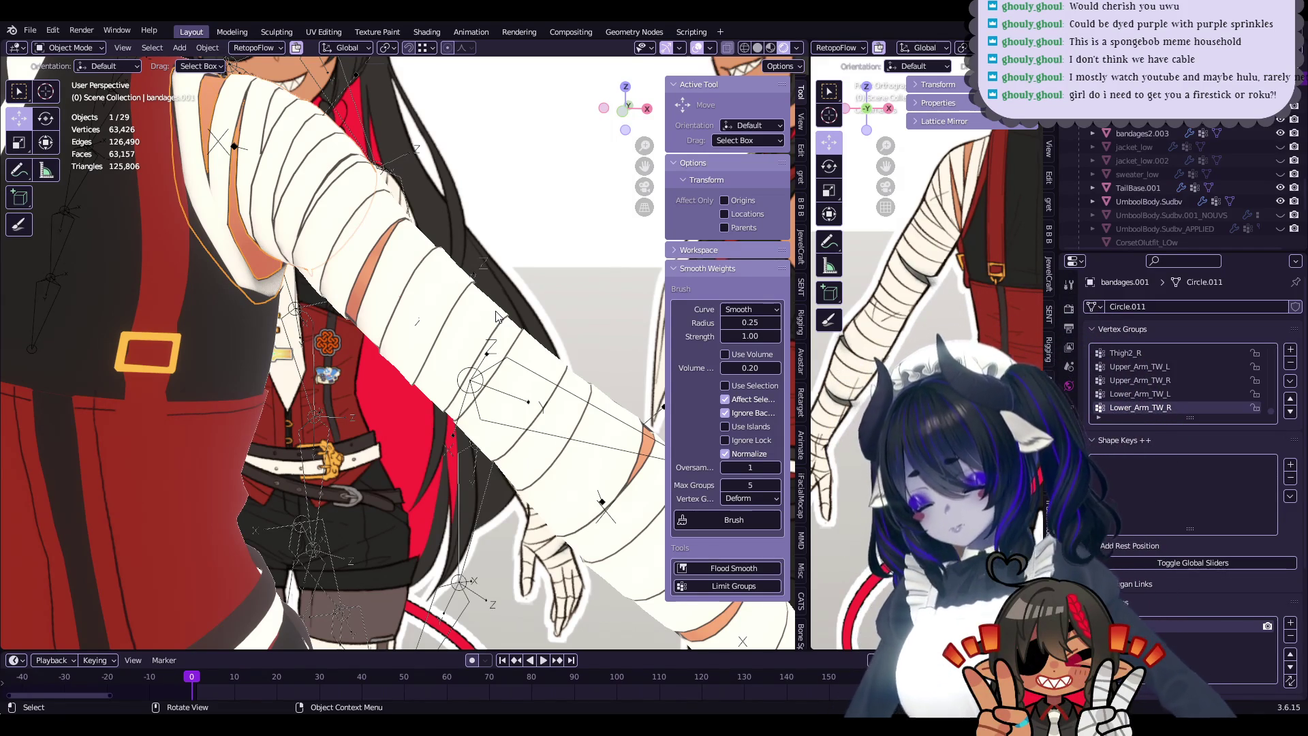
pyautogui.moveTo(403, 264)
pyautogui.mouseDown(button='middle')
pyautogui.moveTo(501, 372)
pyautogui.moveTo(409, 381)
pyautogui.moveTo(363, 288)
pyautogui.mouseUp(button='middle')
# - Save the file, view the newsheet character-sheet image's settings, then reselect bandages2.002
pyautogui.click(501, 372)
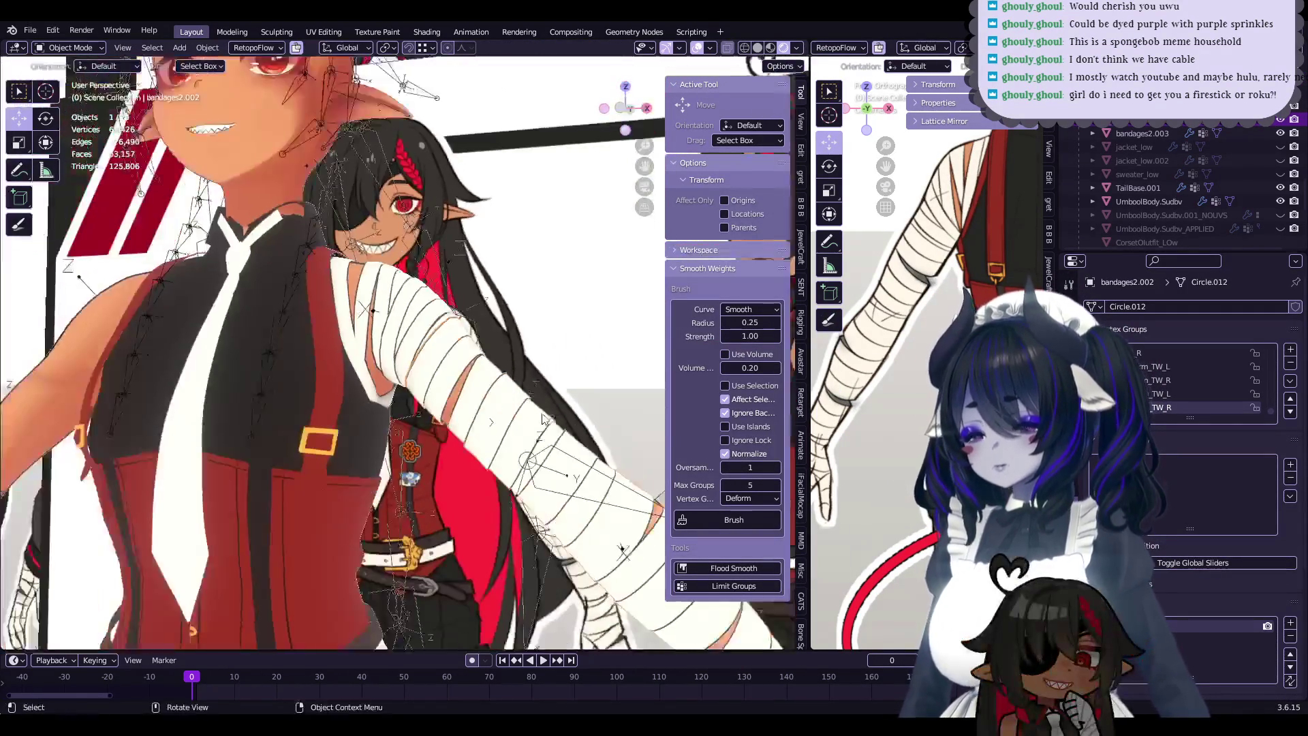
pyautogui.moveTo(363, 288)
pyautogui.mouseDown(button='middle')
pyautogui.moveTo(493, 396)
pyautogui.moveTo(484, 407)
pyautogui.moveTo(504, 321)
pyautogui.moveTo(444, 415)
pyautogui.moveTo(466, 453)
pyautogui.mouseUp(button='middle')
pyautogui.hotkey('ctrl', 's')
pyautogui.click(466, 454)
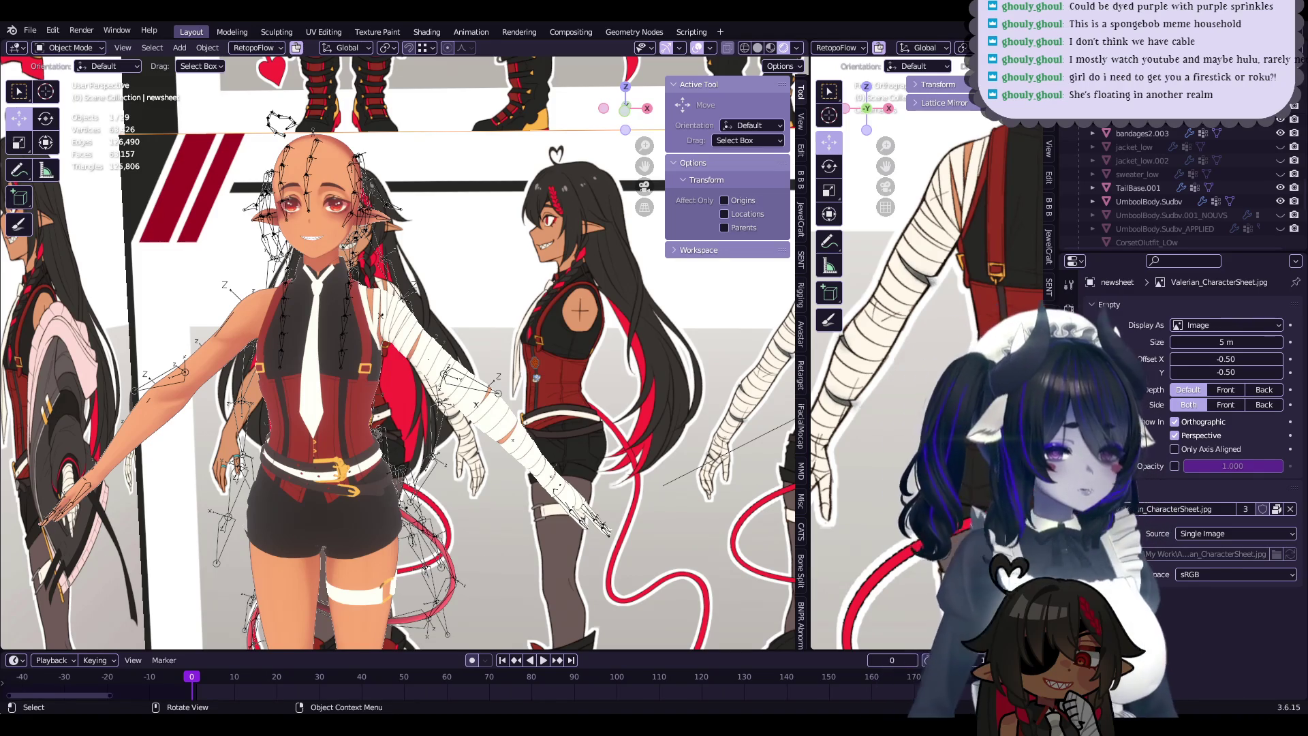
pyautogui.click(525, 470)
# - Enter Edit Mode on bandages2.002 and proportionally move the first vertices over the skin gap
pyautogui.scroll(5, 476, 408)
pyautogui.moveTo(476, 409)
pyautogui.mouseDown(button='middle')
pyautogui.moveTo(438, 372)
pyautogui.moveTo(426, 431)
pyautogui.moveTo(470, 340)
pyautogui.moveTo(482, 379)
pyautogui.moveTo(452, 394)
pyautogui.moveTo(477, 354)
pyautogui.moveTo(404, 393)
pyautogui.moveTo(498, 404)
pyautogui.moveTo(457, 369)
pyautogui.moveTo(422, 389)
pyautogui.mouseUp(button='middle')
pyautogui.press('Tab')
pyautogui.click(470, 341)
pyautogui.click(446, 318)
pyautogui.press('g')
pyautogui.click(508, 343)
pyautogui.click(404, 392)
pyautogui.press('g')
pyautogui.click(405, 392)
pyautogui.click(498, 405)
pyautogui.press('g')
pyautogui.click(498, 404)
# - Pull the remaining bandage vertices over the gaps on the arm's underside, then return to Object Mode
pyautogui.click(376, 381)
pyautogui.press('g')
pyautogui.rightClick(377, 380)
pyautogui.click(377, 380)
pyautogui.press('g')
pyautogui.click(377, 380)
pyautogui.moveTo(377, 380)
pyautogui.mouseDown(button='middle')
pyautogui.moveTo(364, 424)
pyautogui.moveTo(382, 463)
pyautogui.mouseUp(button='middle')
pyautogui.press('g')
pyautogui.click(402, 491)
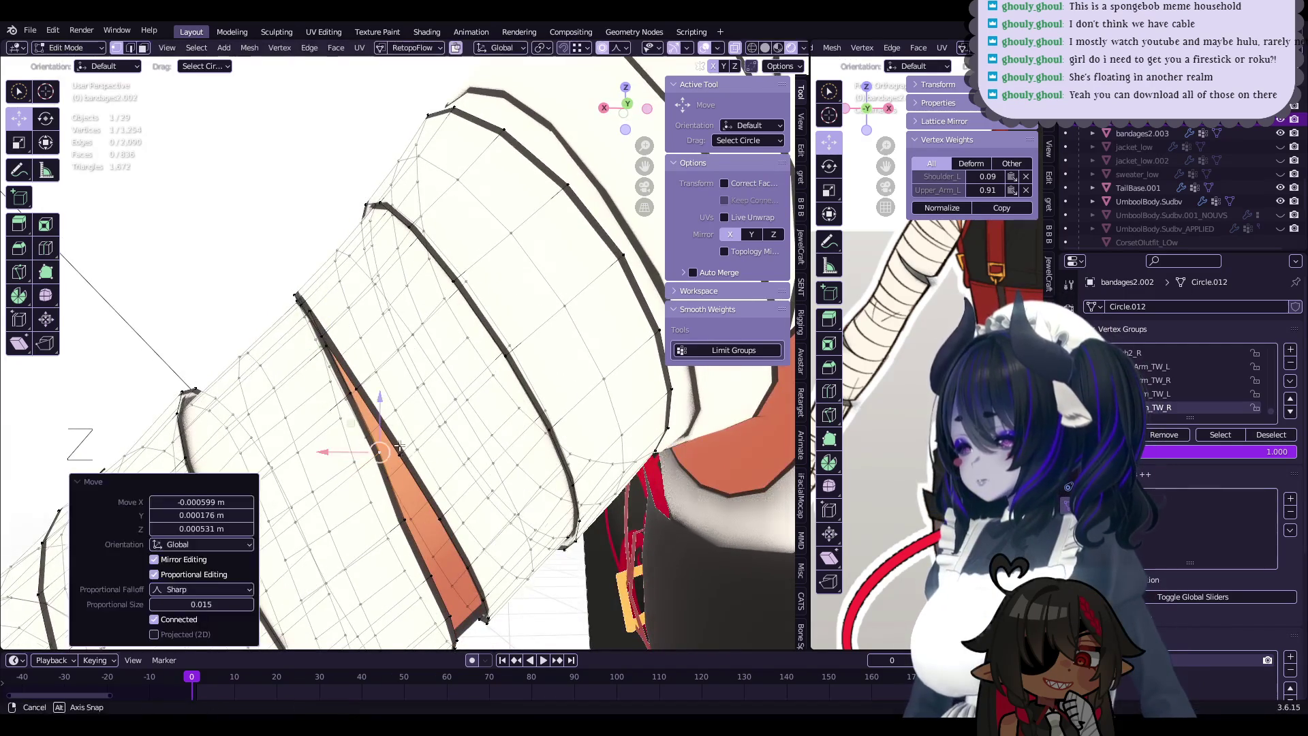
pyautogui.click(407, 500)
pyautogui.press('g')
pyautogui.click(395, 518)
pyautogui.moveTo(395, 517); pyautogui.dragTo(302, 484, button='middle')
pyautogui.press('Tab')
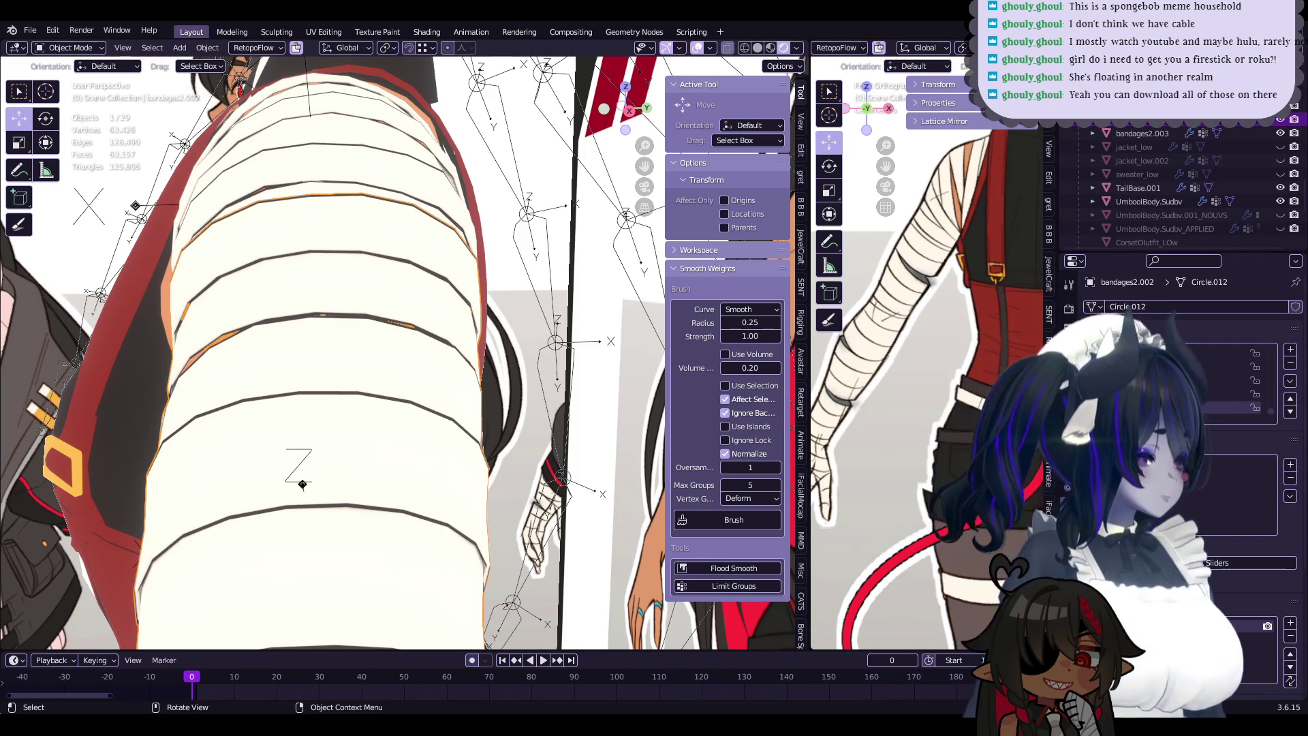
# - Zoom out and save wipnewfacebody-21-JOINEDMESHES.blend, then look over the row of characters
pyautogui.moveTo(349, 329)
pyautogui.keyDown('ctrl'); pyautogui.mouseDown(button='middle')
pyautogui.moveTo(391, 267)
pyautogui.moveTo(495, 438)
pyautogui.mouseUp(button='middle'); pyautogui.keyUp('ctrl')
pyautogui.hotkey('ctrl', 's')
pyautogui.scroll(3, 475, 424)
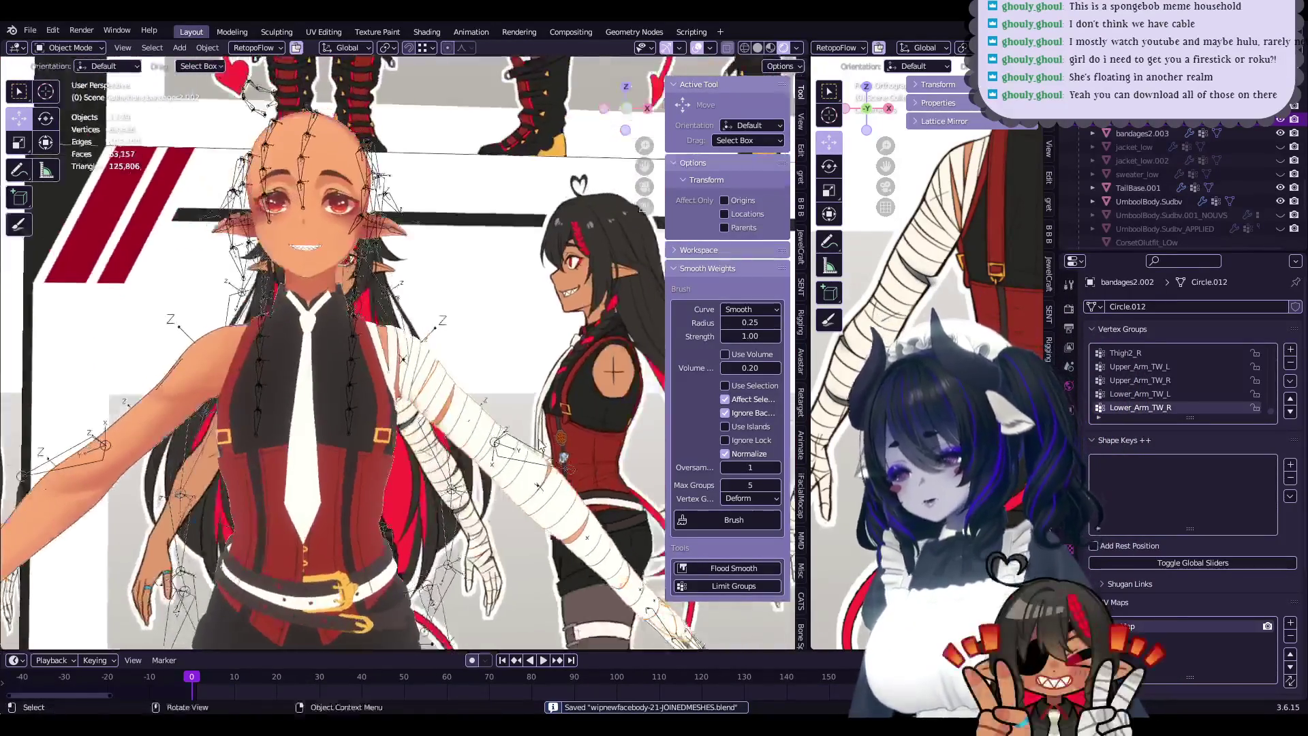
pyautogui.scroll(-4, 495, 437)
pyautogui.moveTo(495, 437)
pyautogui.mouseDown(button='middle')
pyautogui.moveTo(469, 454)
pyautogui.moveTo(532, 444)
pyautogui.mouseUp(button='middle')
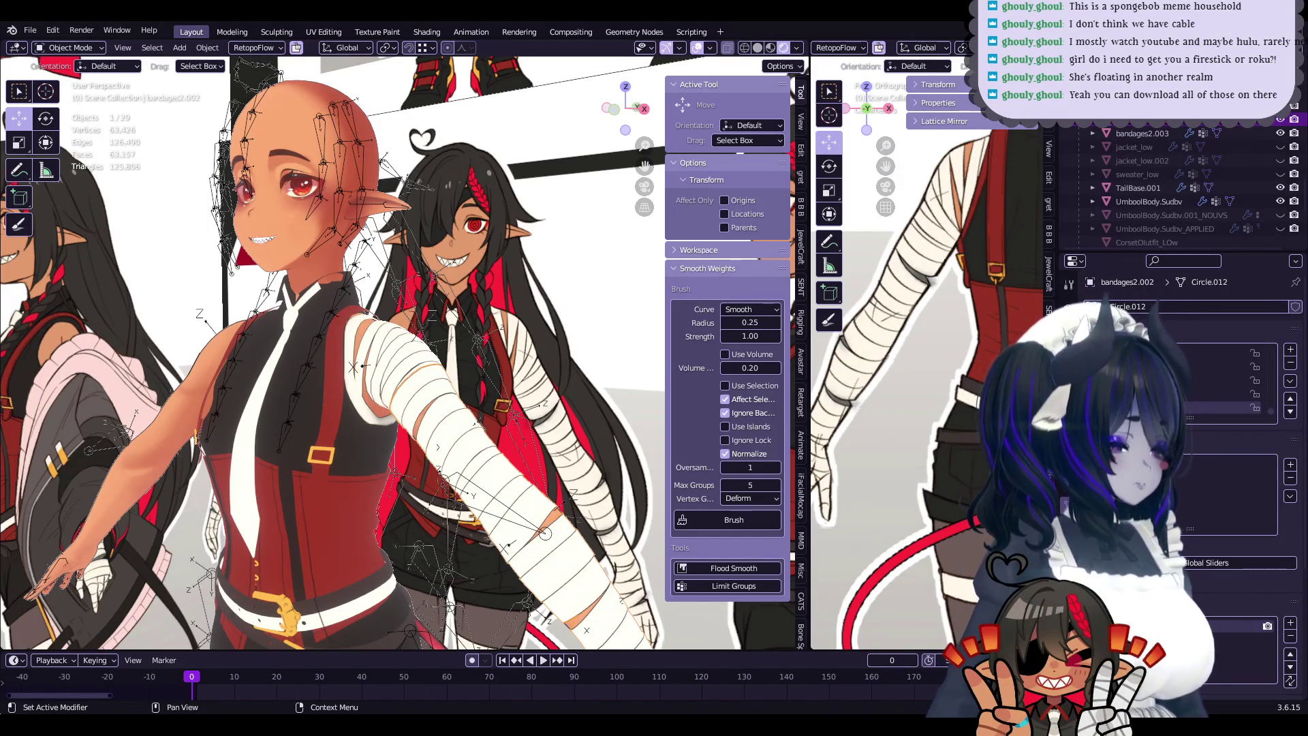
pyautogui.moveTo(530, 406); pyautogui.dragTo(525, 422, button='middle')
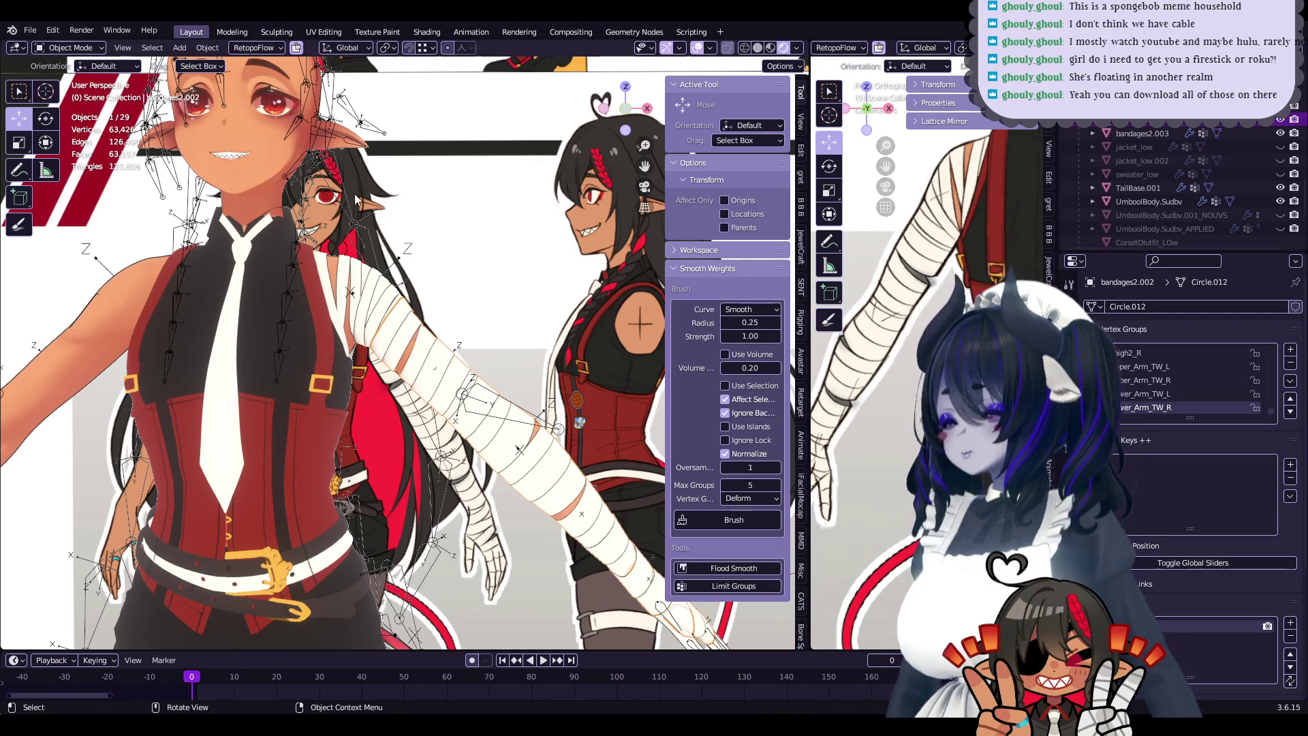
# - Zoom the viewport in on the bandage wraps along the arm
pyautogui.scroll(5, 477, 327)
# - Orbit around the bandaged arm and save the .blend file again
pyautogui.moveTo(477, 327)
pyautogui.mouseDown(button='middle')
pyautogui.moveTo(517, 325)
pyautogui.moveTo(514, 419)
pyautogui.moveTo(358, 344)
pyautogui.moveTo(277, 379)
pyautogui.mouseUp(button='middle')
pyautogui.scroll(-2, 514, 423)
pyautogui.scroll(-2, 515, 429)
pyautogui.scroll(-2, 515, 436)
pyautogui.hotkey('ctrl', 's')
pyautogui.scroll(3, 358, 344)
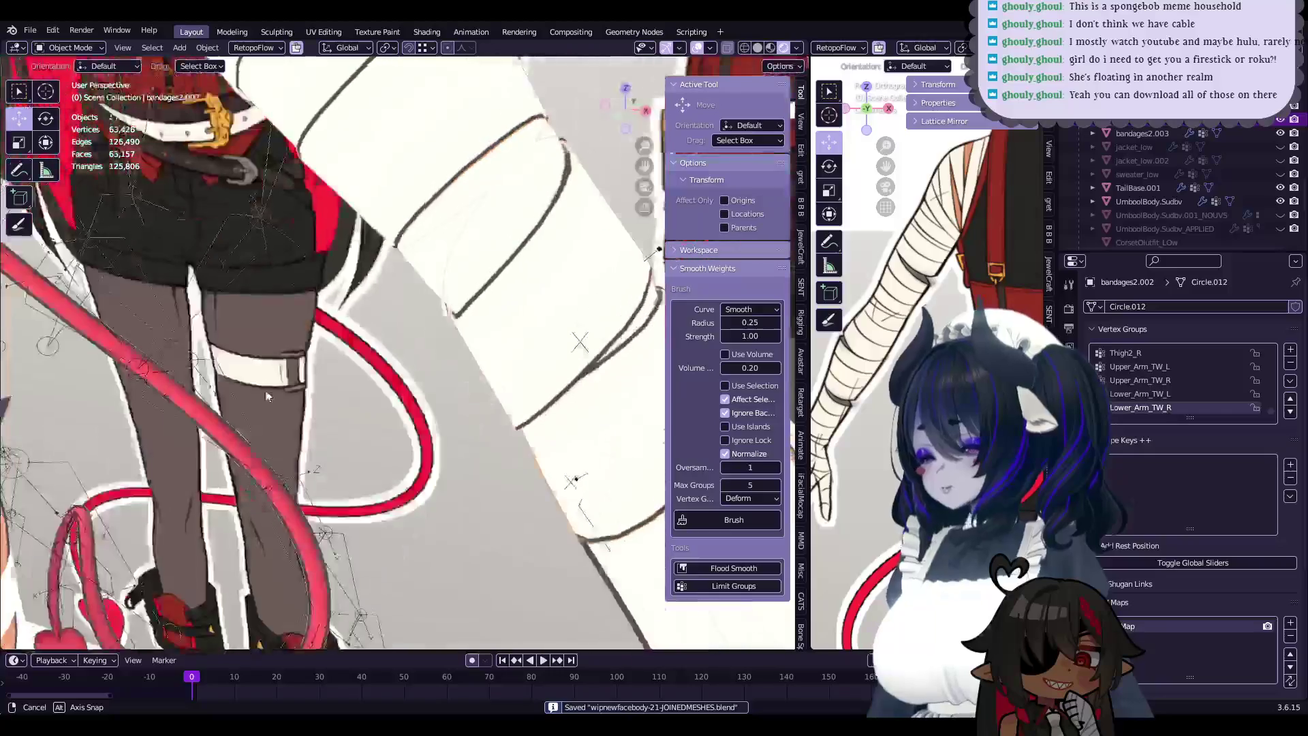
# - Proportionally move the loose bandage edge vertices into place and return to Object Mode
pyautogui.moveTo(230, 379)
pyautogui.mouseDown(button='middle')
pyautogui.moveTo(562, 329)
pyautogui.moveTo(477, 354)
pyautogui.moveTo(506, 361)
pyautogui.mouseUp(button='middle')
pyautogui.press('Tab')
pyautogui.scroll(2, 477, 354)
pyautogui.press('g')
pyautogui.click(459, 357)
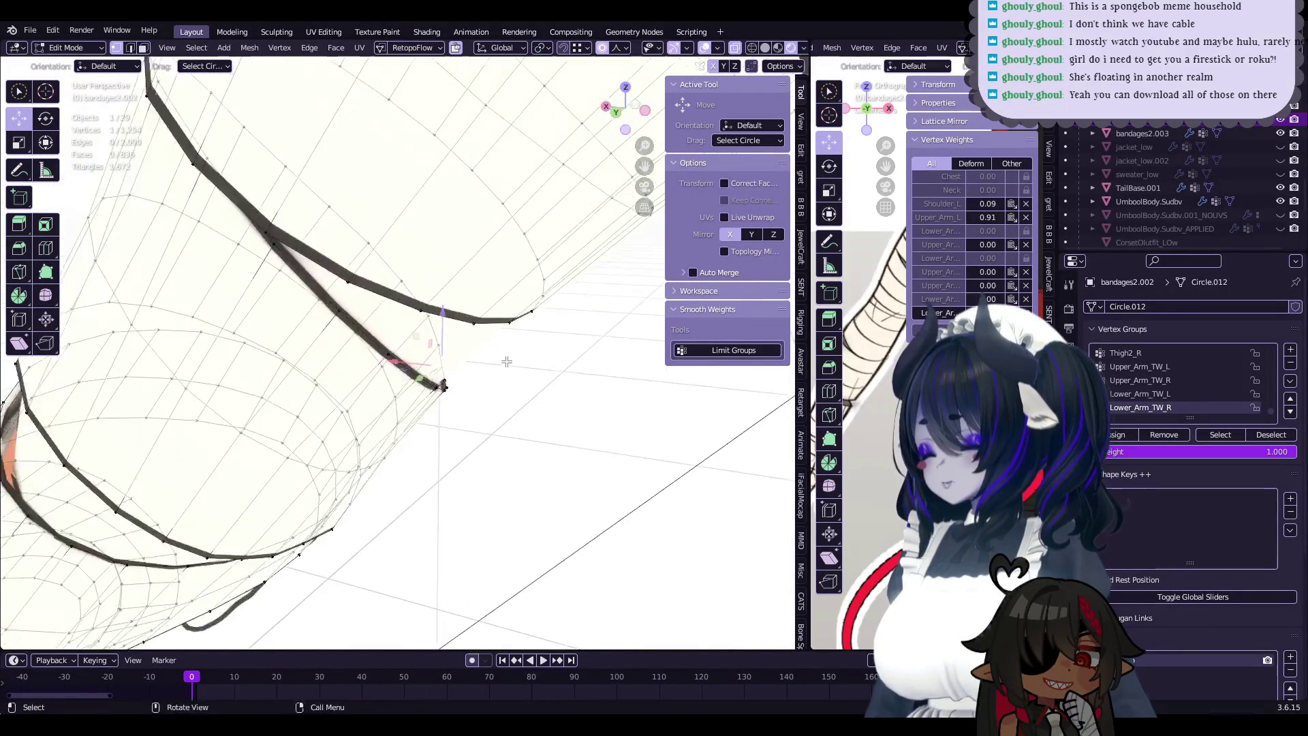
pyautogui.scroll(-5, 506, 358)
pyautogui.press('Tab')
pyautogui.moveTo(504, 359)
pyautogui.mouseDown(button='middle')
pyautogui.moveTo(489, 361)
pyautogui.moveTo(486, 451)
pyautogui.moveTo(386, 517)
pyautogui.moveTo(471, 526)
pyautogui.moveTo(402, 471)
pyautogui.moveTo(448, 480)
pyautogui.moveTo(408, 470)
pyautogui.moveTo(450, 409)
pyautogui.moveTo(484, 394)
pyautogui.moveTo(481, 443)
pyautogui.mouseUp(button='middle')
# - Select the corset and unhide the hair and braids with Alt+H
pyautogui.click(387, 517)
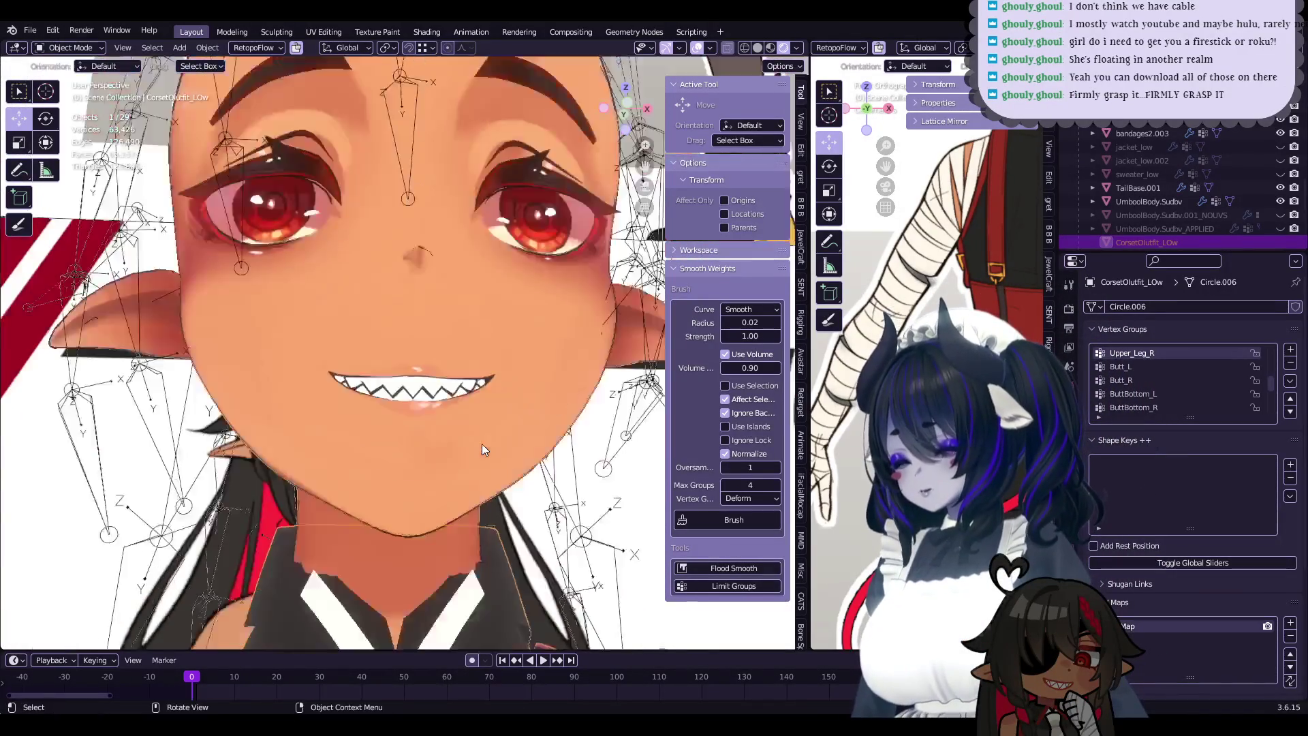
pyautogui.scroll(3, 1185, 184)
pyautogui.scroll(3, 1186, 184)
pyautogui.hotkey('alt', 'h')
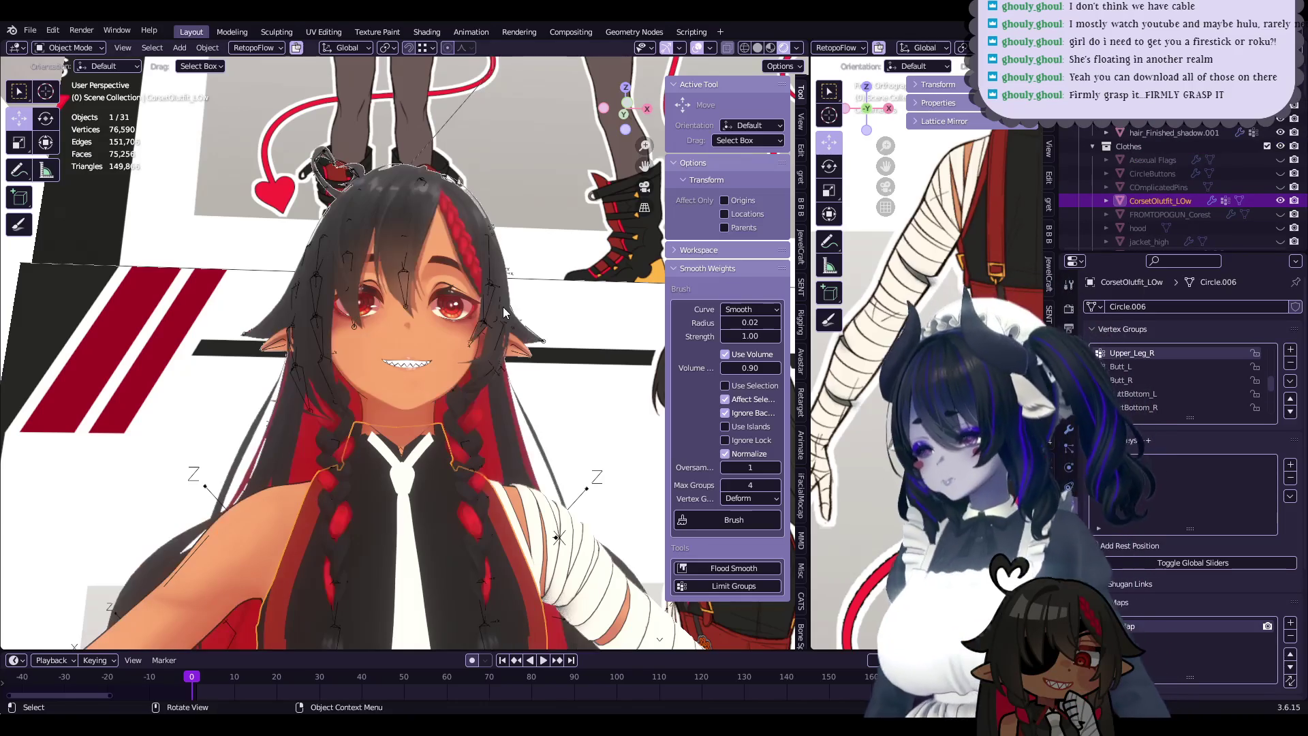
pyautogui.scroll(-6, 504, 312)
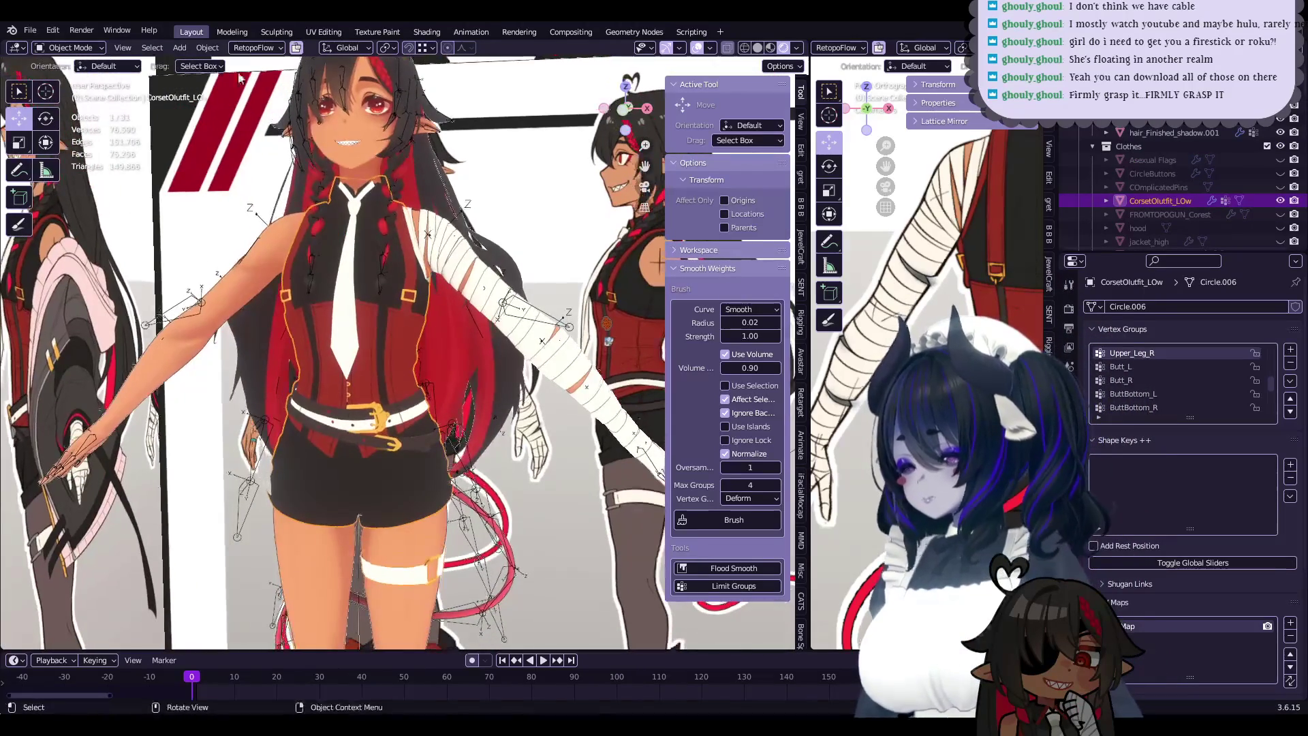
# - Re-enable the overlays showing the reference sheets and bones, and select the bandages object in the outliner
pyautogui.scroll(-3, 513, 320)
pyautogui.click(514, 320)
pyautogui.moveTo(514, 320)
pyautogui.mouseDown(button='middle')
pyautogui.moveTo(465, 316)
pyautogui.moveTo(690, 221)
pyautogui.mouseUp(button='middle')
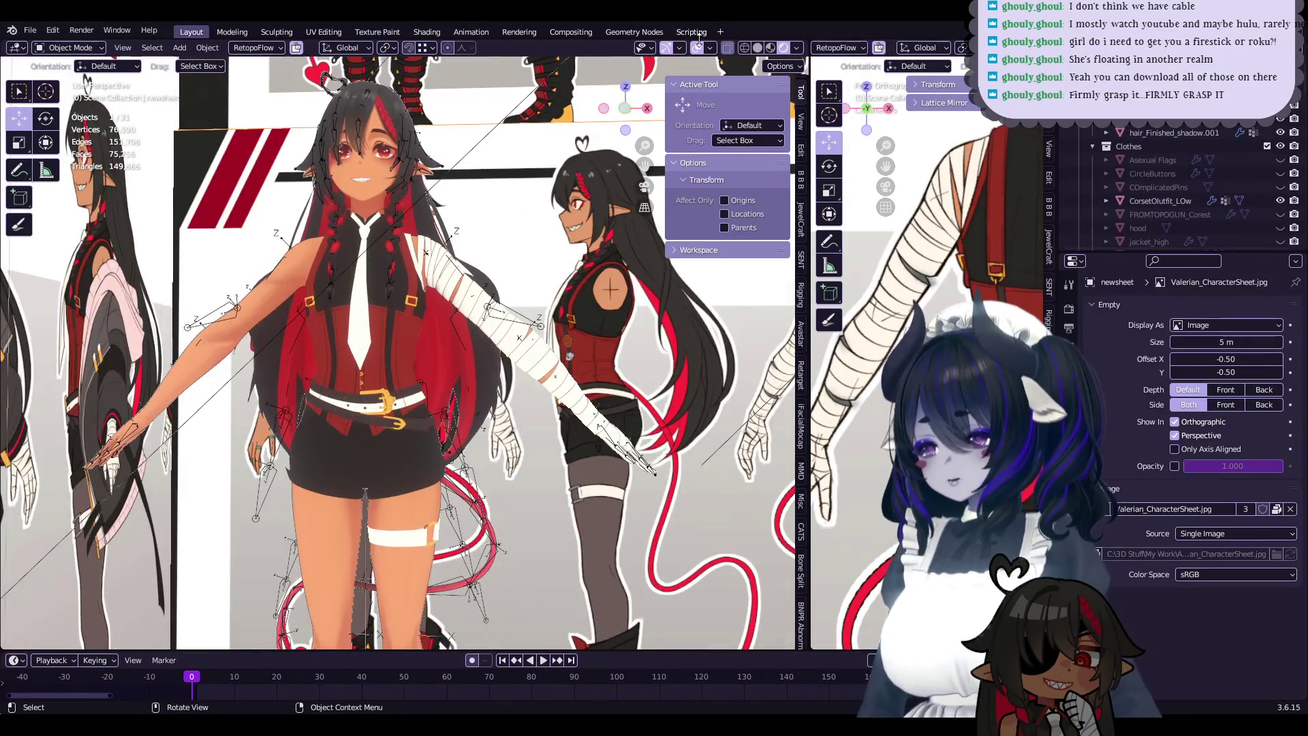
pyautogui.moveTo(623, 109); pyautogui.dragTo(633, 133)
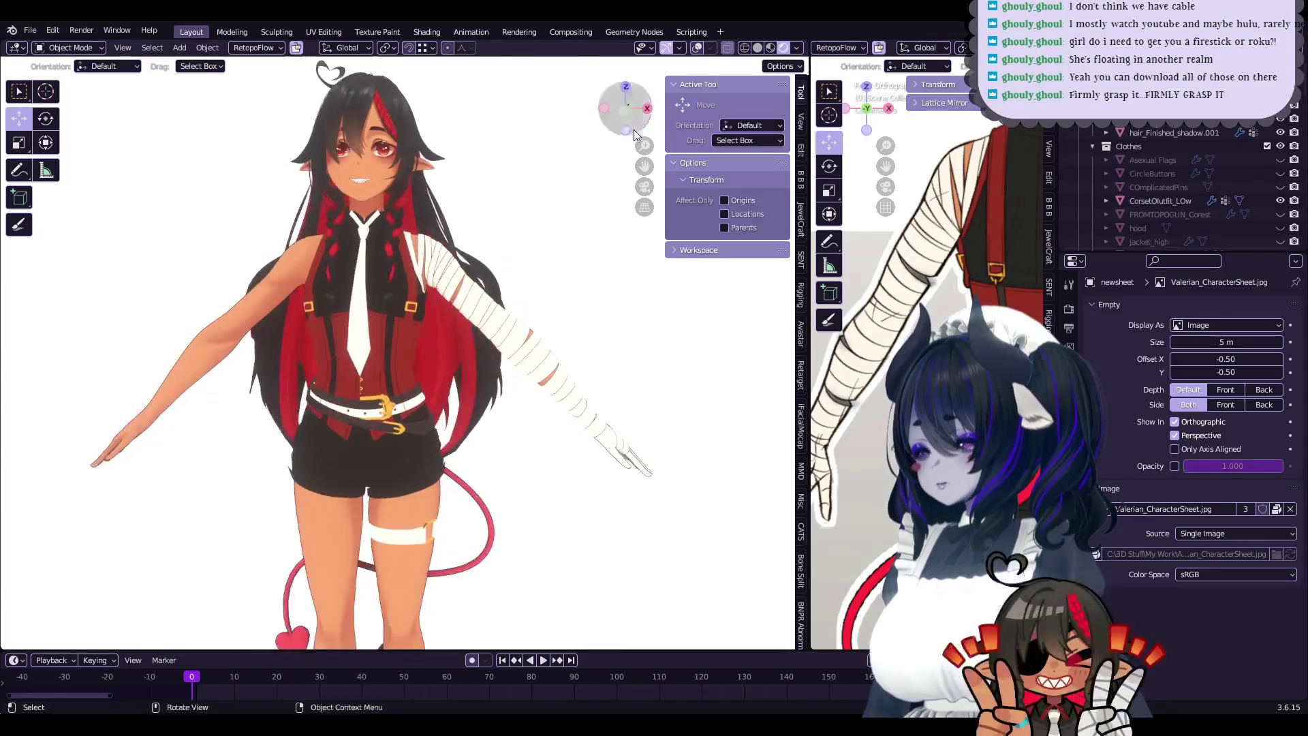
pyautogui.click(696, 49)
pyautogui.scroll(5, 1220, 187)
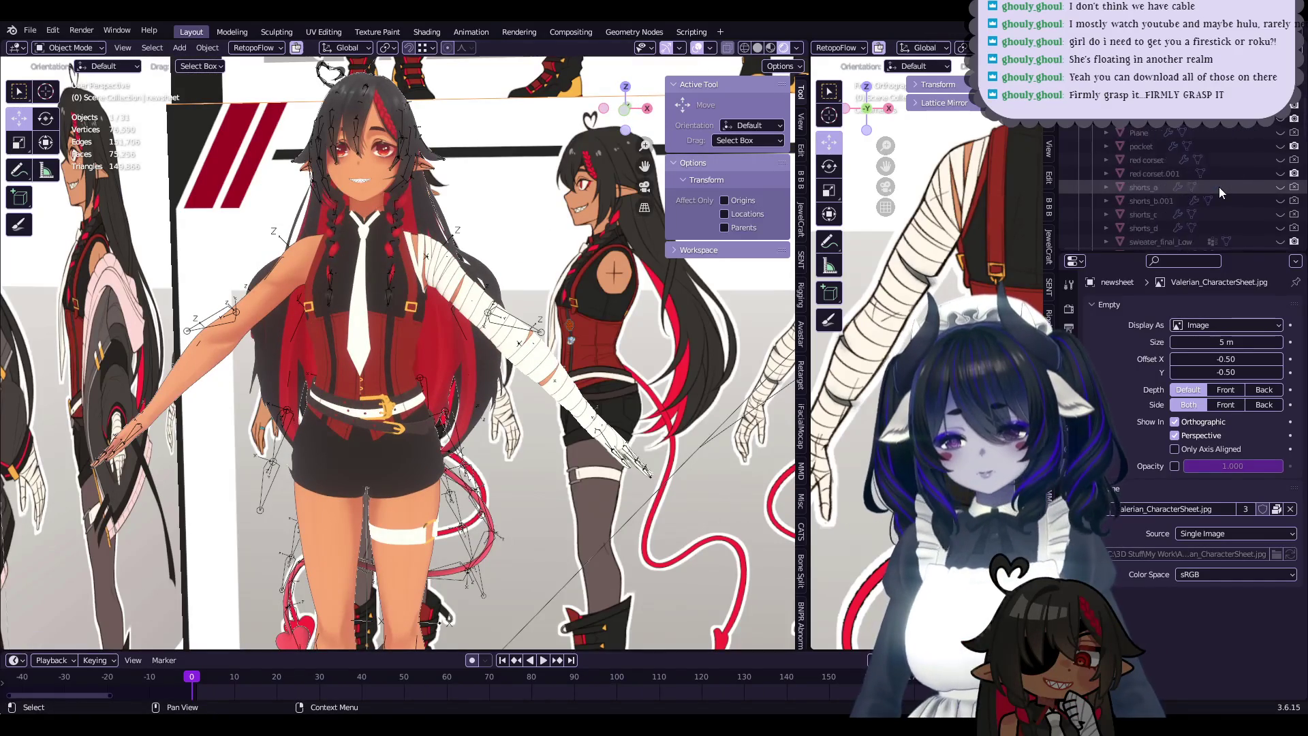
pyautogui.scroll(-5, 1219, 186)
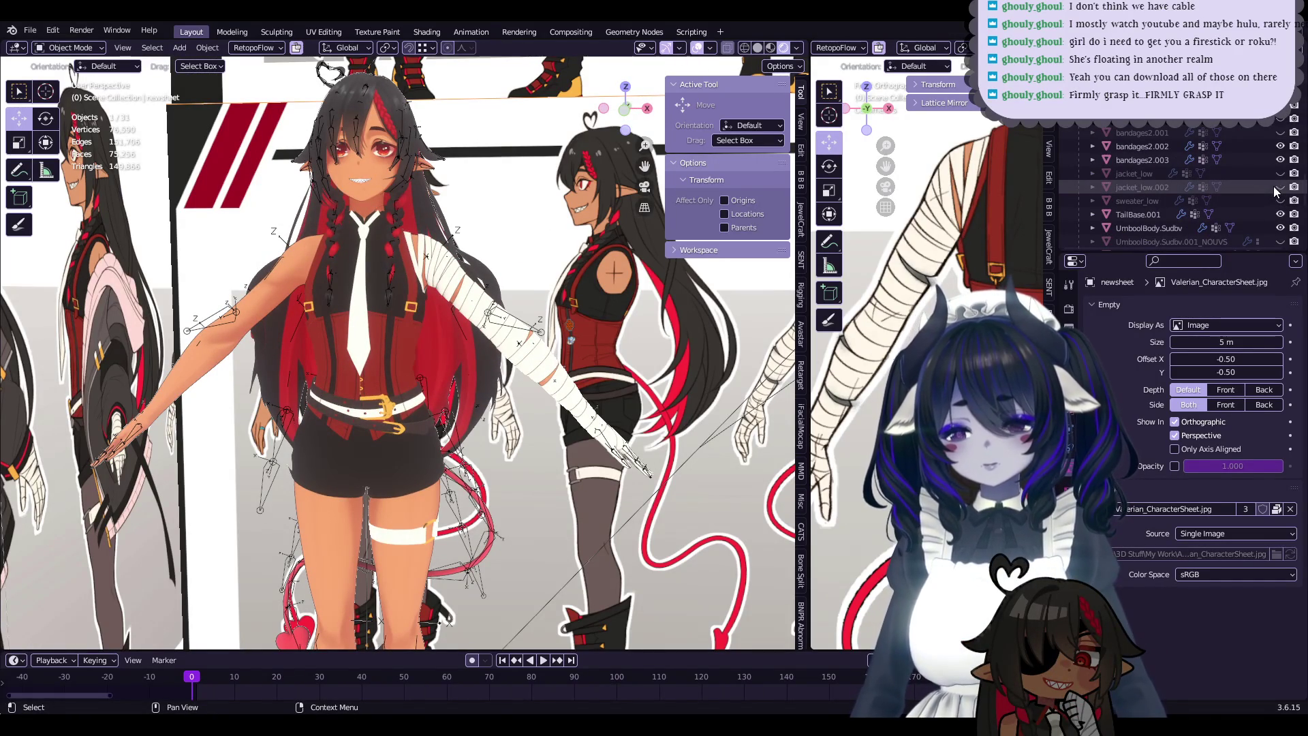
pyautogui.click(1156, 146)
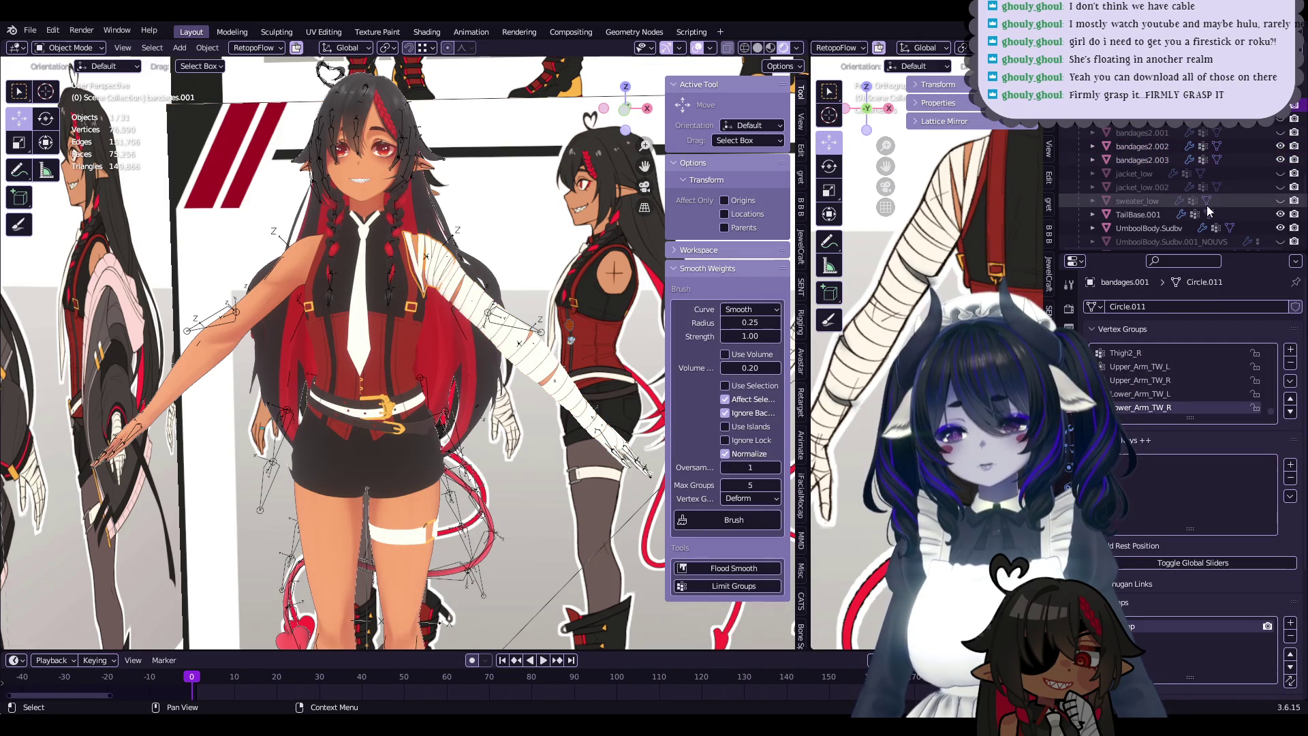
# - Unhide sweater_low and both jacket objects, then orbit around the avatar to inspect them
pyautogui.moveTo(1281, 200); pyautogui.dragTo(1280, 173)
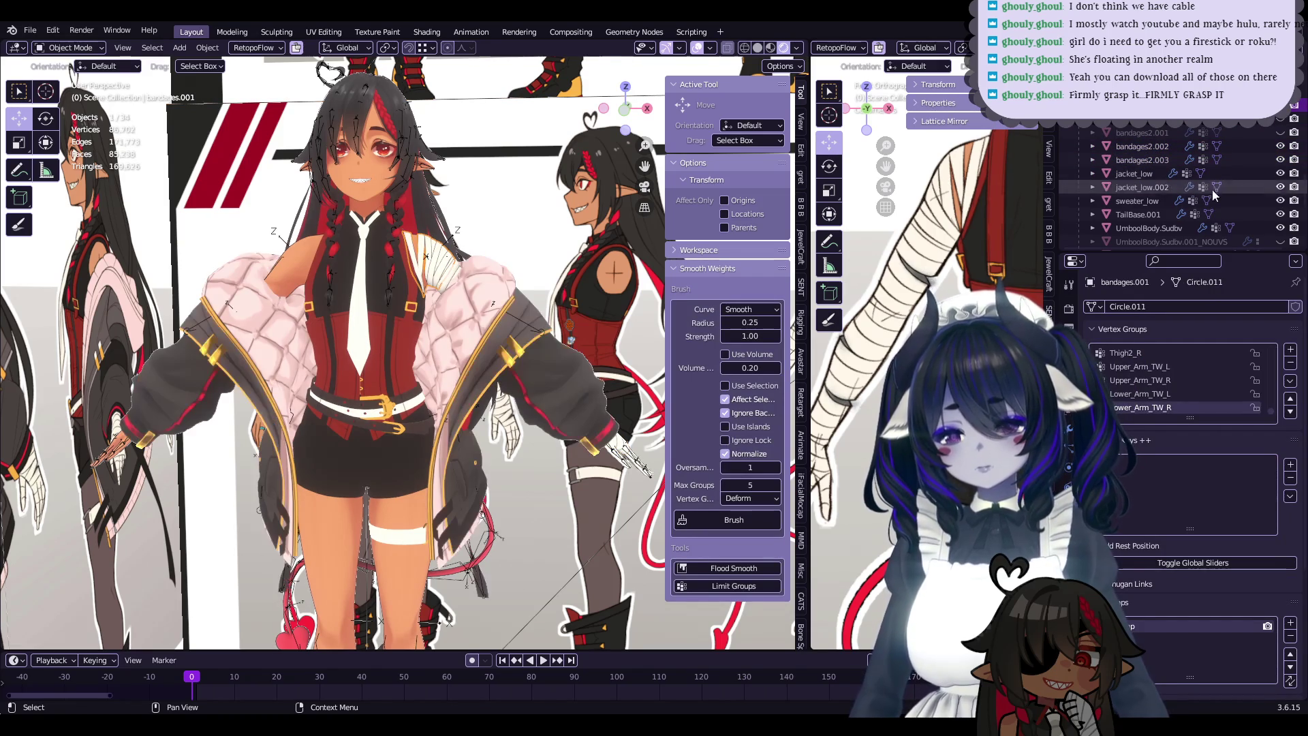
pyautogui.click(569, 477)
pyautogui.moveTo(569, 477)
pyautogui.keyDown('shift'); pyautogui.mouseDown(button='middle')
pyautogui.moveTo(625, 436)
pyautogui.moveTo(660, 381)
pyautogui.moveTo(721, 440)
pyautogui.moveTo(705, 368)
pyautogui.mouseUp(button='middle'); pyautogui.keyUp('shift')
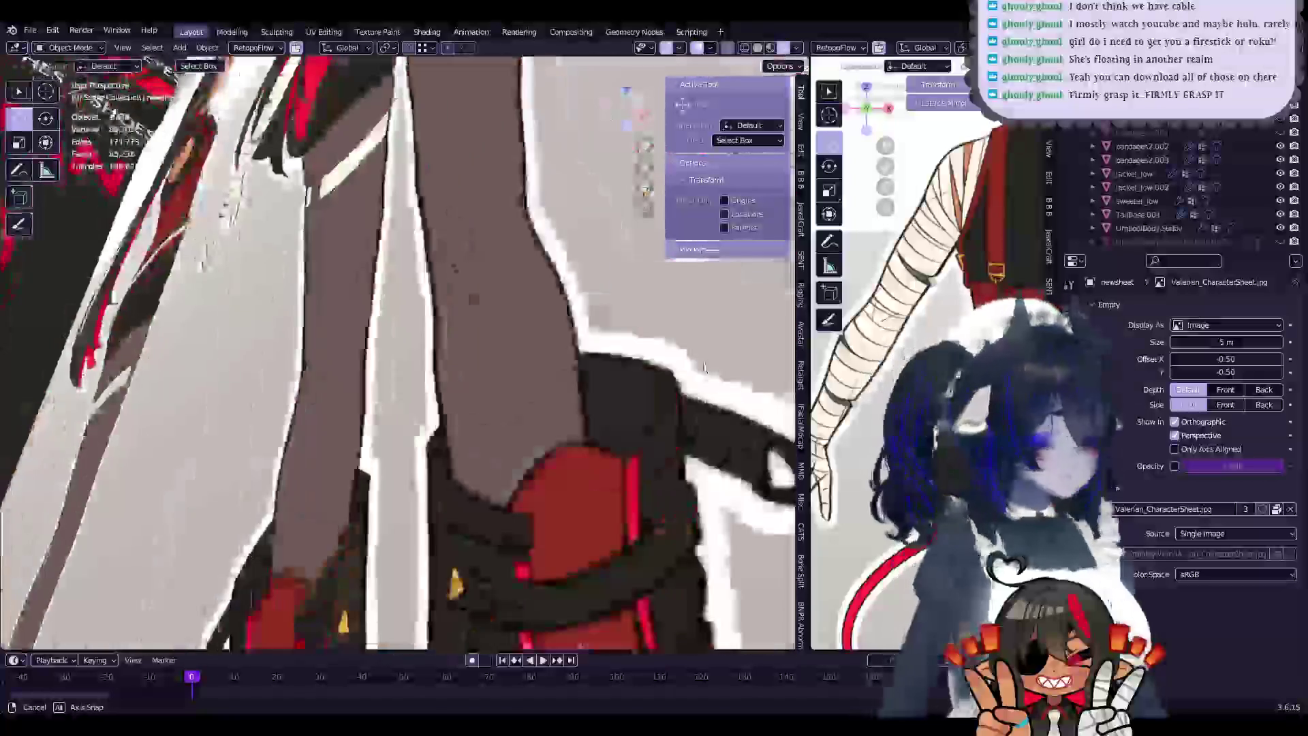
pyautogui.moveTo(705, 368); pyautogui.dragTo(373, 274, button='middle')
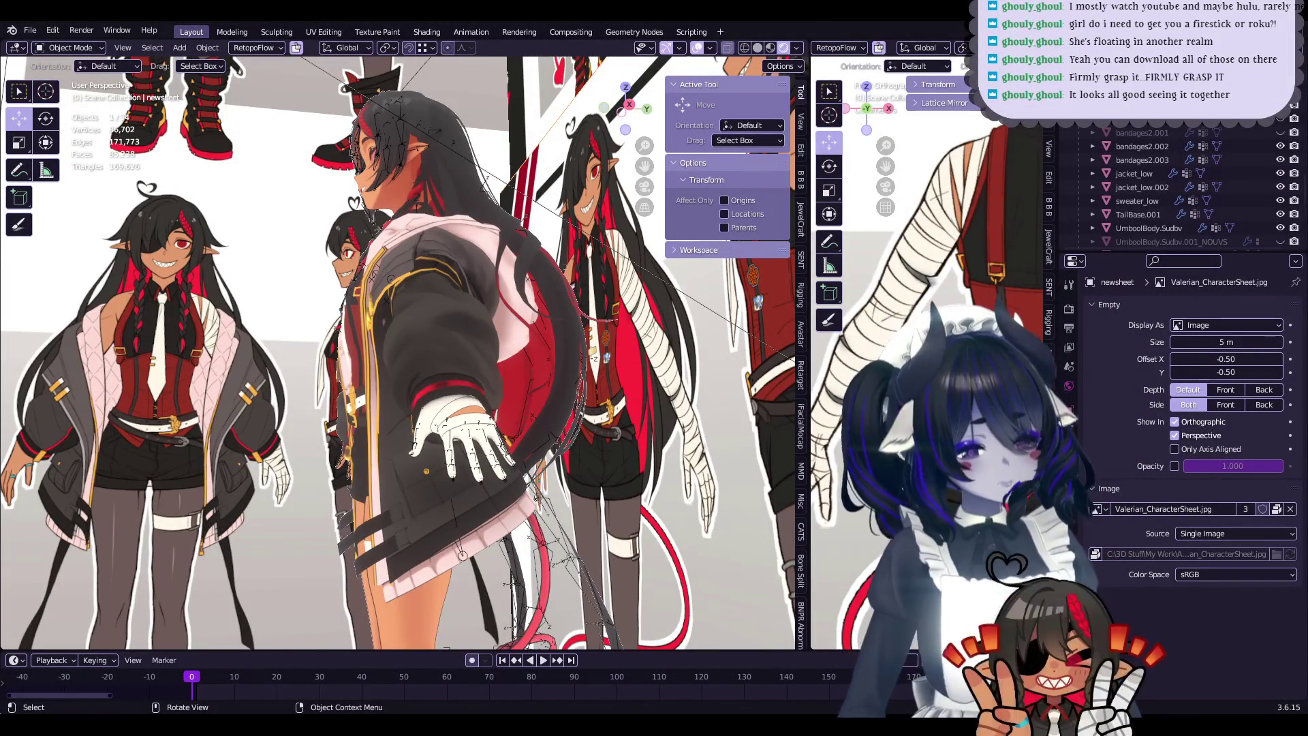
pyautogui.moveTo(482, 417)
pyautogui.mouseDown(button='middle')
pyautogui.moveTo(485, 378)
pyautogui.moveTo(482, 390)
pyautogui.mouseUp(button='middle')
pyautogui.scroll(3, 485, 379)
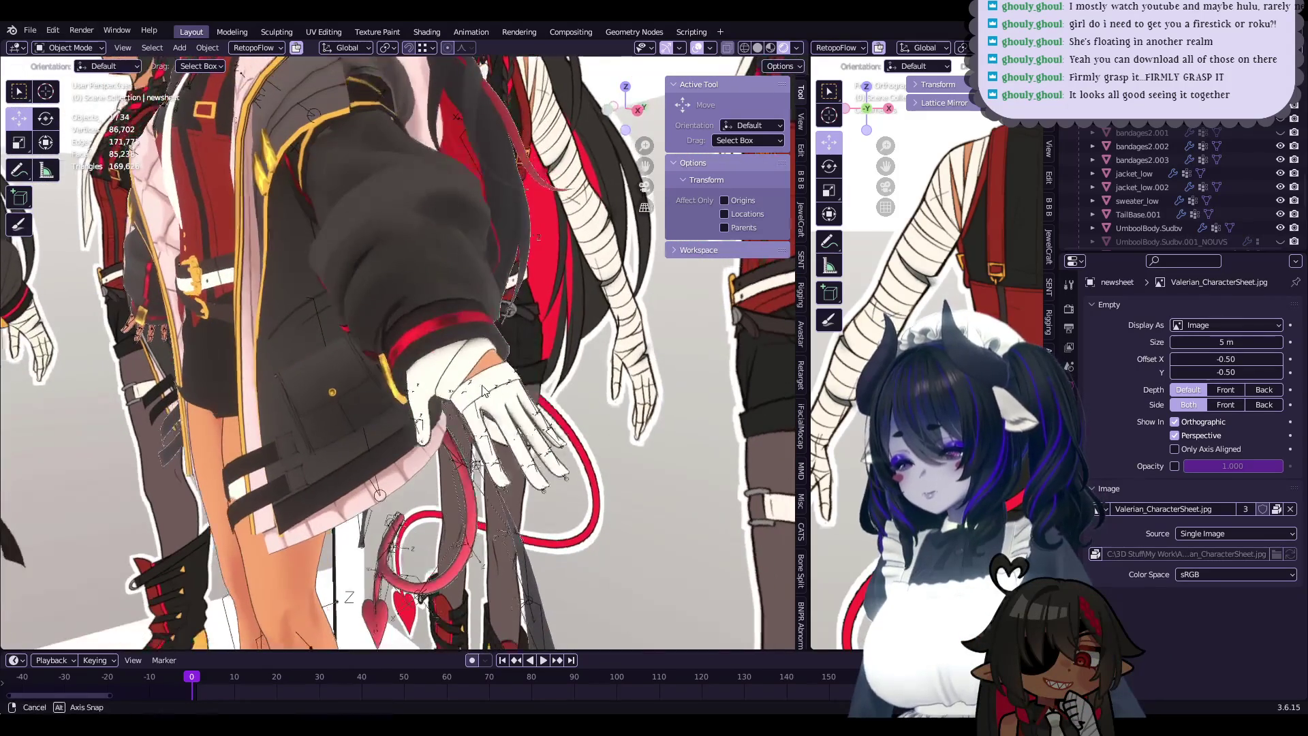
pyautogui.scroll(-5, 482, 390)
pyautogui.scroll(3, 511, 443)
pyautogui.scroll(3, 536, 492)
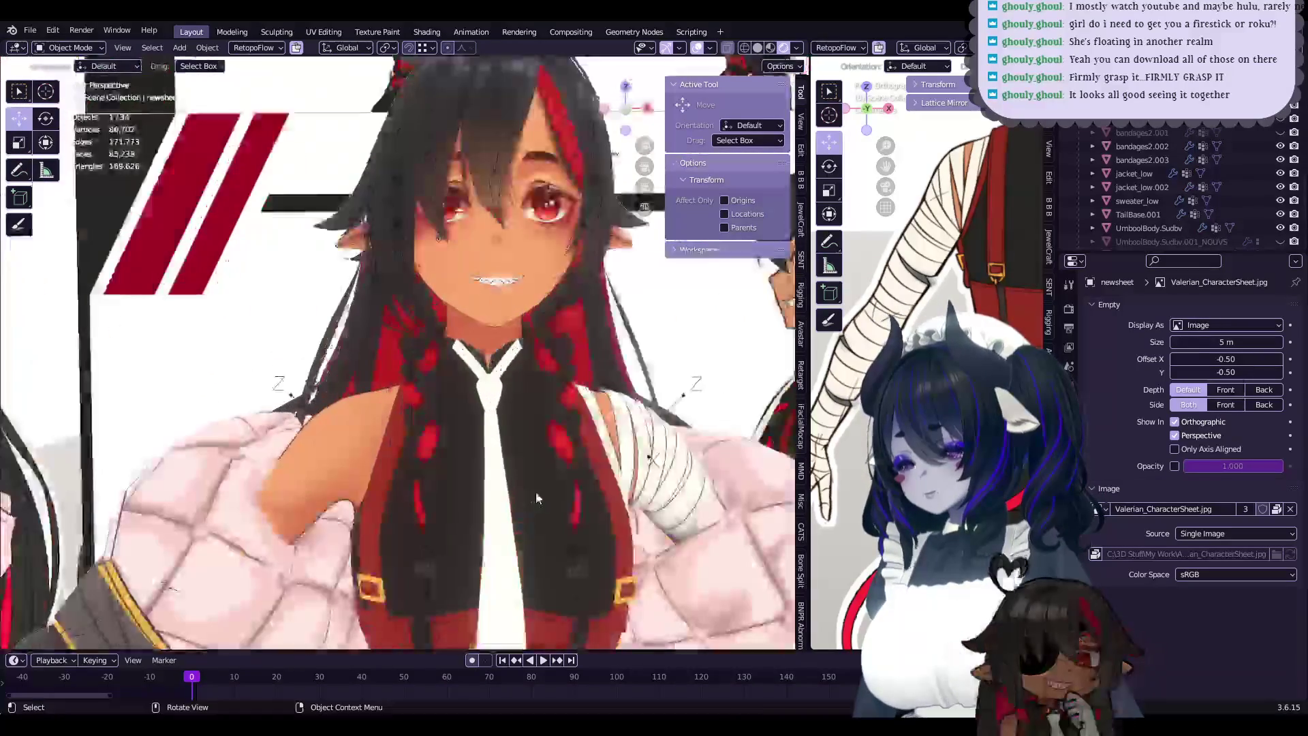
pyautogui.scroll(3, 483, 455)
pyautogui.scroll(-5, 504, 464)
pyautogui.moveTo(521, 469)
pyautogui.mouseDown(button='middle')
pyautogui.moveTo(458, 443)
pyautogui.moveTo(525, 446)
pyautogui.mouseUp(button='middle')
# - Check bandages2.002 in local view, then select the UmboolBody.Subdv body mesh
pyautogui.click(457, 443)
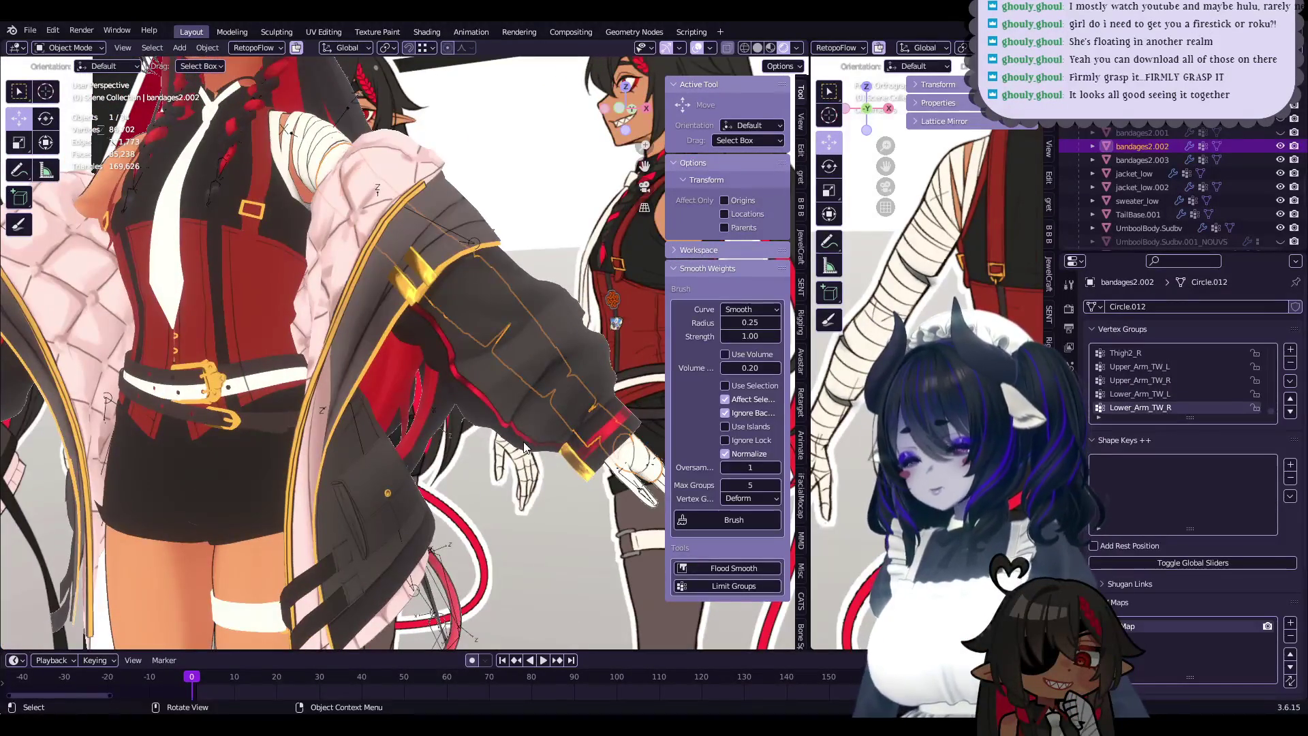
pyautogui.press('KP_Divide')
pyautogui.press('KP_Divide')
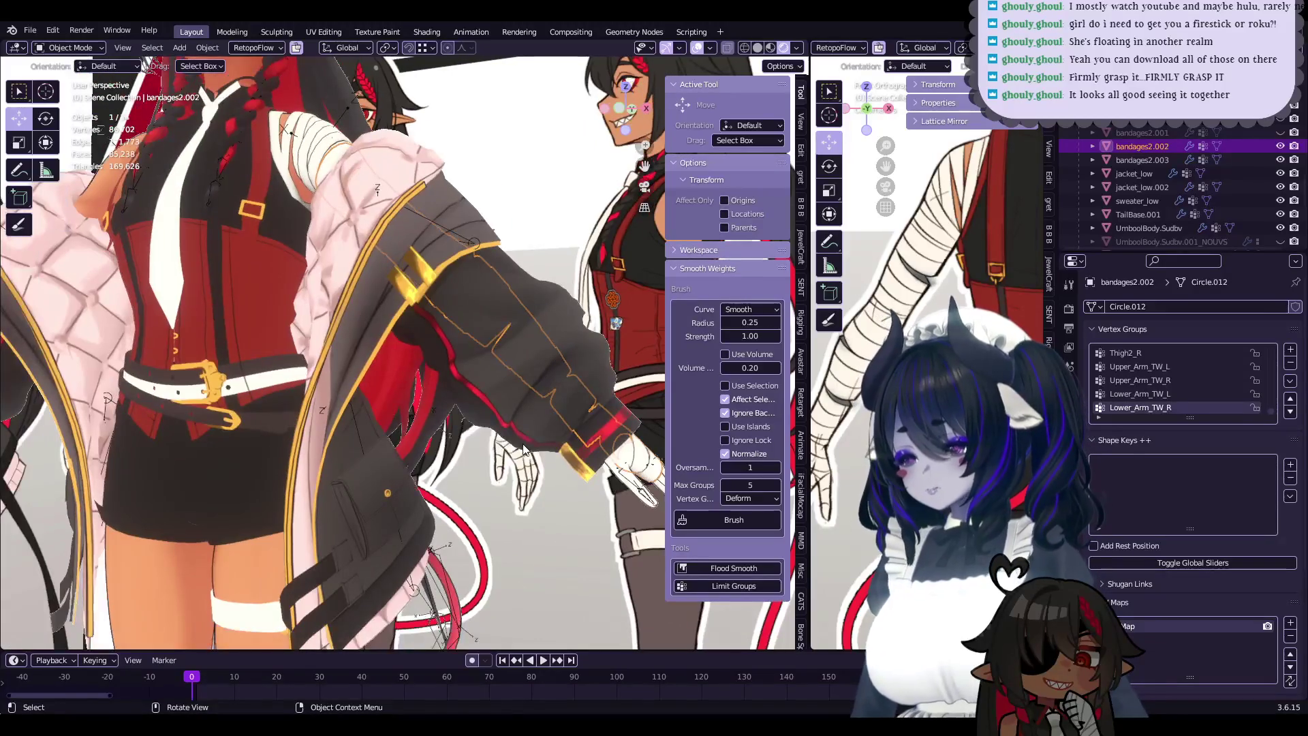
pyautogui.press('KP_Divide')
pyautogui.press('KP_Divide')
pyautogui.click(300, 190)
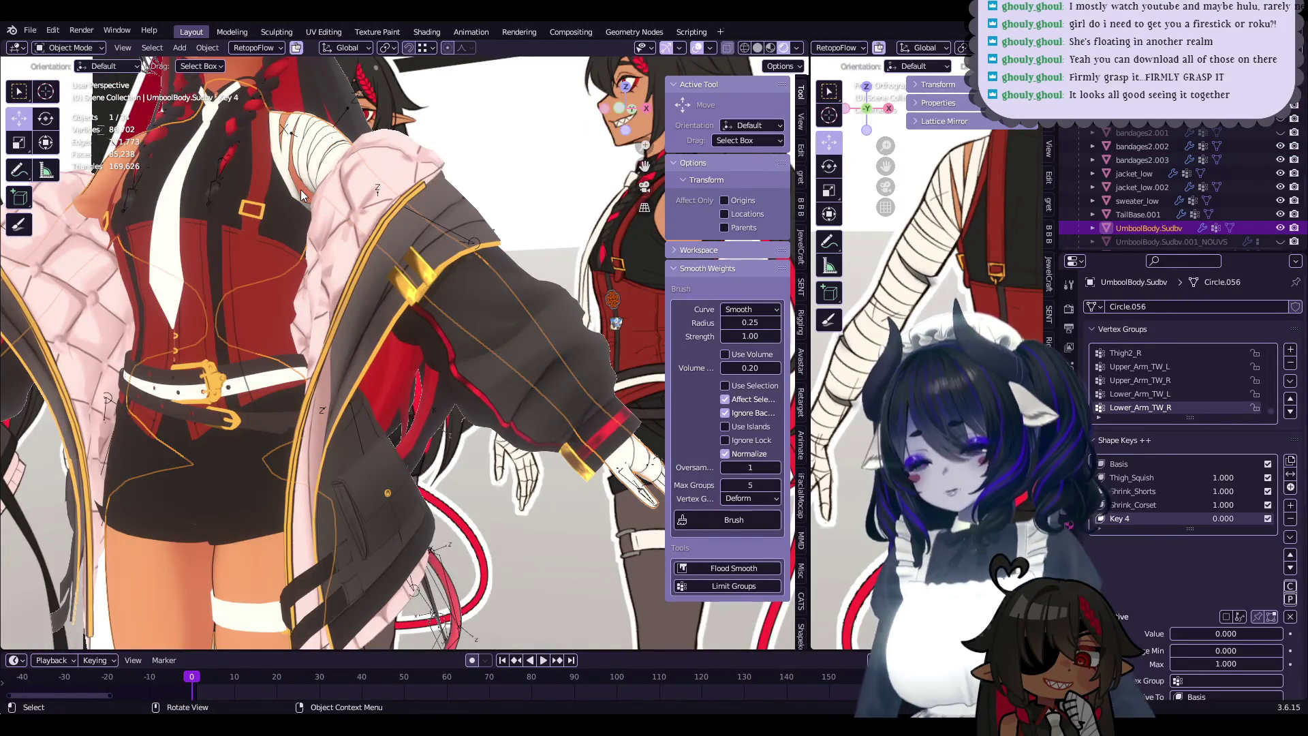
# - Isolate UmboolBody.Subdv and, in front view, delete the selected arm vertices, leaving 2,526 vertices
pyautogui.press('KP_Divide')
pyautogui.press('Tab')
pyautogui.scroll(3, 521, 446)
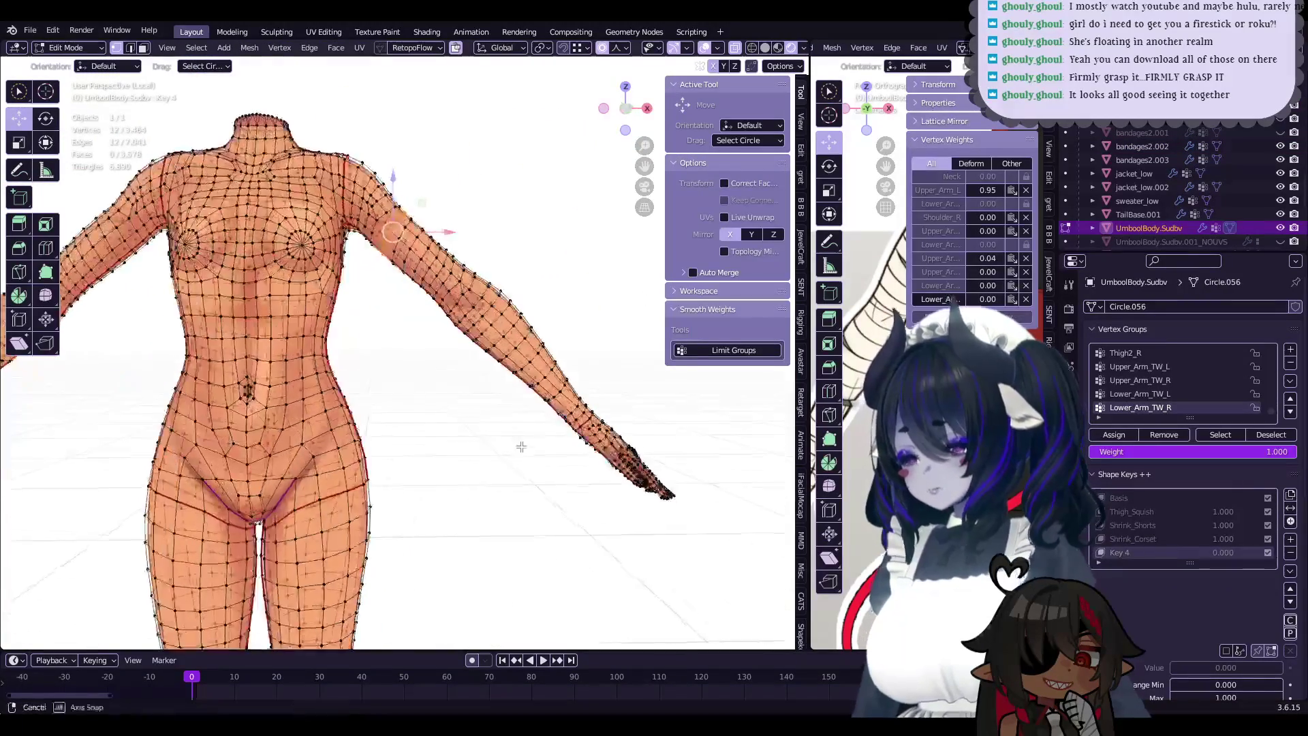
pyautogui.press('KP_1')
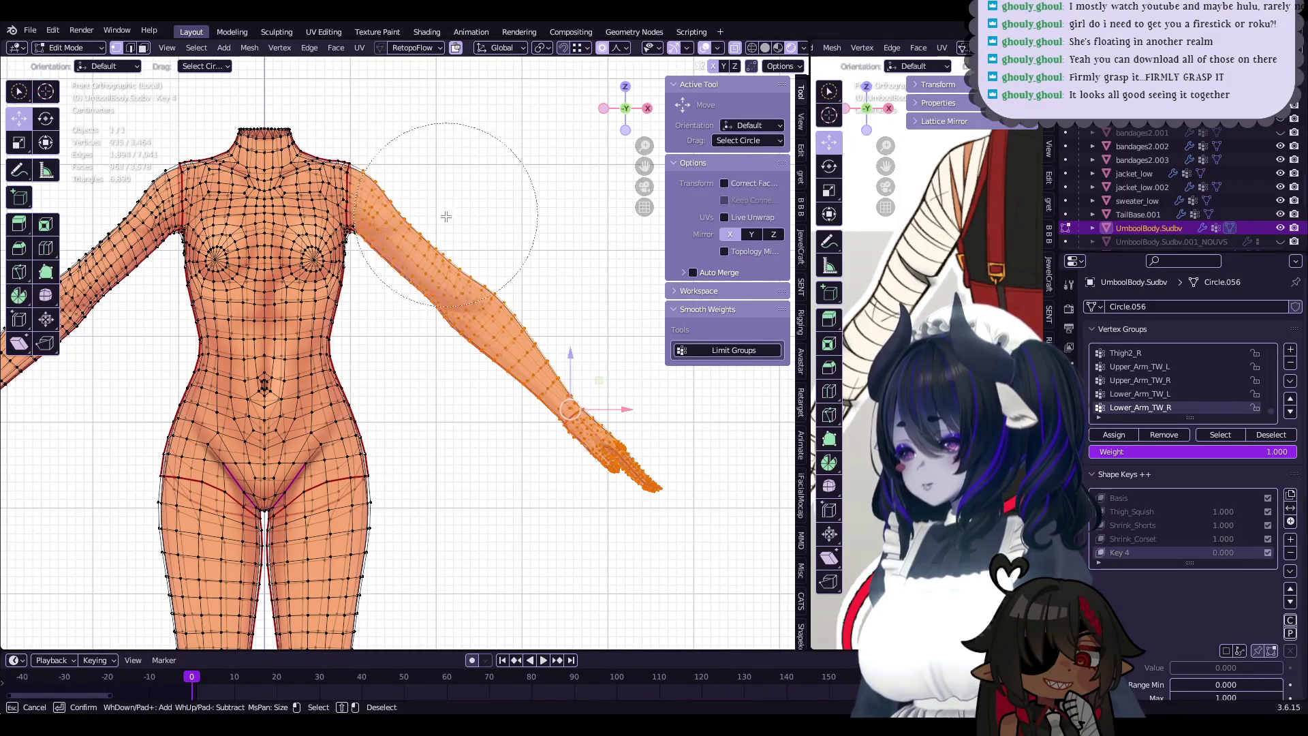
pyautogui.press('x')
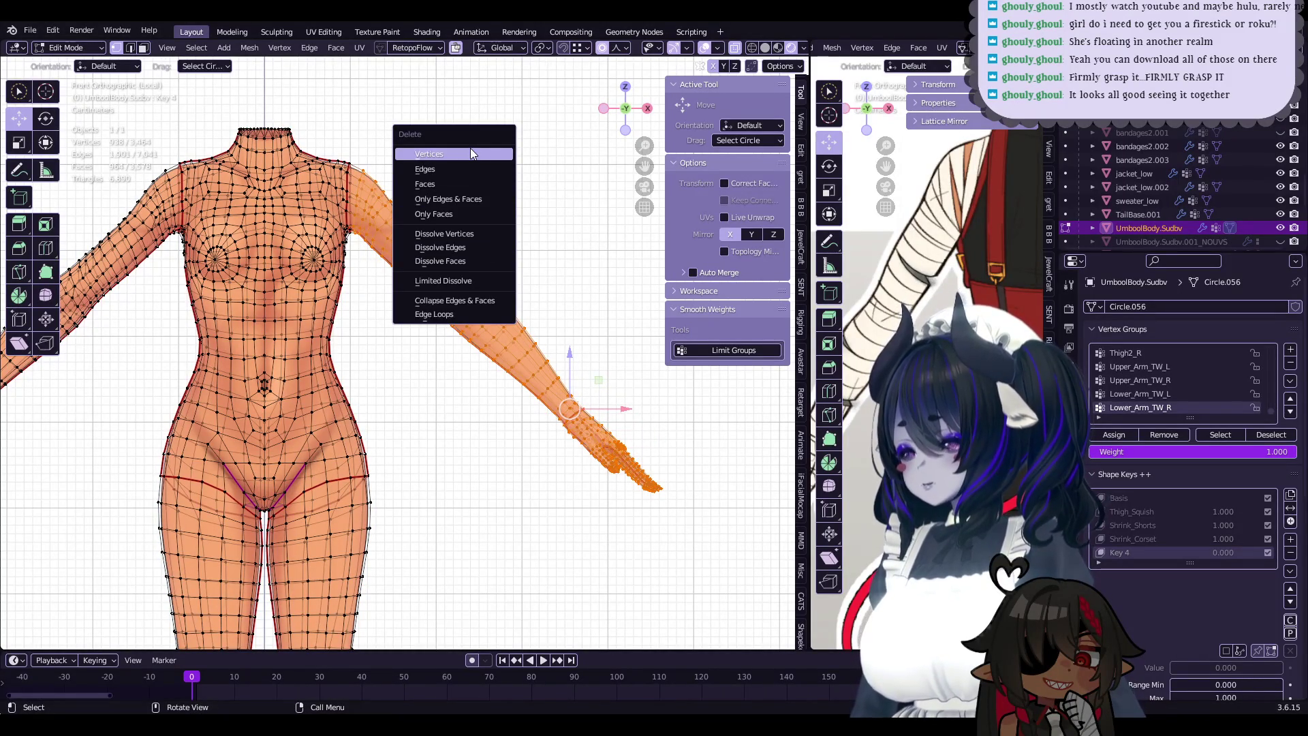
pyautogui.keyDown('shift'); pyautogui.moveTo(477, 143); pyautogui.dragTo(522, 188, button='middle'); pyautogui.keyUp('shift')
pyautogui.press('x')
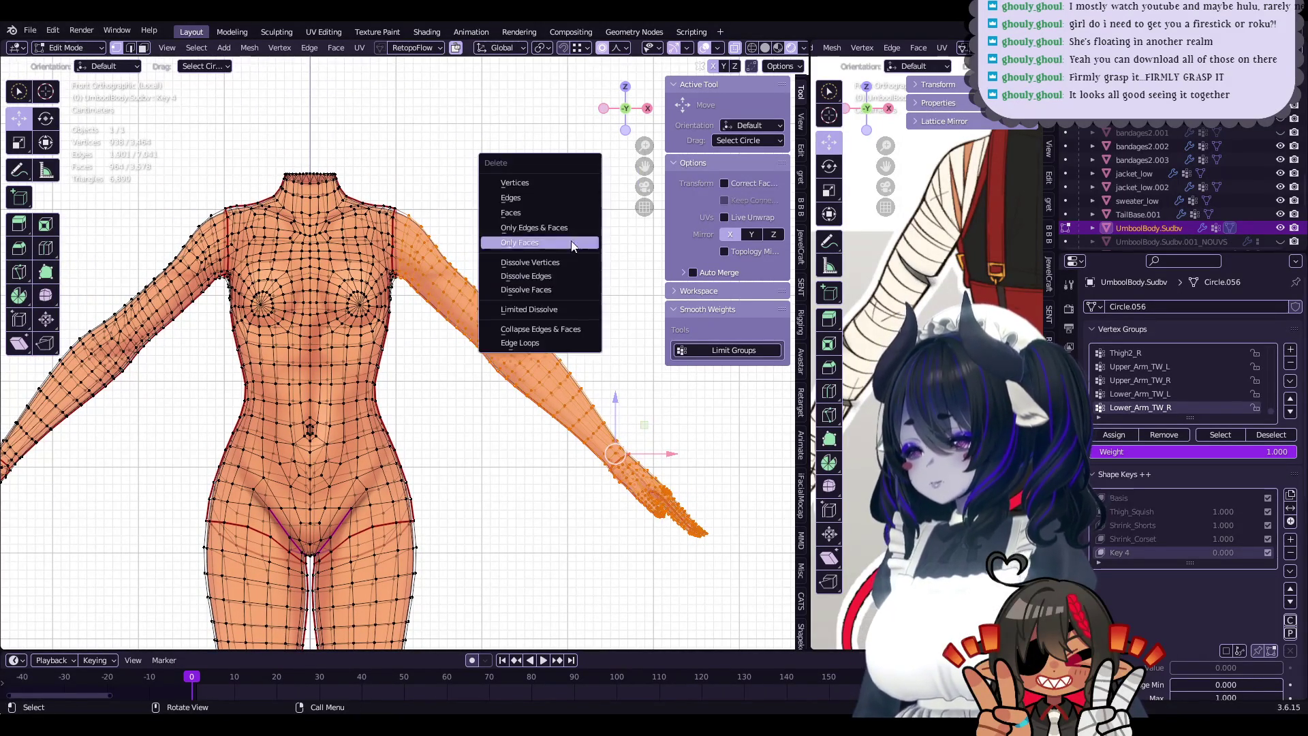
pyautogui.click(565, 182)
pyautogui.press('KP_Divide')
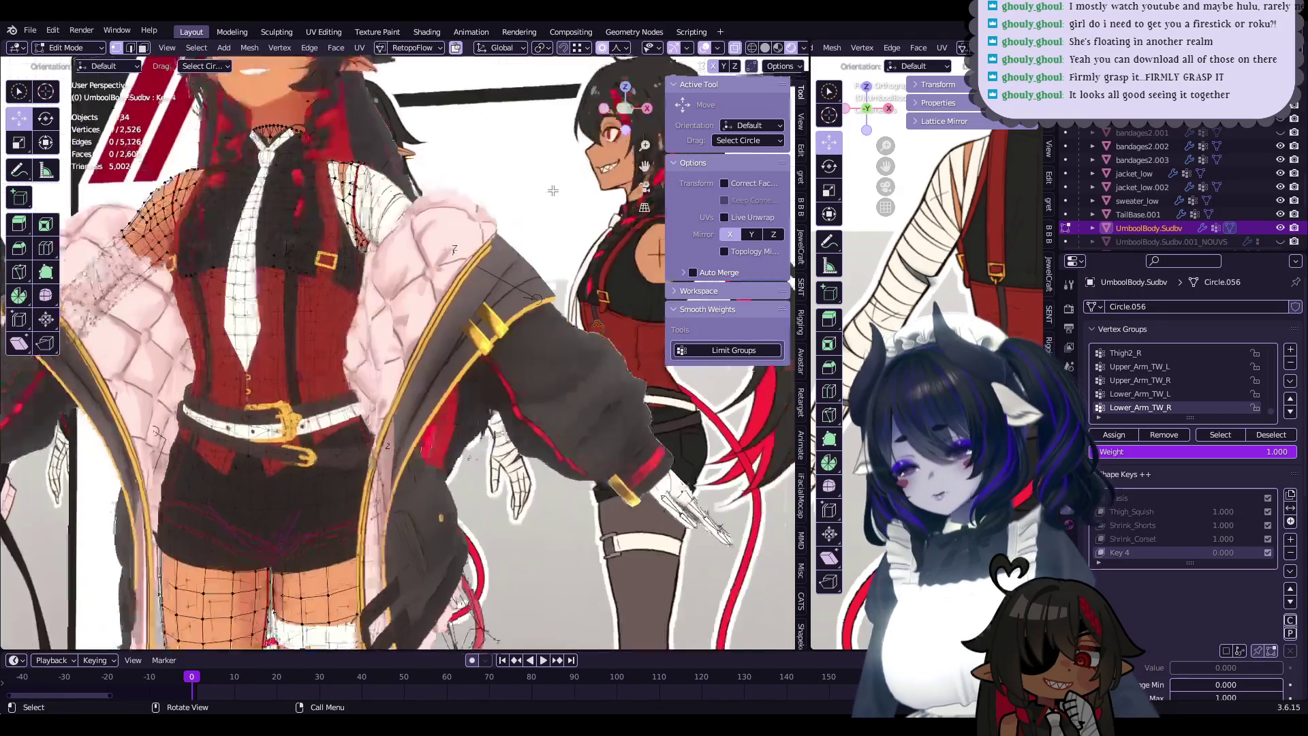
pyautogui.scroll(3, 542, 376)
pyautogui.press('Tab')
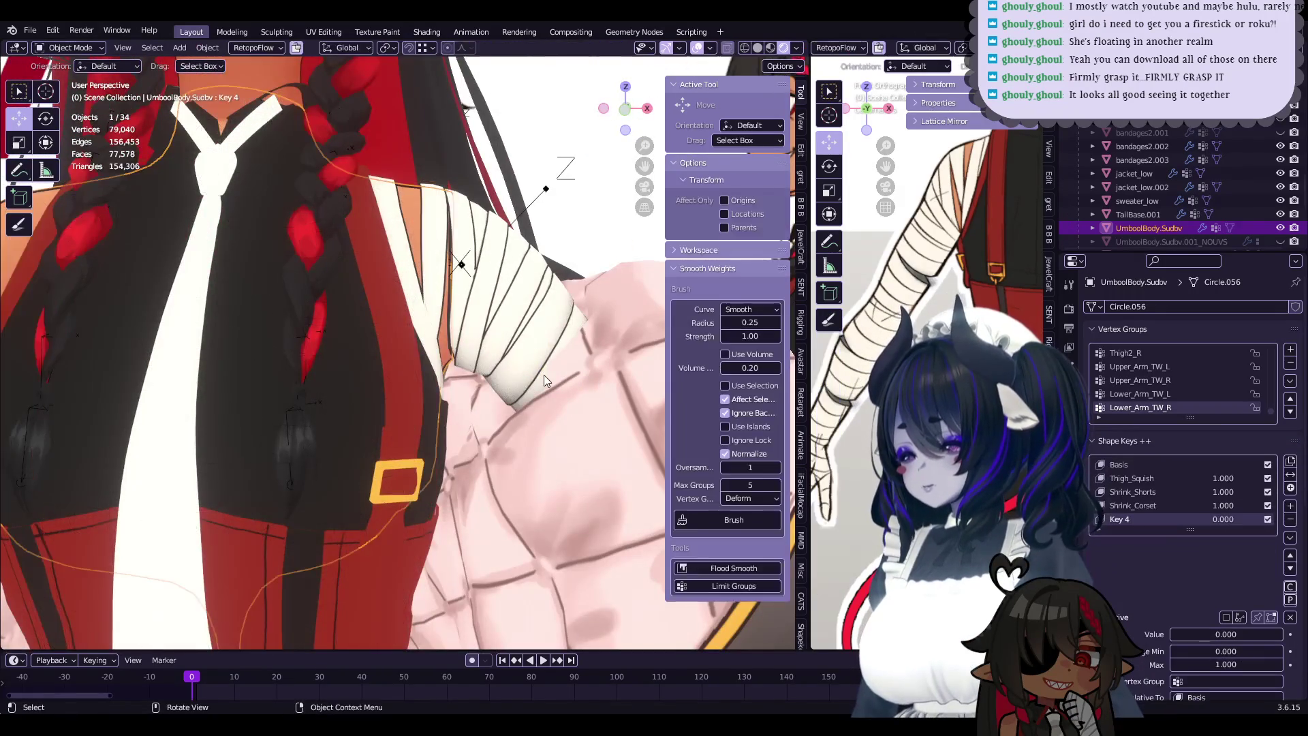
pyautogui.scroll(-1, 540, 377)
pyautogui.scroll(-2, 514, 385)
pyautogui.scroll(6, 469, 407)
pyautogui.moveTo(490, 381); pyautogui.dragTo(513, 382, button='middle')
pyautogui.press('Escape')
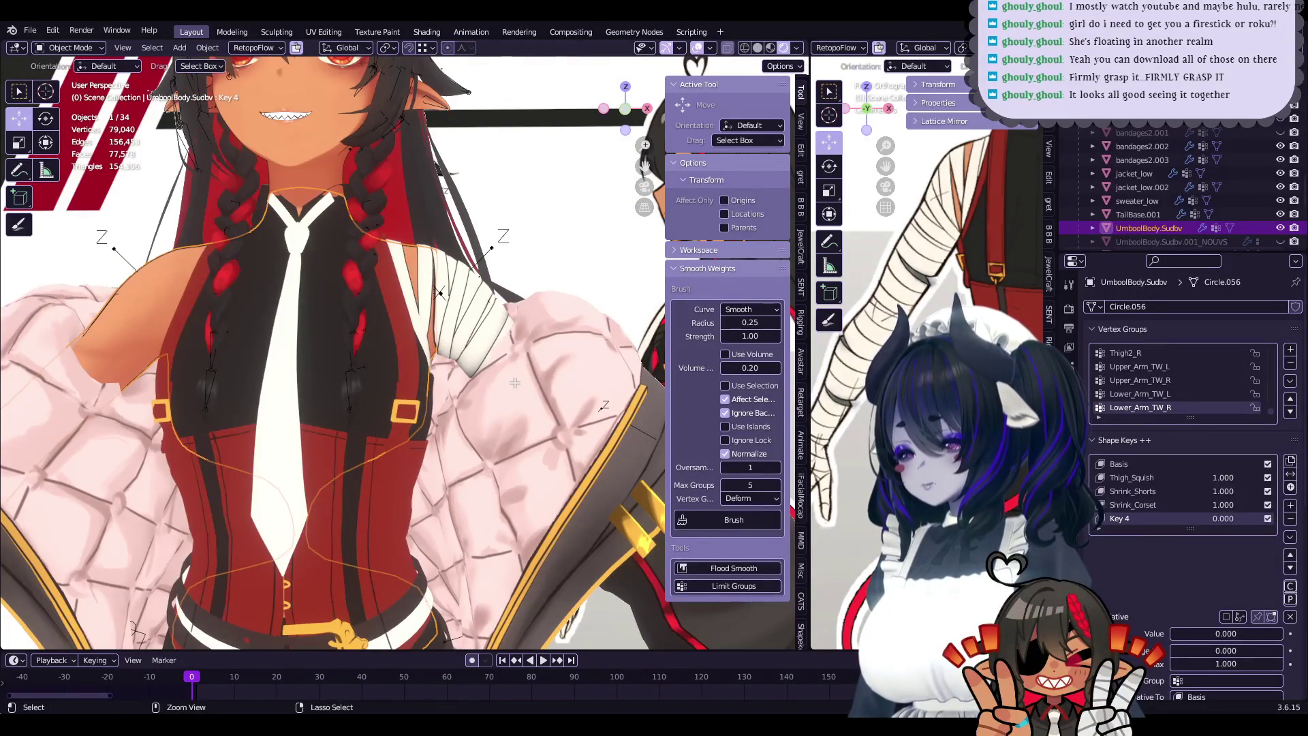
pyautogui.press('Tab')
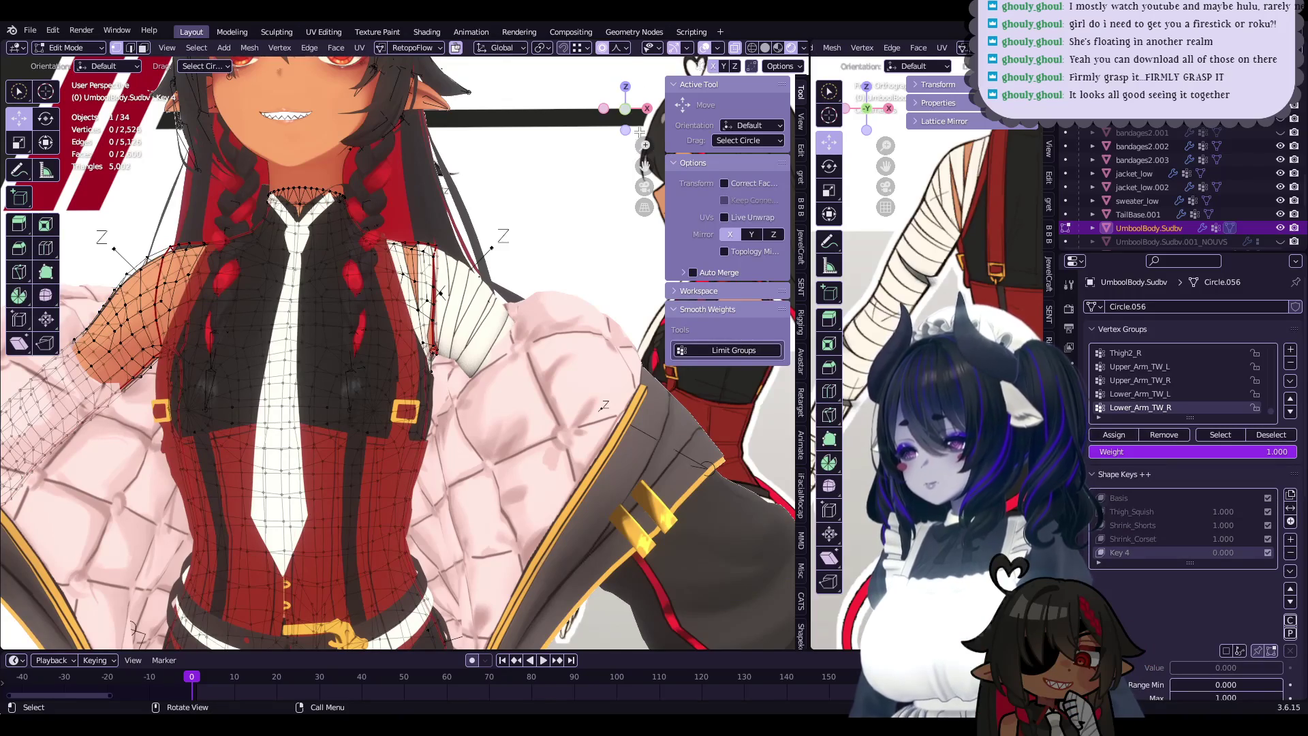
# - In front view, select the linked arm geometry with L, isolate the body and delete those vertices
pyautogui.press('KP_1')
pyautogui.press('l')
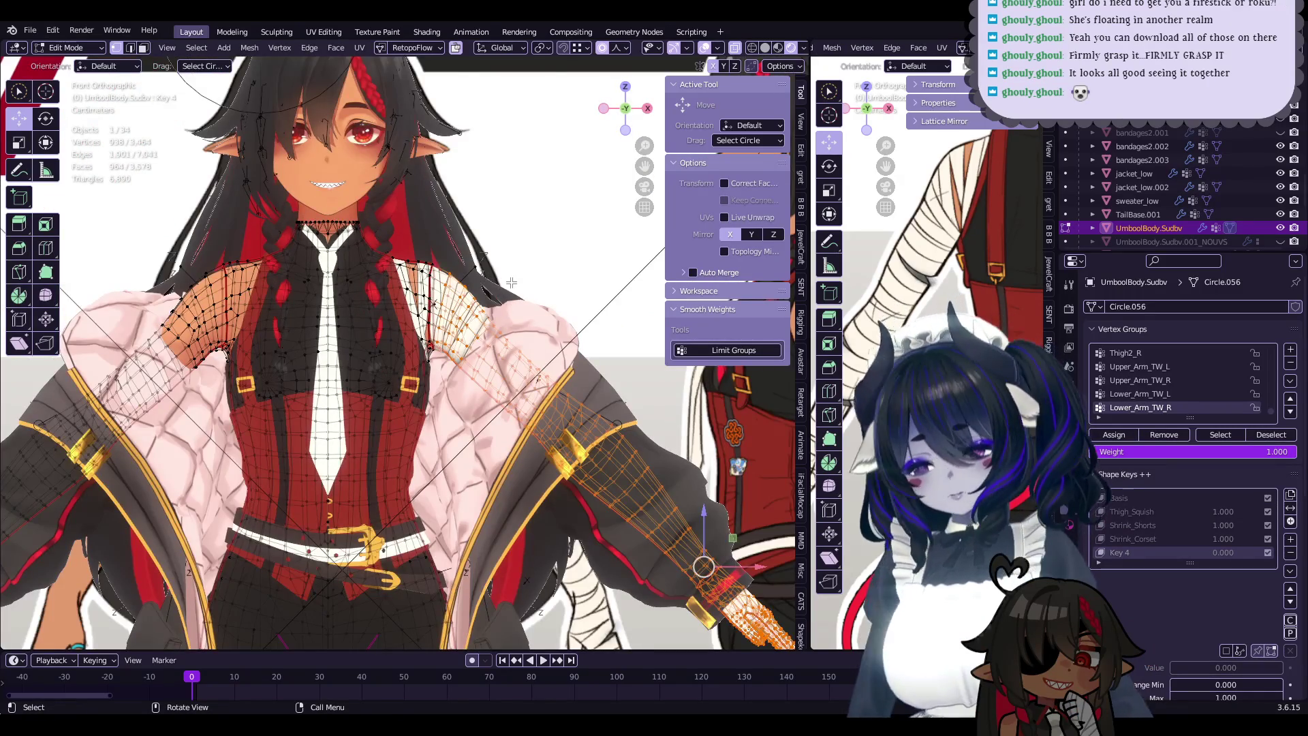
pyautogui.press('KP_Divide')
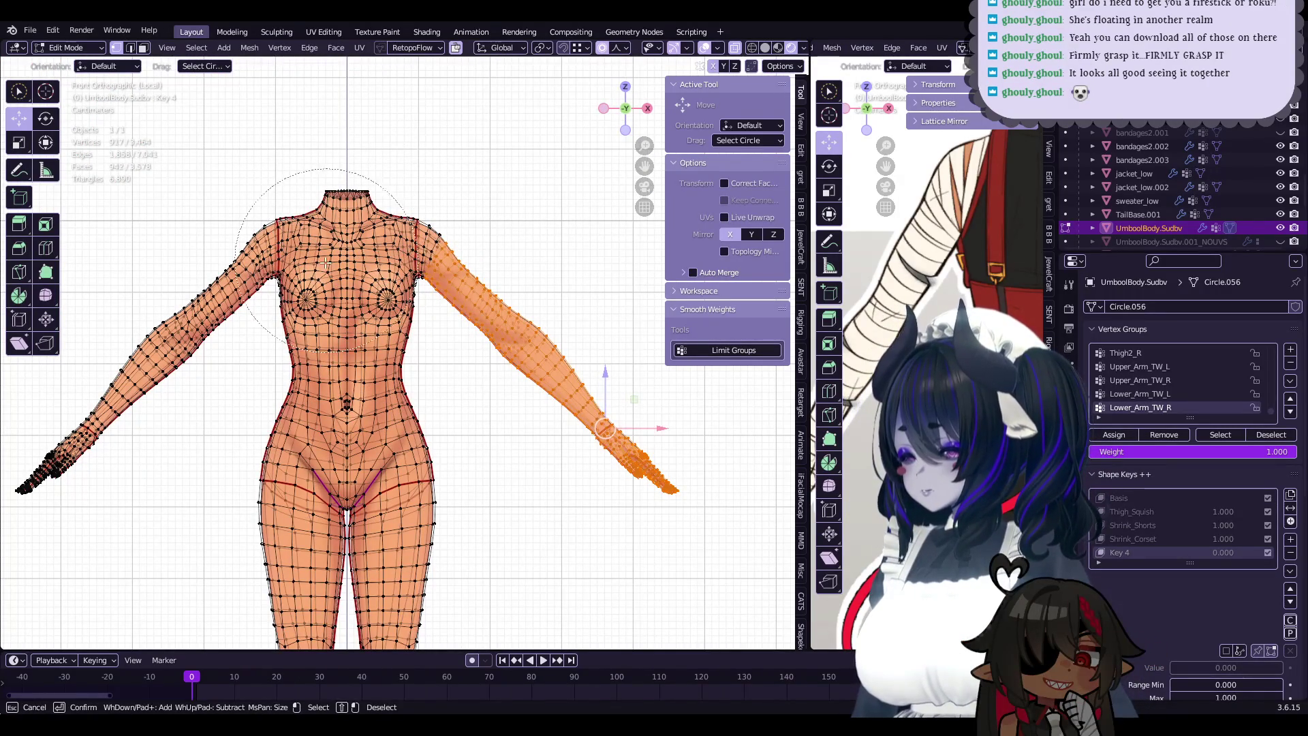
pyautogui.scroll(3, 471, 219)
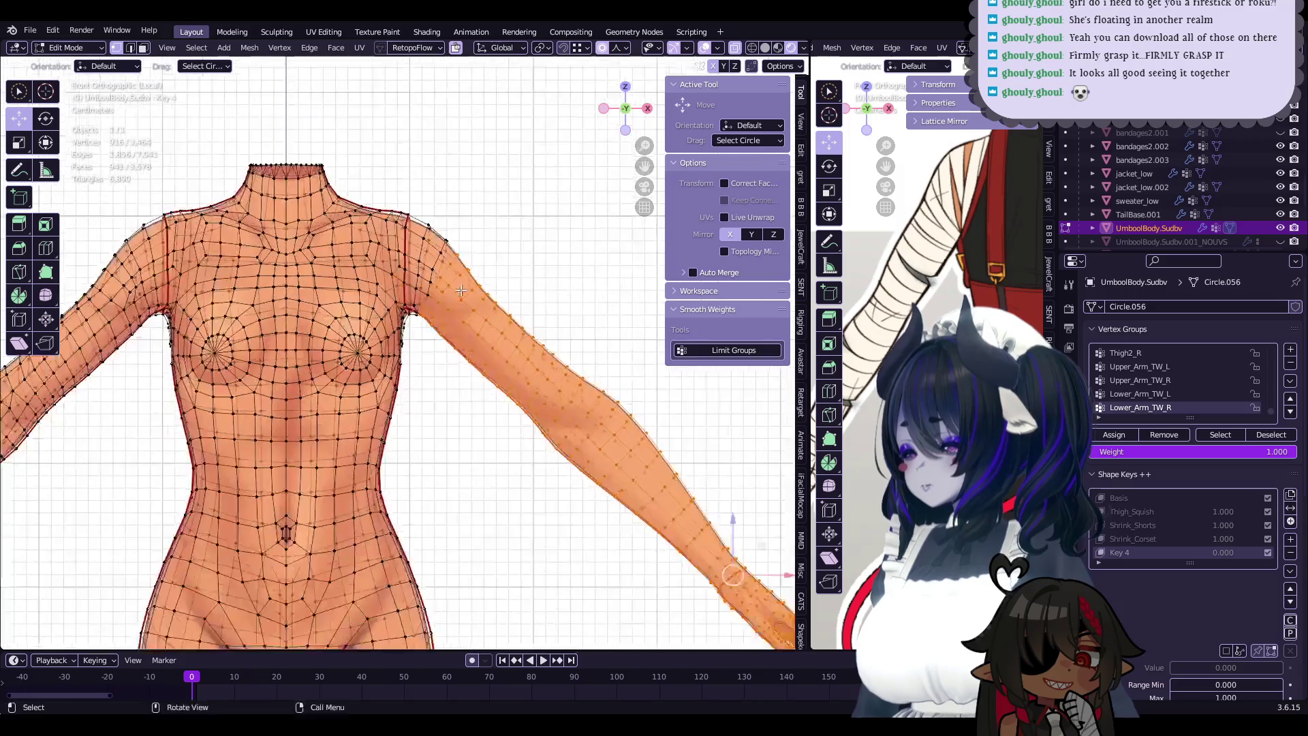
pyautogui.scroll(3, 477, 211)
pyautogui.press('x')
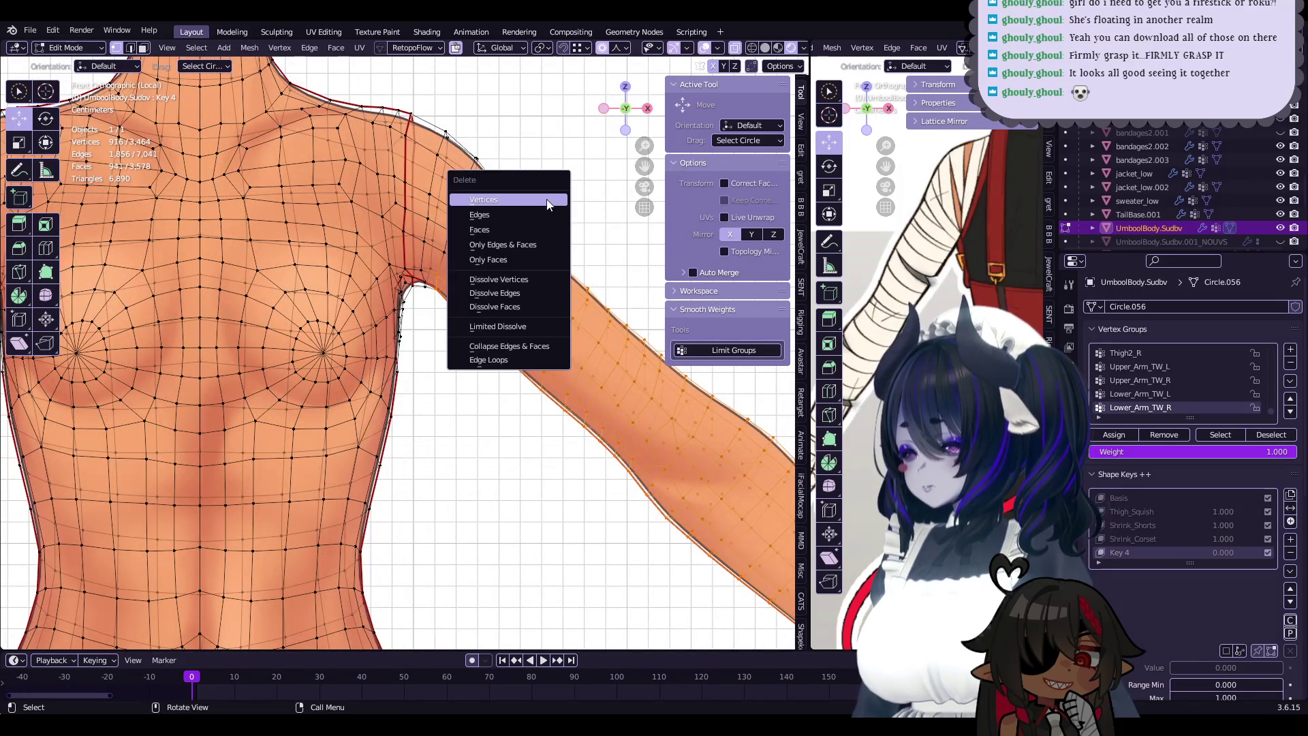
pyautogui.click(547, 204)
# - Undo, delete the arm vertices again, and return to Object Mode in the full scene
pyautogui.hotkey('ctrl', 'z')
pyautogui.moveTo(515, 215)
pyautogui.mouseDown(button='middle')
pyautogui.moveTo(443, 286)
pyautogui.moveTo(456, 349)
pyautogui.mouseUp(button='middle')
pyautogui.press('x')
pyautogui.click(446, 284)
pyautogui.press('Tab')
pyautogui.press('KP_Divide')
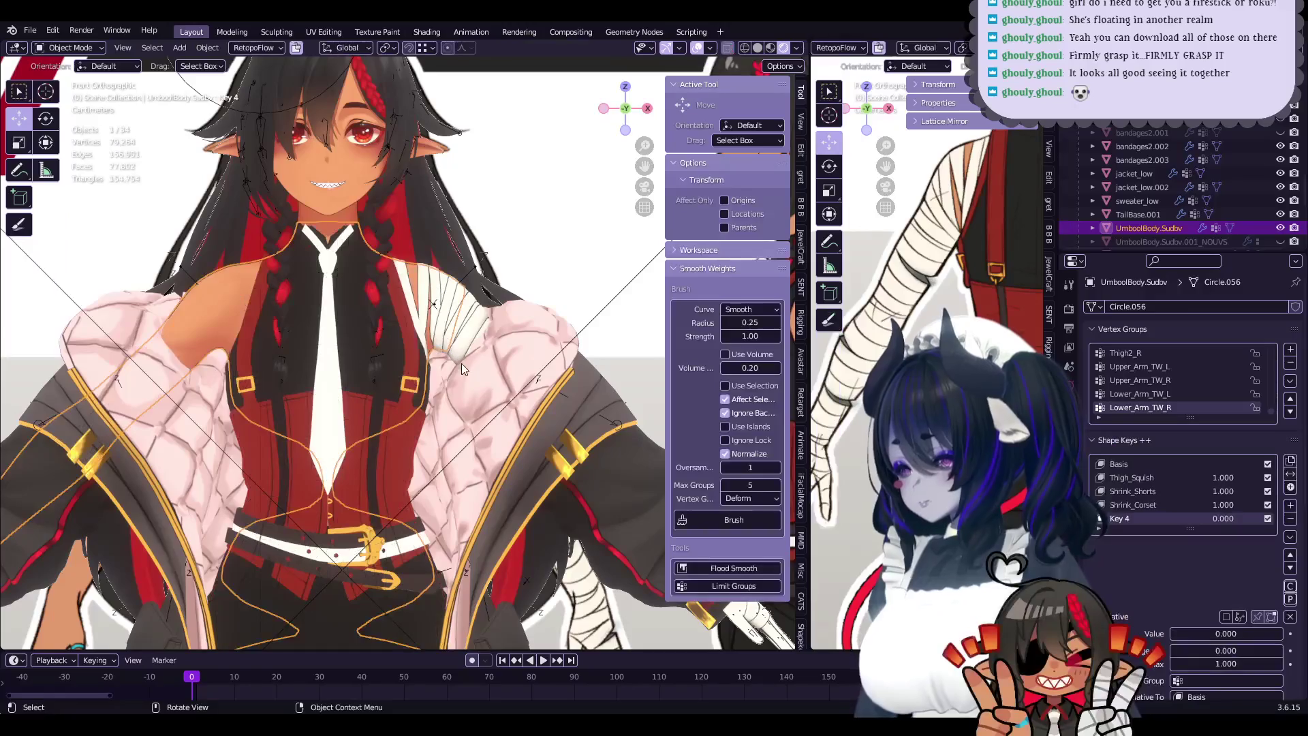
# - Hide sweater_low and jacket_low, then bring them back with two undos
pyautogui.click(545, 406)
pyautogui.keyDown('shift'); pyautogui.click(552, 419); pyautogui.keyUp('shift')
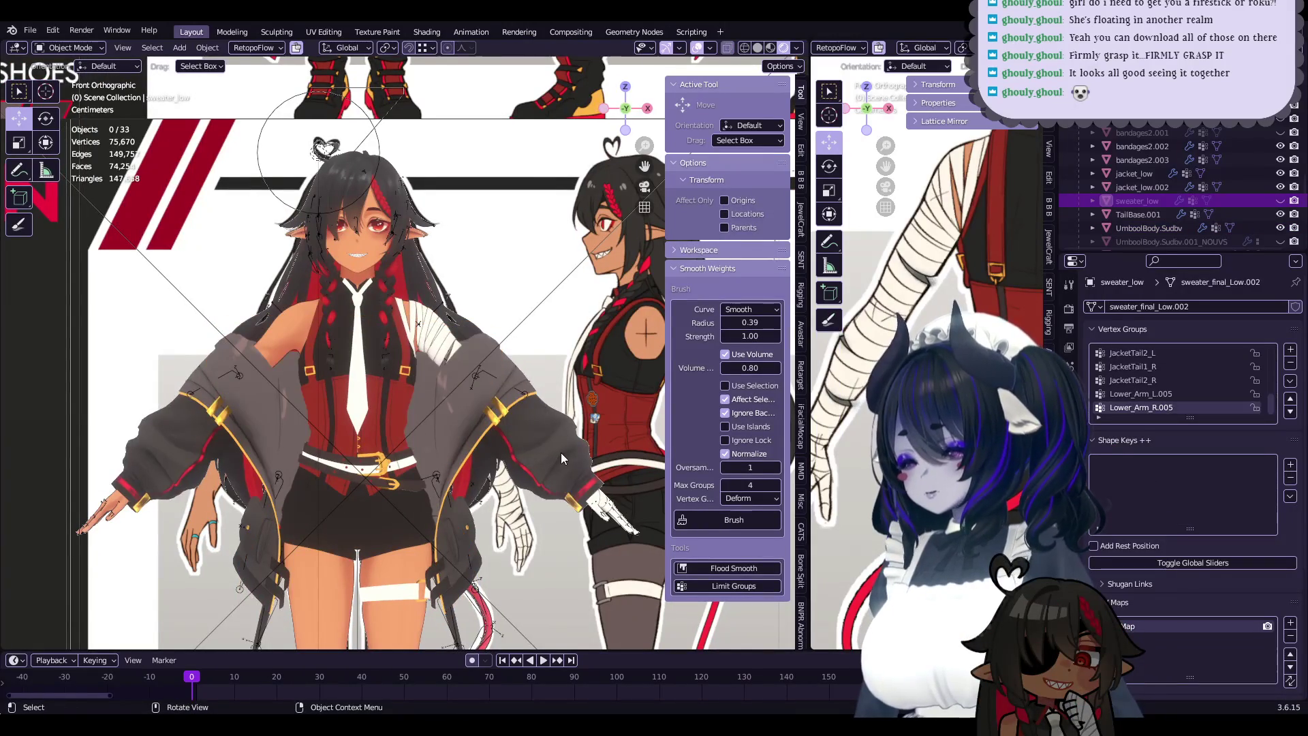
pyautogui.press('h')
pyautogui.scroll(3, 495, 430)
pyautogui.scroll(2, 494, 429)
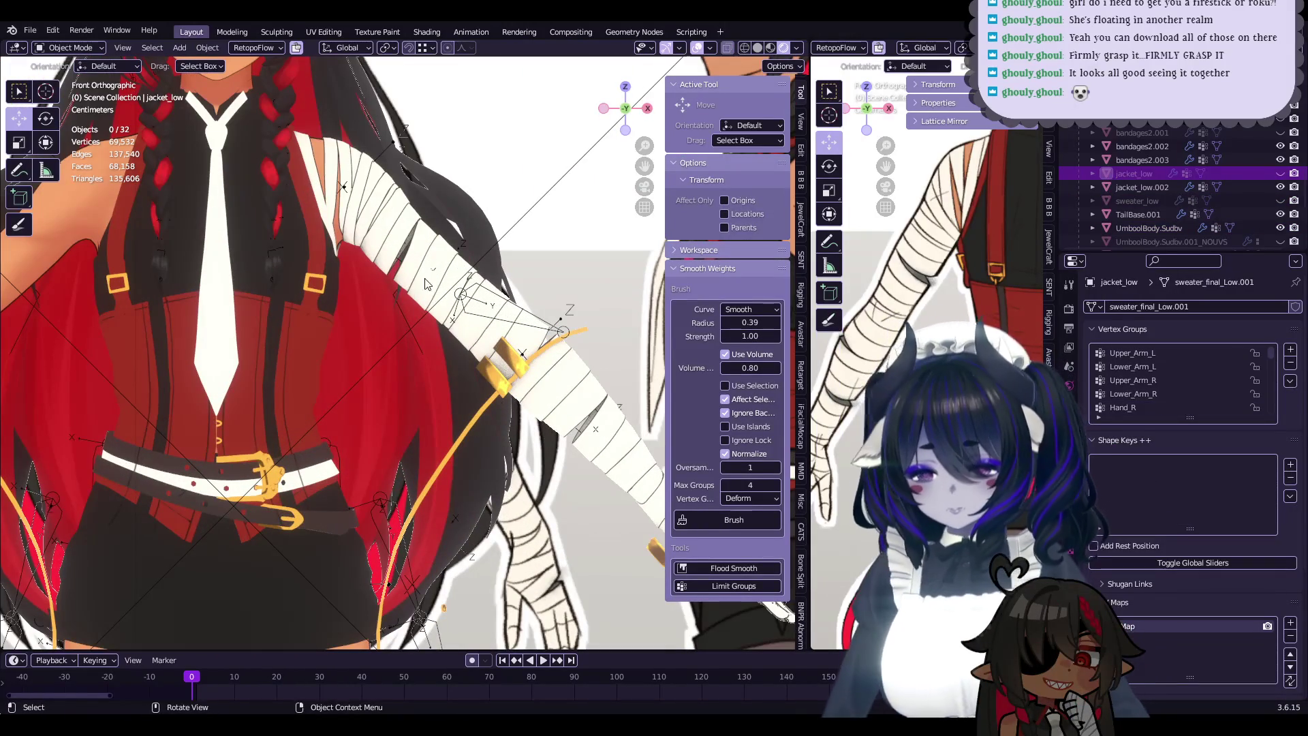
pyautogui.scroll(-2, 509, 390)
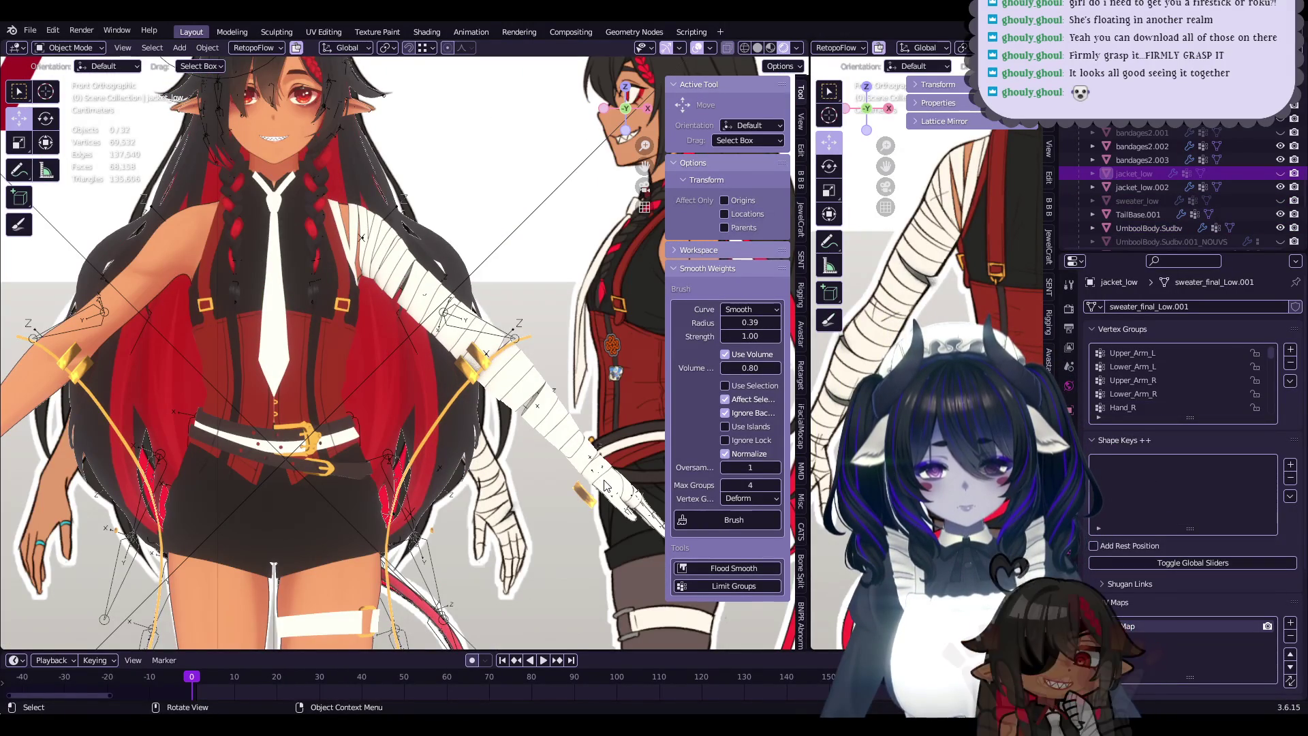
pyautogui.moveTo(566, 469)
pyautogui.mouseDown(button='middle')
pyautogui.moveTo(440, 455)
pyautogui.moveTo(553, 464)
pyautogui.moveTo(533, 495)
pyautogui.mouseUp(button='middle')
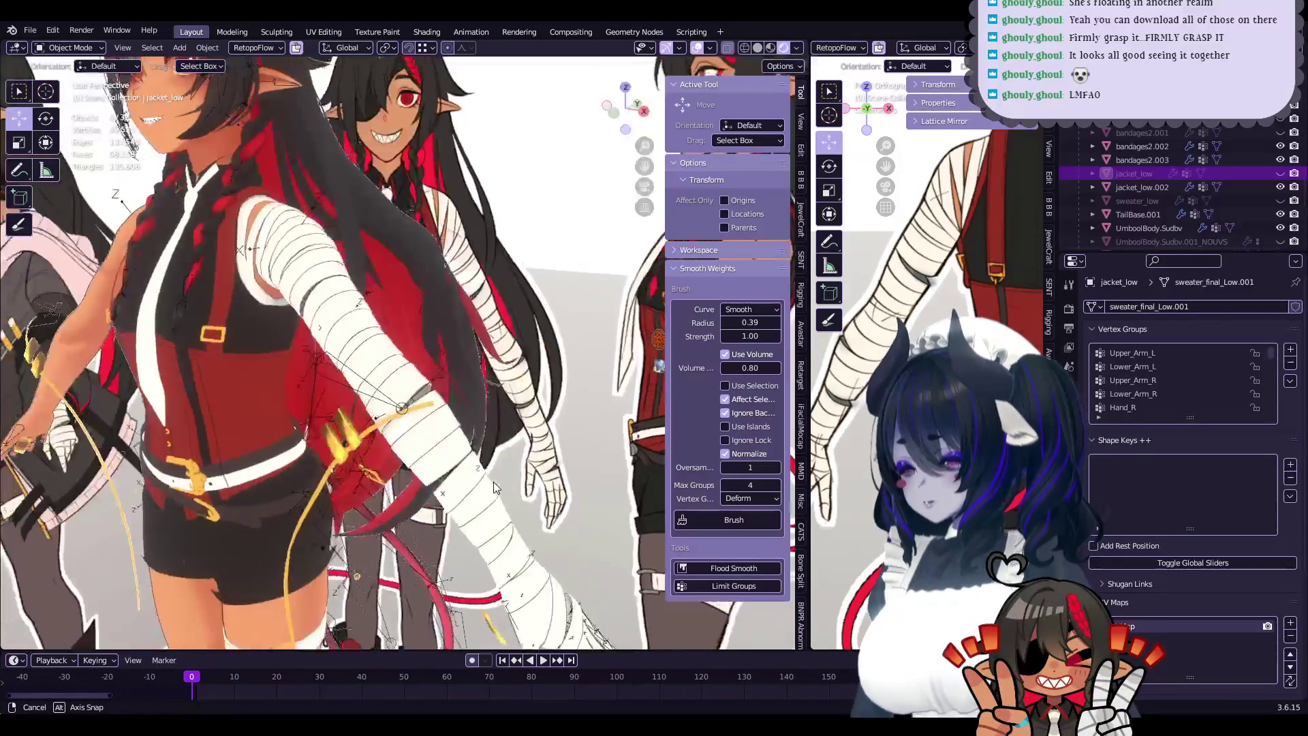
pyautogui.hotkey('ctrl', 'z')
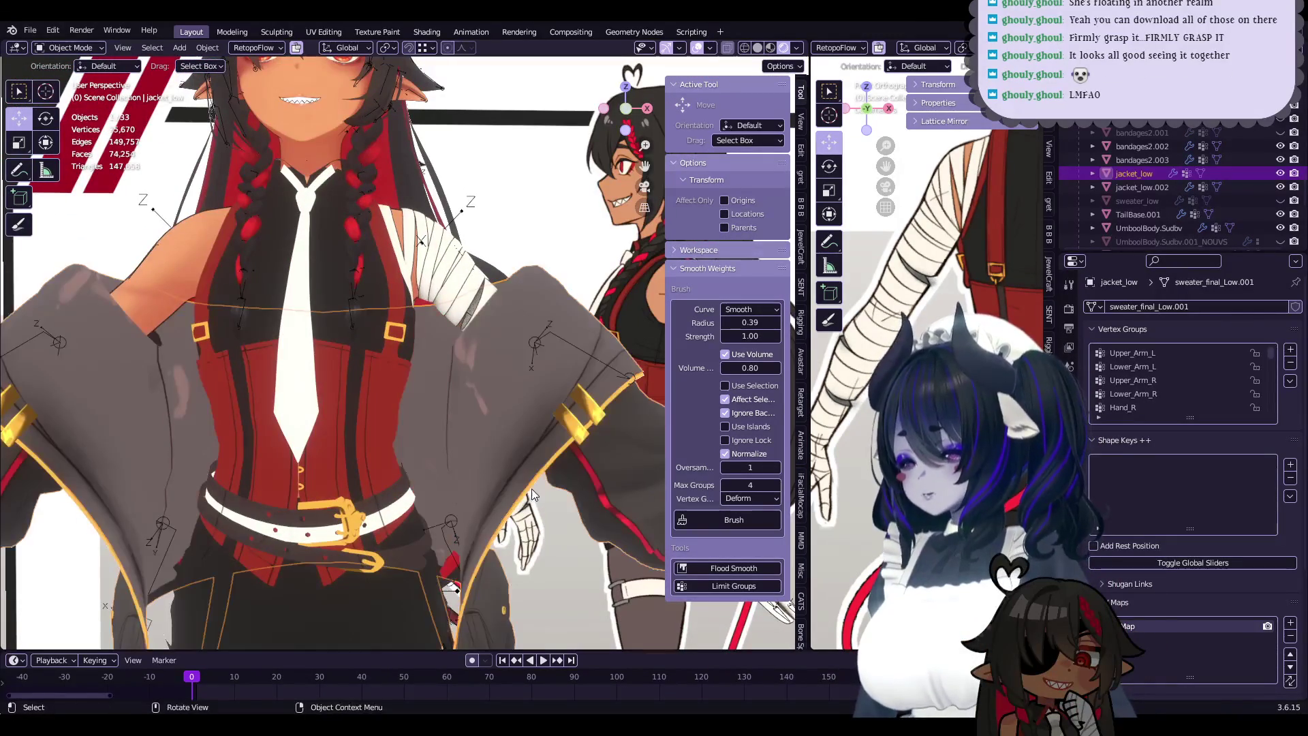
pyautogui.hotkey('ctrl', 'z')
pyautogui.hotkey('ctrl', 'z')
# - Orbit down around the boots and select the boot object to inspect it
pyautogui.press('Tab')
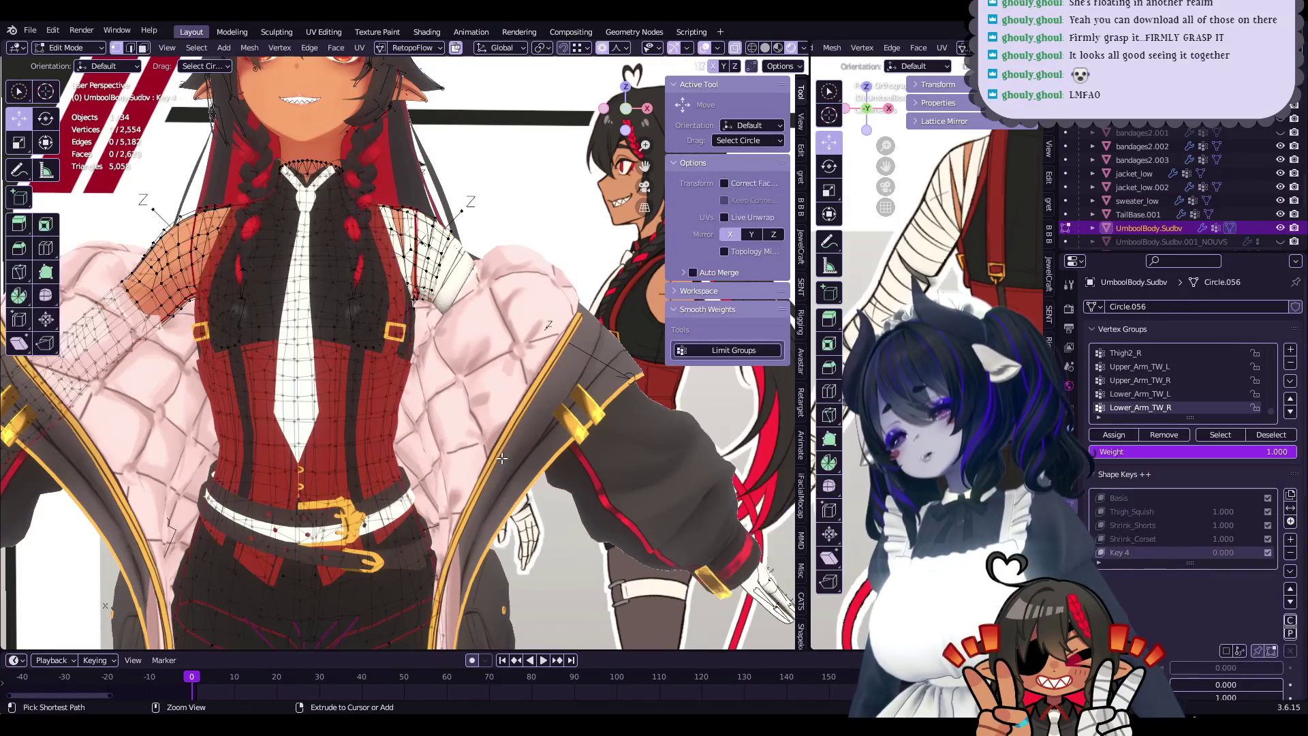
pyautogui.press('Tab')
pyautogui.scroll(-5, 496, 451)
pyautogui.moveTo(495, 452)
pyautogui.mouseDown(button='middle')
pyautogui.moveTo(435, 370)
pyautogui.moveTo(551, 446)
pyautogui.mouseUp(button='middle')
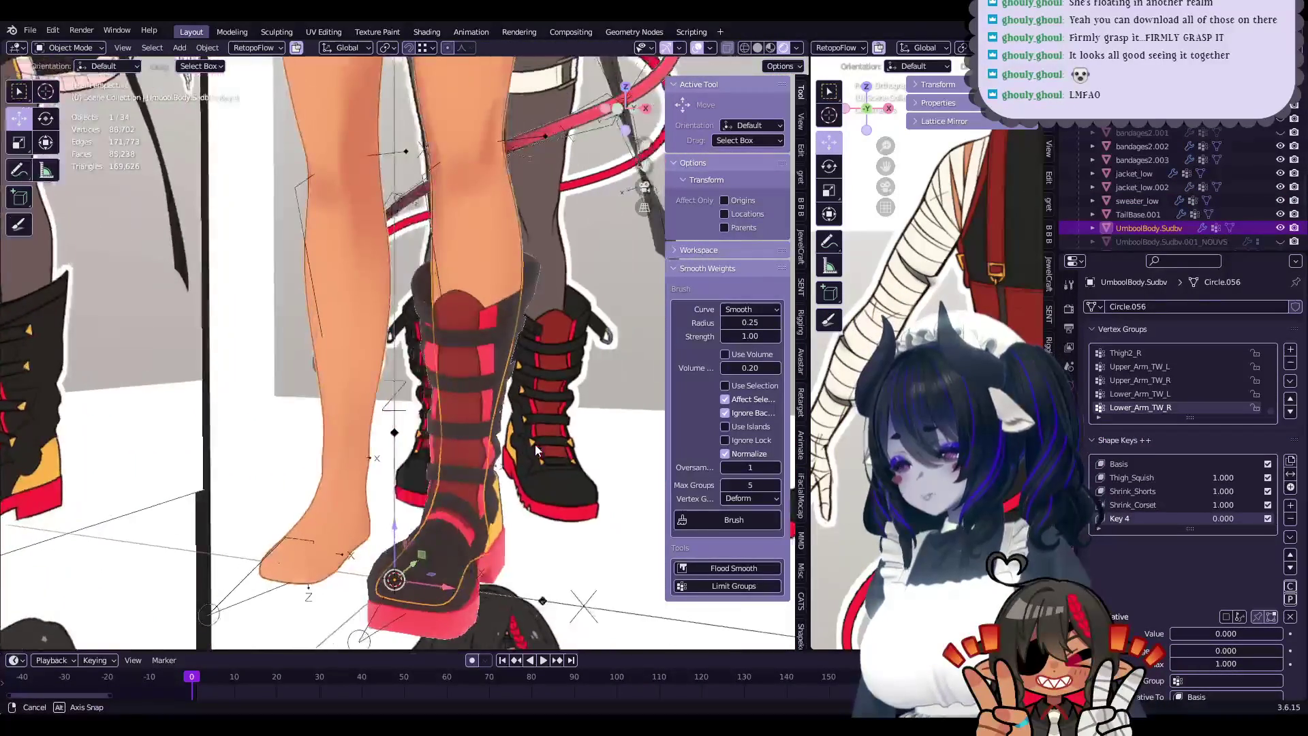
pyautogui.moveTo(552, 446); pyautogui.dragTo(534, 444, button='middle')
pyautogui.scroll(5, 387, 463)
pyautogui.click(387, 464)
pyautogui.moveTo(374, 455)
pyautogui.mouseDown(button='middle')
pyautogui.moveTo(185, 441)
pyautogui.moveTo(399, 436)
pyautogui.mouseUp(button='middle')
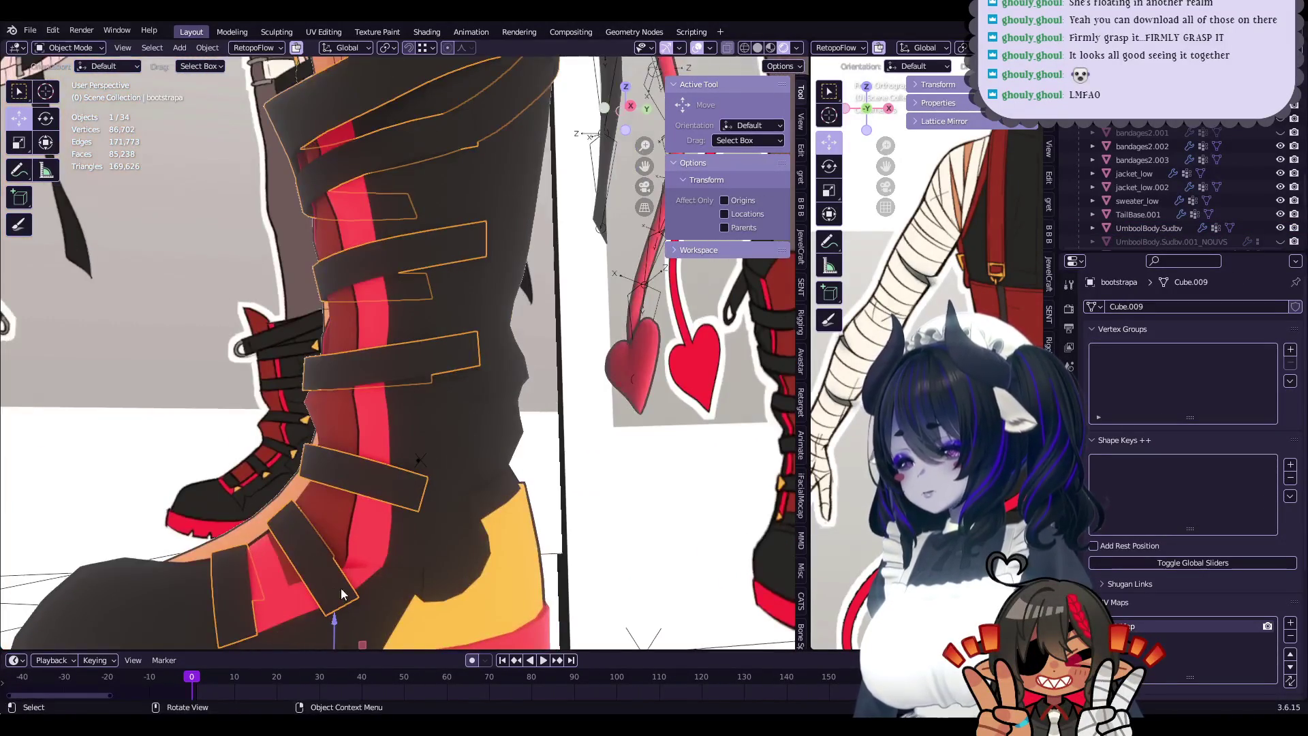
pyautogui.scroll(-5, 343, 594)
pyautogui.moveTo(382, 517)
pyautogui.mouseDown(button='middle')
pyautogui.moveTo(444, 488)
pyautogui.moveTo(418, 312)
pyautogui.moveTo(479, 484)
pyautogui.moveTo(363, 387)
pyautogui.moveTo(399, 471)
pyautogui.moveTo(531, 516)
pyautogui.mouseUp(button='middle')
# - Select the corset, toggle its Edit Mode and inspect it and the belt from the front
pyautogui.click(447, 465)
pyautogui.keyDown('shift'); pyautogui.moveTo(520, 455); pyautogui.dragTo(497, 587, button='middle'); pyautogui.keyUp('shift')
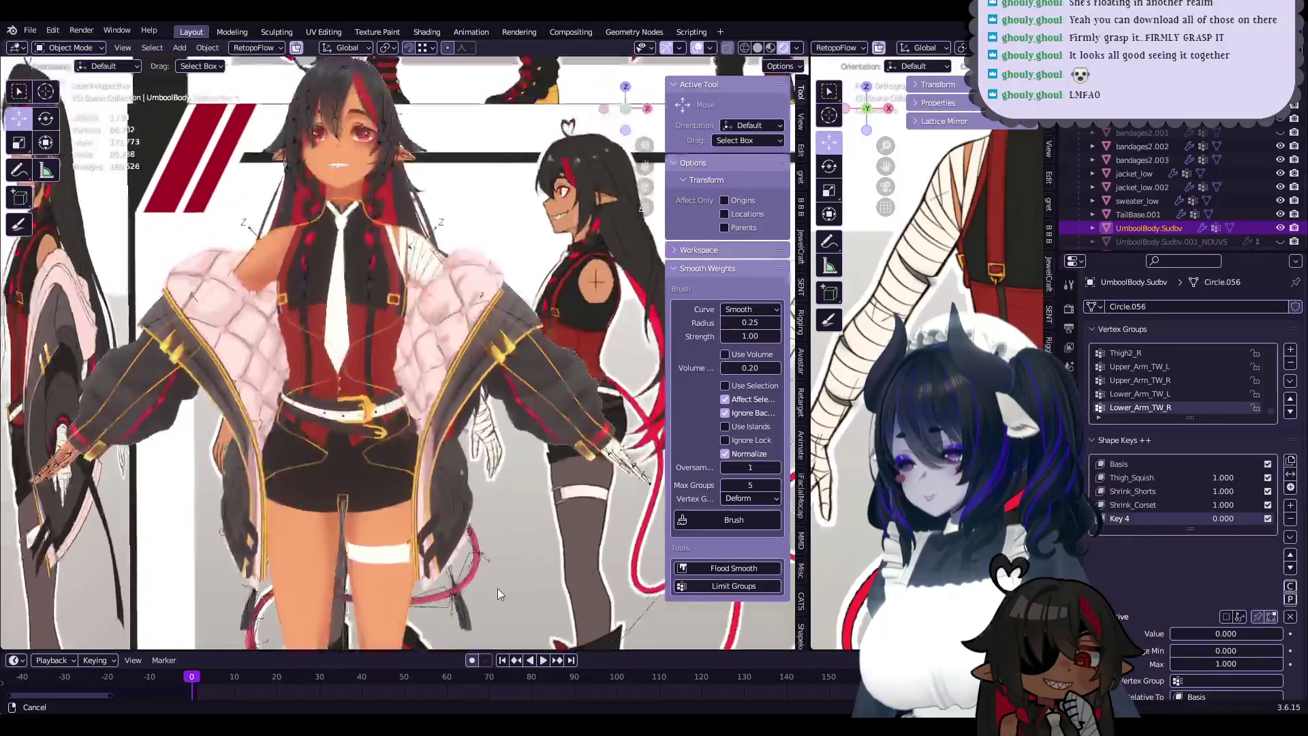
pyautogui.scroll(5, 468, 480)
pyautogui.scroll(3, 395, 408)
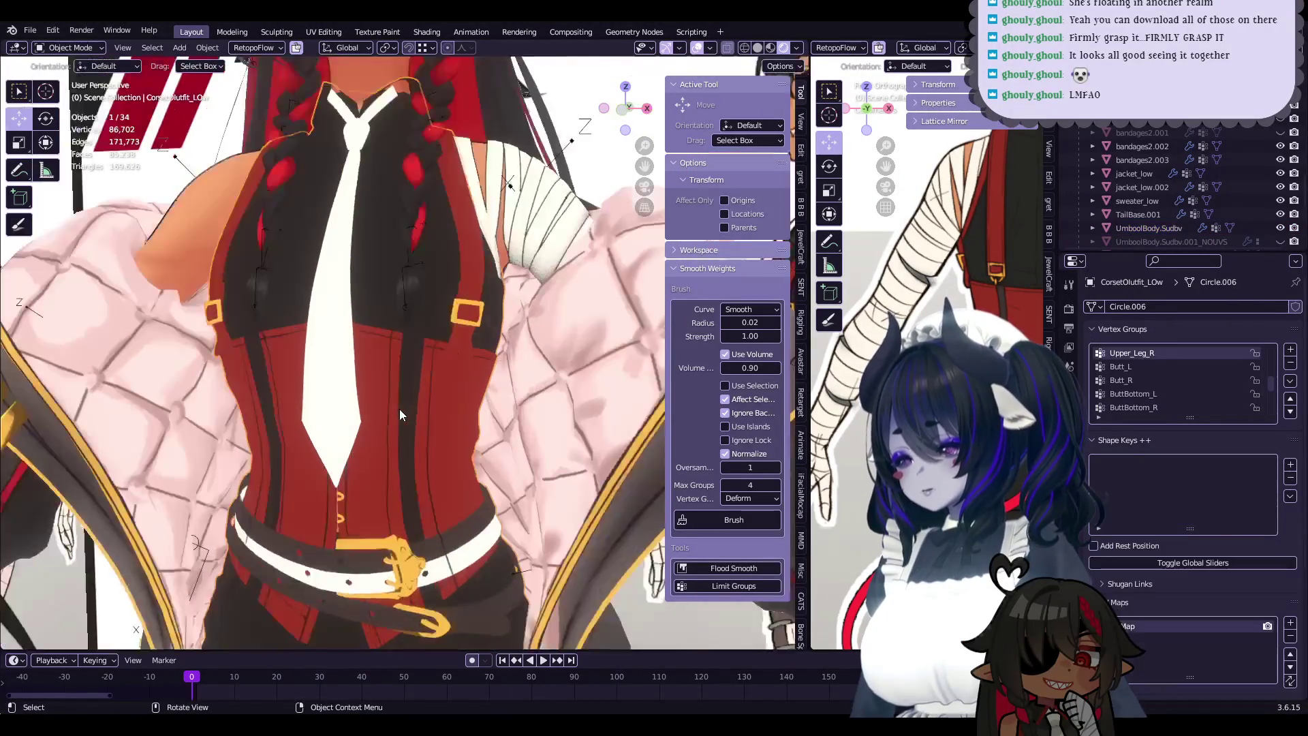
pyautogui.click(441, 417)
pyautogui.press('Tab')
pyautogui.press('Tab')
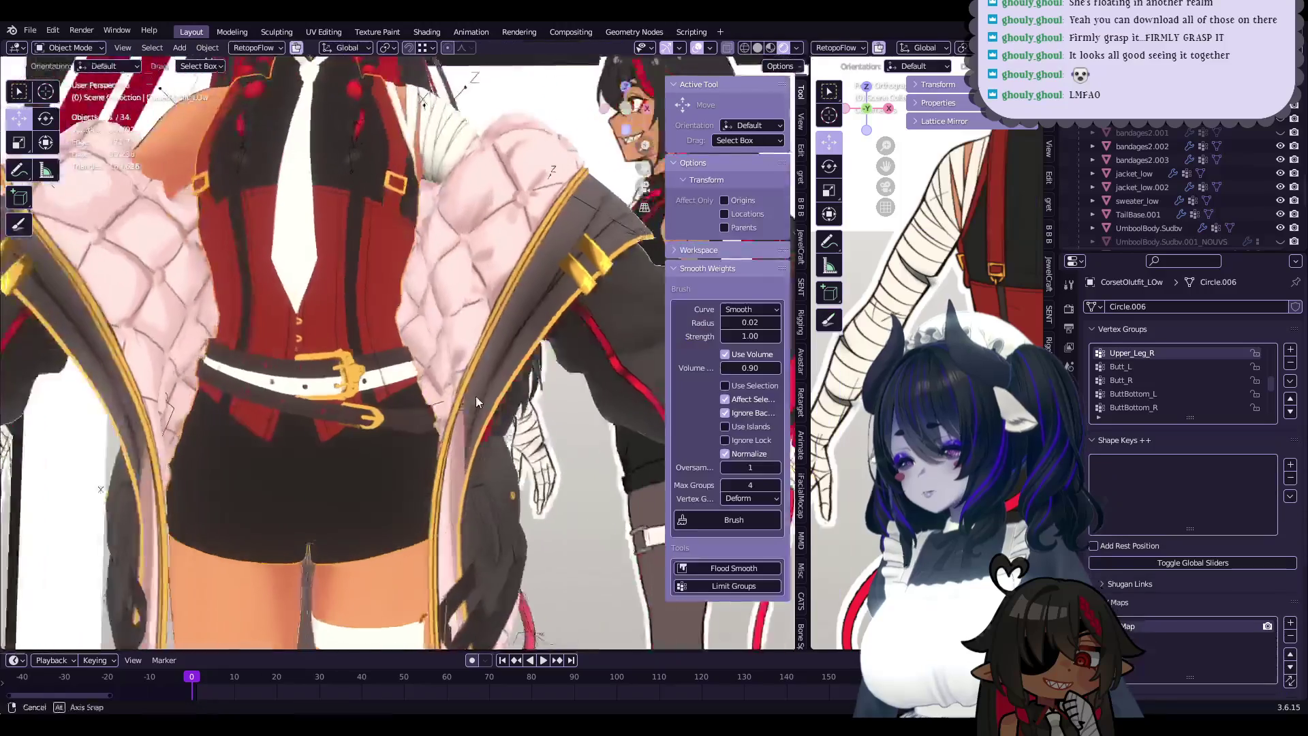
pyautogui.keyDown('shift'); pyautogui.moveTo(475, 395); pyautogui.dragTo(476, 518, button='middle'); pyautogui.keyUp('shift')
pyautogui.scroll(3, 442, 391)
pyautogui.keyDown('shift'); pyautogui.moveTo(448, 405); pyautogui.dragTo(448, 308, button='middle'); pyautogui.keyUp('shift')
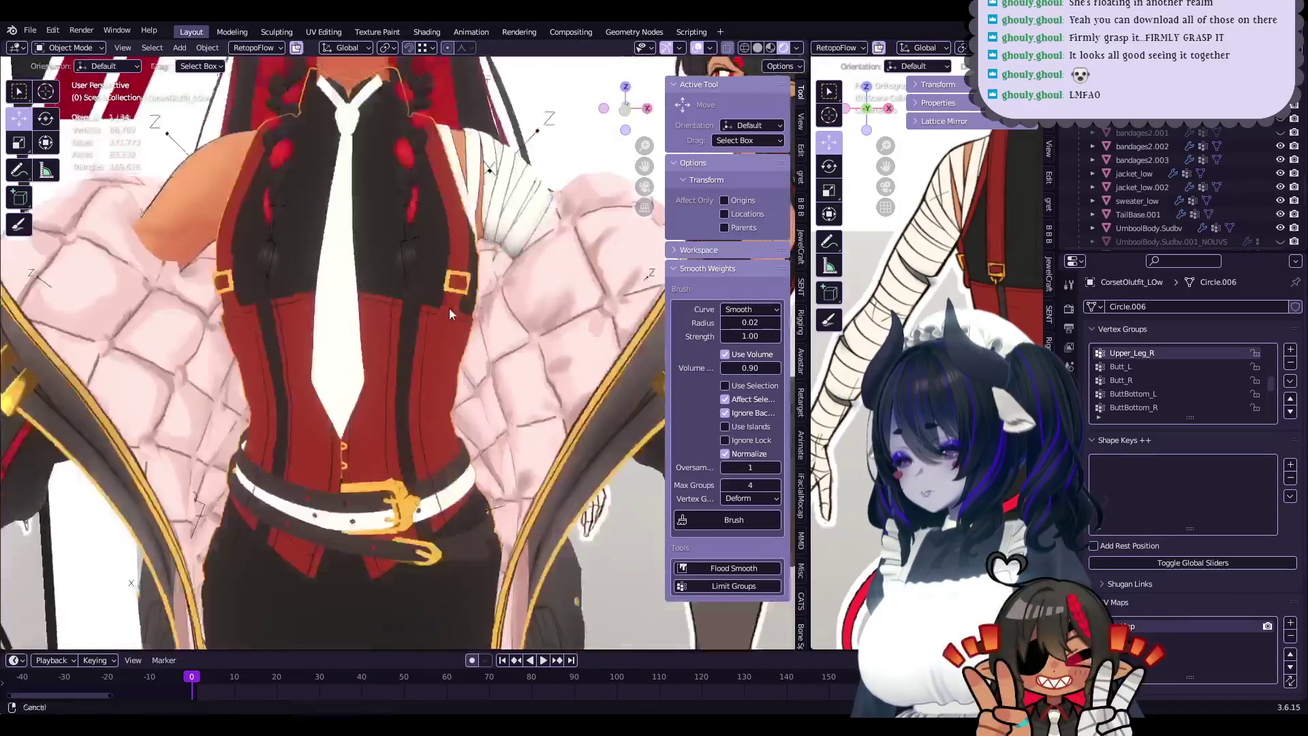
pyautogui.moveTo(406, 440); pyautogui.dragTo(387, 451, button='middle')
pyautogui.press('Tab')
pyautogui.press('Tab')
pyautogui.scroll(-2, 477, 443)
pyautogui.scroll(-2, 569, 424)
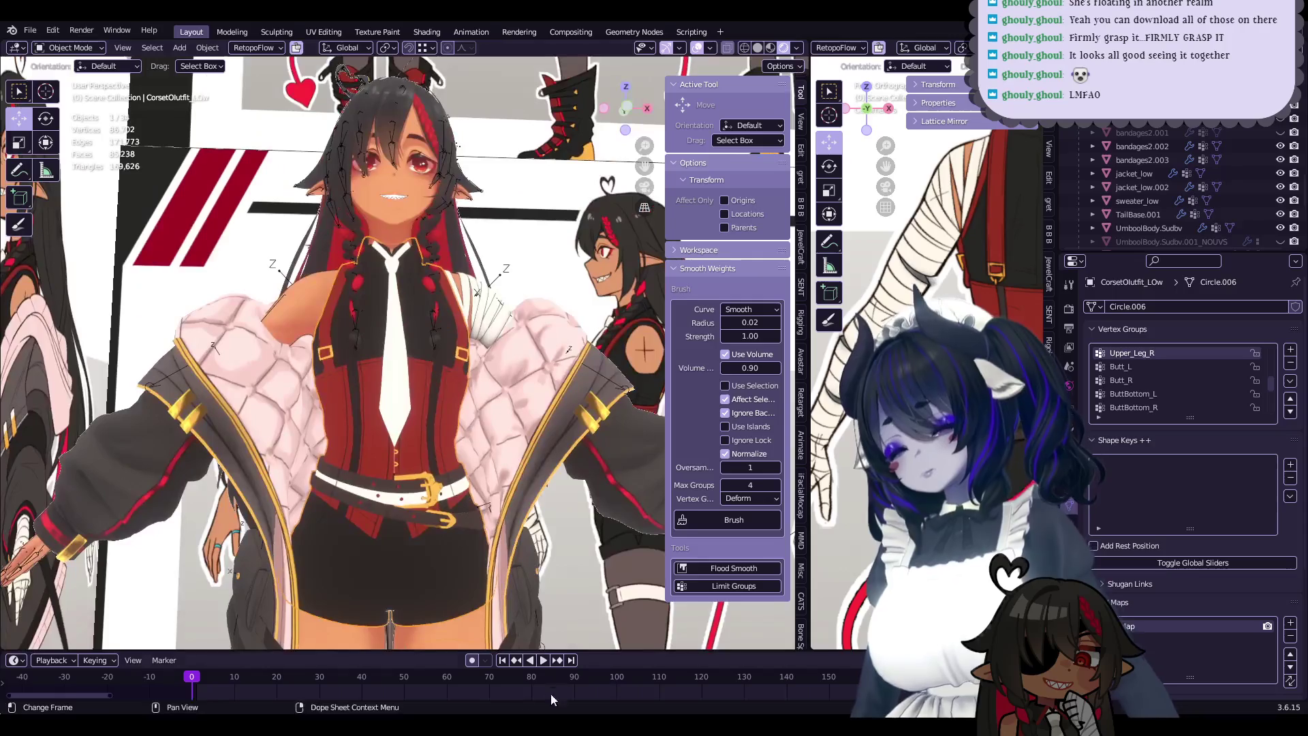
# - Orbit to a side view of the outfit, then select the head and zoom in on the face
pyautogui.moveTo(466, 492); pyautogui.dragTo(444, 418, button='middle')
pyautogui.scroll(4, 442, 426)
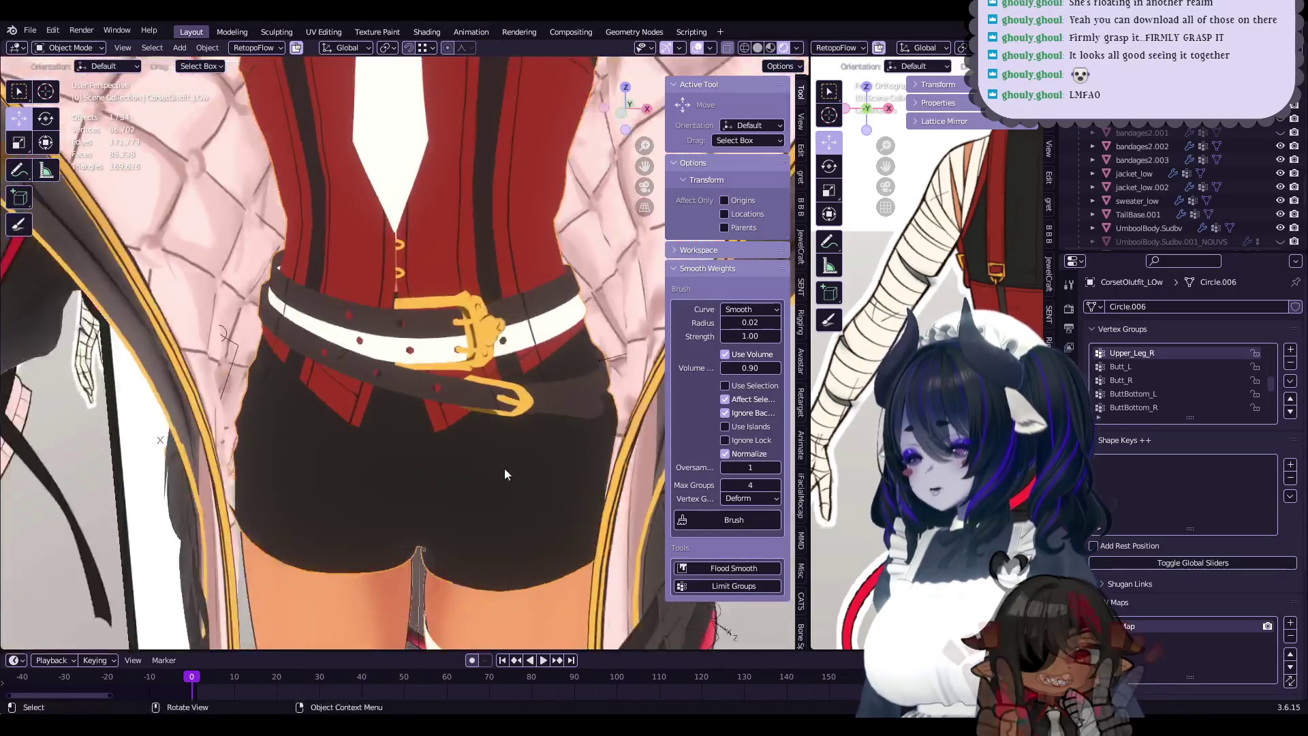
pyautogui.moveTo(504, 468)
pyautogui.mouseDown(button='middle')
pyautogui.moveTo(343, 293)
pyautogui.moveTo(385, 493)
pyautogui.moveTo(410, 416)
pyautogui.mouseUp(button='middle')
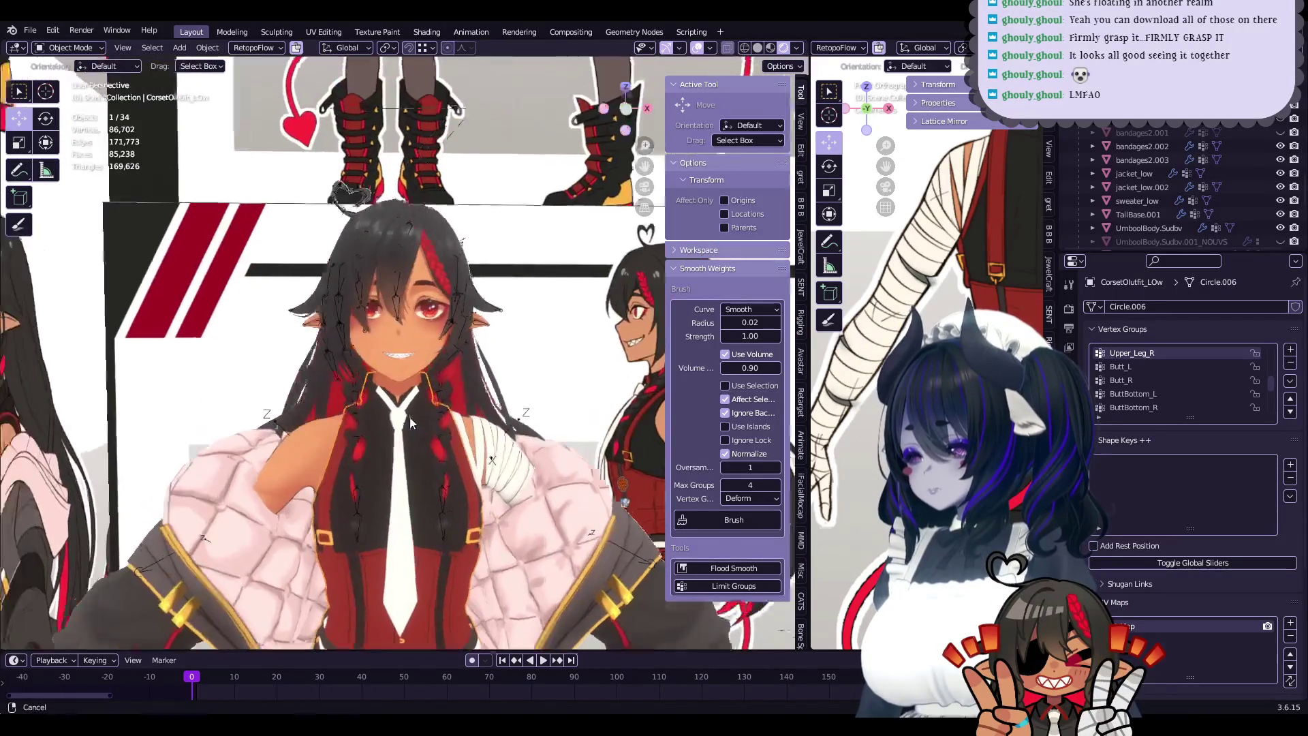
pyautogui.scroll(5, 410, 417)
pyautogui.click(468, 382)
pyautogui.moveTo(467, 382)
pyautogui.mouseDown(button='middle')
pyautogui.moveTo(369, 358)
pyautogui.moveTo(390, 394)
pyautogui.mouseUp(button='middle')
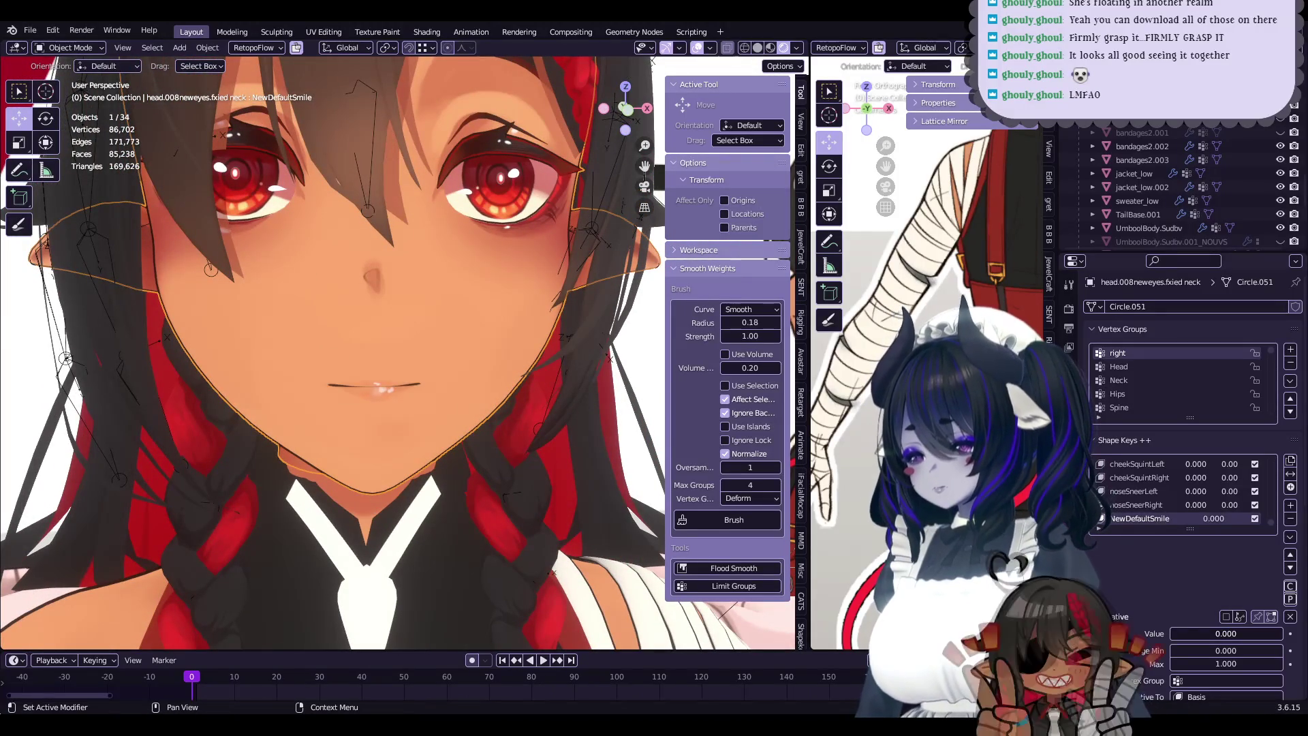
# - Raise the NewDefaultSmile shape key to 1.000 and view the whole grinning avatar
pyautogui.moveTo(1185, 633); pyautogui.dragTo(1282, 633)
pyautogui.scroll(-6, 377, 383)
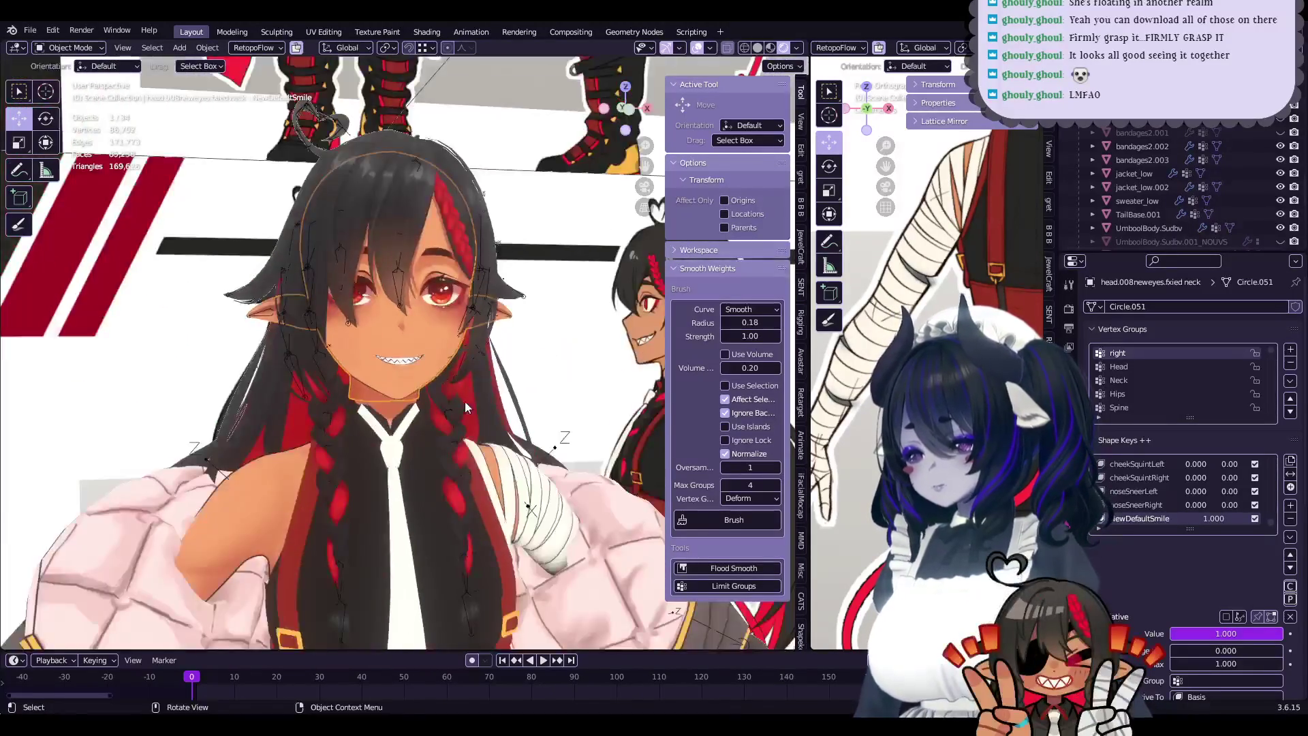
pyautogui.scroll(-3, 465, 407)
pyautogui.scroll(-2, 465, 407)
pyautogui.scroll(-2, 464, 406)
pyautogui.moveTo(465, 406)
pyautogui.mouseDown(button='middle')
pyautogui.moveTo(518, 409)
pyautogui.moveTo(491, 381)
pyautogui.moveTo(521, 361)
pyautogui.moveTo(532, 460)
pyautogui.mouseUp(button='middle')
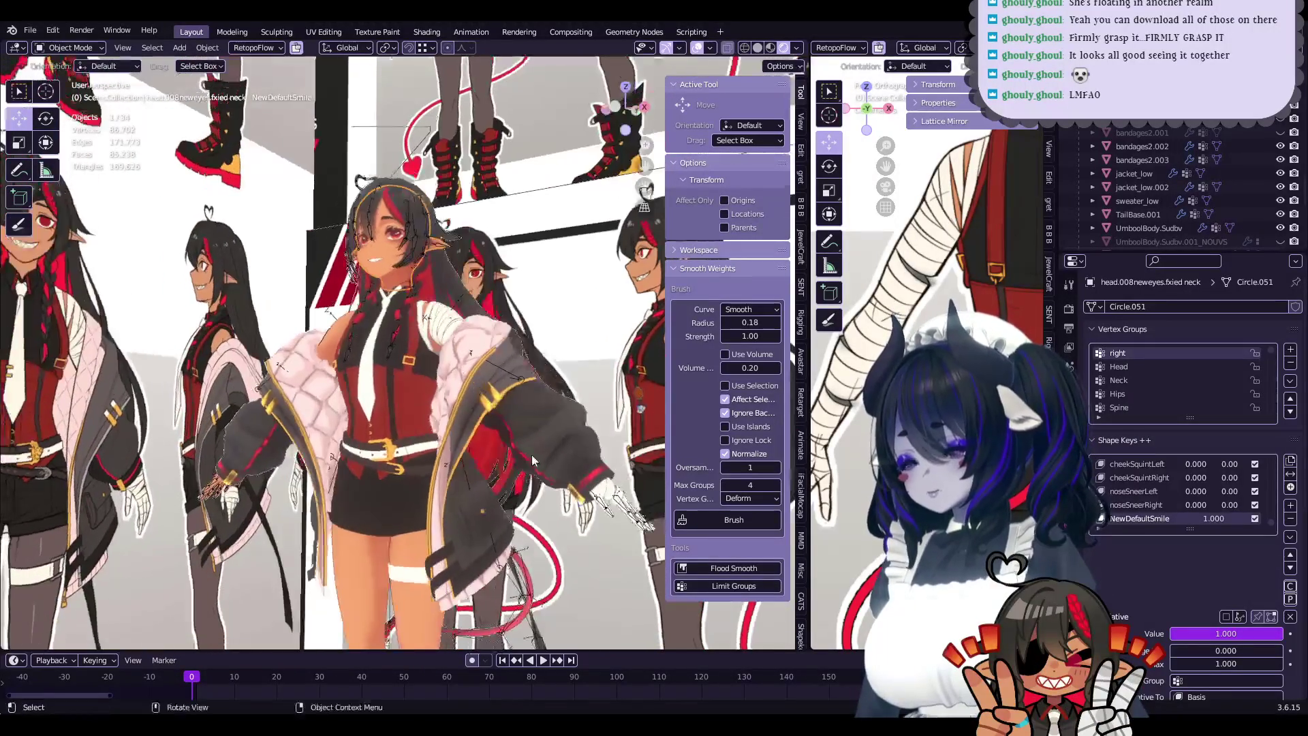
# - Zoom in on the front of the shorts, selecting the body mesh, then the chest bandages
pyautogui.scroll(3, 424, 333)
pyautogui.scroll(3, 424, 354)
pyautogui.scroll(2, 424, 380)
pyautogui.moveTo(419, 363)
pyautogui.mouseDown(button='middle')
pyautogui.moveTo(399, 375)
pyautogui.moveTo(412, 366)
pyautogui.moveTo(436, 383)
pyautogui.moveTo(411, 342)
pyautogui.mouseUp(button='middle')
pyautogui.keyDown('shift'); pyautogui.click(404, 354); pyautogui.keyUp('shift')
pyautogui.scroll(-5, 435, 377)
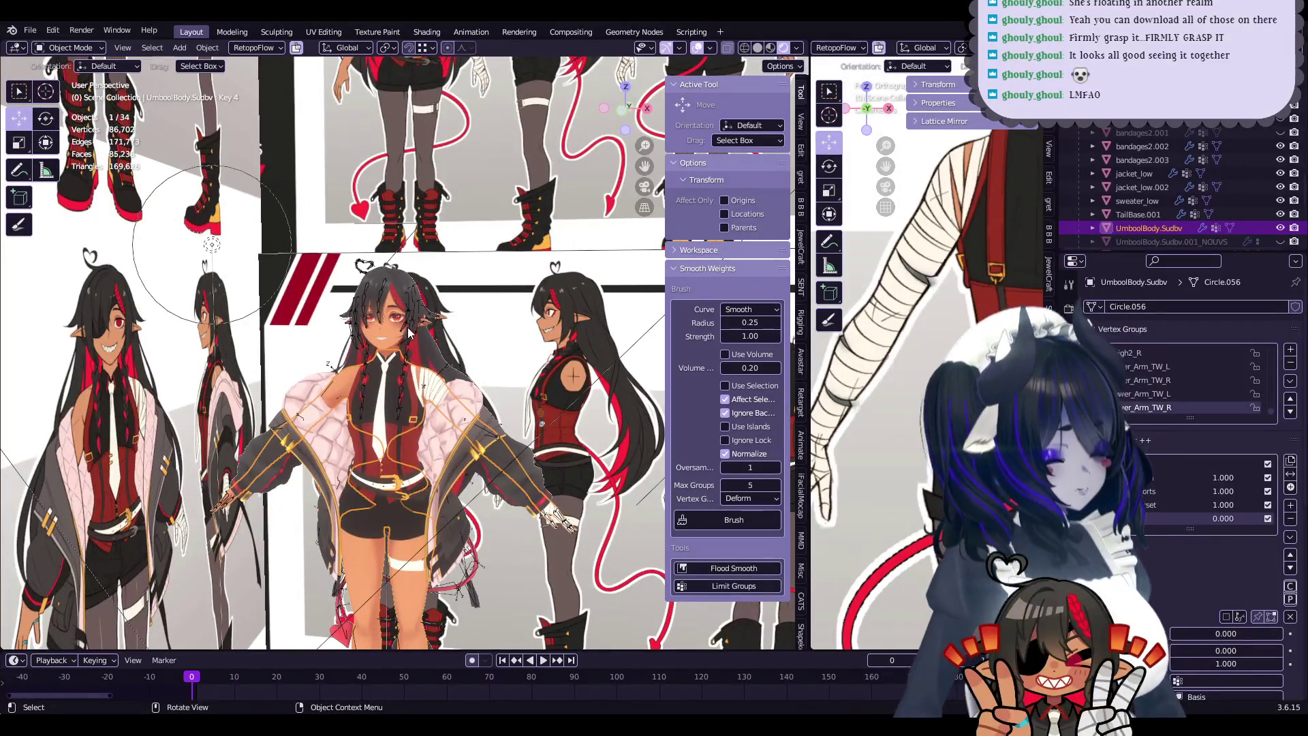
pyautogui.scroll(4, 409, 332)
pyautogui.click(431, 390)
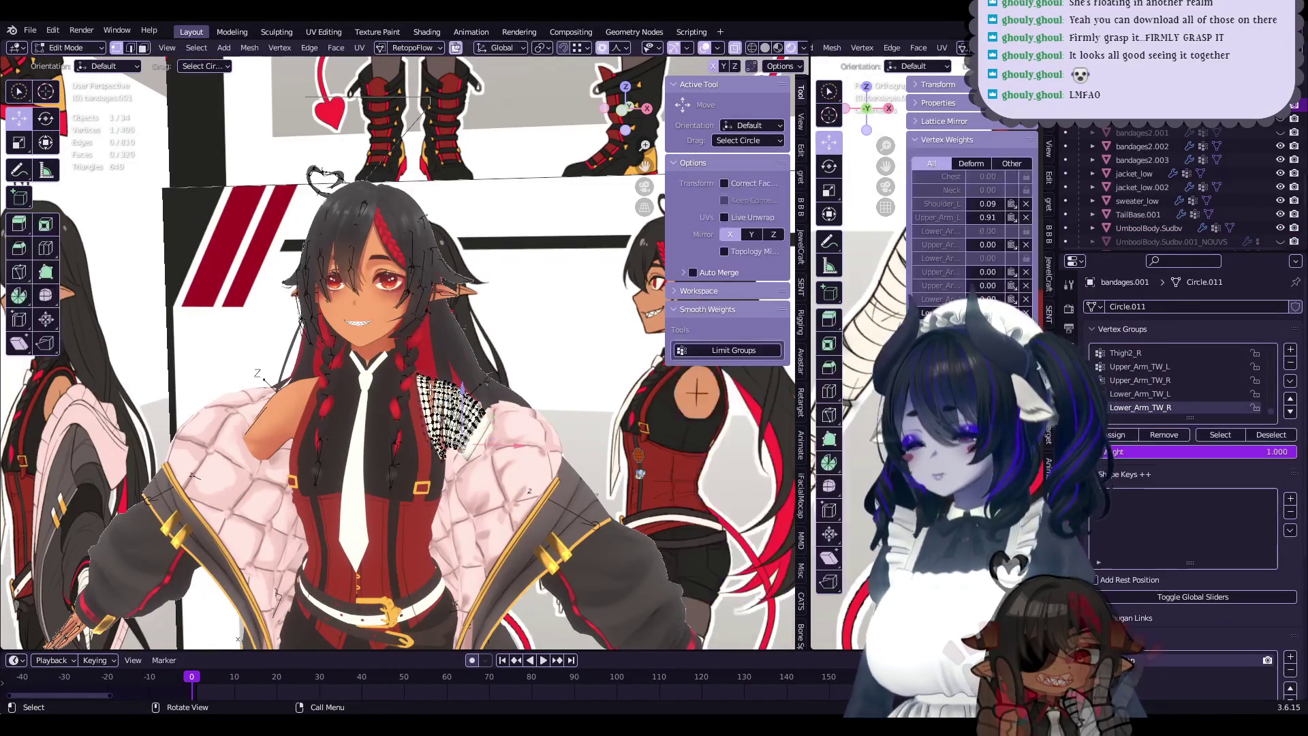
pyautogui.scroll(3, 431, 389)
# - Inspect the chest bandages alone in local view, then the body mesh alone
pyautogui.press('KP_Divide')
pyautogui.press('KP_Divide')
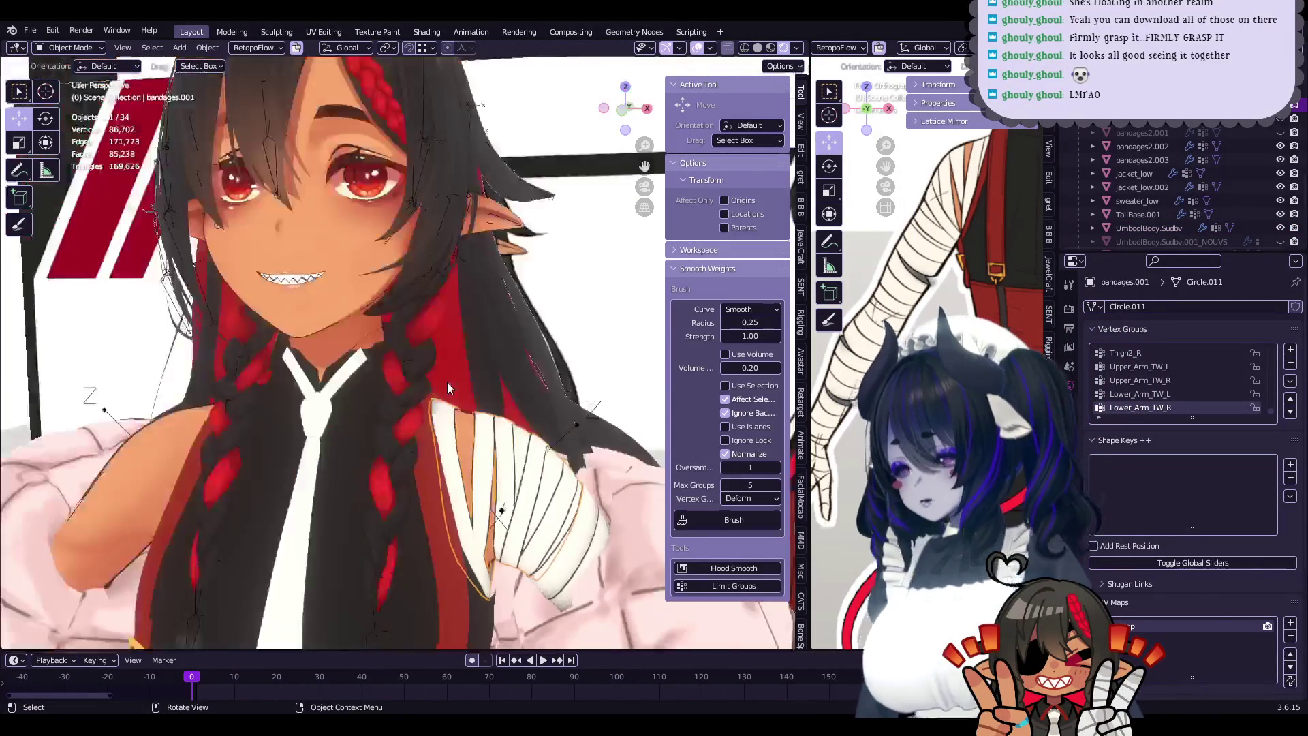
pyautogui.click(463, 425)
pyautogui.press('KP_Divide')
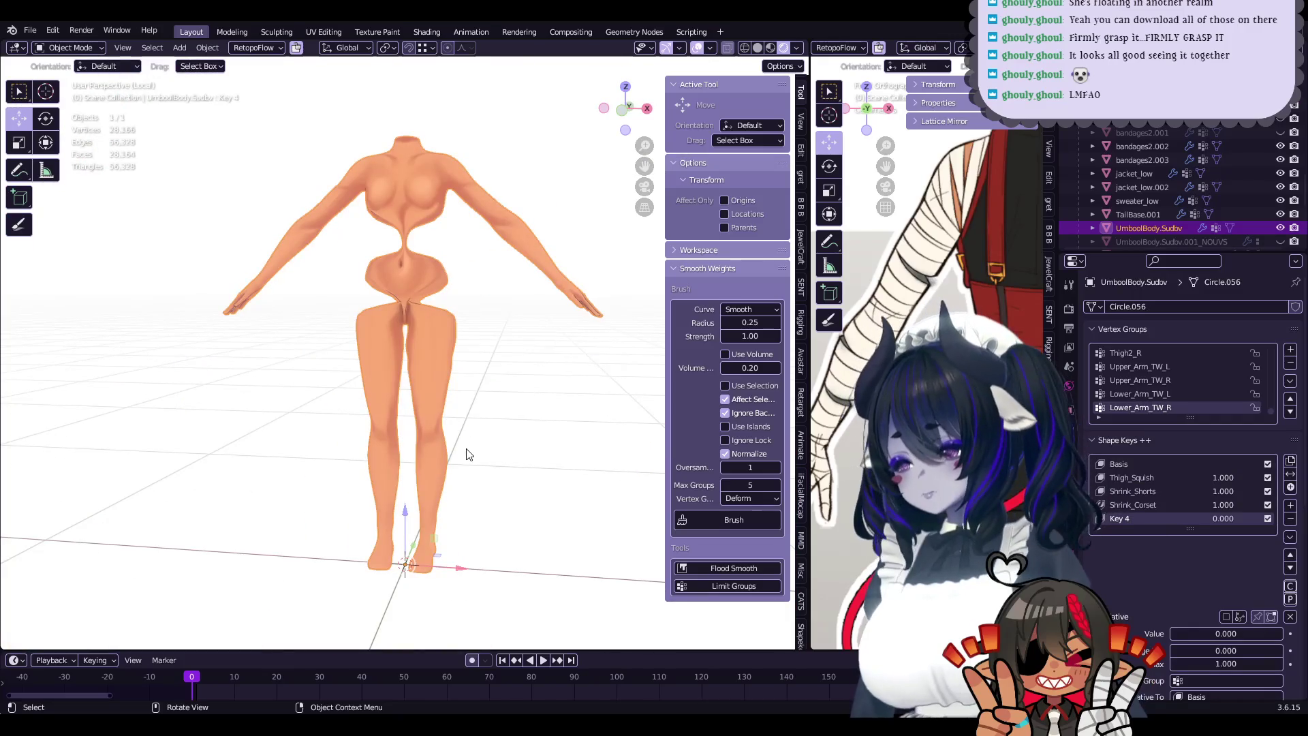
pyautogui.press('KP_Divide')
pyautogui.scroll(-3, 467, 454)
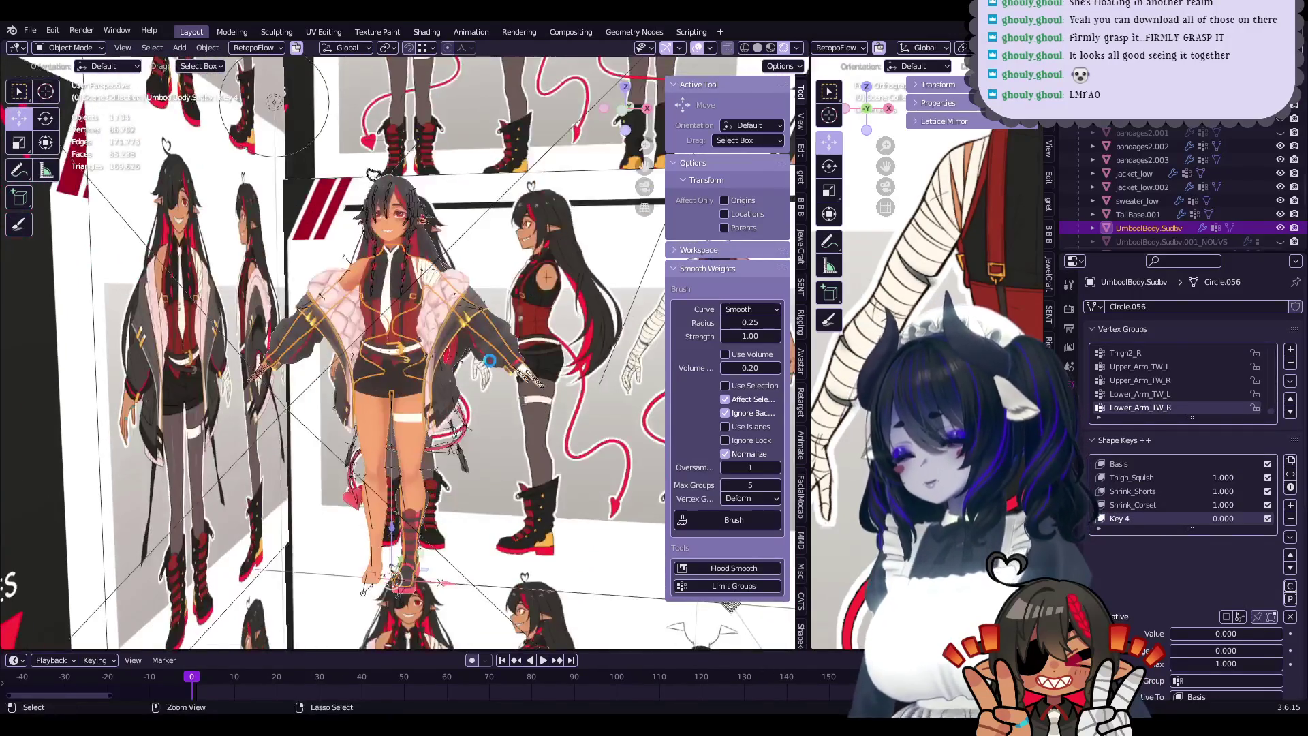
# - Save the blend file and select the character sheet reference image
pyautogui.hotkey('ctrl', 's')
pyautogui.scroll(3, 530, 422)
pyautogui.click(530, 422)
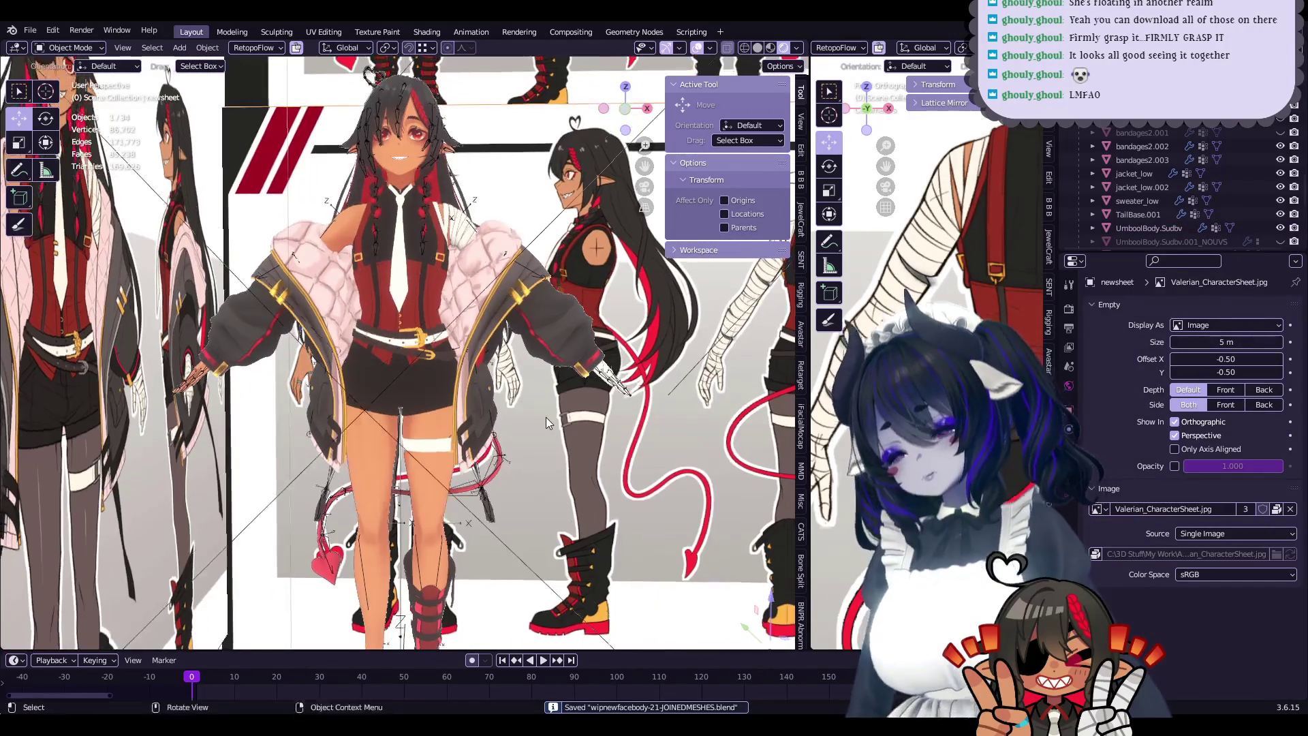
# - Orbit around the avatar beside the reference sheets to compare them, then select the body mesh
pyautogui.scroll(-3, 546, 417)
pyautogui.moveTo(647, 205)
pyautogui.mouseDown(button='middle')
pyautogui.moveTo(363, 298)
pyautogui.moveTo(458, 410)
pyautogui.mouseUp(button='middle')
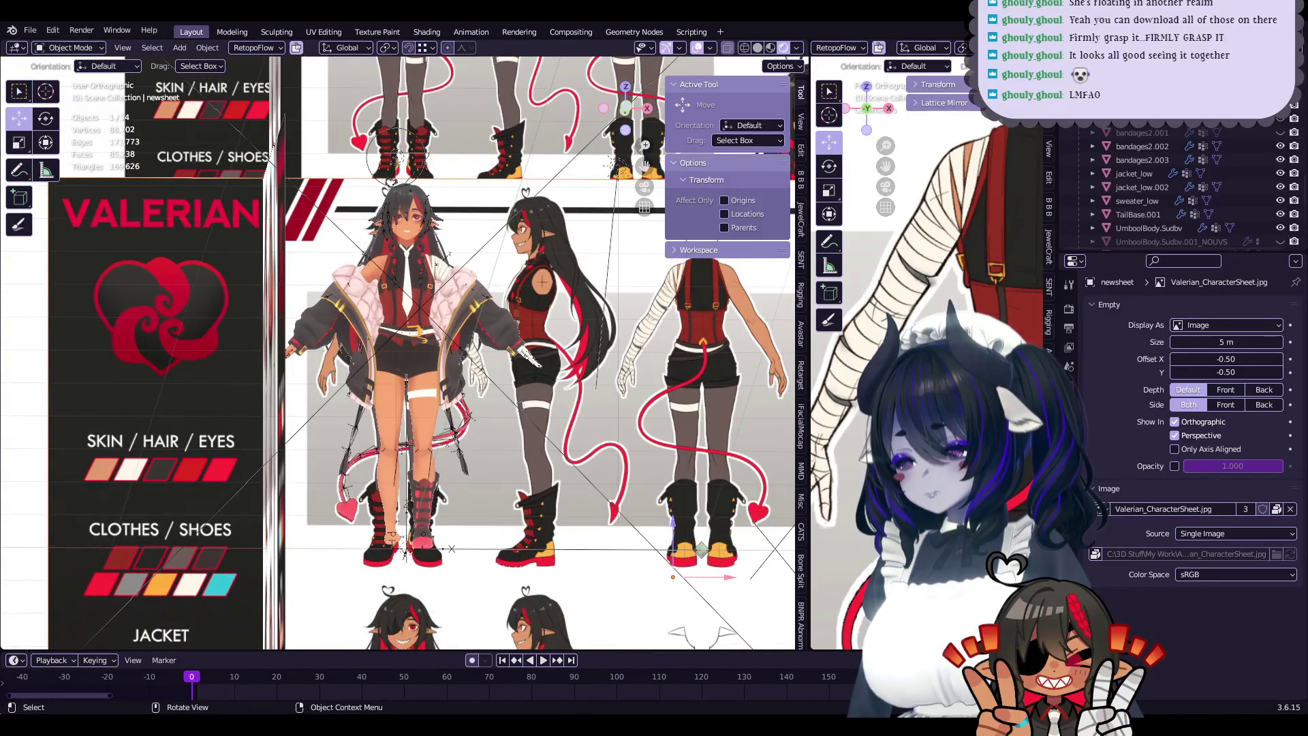
pyautogui.scroll(2, 600, 531)
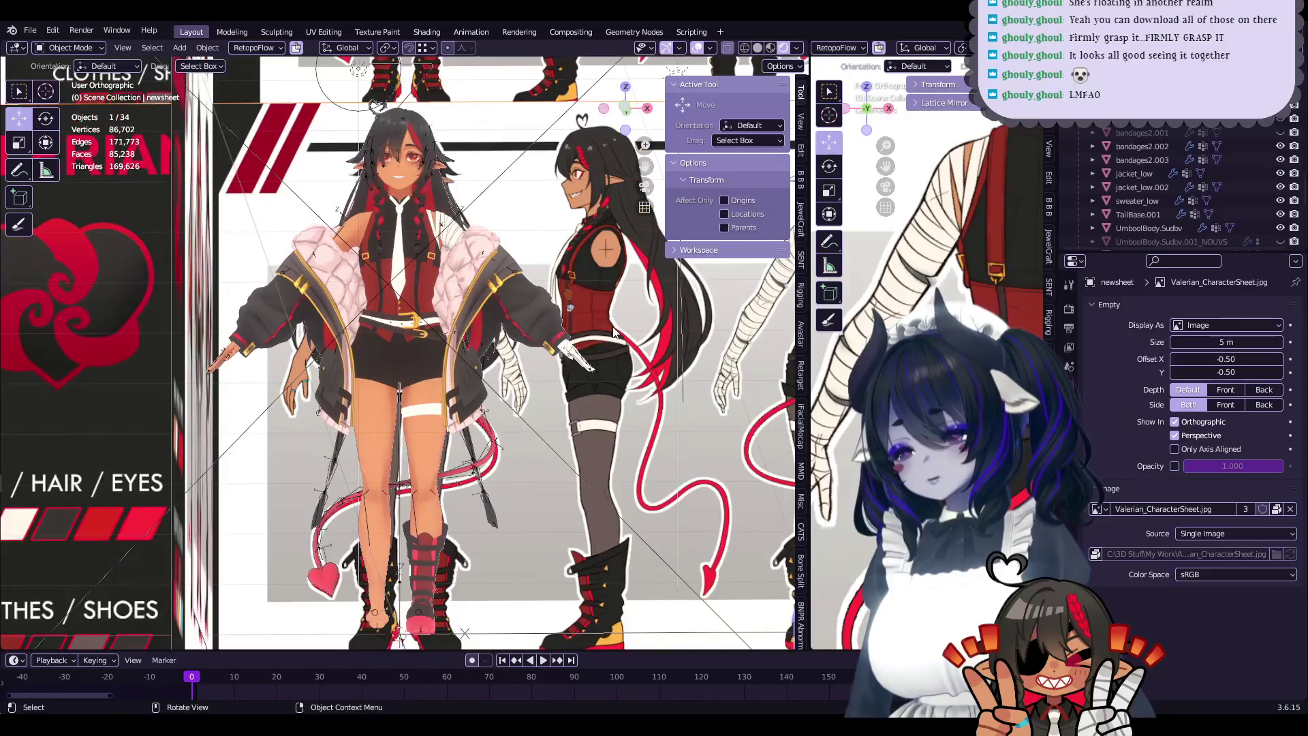
pyautogui.moveTo(659, 208)
pyautogui.mouseDown(button='middle')
pyautogui.moveTo(408, 477)
pyautogui.moveTo(428, 476)
pyautogui.moveTo(379, 312)
pyautogui.moveTo(427, 375)
pyautogui.moveTo(378, 387)
pyautogui.mouseUp(button='middle')
pyautogui.click(407, 469)
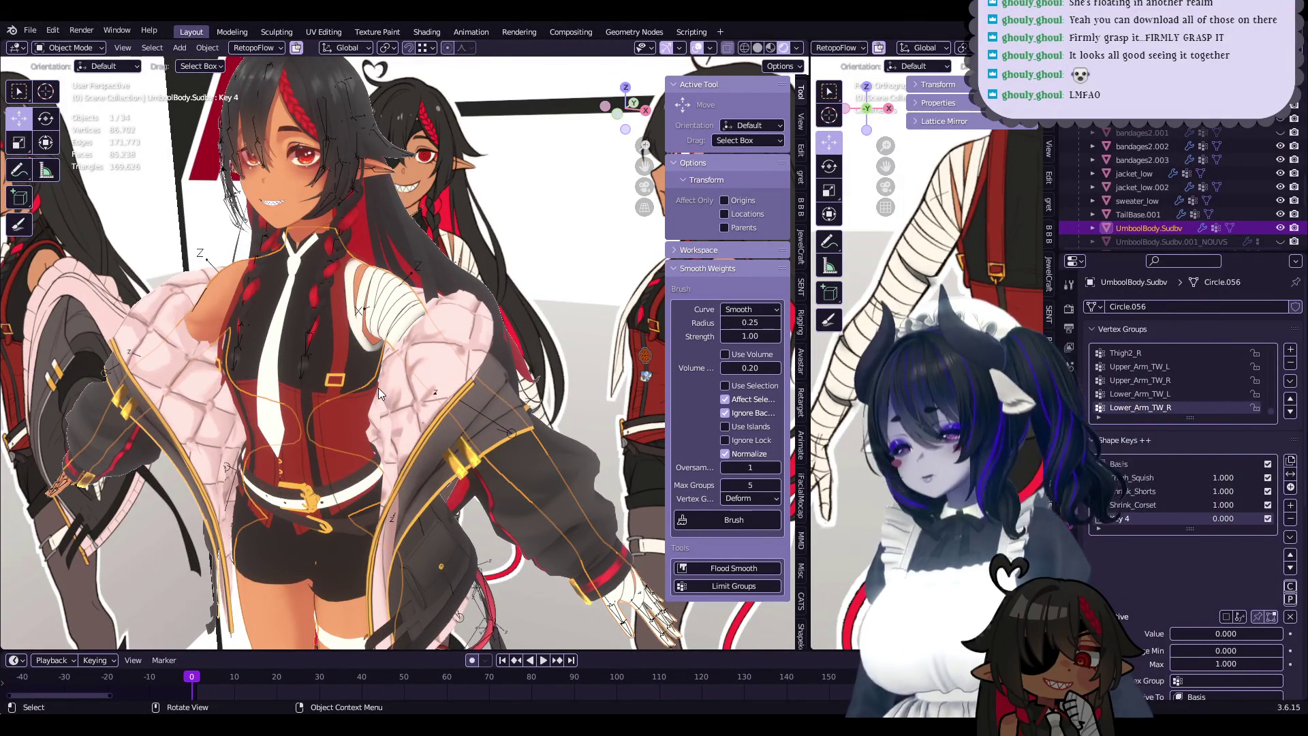
# - Briefly edit the body mesh around the legs, return to Object Mode, select the jacket and save wipnewfacebody-21-JOINEDMESHES.blend
pyautogui.moveTo(375, 384); pyautogui.dragTo(440, 392, button='middle')
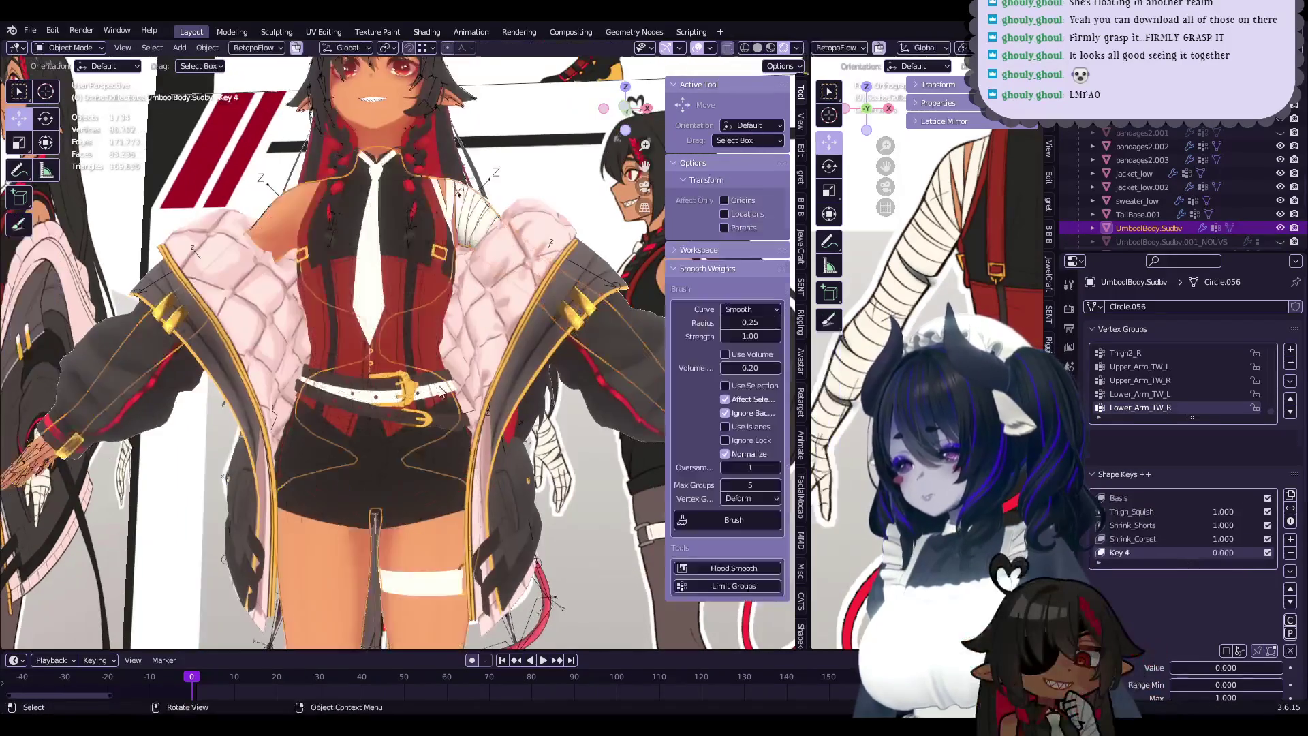
pyautogui.press('Tab')
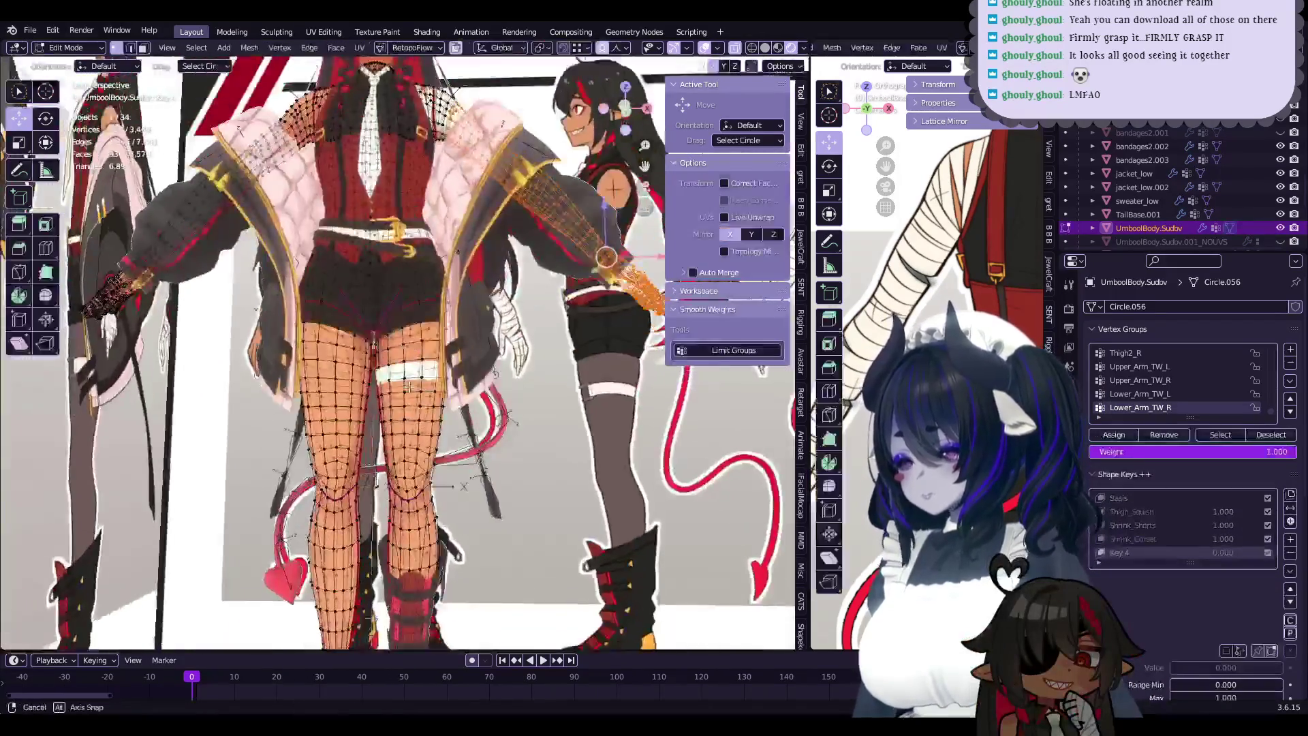
pyautogui.moveTo(439, 391)
pyautogui.mouseDown(button='middle')
pyautogui.moveTo(518, 276)
pyautogui.moveTo(702, 402)
pyautogui.moveTo(474, 424)
pyautogui.moveTo(501, 470)
pyautogui.mouseUp(button='middle')
pyautogui.scroll(-5, 475, 423)
pyautogui.press('Tab')
pyautogui.click(475, 424)
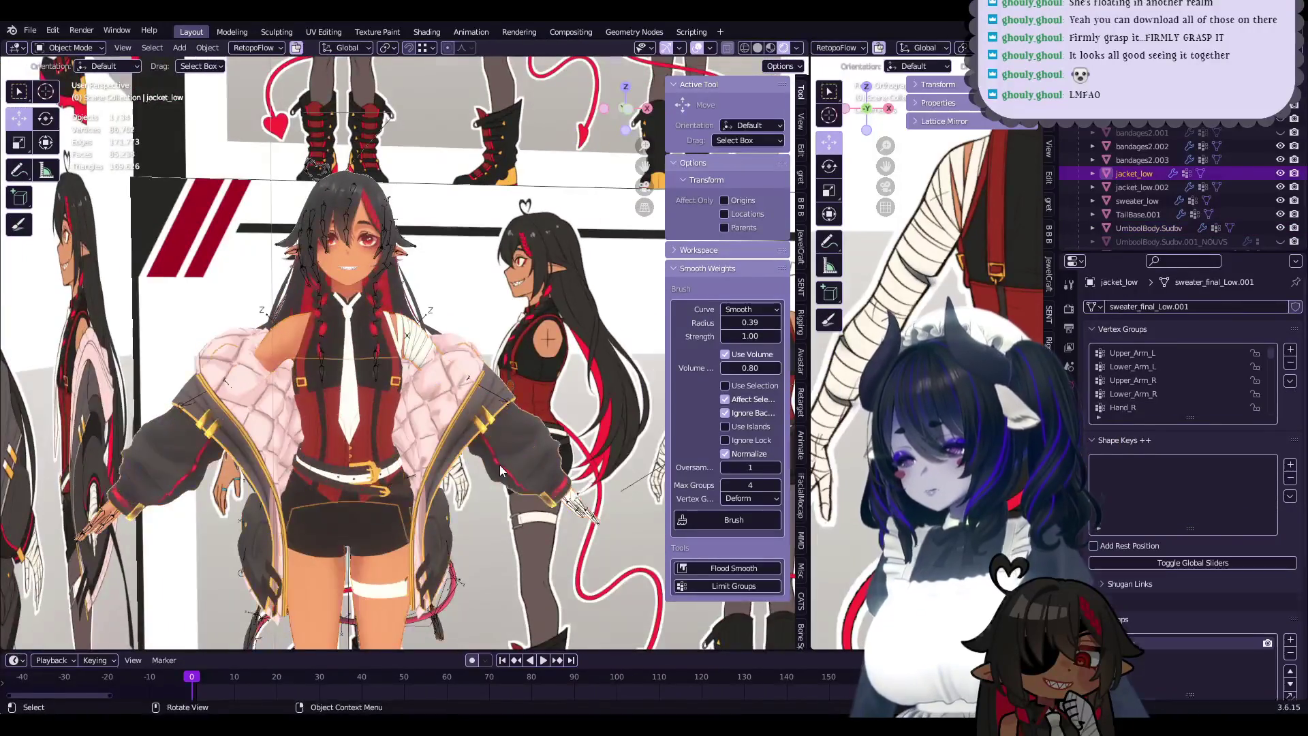
pyautogui.scroll(-3, 501, 470)
pyautogui.hotkey('ctrl', 's')
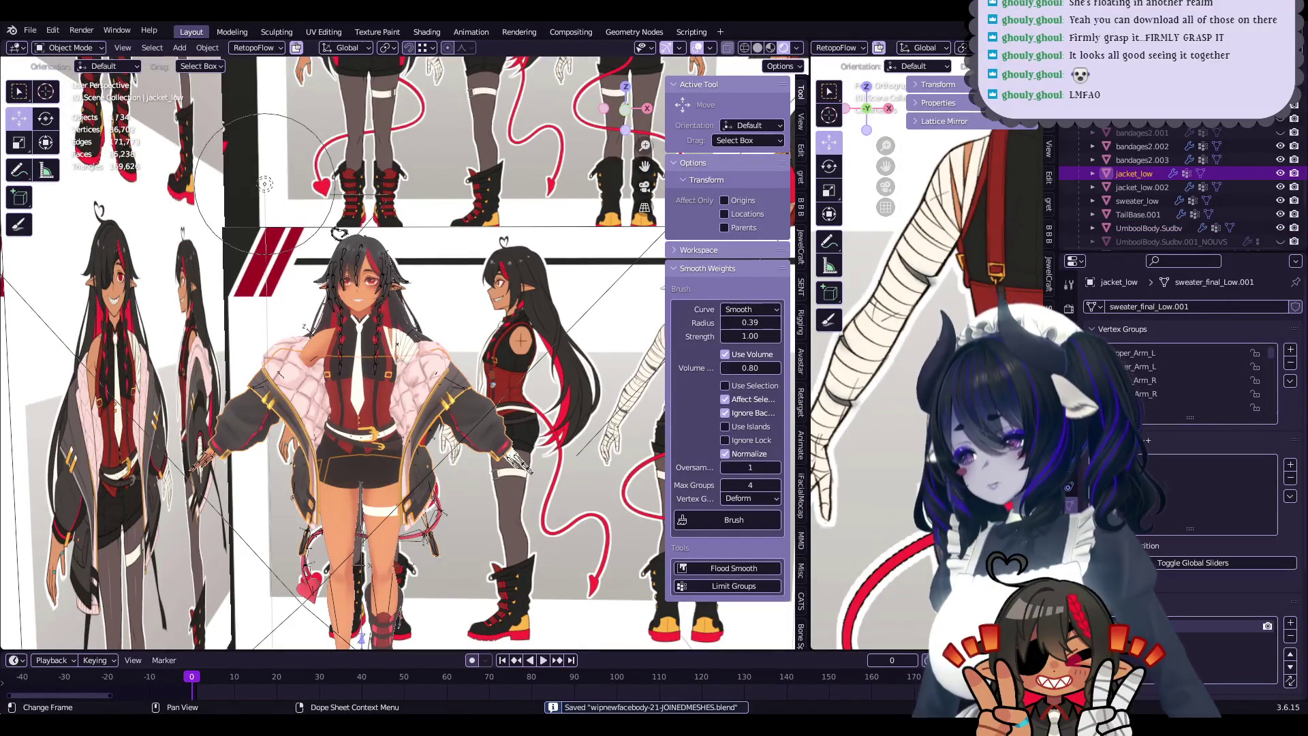
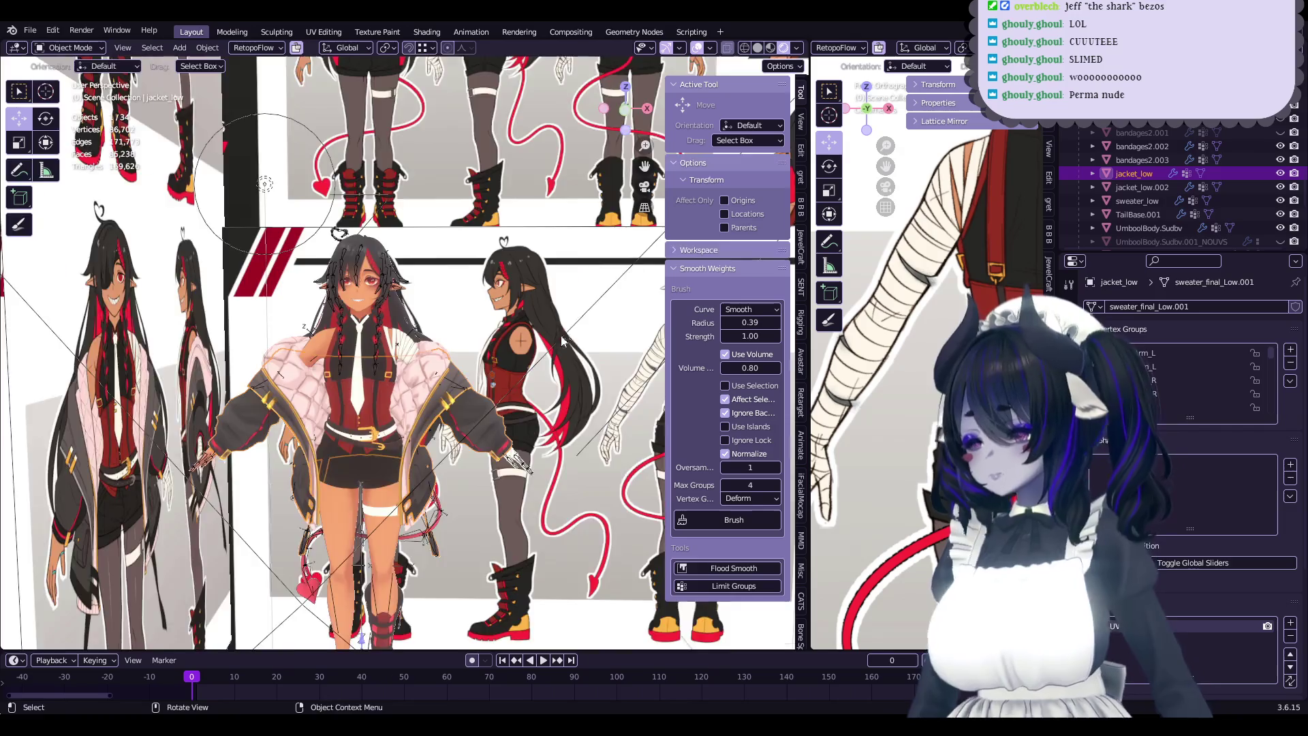
# - Zoom and orbit the viewport to a low-angle frontal close-up of the jacket on the upper body
pyautogui.scroll(5, 398, 351)
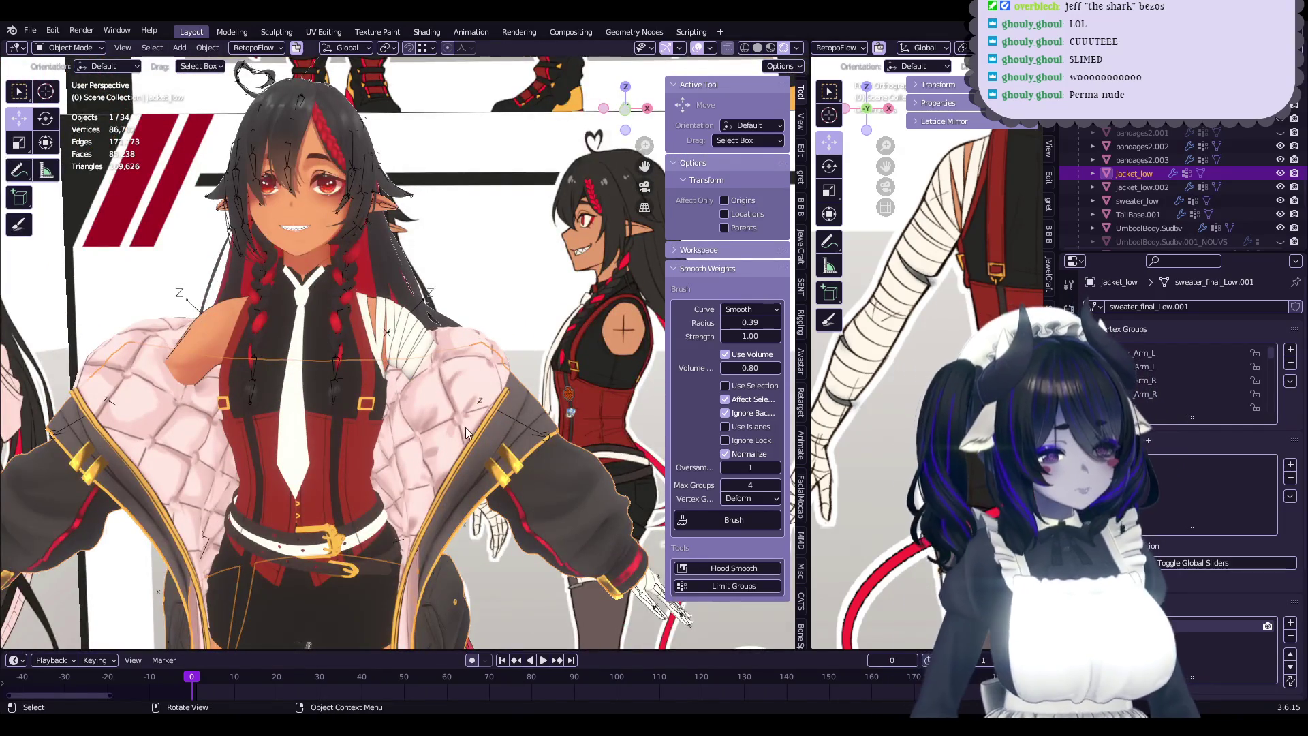
pyautogui.scroll(2, 465, 426)
pyautogui.scroll(-2, 464, 426)
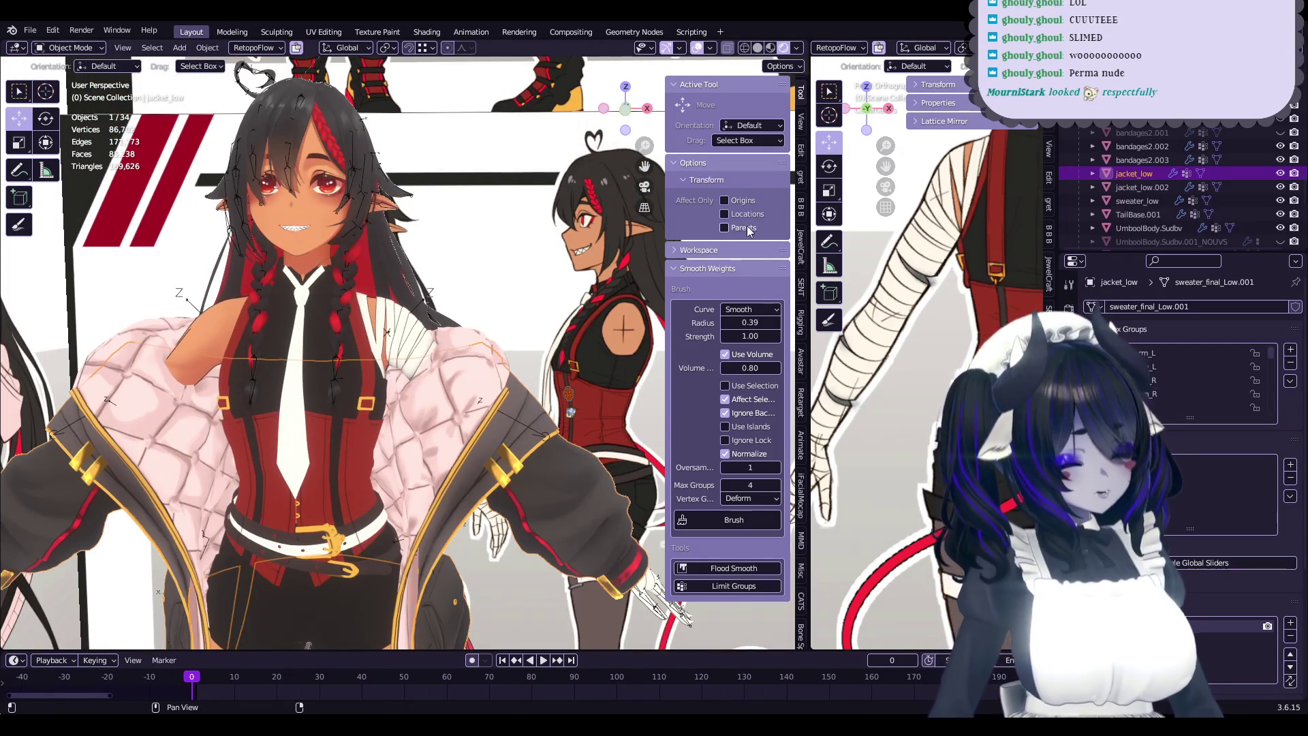
pyautogui.scroll(-2, 451, 339)
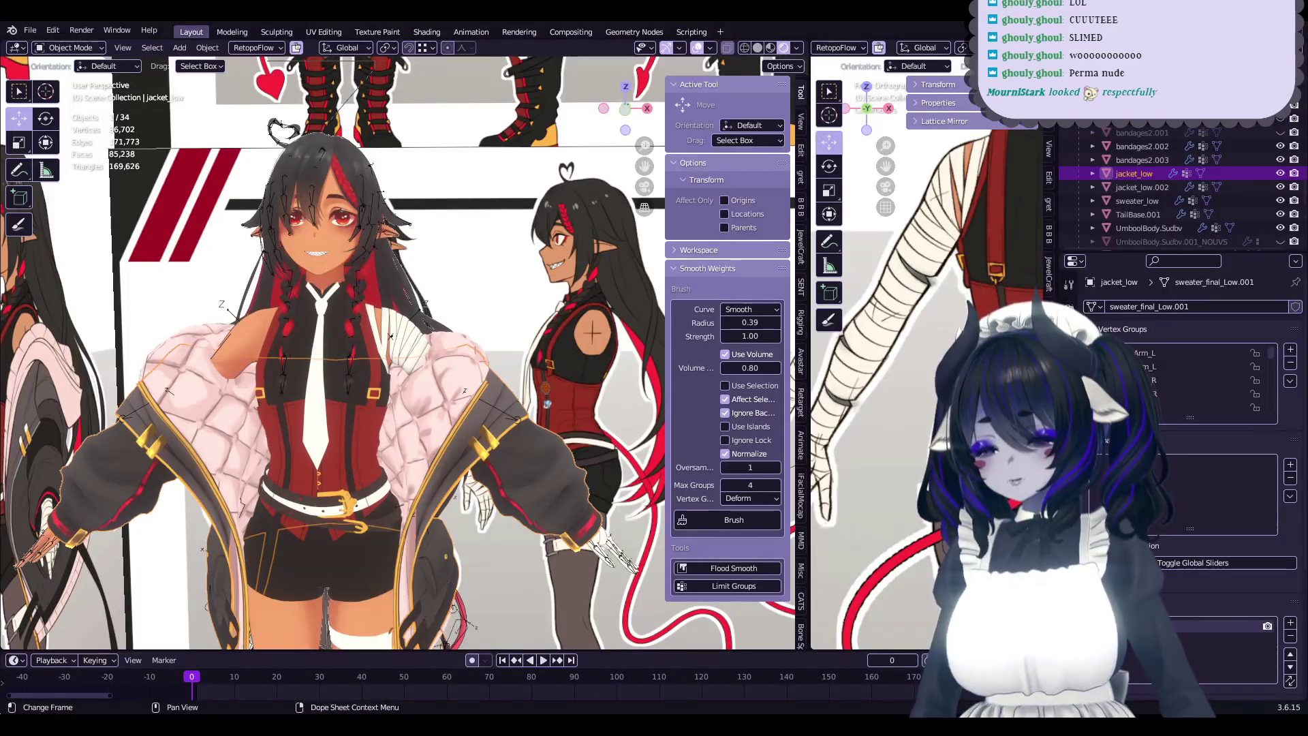
pyautogui.scroll(5, 598, 424)
pyautogui.moveTo(536, 421)
pyautogui.mouseDown(button='middle')
pyautogui.moveTo(485, 406)
pyautogui.moveTo(502, 407)
pyautogui.mouseUp(button='middle')
pyautogui.moveTo(301, 641)
pyautogui.mouseDown(button='middle')
pyautogui.moveTo(386, 470)
pyautogui.moveTo(437, 504)
pyautogui.mouseUp(button='middle')
pyautogui.scroll(3, 455, 502)
pyautogui.scroll(2, 475, 492)
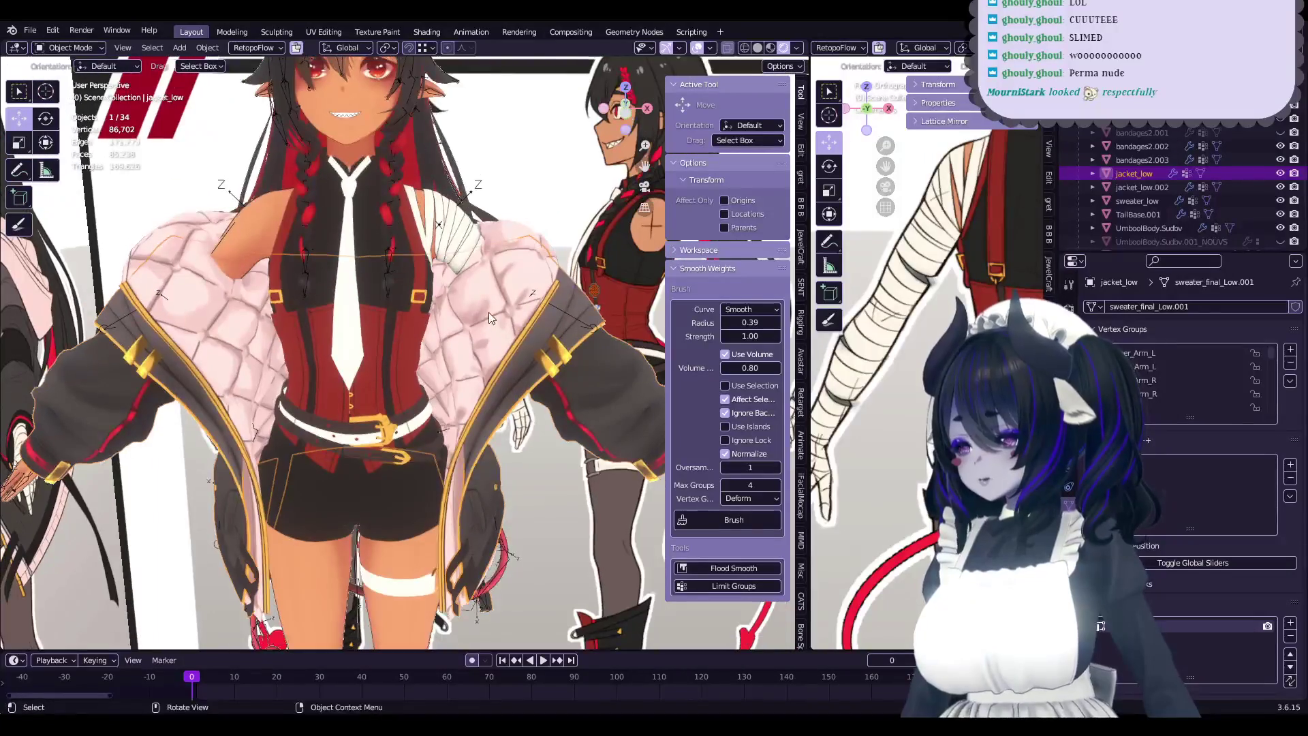
# - Select sweater_low, hide jacket_low, jacket_low.002 and sweater_low, then orbit around the bandaged arms
pyautogui.click(489, 314)
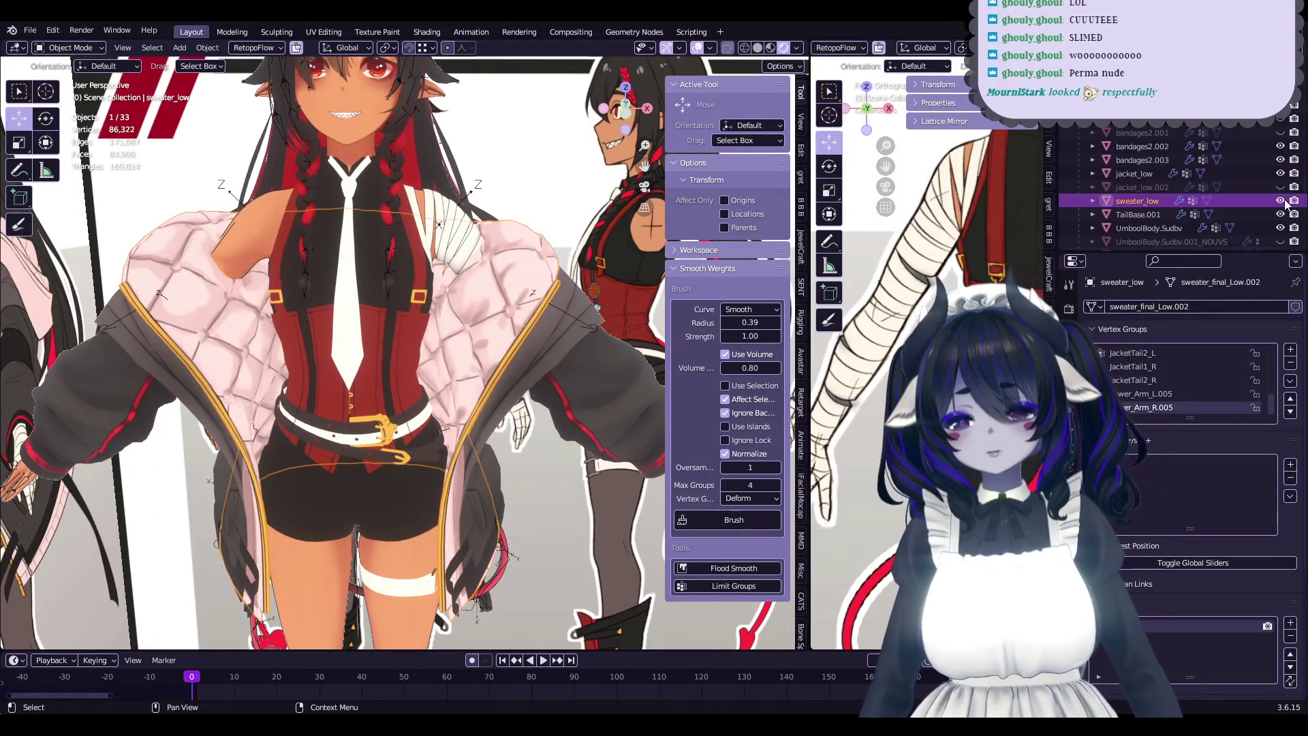
pyautogui.moveTo(1281, 173); pyautogui.dragTo(1279, 201)
pyautogui.moveTo(607, 377)
pyautogui.mouseDown(button='middle')
pyautogui.moveTo(626, 366)
pyautogui.moveTo(529, 395)
pyautogui.mouseUp(button='middle')
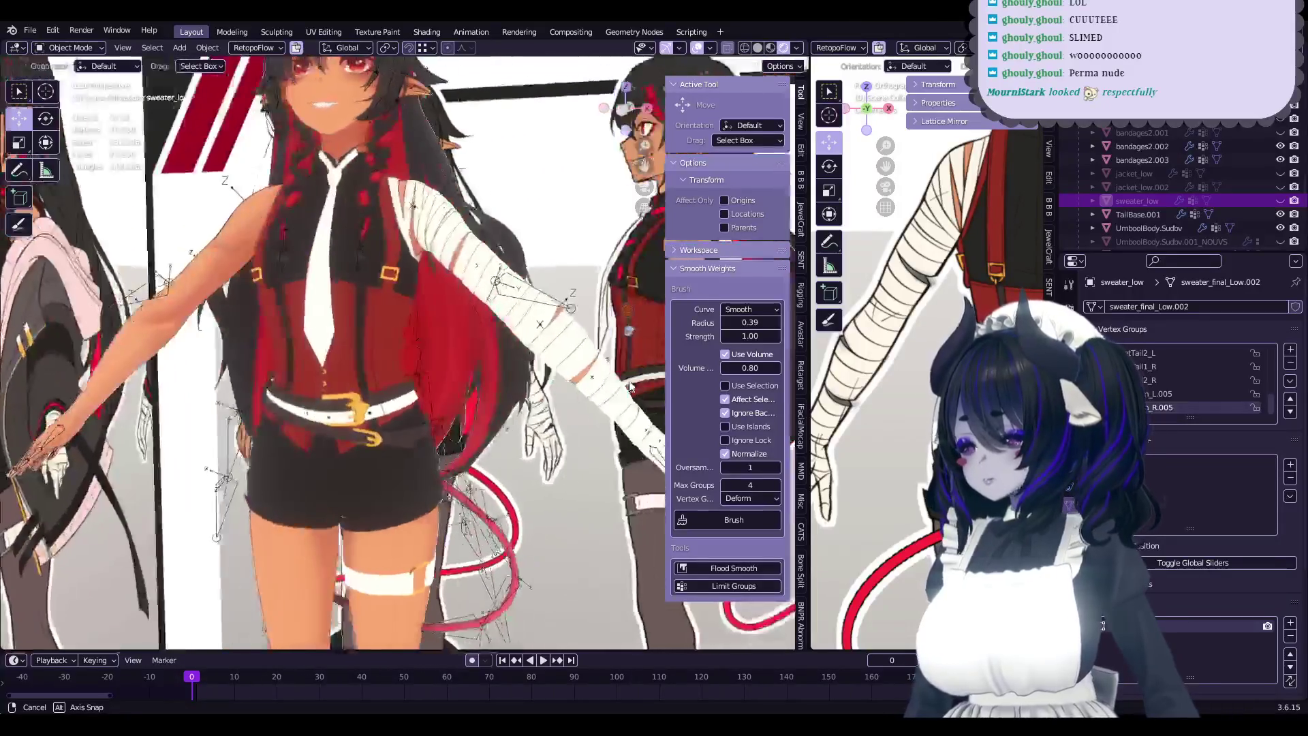
pyautogui.moveTo(529, 395); pyautogui.dragTo(631, 386, button='middle')
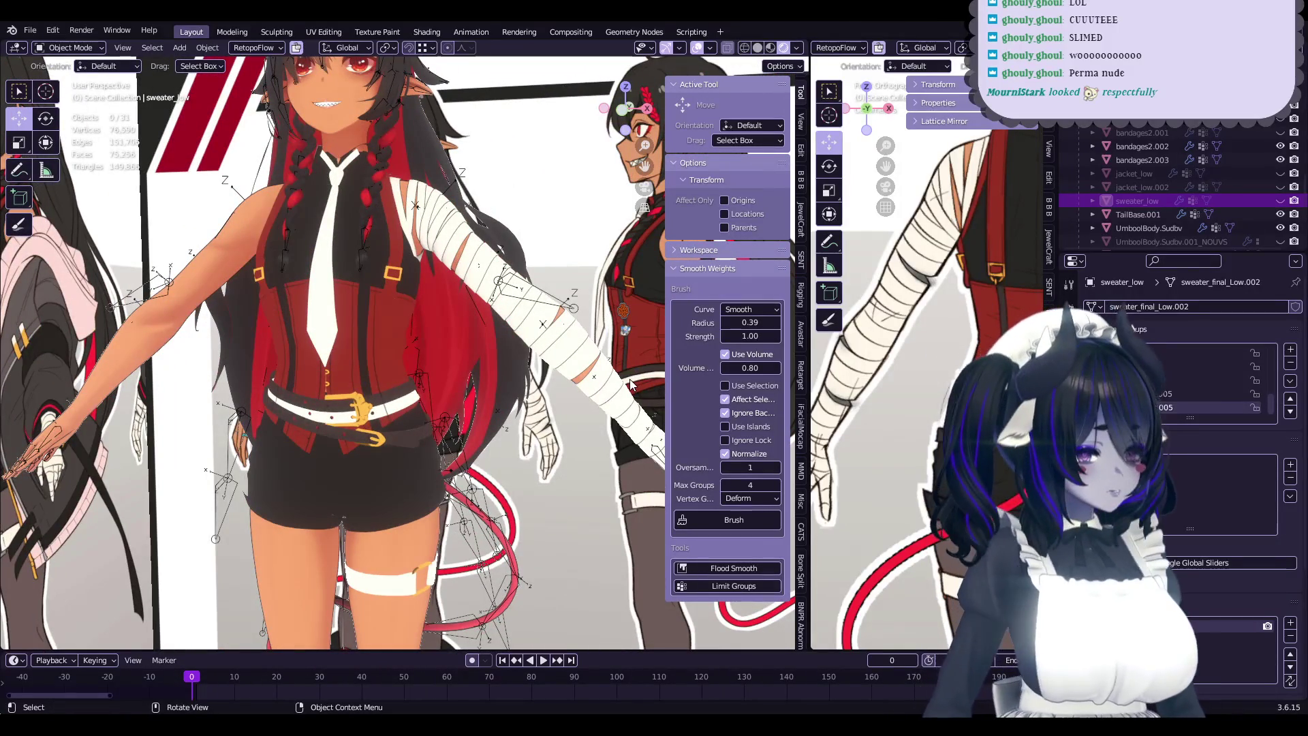